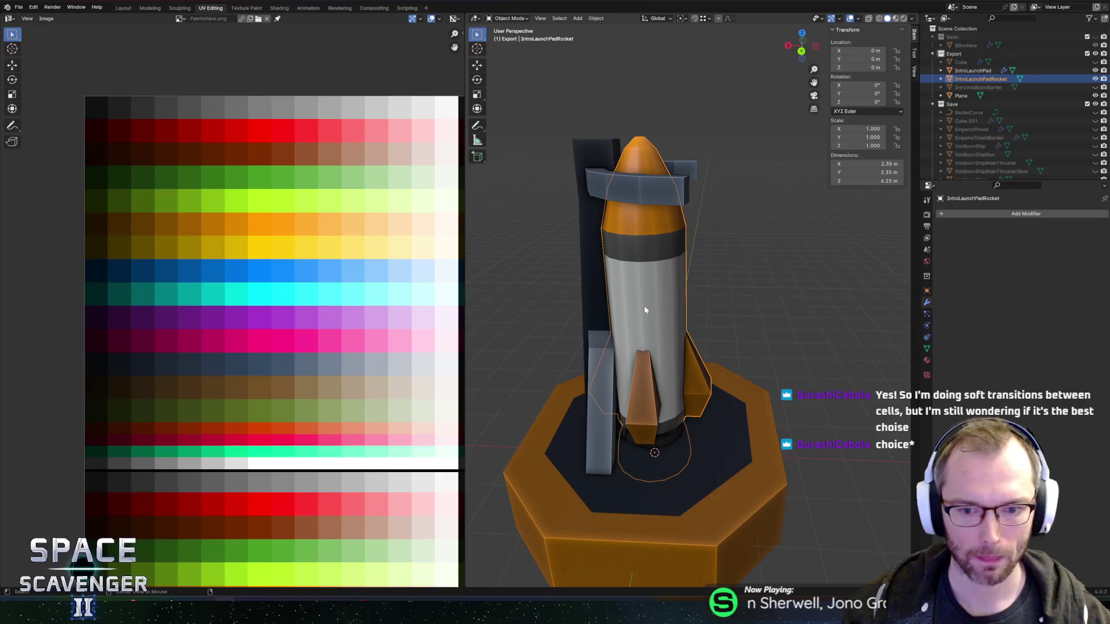
# - Orbit and zoom around the launch pad rocket in Blender, then switch to Unity
pyautogui.moveTo(678, 303)
pyautogui.mouseDown()
pyautogui.moveTo(589, 283)
pyautogui.moveTo(666, 284)
pyautogui.mouseUp()
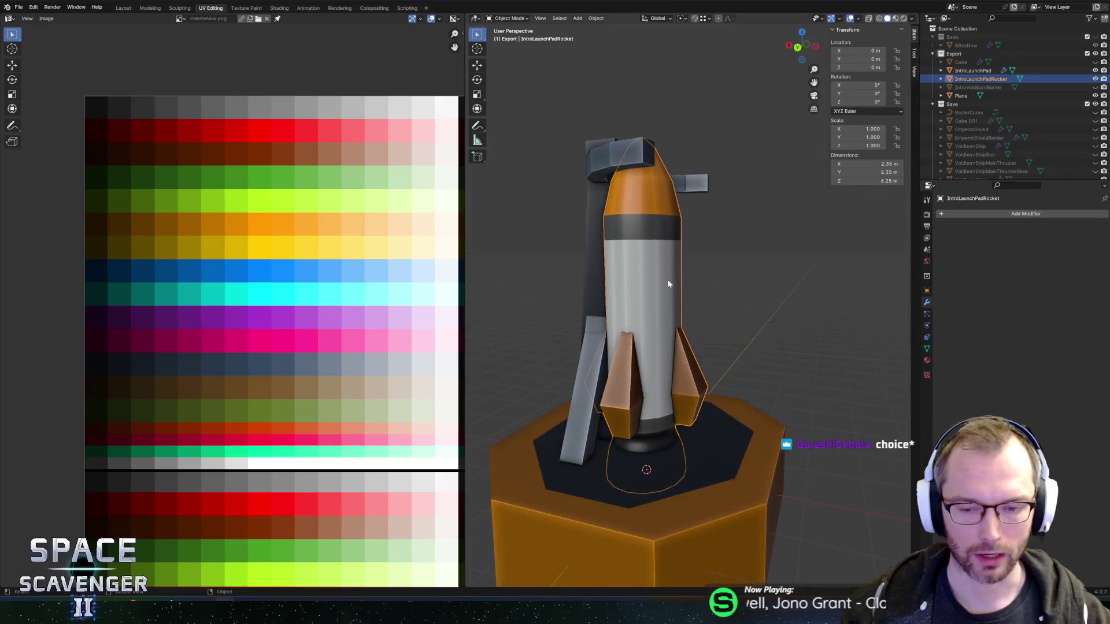
pyautogui.scroll(-5, 666, 284)
pyautogui.hotkey('alt', 'Tab')
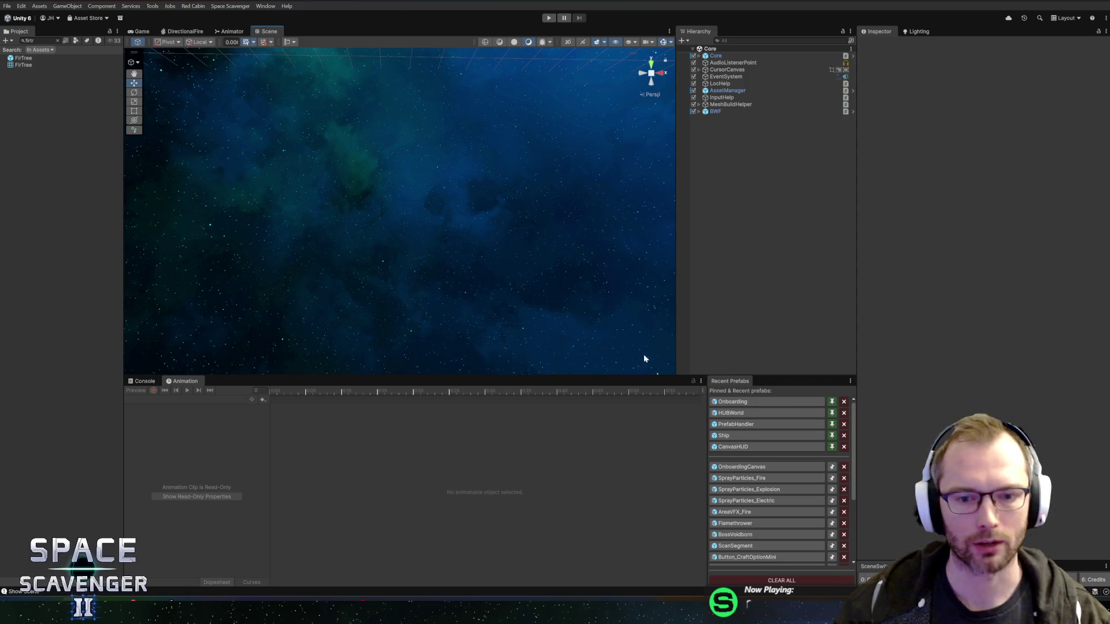
# - Show the Console log and clear the Project search so all assets are listed
pyautogui.moveTo(613, 375); pyautogui.dragTo(596, 385)
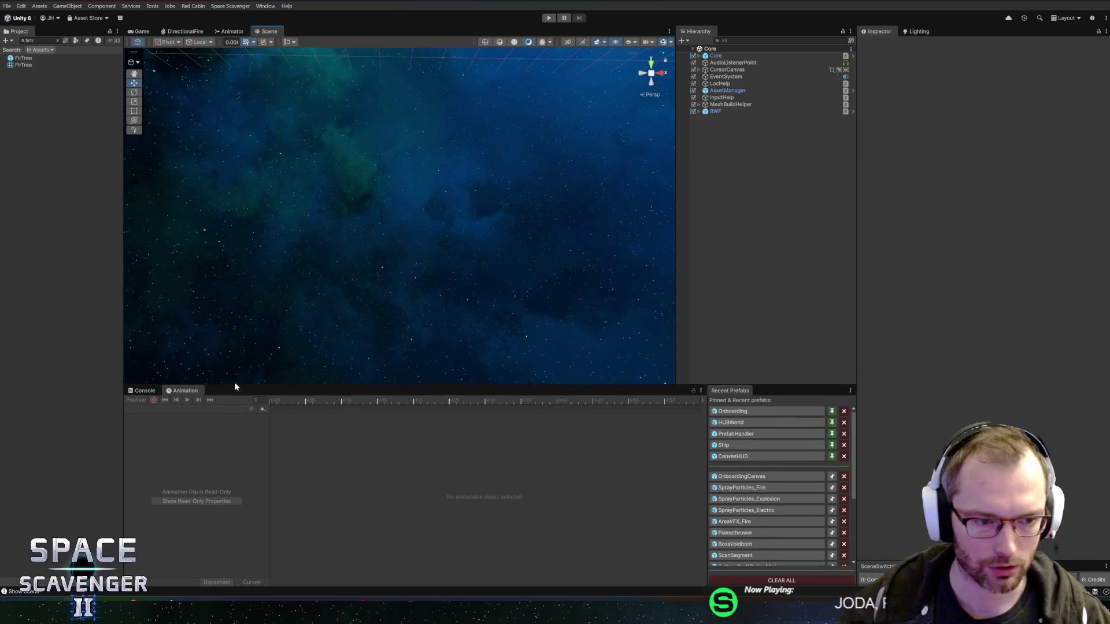
pyautogui.click(144, 391)
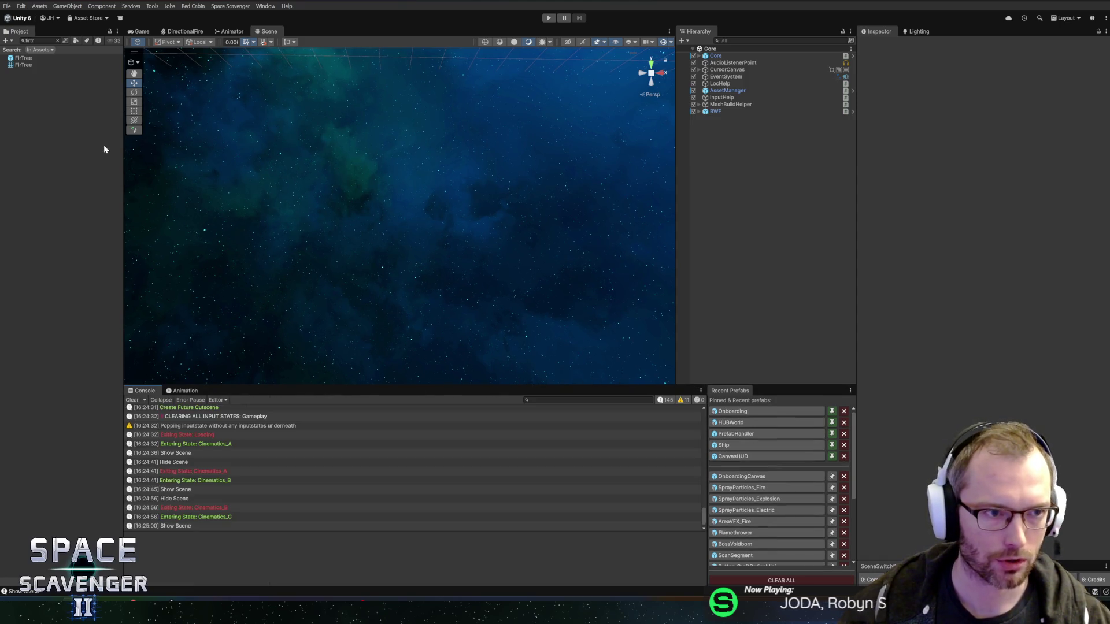
pyautogui.click(57, 40)
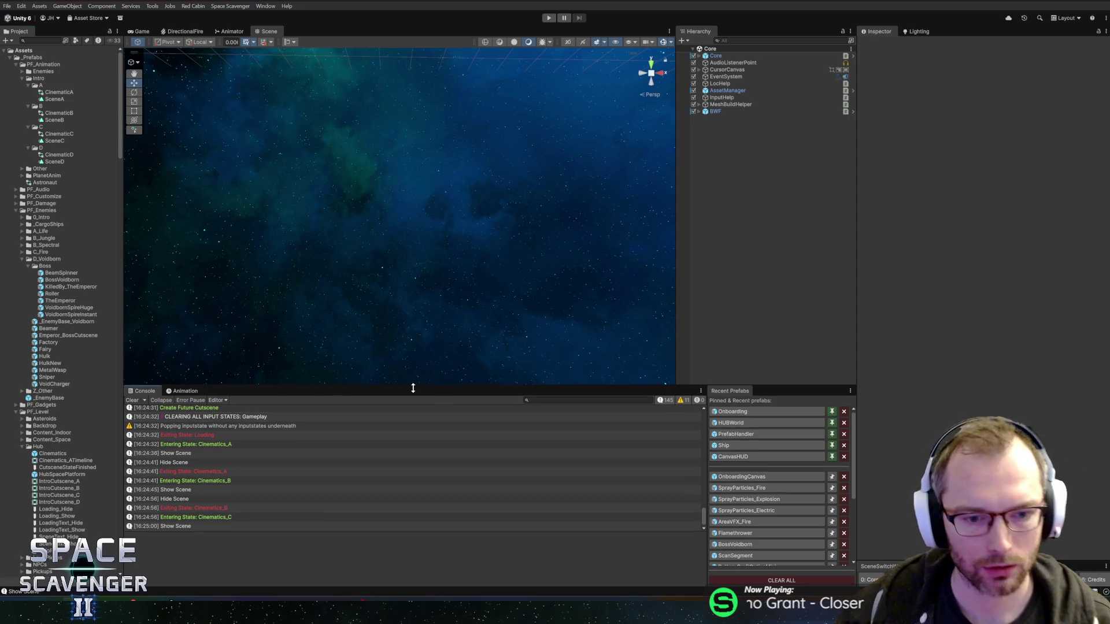
# - Make the Scene view taller and tilt its camera down to the grid, then return to Blender
pyautogui.moveTo(413, 387); pyautogui.dragTo(412, 393)
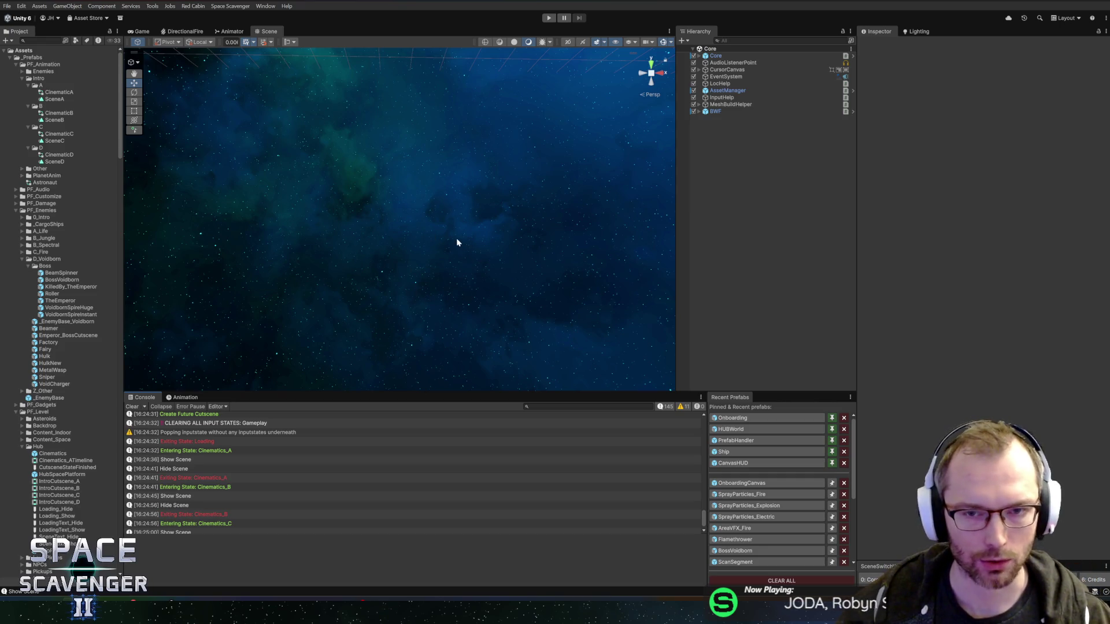
pyautogui.moveTo(458, 195)
pyautogui.mouseDown()
pyautogui.moveTo(237, 330)
pyautogui.moveTo(458, 146)
pyautogui.moveTo(523, 138)
pyautogui.moveTo(400, 308)
pyautogui.moveTo(433, 267)
pyautogui.moveTo(513, 228)
pyautogui.mouseUp()
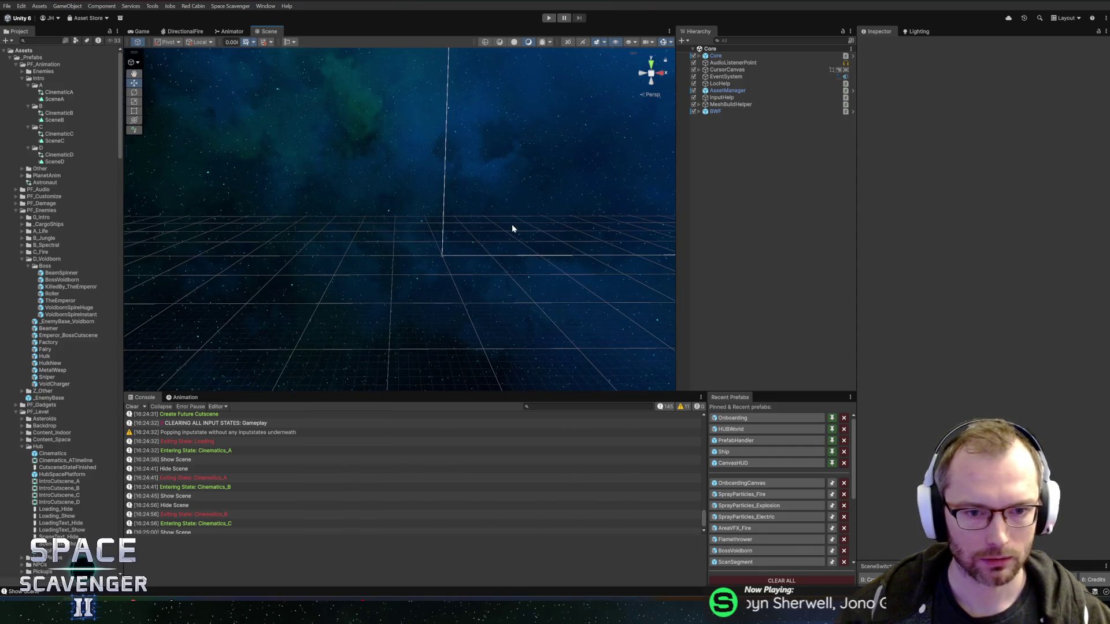
pyautogui.hotkey('alt', 'Tab')
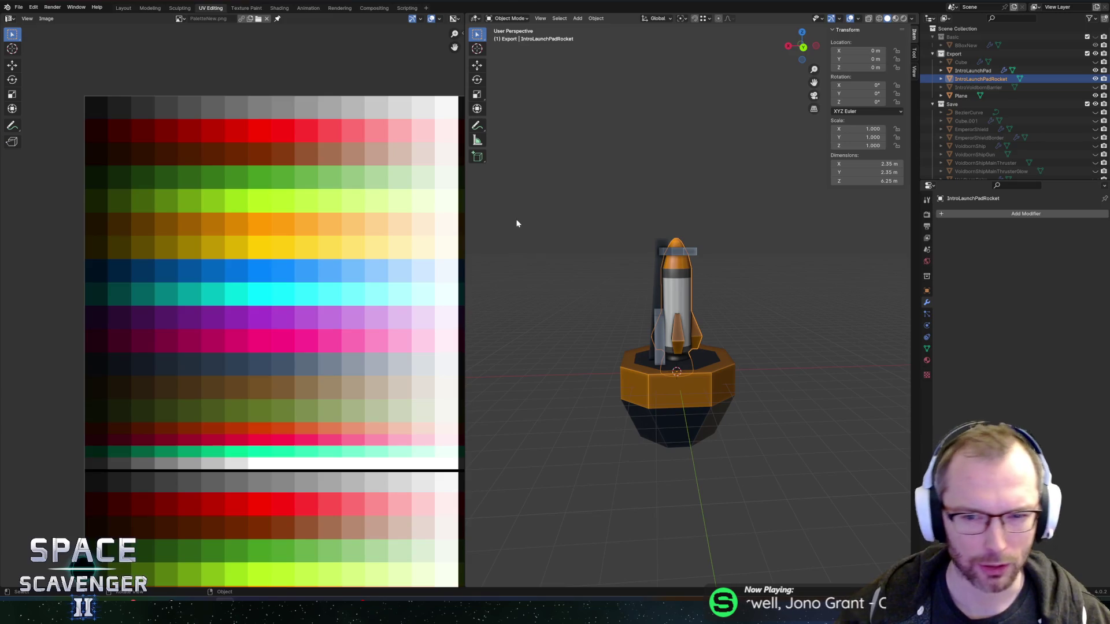
# - Select IntroLaunchPad, enter Edit Mode and trial-move a face, cancelling the move
pyautogui.moveTo(565, 248)
pyautogui.mouseDown()
pyautogui.moveTo(540, 250)
pyautogui.moveTo(594, 260)
pyautogui.moveTo(555, 240)
pyautogui.moveTo(536, 249)
pyautogui.mouseUp()
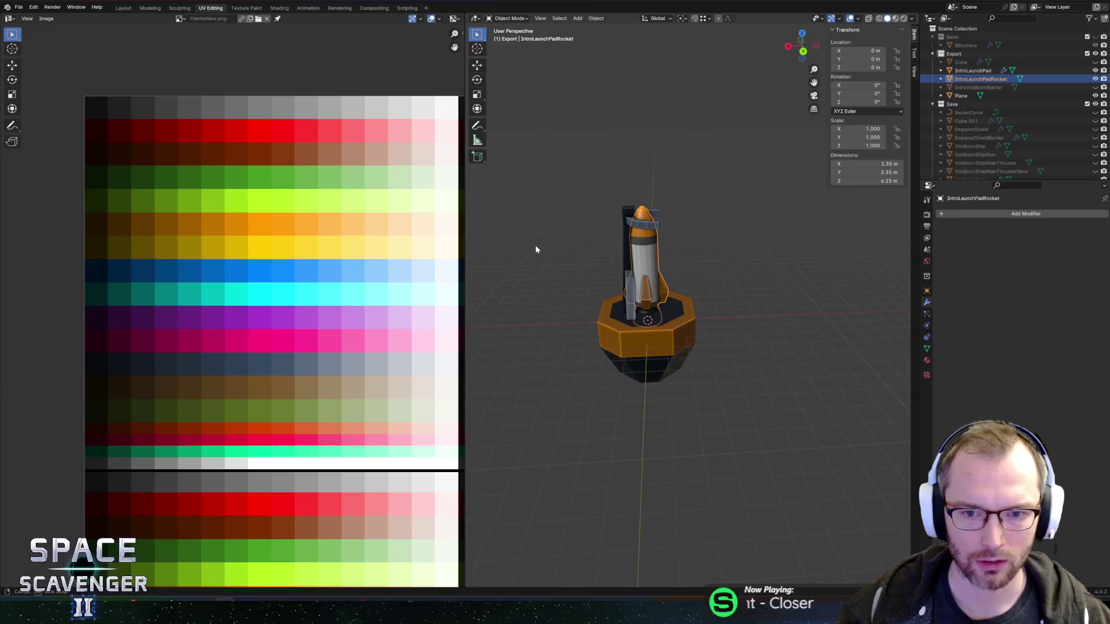
pyautogui.click(624, 222)
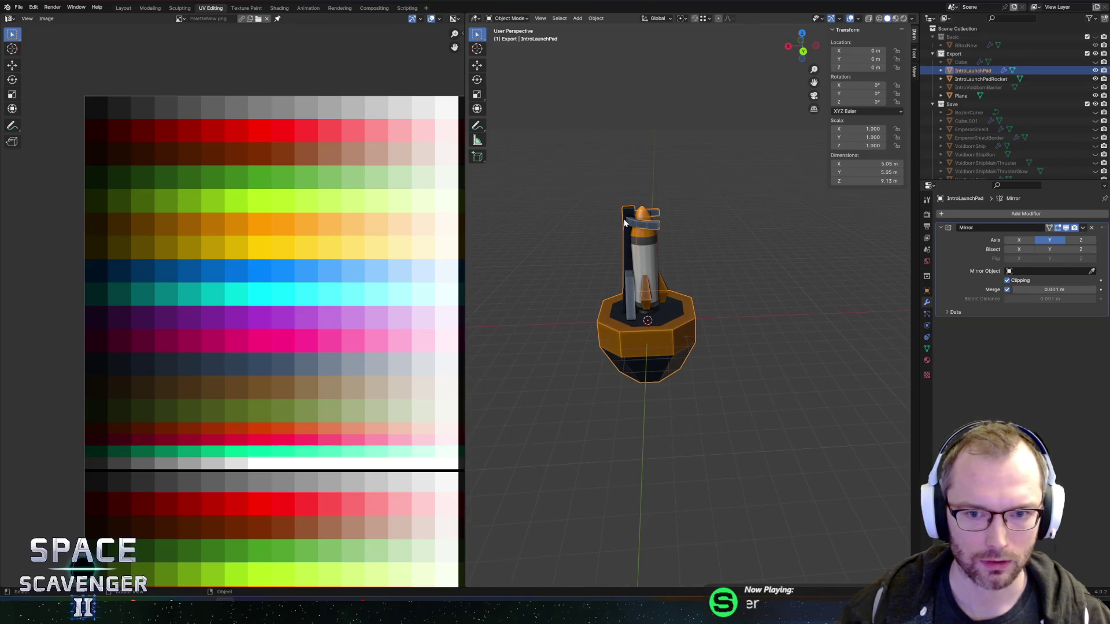
pyautogui.press('Tab')
pyautogui.scroll(2, 627, 214)
pyautogui.moveTo(691, 220)
pyautogui.mouseDown()
pyautogui.moveTo(609, 240)
pyautogui.moveTo(724, 244)
pyautogui.moveTo(734, 283)
pyautogui.mouseUp()
pyautogui.click(667, 311)
pyautogui.moveTo(667, 311)
pyautogui.mouseDown()
pyautogui.moveTo(755, 285)
pyautogui.moveTo(676, 310)
pyautogui.mouseUp()
pyautogui.press('g')
pyautogui.press('x')
pyautogui.press('y')
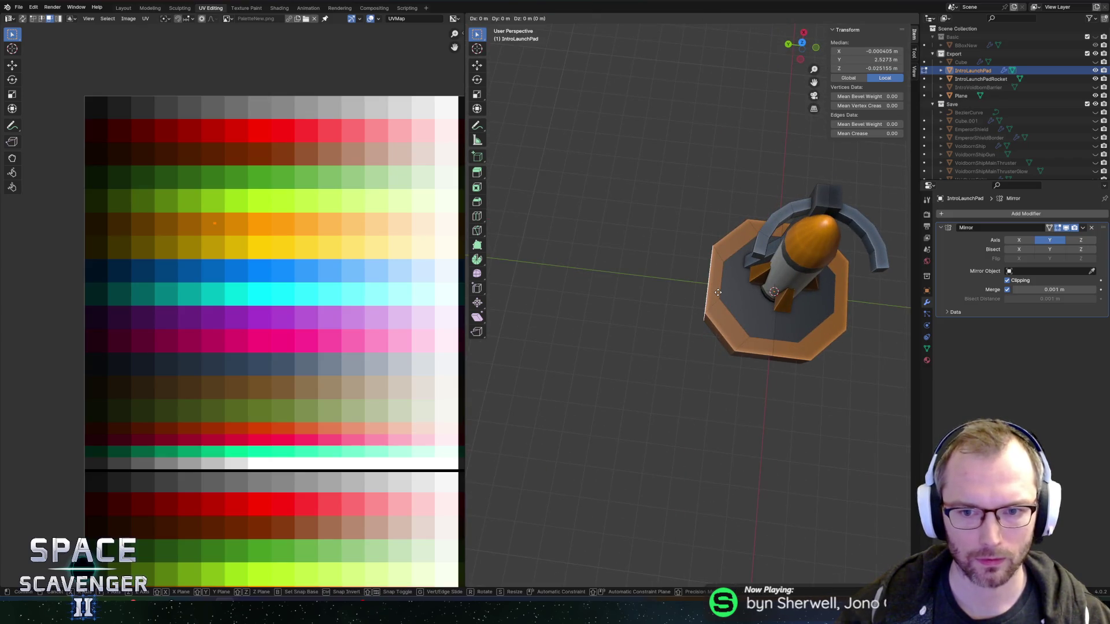
pyautogui.press('Escape')
# - Move the pad's inner left edge along the Y axis and return to Object Mode
pyautogui.click(721, 280)
pyautogui.press('g')
pyautogui.press('y')
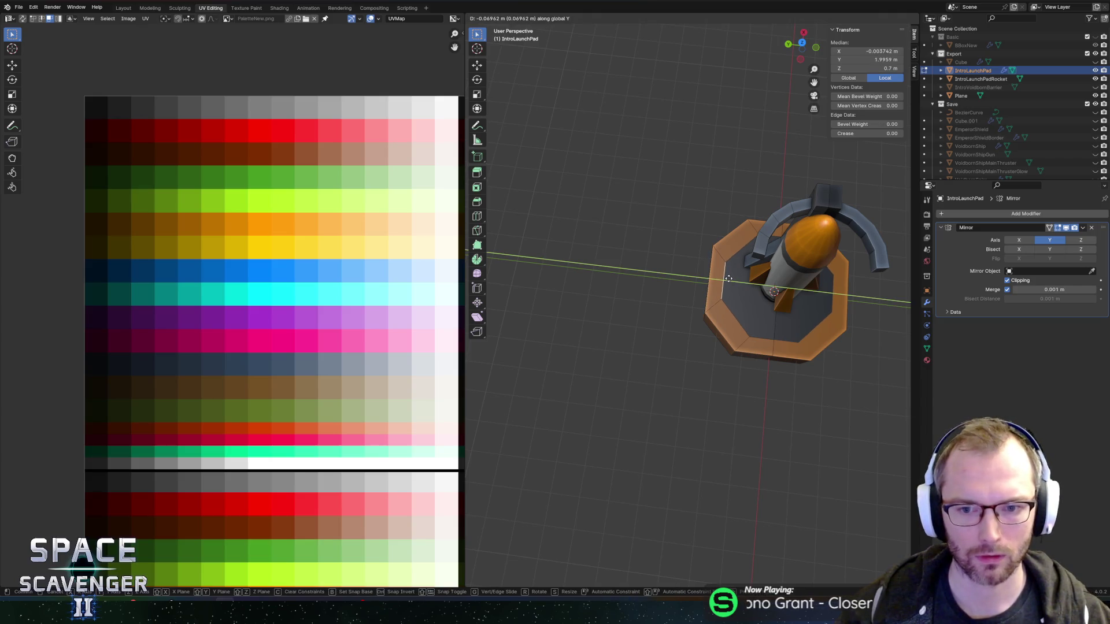
pyautogui.click(664, 277)
pyautogui.press('Tab')
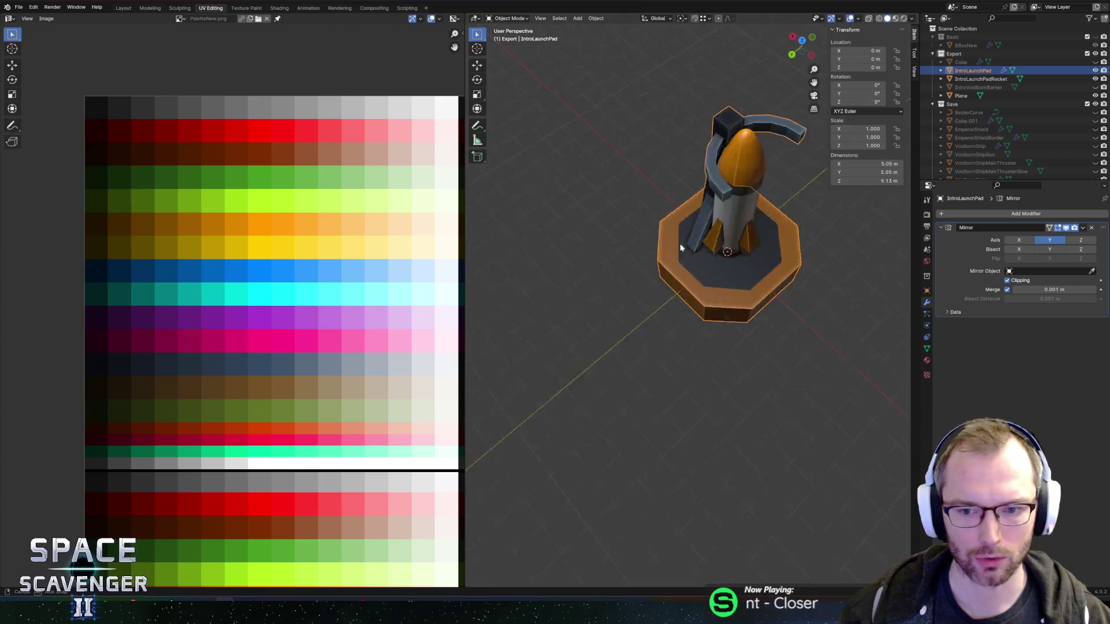
# - Export the edited launch pad model and open the Onboarding prefab in Unity
pyautogui.moveTo(708, 267); pyautogui.dragTo(732, 269)
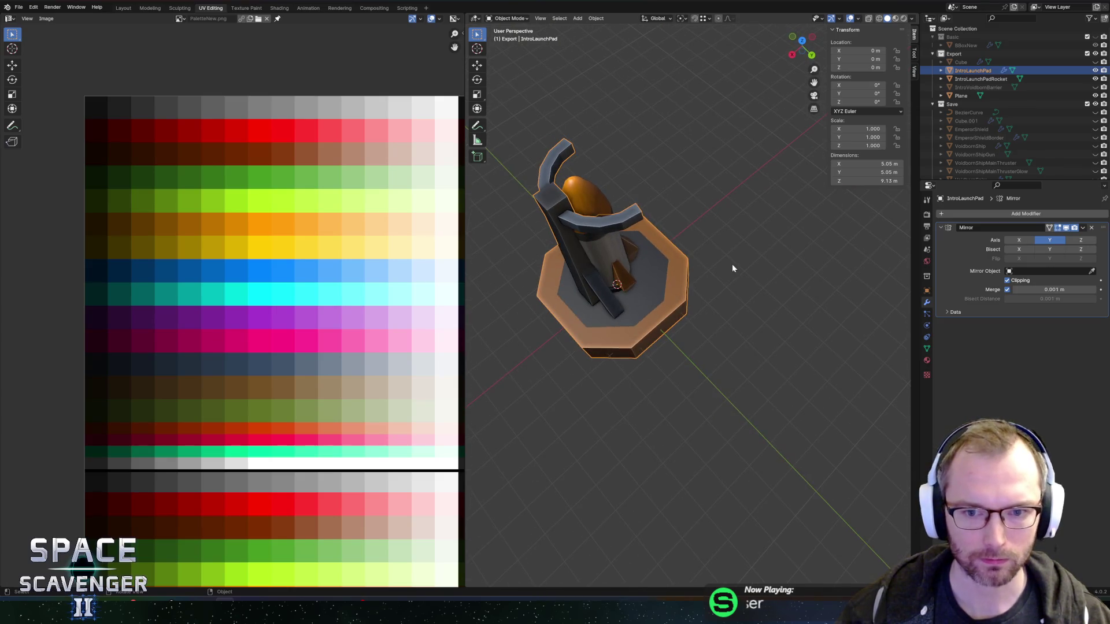
pyautogui.hotkey('ctrl', 'shift', 'e')
pyautogui.click(820, 520)
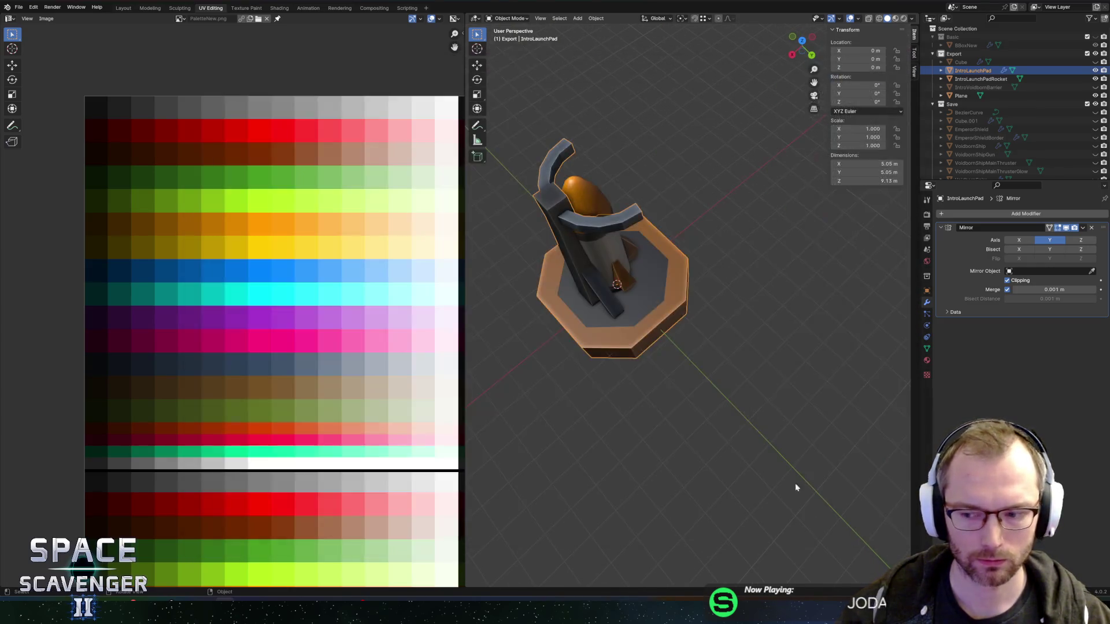
pyautogui.hotkey('alt', 'Tab')
pyautogui.click(732, 418)
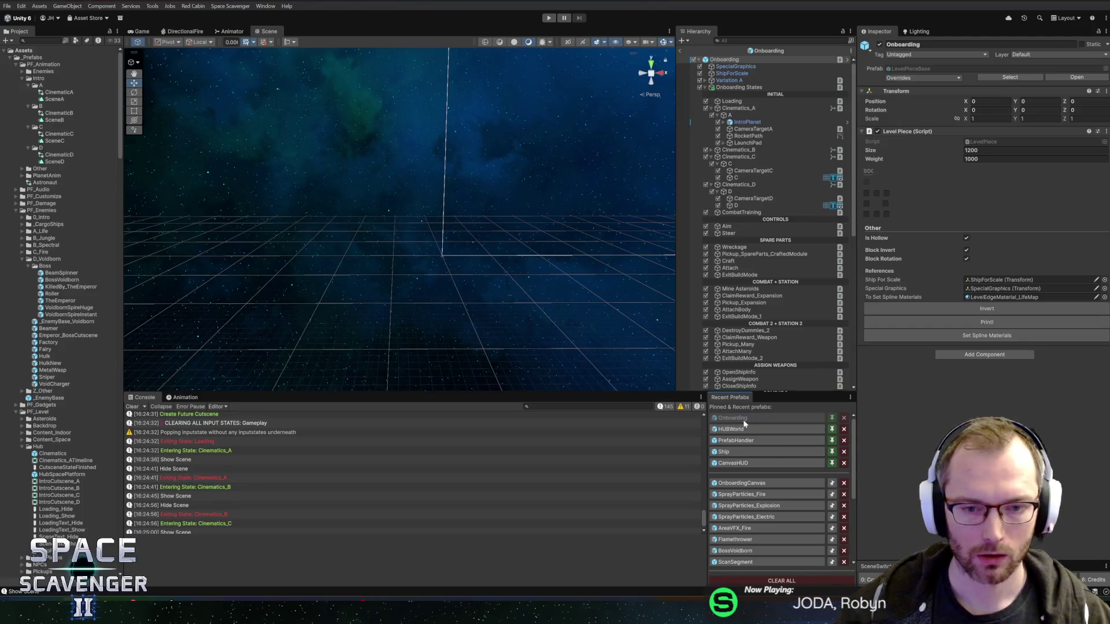
# - Fly the Scene camera in close to the intro planet, then switch to Rider
pyautogui.moveTo(462, 253)
pyautogui.mouseDown()
pyautogui.moveTo(543, 199)
pyautogui.moveTo(586, 291)
pyautogui.moveTo(512, 202)
pyautogui.moveTo(499, 159)
pyautogui.moveTo(582, 186)
pyautogui.moveTo(570, 156)
pyautogui.moveTo(550, 221)
pyautogui.mouseUp()
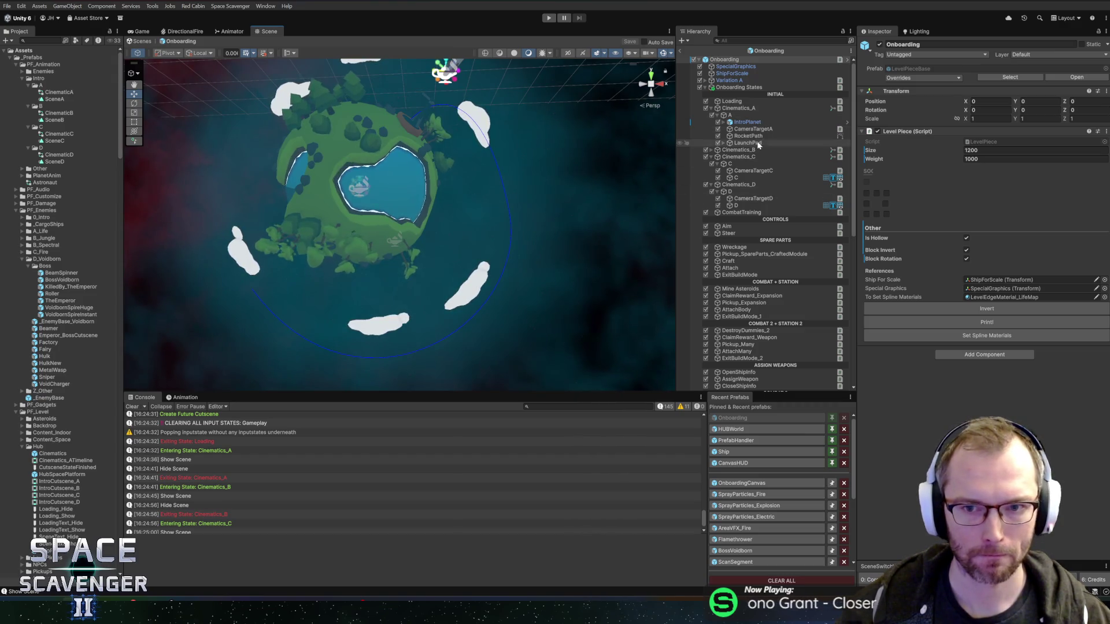
pyautogui.moveTo(577, 253); pyautogui.dragTo(434, 164)
pyautogui.hotkey('alt', 'Tab')
pyautogui.hotkey('alt', 'Tab')
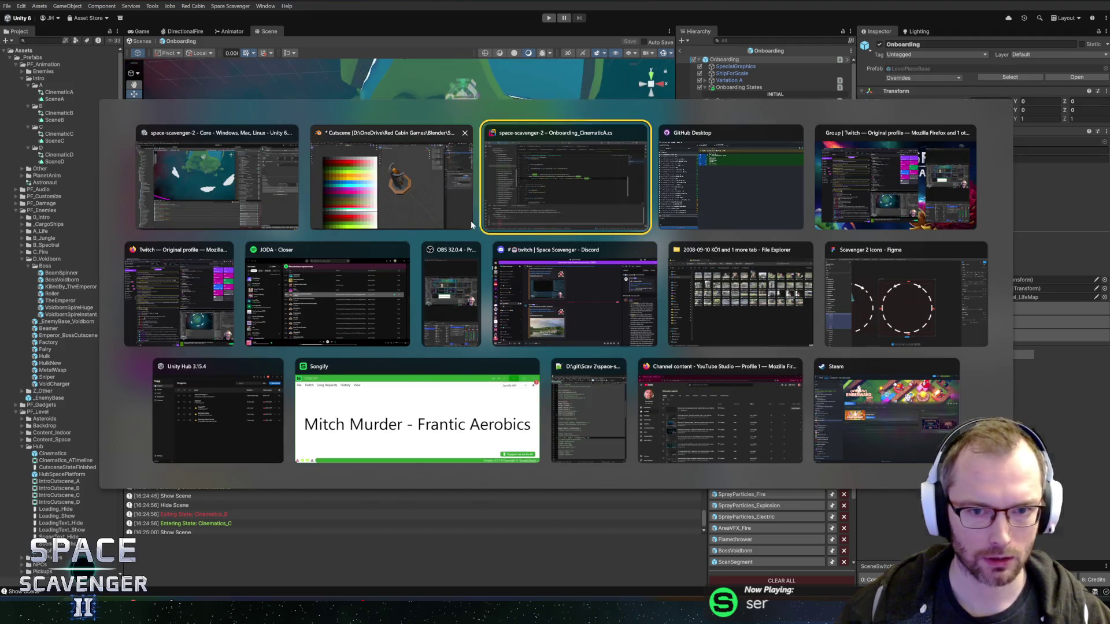
# - In Onboarding_CinematicB.cs, replace line 38's hard-coded 0.5f multiplier with maxVolumeWeight and save
pyautogui.scroll(-3, 656, 255)
pyautogui.scroll(5, 656, 255)
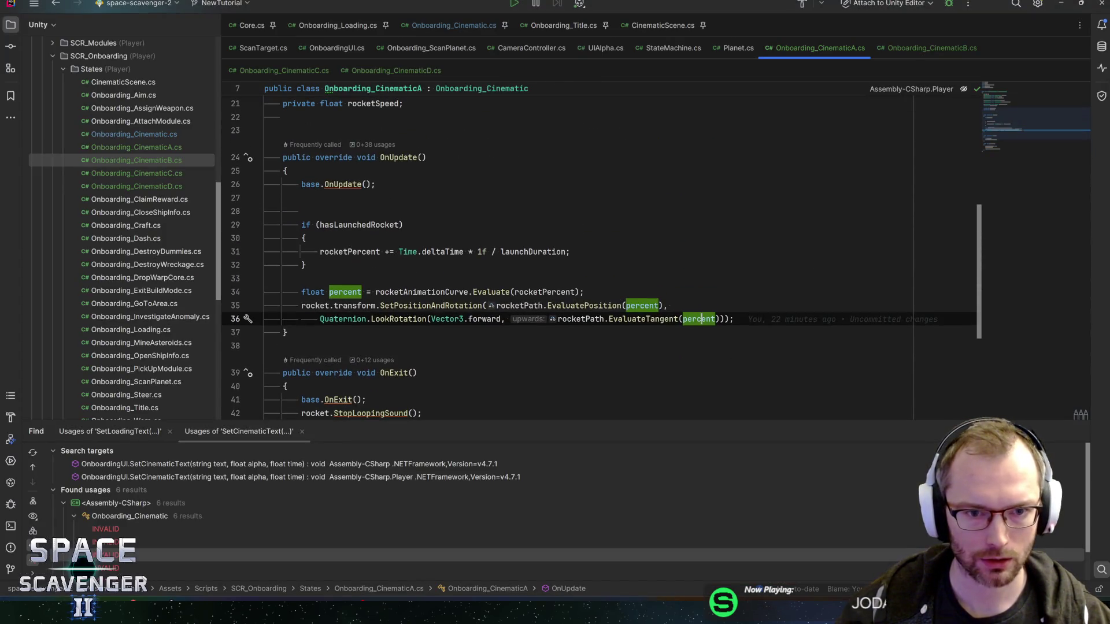
pyautogui.click(916, 49)
pyautogui.scroll(-8, 601, 254)
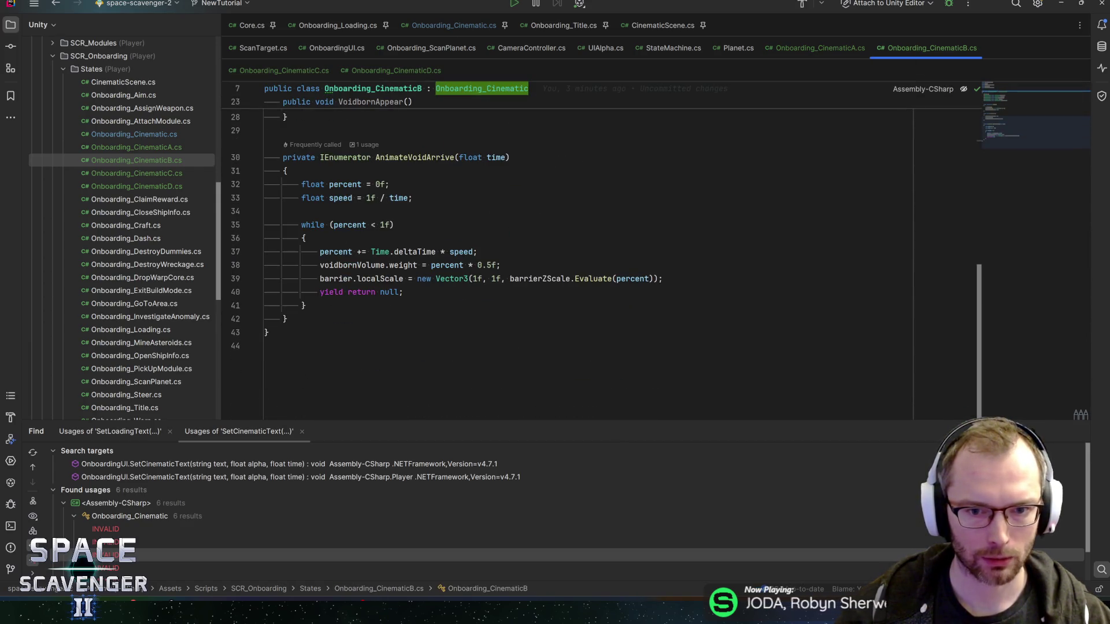
pyautogui.moveTo(491, 264); pyautogui.dragTo(473, 265)
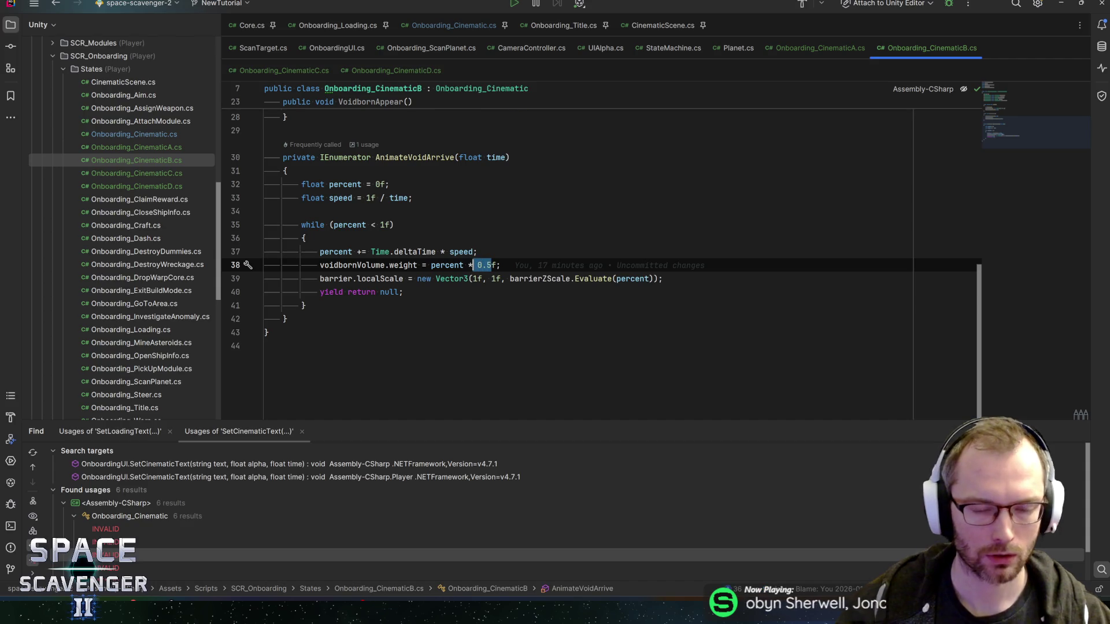
pyautogui.press('BackSpace')
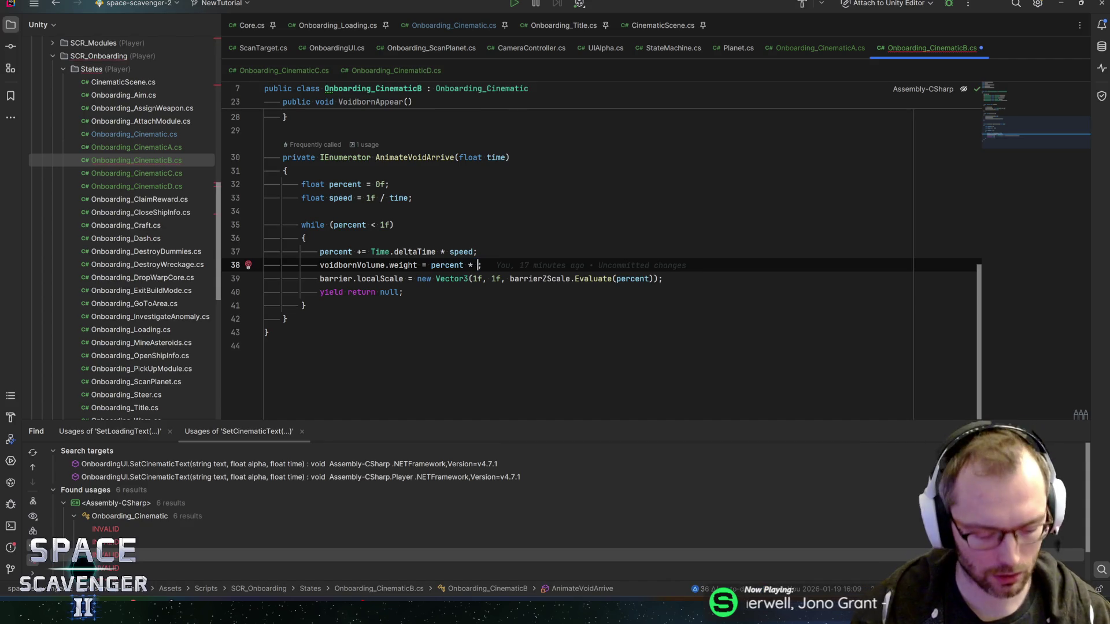
pyautogui.write('maxVo')
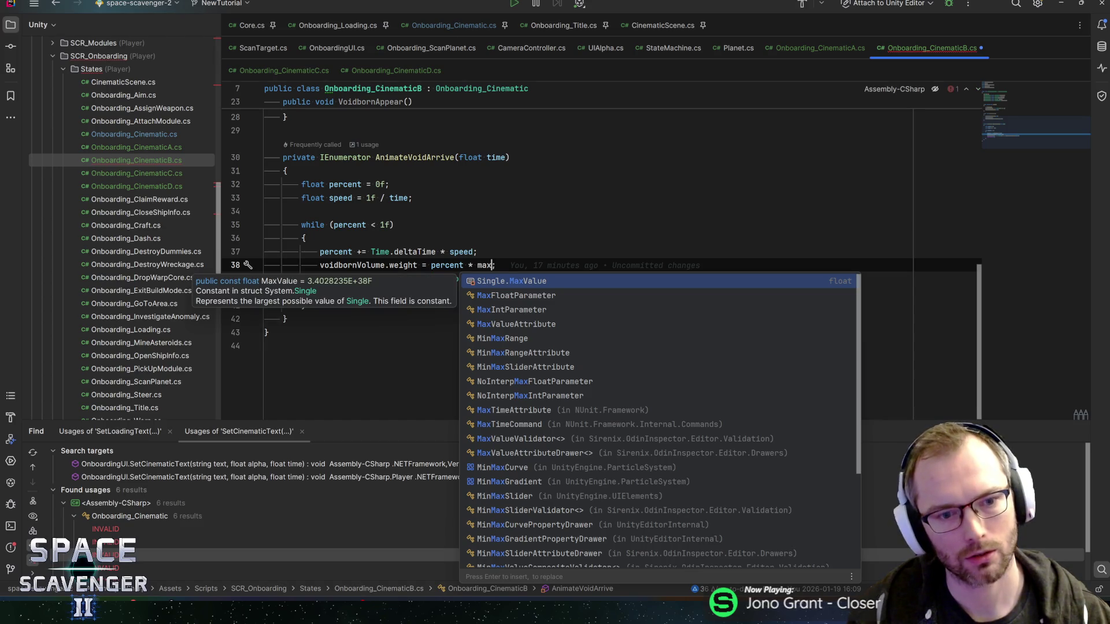
pyautogui.write('lumeWeight0')
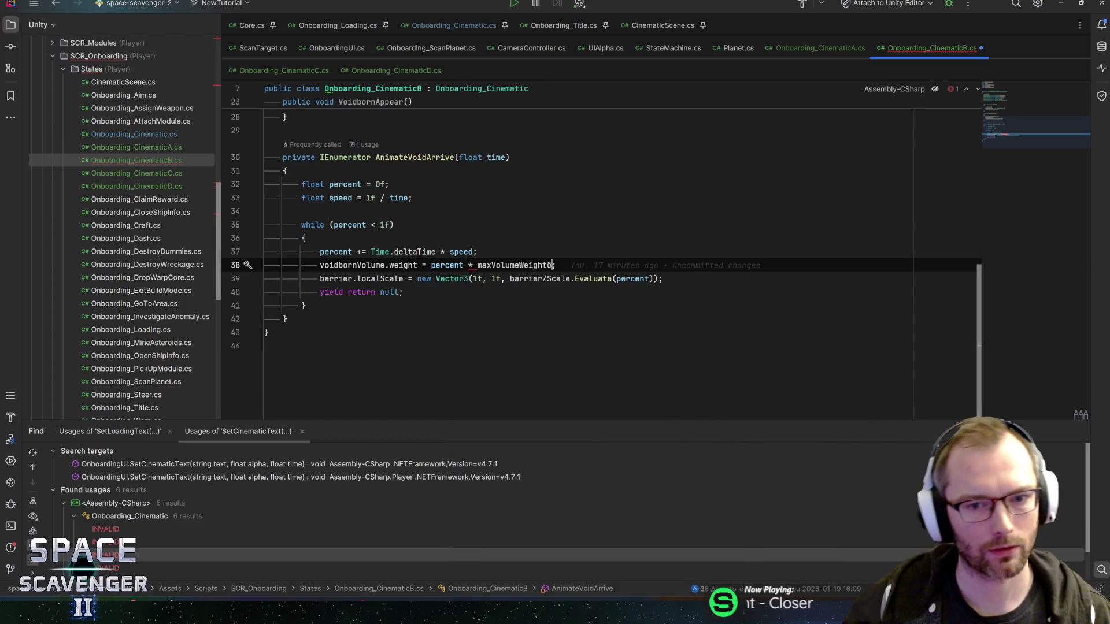
pyautogui.press('BackSpace')
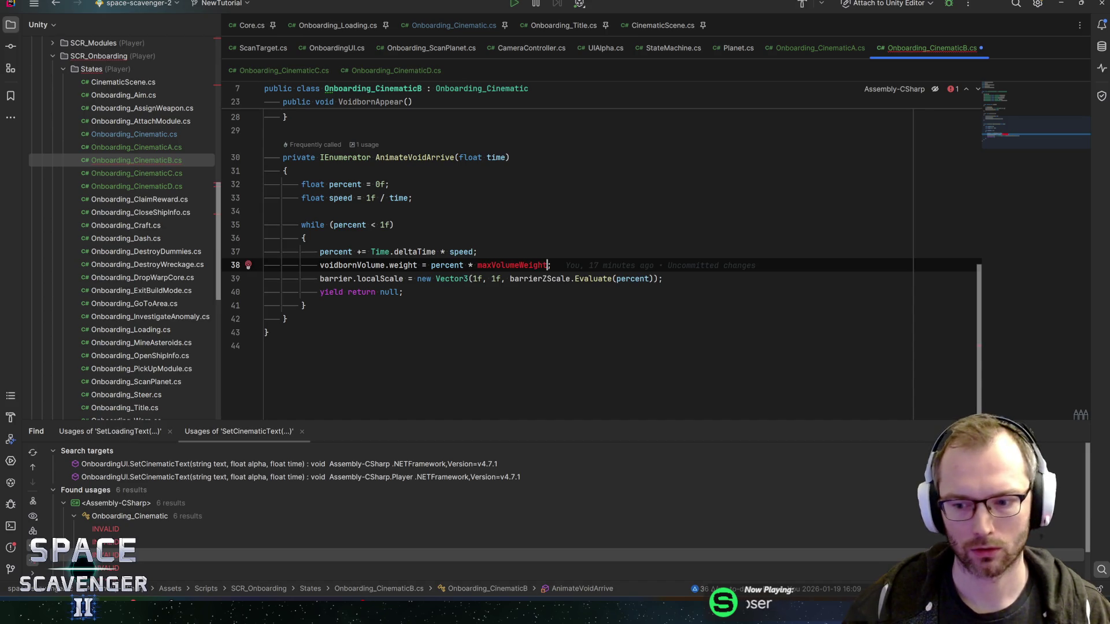
pyautogui.hotkey('ctrl', 's')
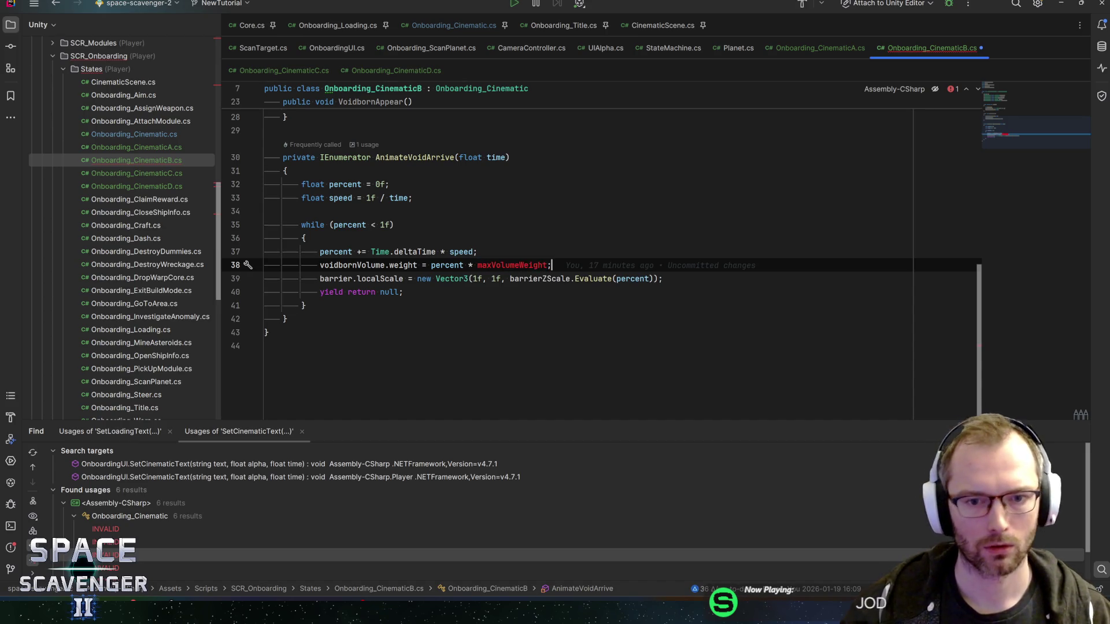
# - Add a SerializeField 'float maxVolumeWeight;' below voidbornVolume, save, and minimize Rider
pyautogui.scroll(10, 601, 236)
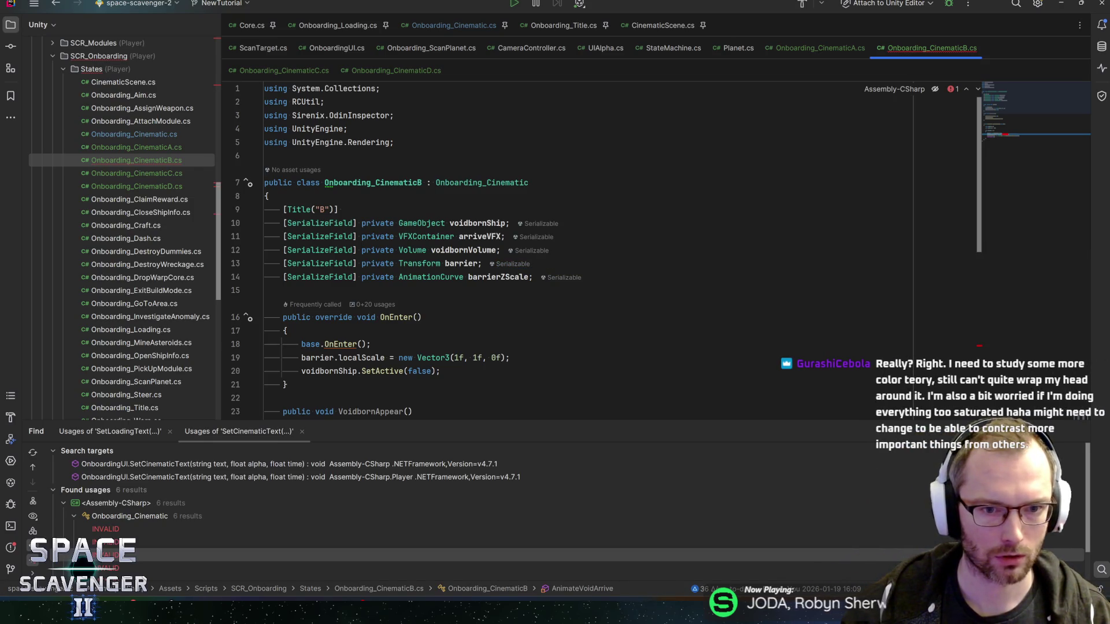
pyautogui.click(503, 250)
pyautogui.press('Return')
pyautogui.write('serial')
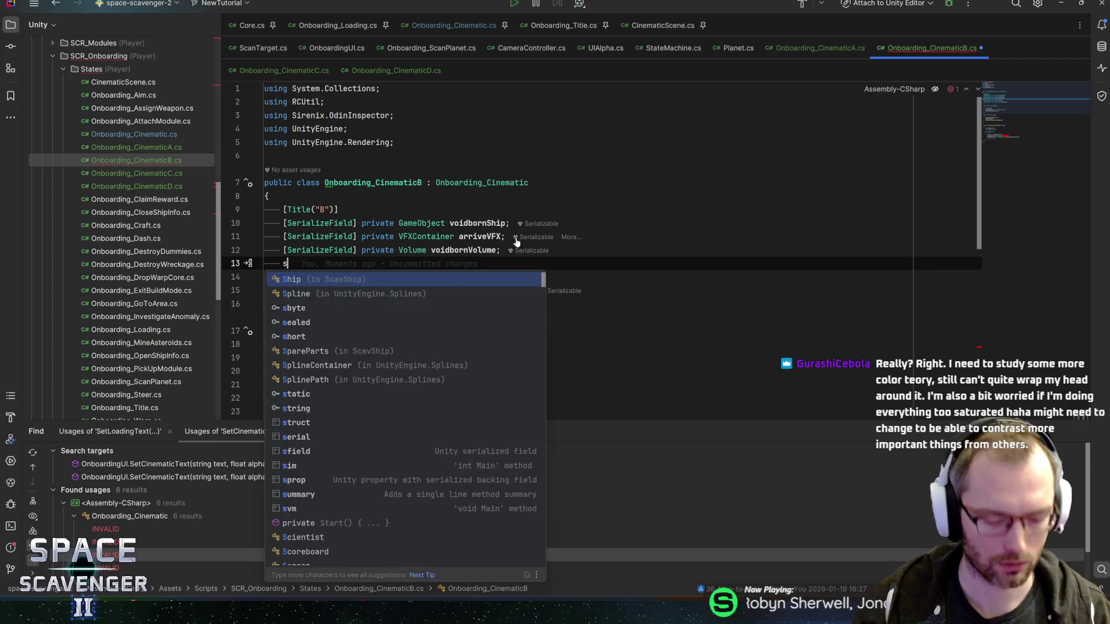
pyautogui.press('Return')
pyautogui.write('float')
pyautogui.press('Tab')
pyautogui.write('maxVolumeWeight')
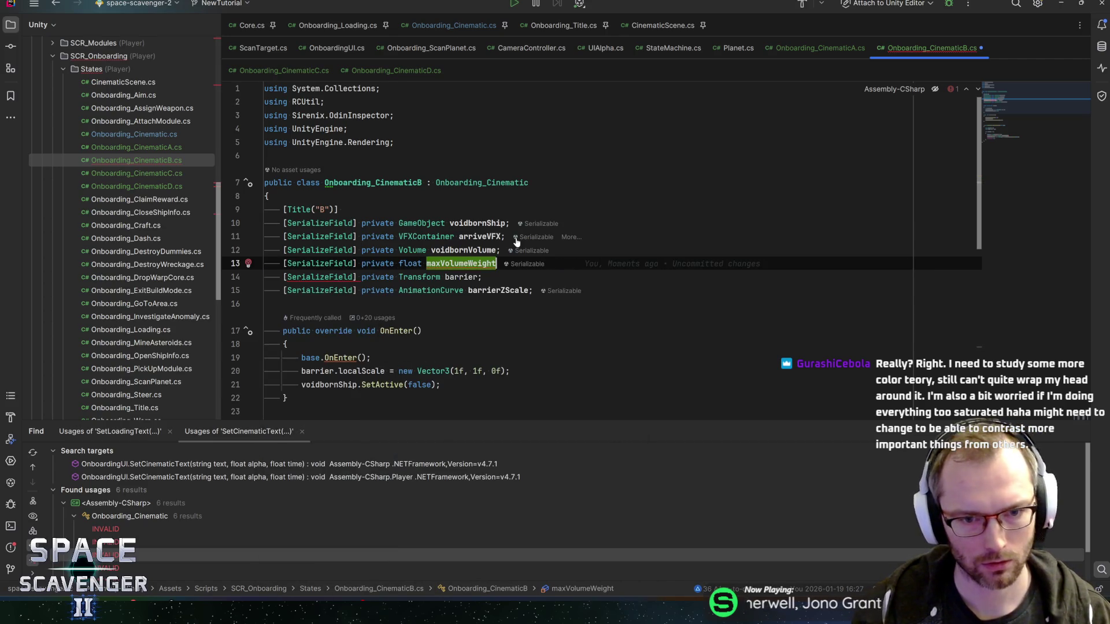
pyautogui.write(';')
pyautogui.hotkey('ctrl', 's')
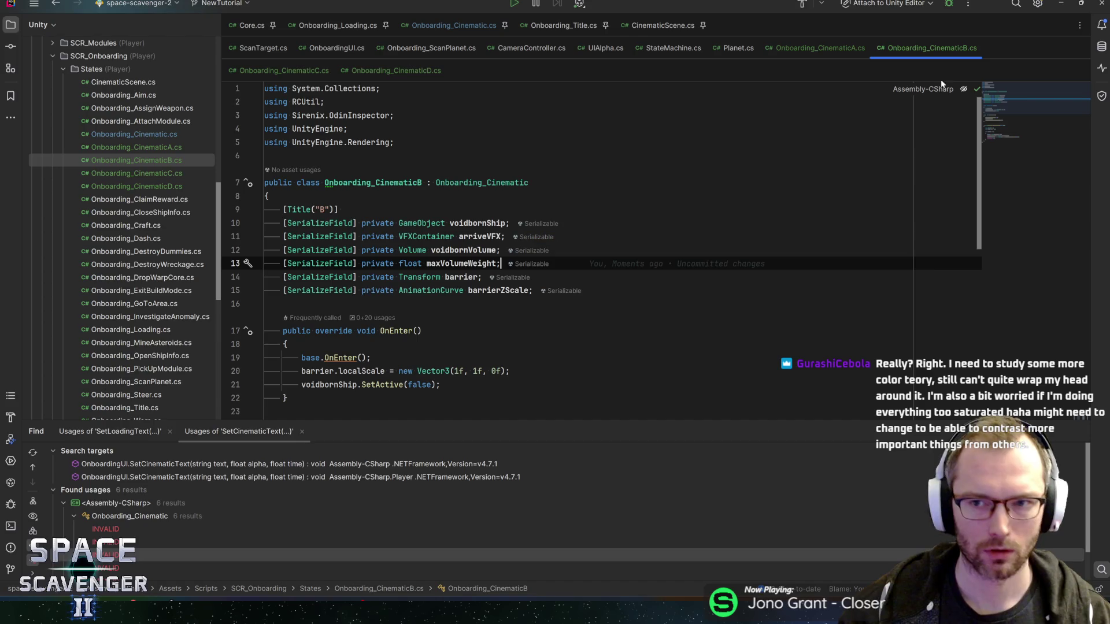
pyautogui.click(1067, 3)
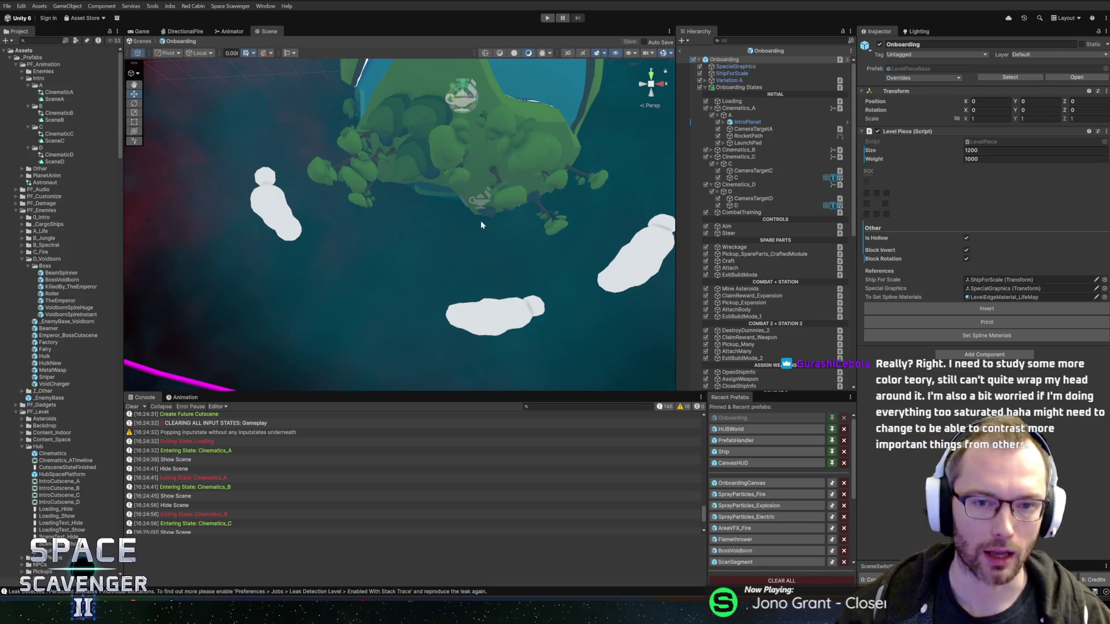
# - Frame the planet, then pan and orbit to bring the purple ship alongside it before switching to Blender
pyautogui.press('f')
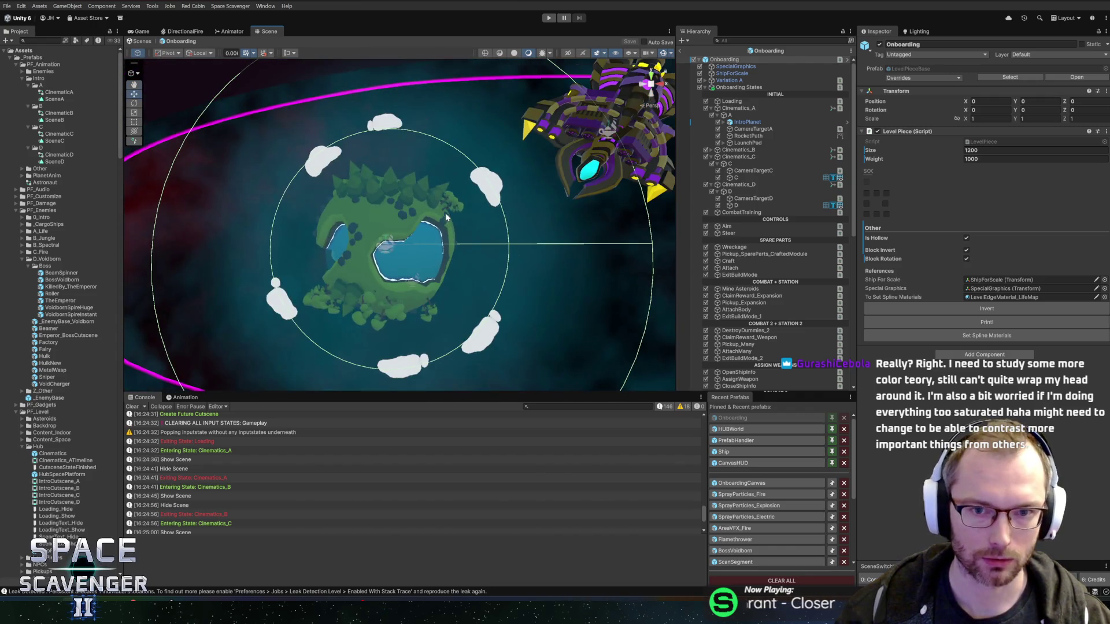
pyautogui.press('Right')
pyautogui.moveTo(462, 216)
pyautogui.mouseDown()
pyautogui.moveTo(513, 236)
pyautogui.moveTo(485, 230)
pyautogui.moveTo(486, 185)
pyautogui.mouseUp()
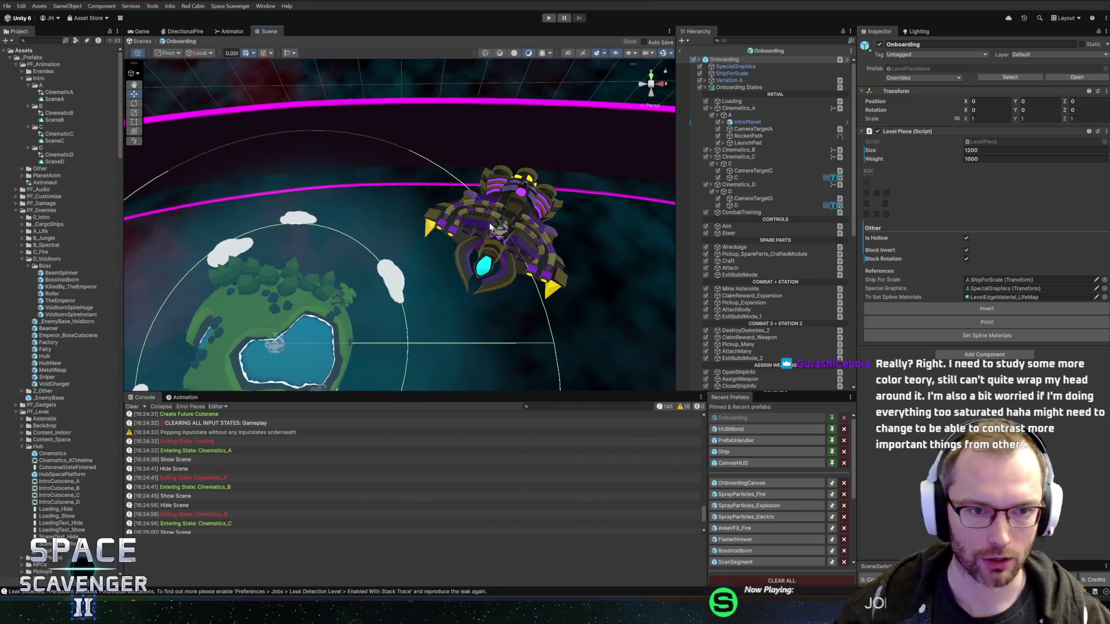
pyautogui.moveTo(488, 224); pyautogui.dragTo(510, 191)
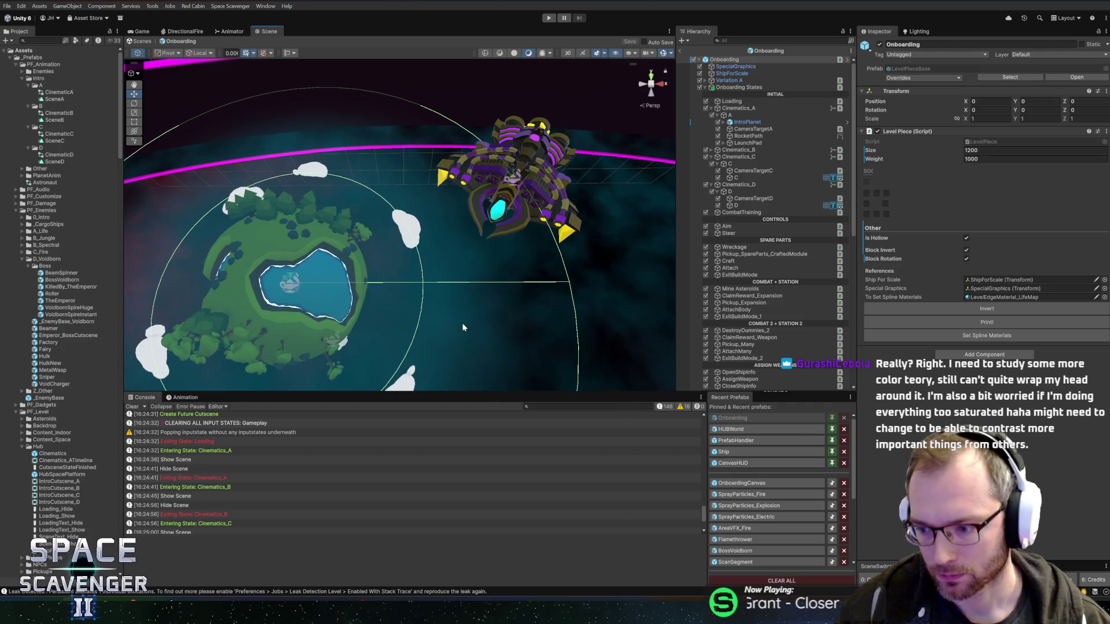
pyautogui.hotkey('alt', 'Tab')
pyautogui.hotkey('alt', 'Tab')
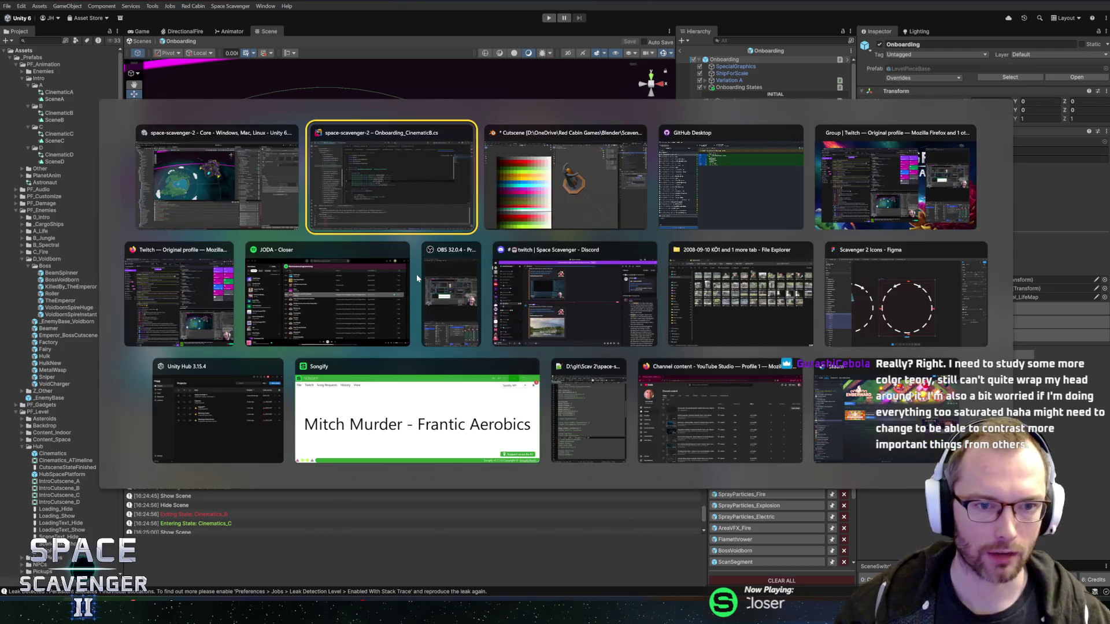
# - Zoom and pan across the palette image in the UV Editor, then return to Unity
pyautogui.scroll(5, 307, 299)
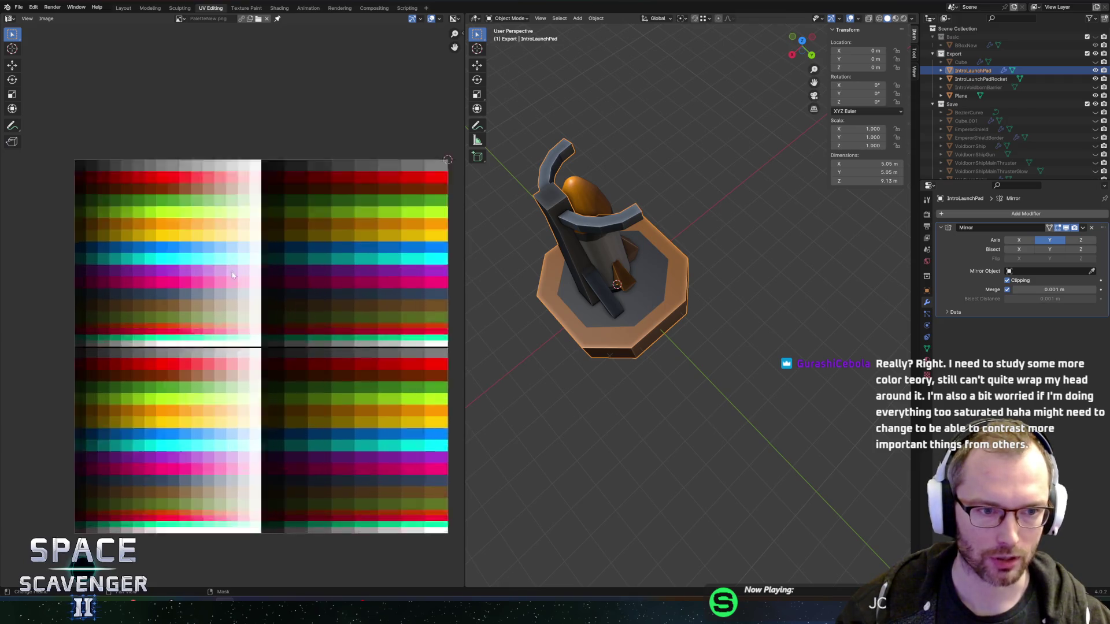
pyautogui.scroll(-3, 251, 276)
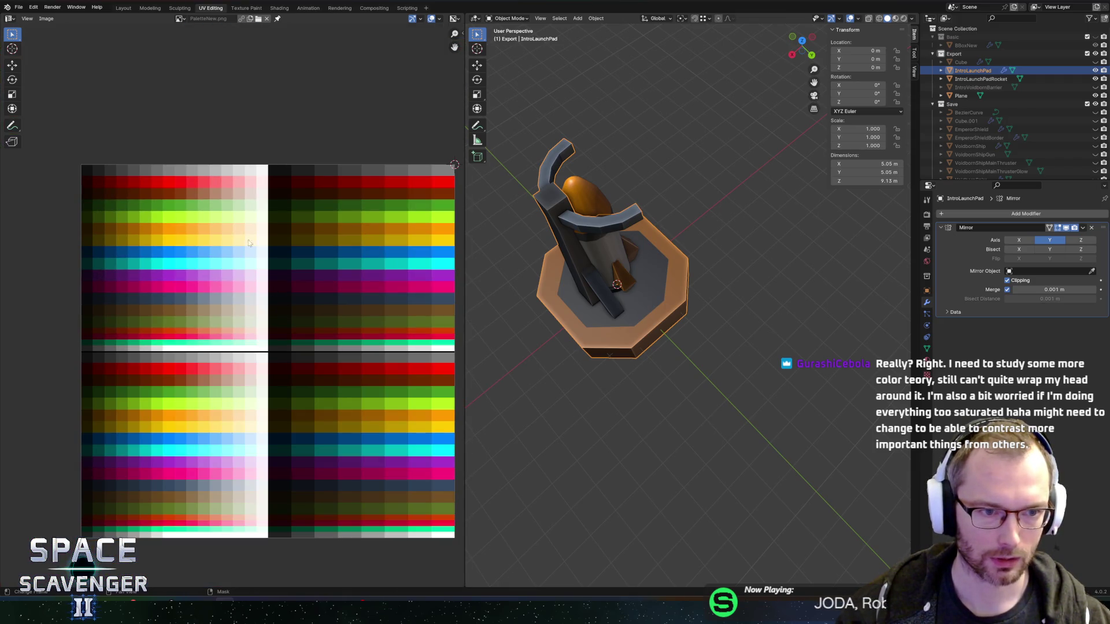
pyautogui.hscroll(2, 232, 273)
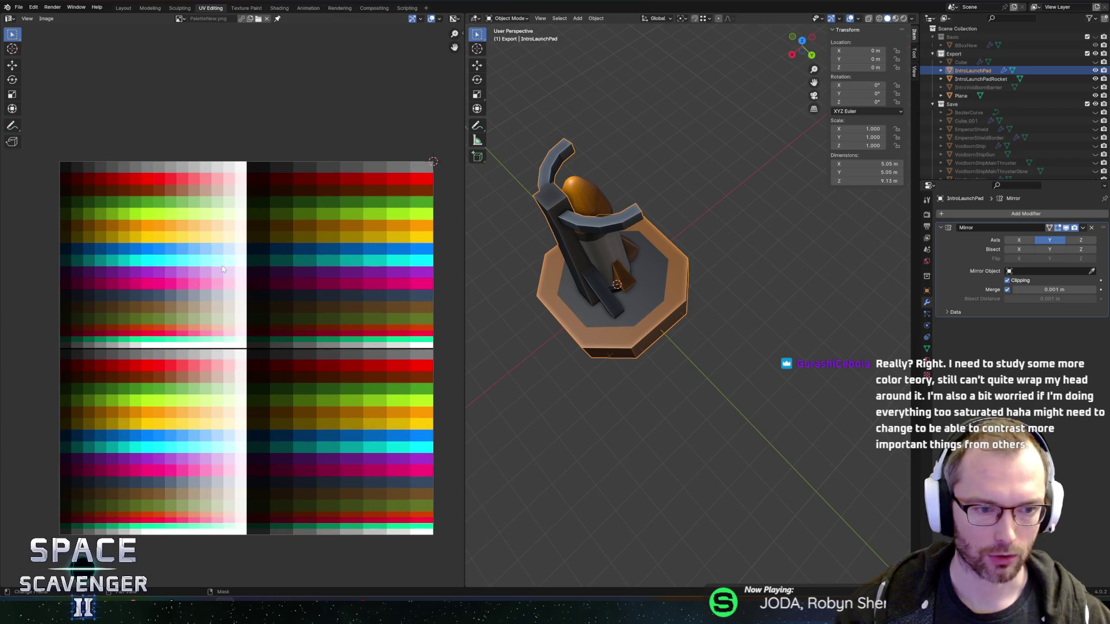
pyautogui.hotkey('alt', 'Tab')
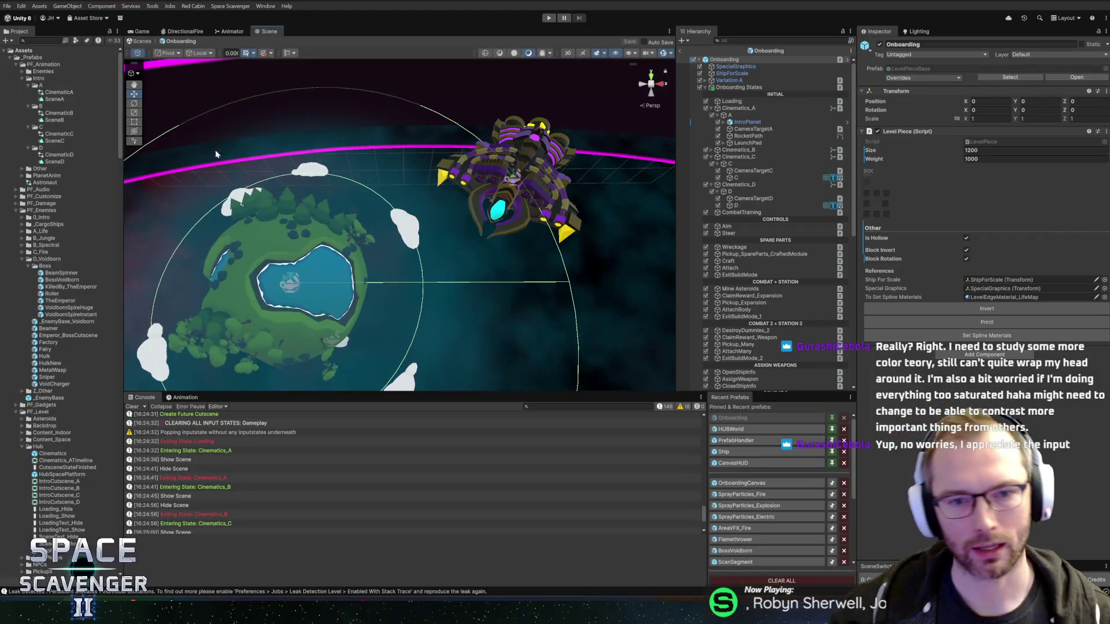
# - Pan and zoom to re-centre the planet and purple ship, then switch to Blender
pyautogui.moveTo(480, 125)
pyautogui.mouseDown()
pyautogui.moveTo(440, 144)
pyautogui.moveTo(553, 167)
pyautogui.mouseUp()
pyautogui.scroll(5, 553, 167)
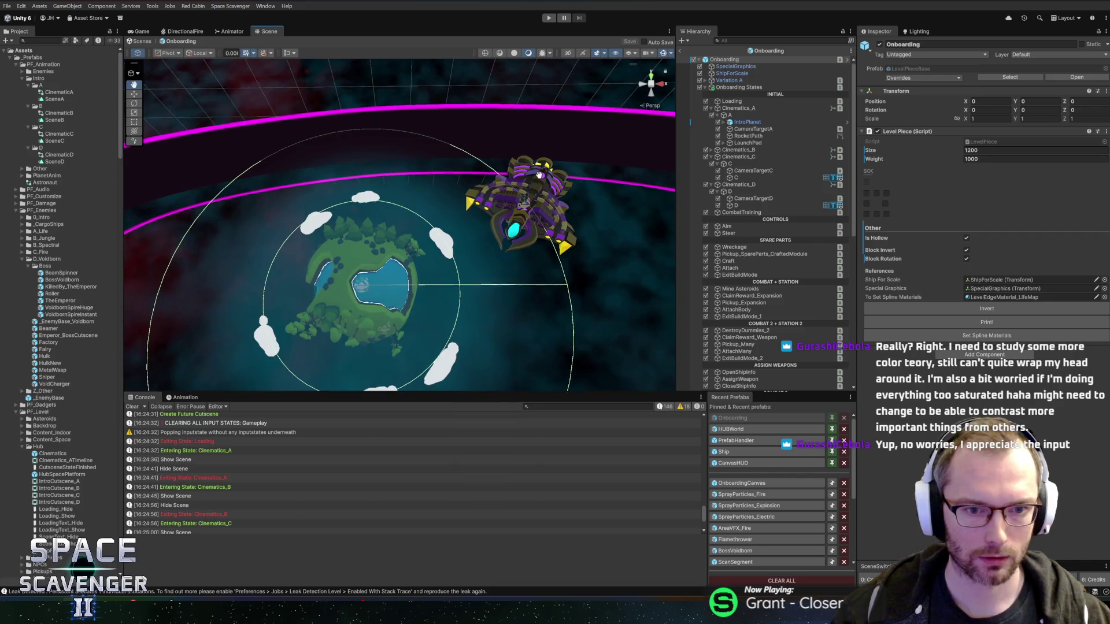
pyautogui.moveTo(518, 209)
pyautogui.mouseDown()
pyautogui.moveTo(485, 215)
pyautogui.moveTo(513, 221)
pyautogui.mouseUp()
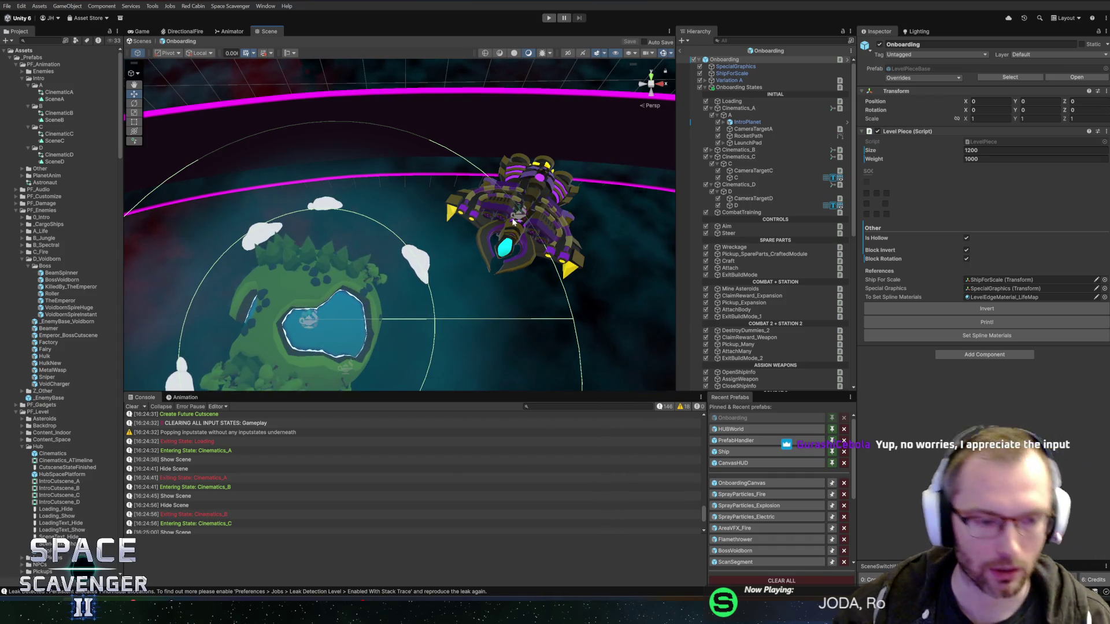
pyautogui.hotkey('alt', 'Tab')
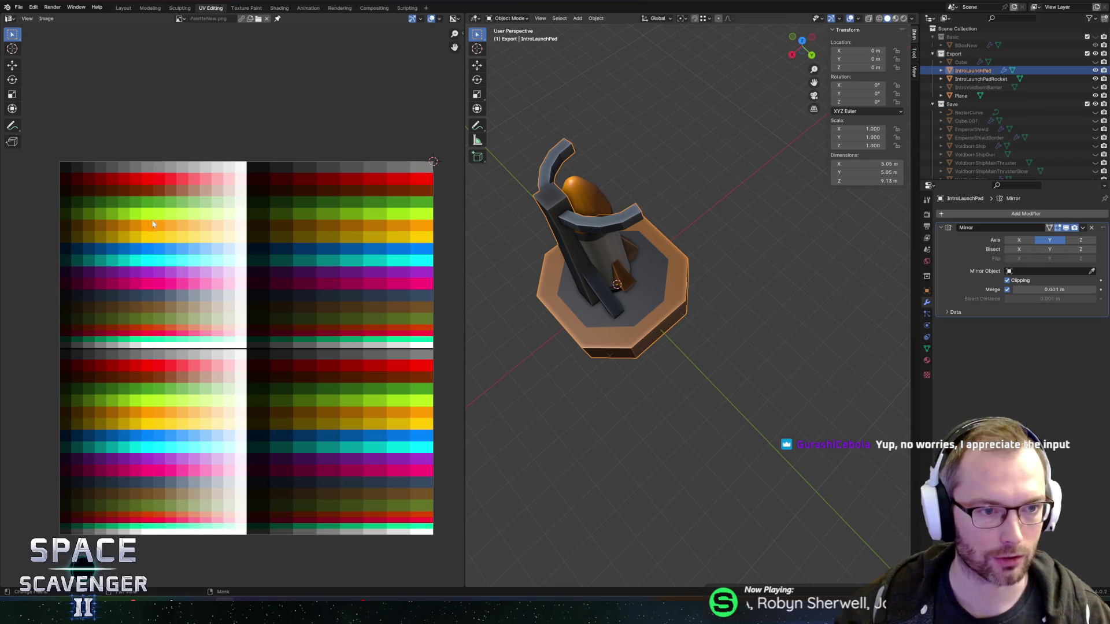
# - Switch from Blender back to the Unity editor
pyautogui.hotkey('alt', 'Tab')
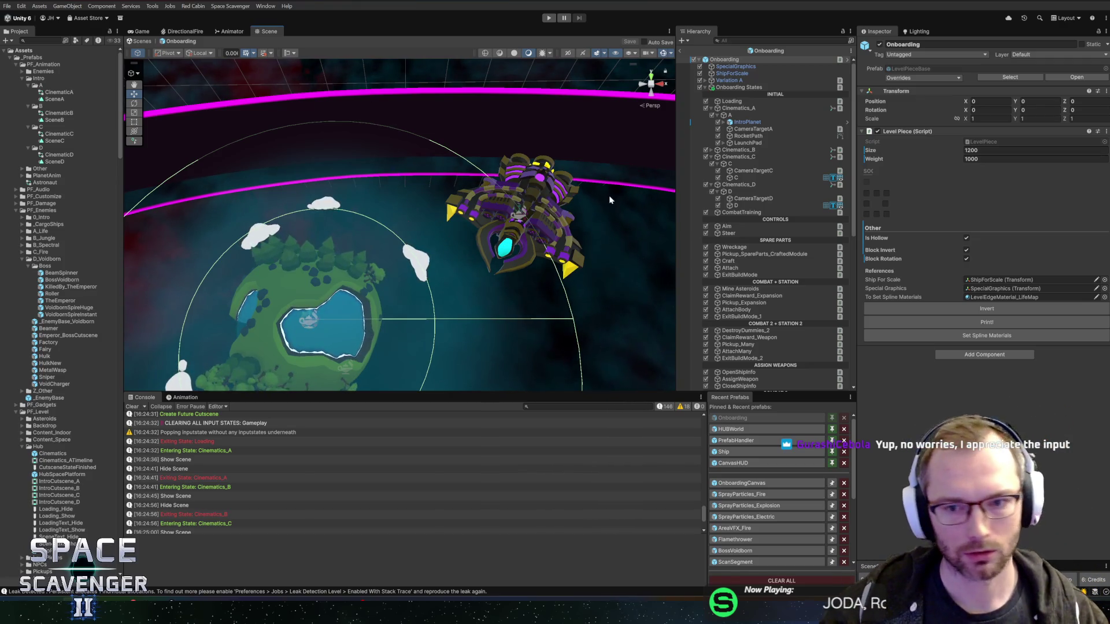
# - Select LaunchPad, then Cinematics_B, and click its Max Volume Weight field in the Inspector
pyautogui.moveTo(559, 226)
pyautogui.mouseDown()
pyautogui.moveTo(520, 260)
pyautogui.moveTo(558, 253)
pyautogui.moveTo(537, 235)
pyautogui.moveTo(549, 248)
pyautogui.mouseUp()
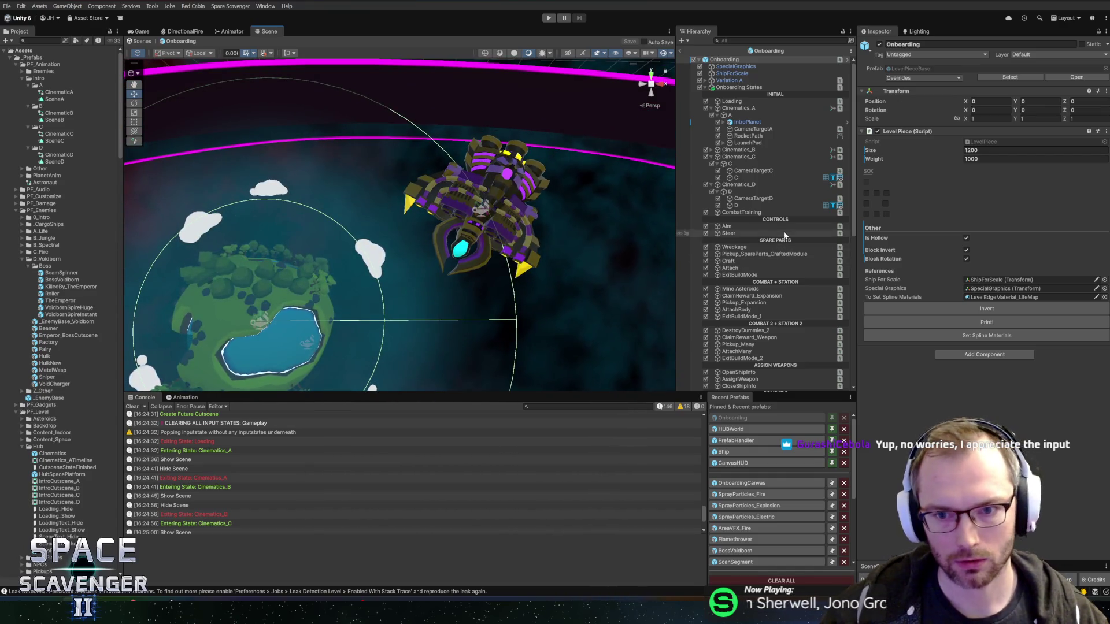
pyautogui.click(751, 144)
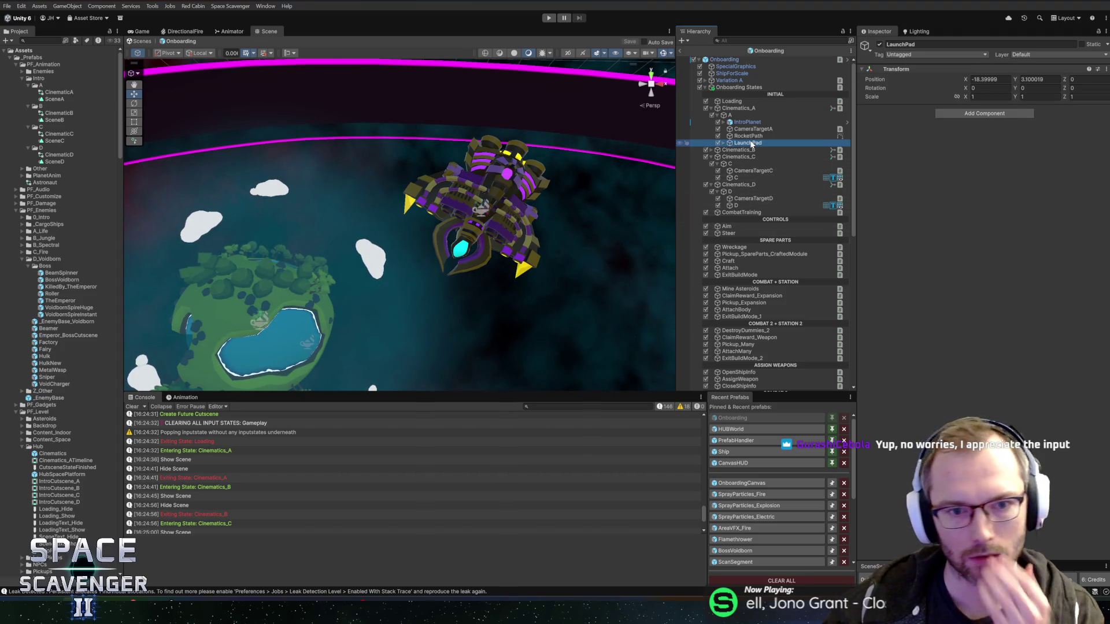
pyautogui.click(739, 150)
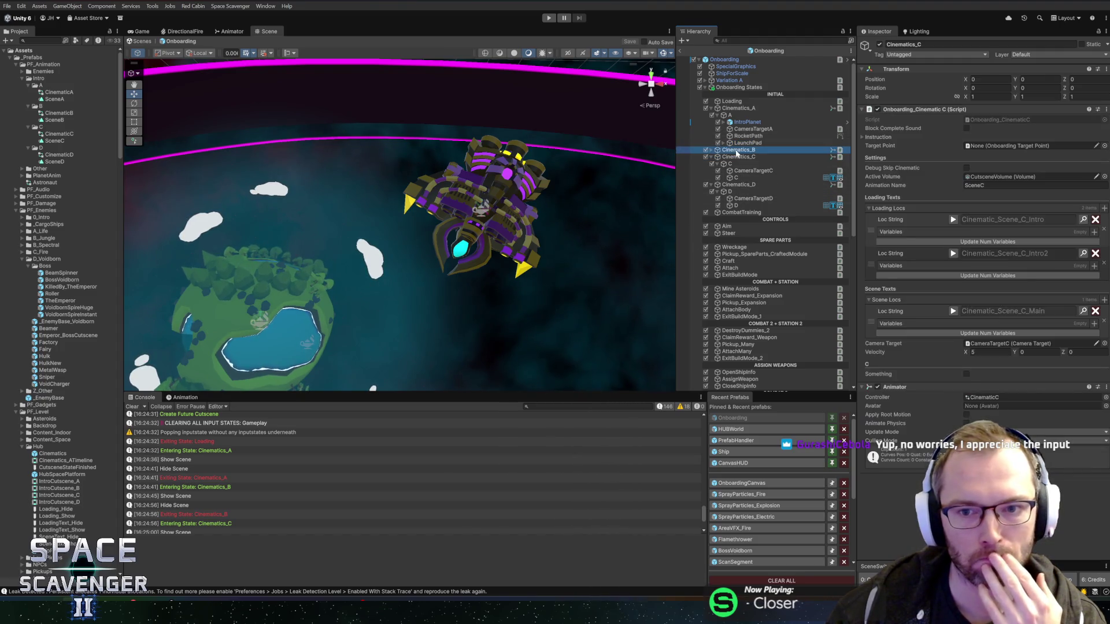
pyautogui.click(983, 400)
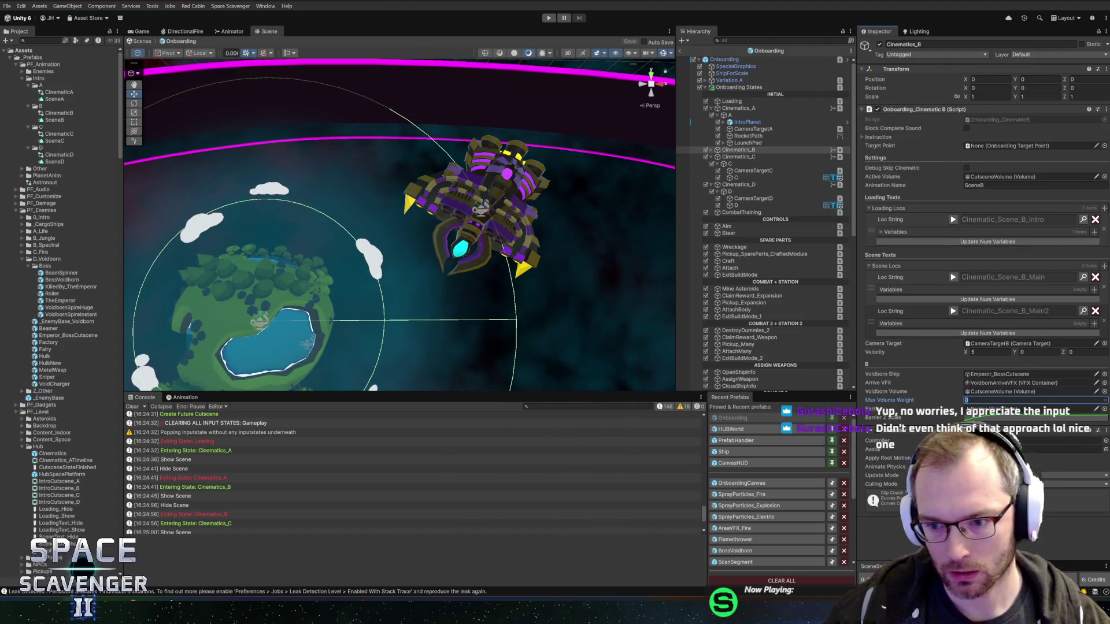
# - Set Cinematics_B's Max Volume Weight to 0.35 and pan the Scene view to the C label
pyautogui.write('0.35')
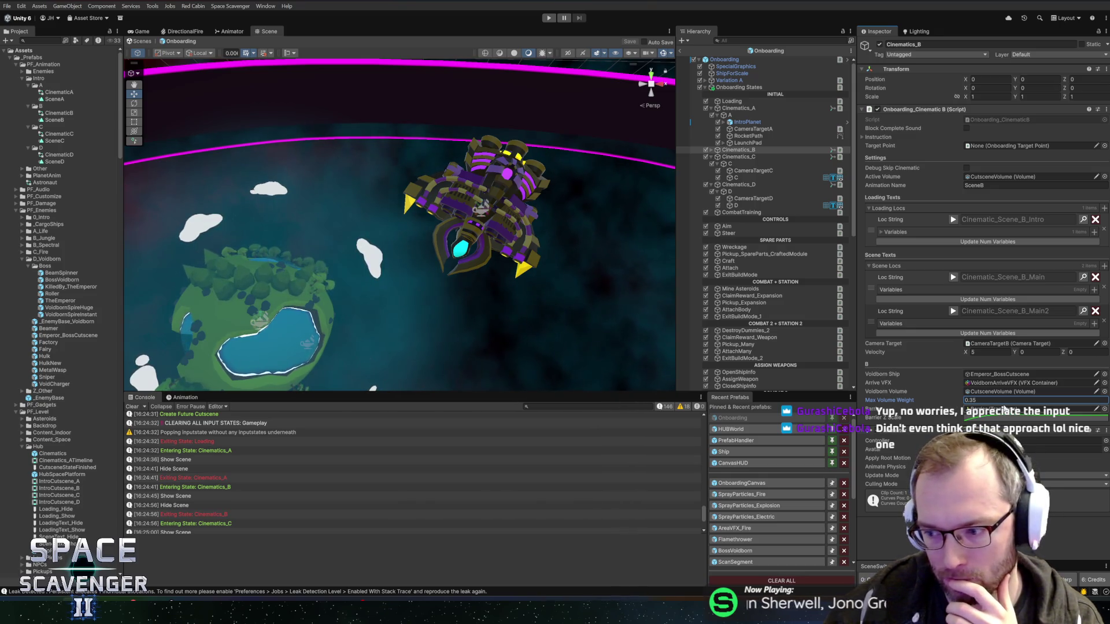
pyautogui.moveTo(457, 292)
pyautogui.mouseDown()
pyautogui.moveTo(425, 266)
pyautogui.moveTo(529, 255)
pyautogui.moveTo(503, 221)
pyautogui.moveTo(491, 226)
pyautogui.mouseUp()
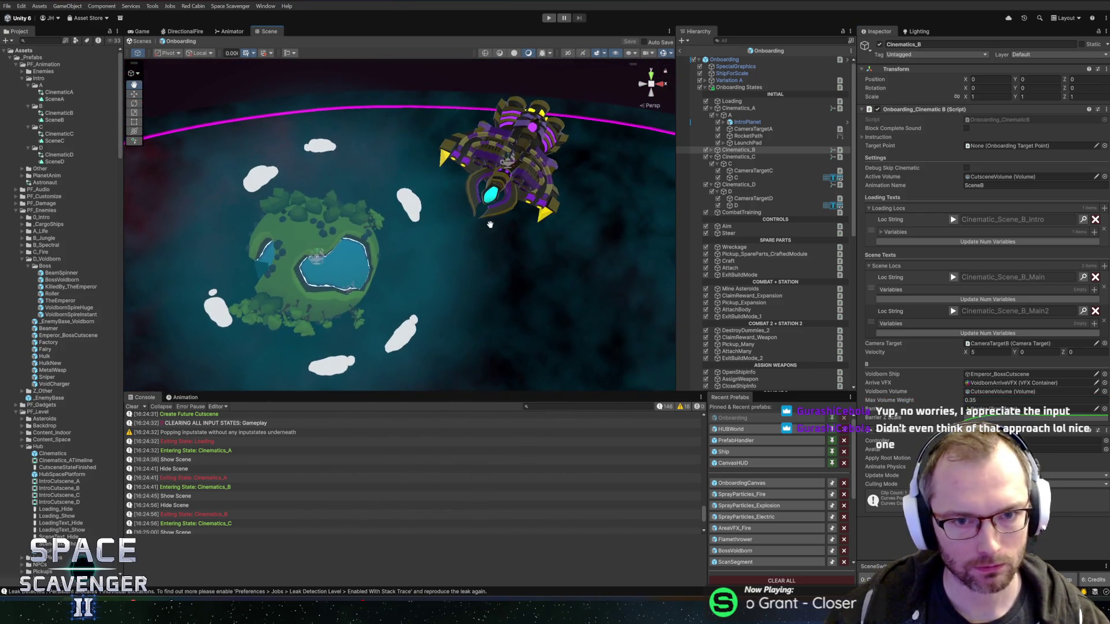
pyautogui.scroll(-3, 509, 218)
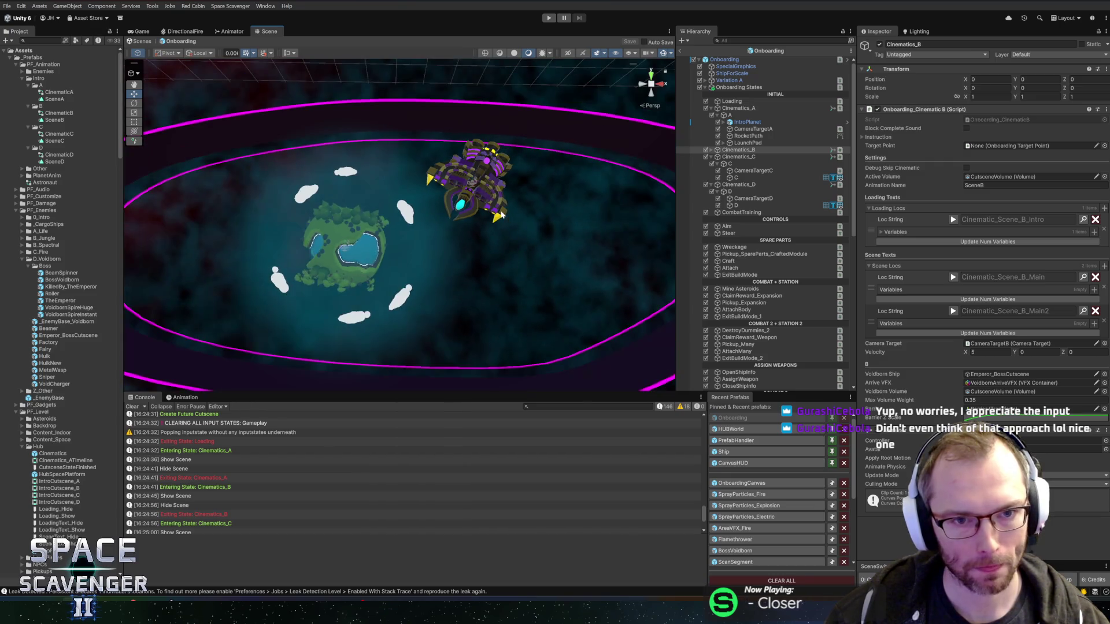
pyautogui.scroll(2, 502, 214)
pyautogui.scroll(-3, 582, 146)
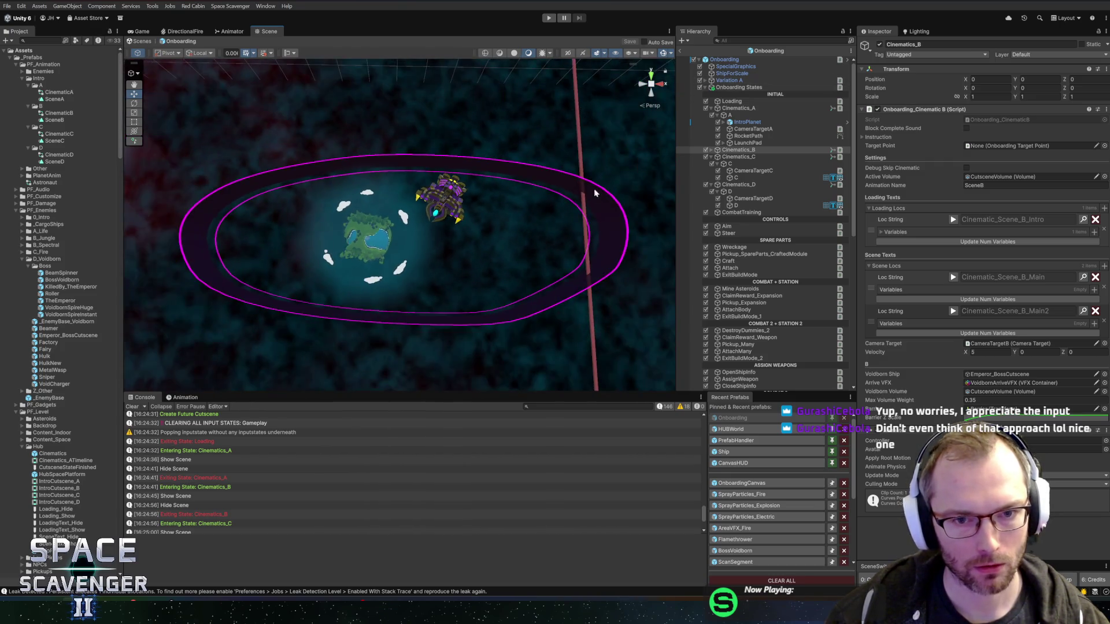
pyautogui.moveTo(595, 185); pyautogui.dragTo(342, 217)
pyautogui.scroll(5, 359, 218)
pyautogui.moveTo(464, 224)
pyautogui.mouseDown()
pyautogui.moveTo(488, 242)
pyautogui.moveTo(426, 218)
pyautogui.moveTo(476, 207)
pyautogui.mouseUp()
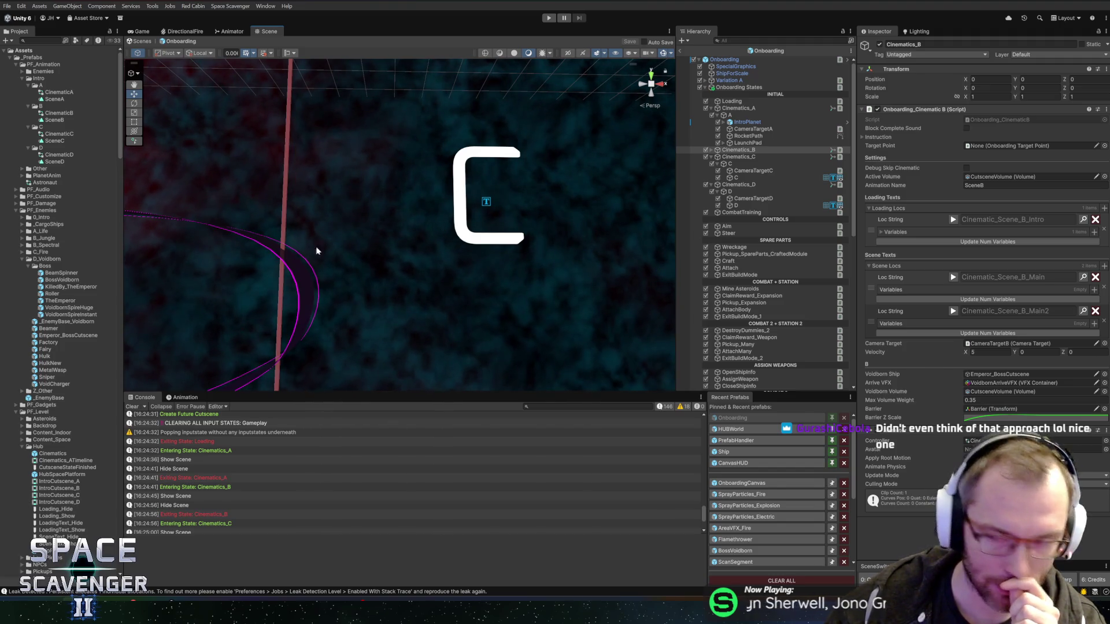
# - Frame the whole orbit ellipse, orbit lower over the planet, then exit to the Core scene
pyautogui.press('f')
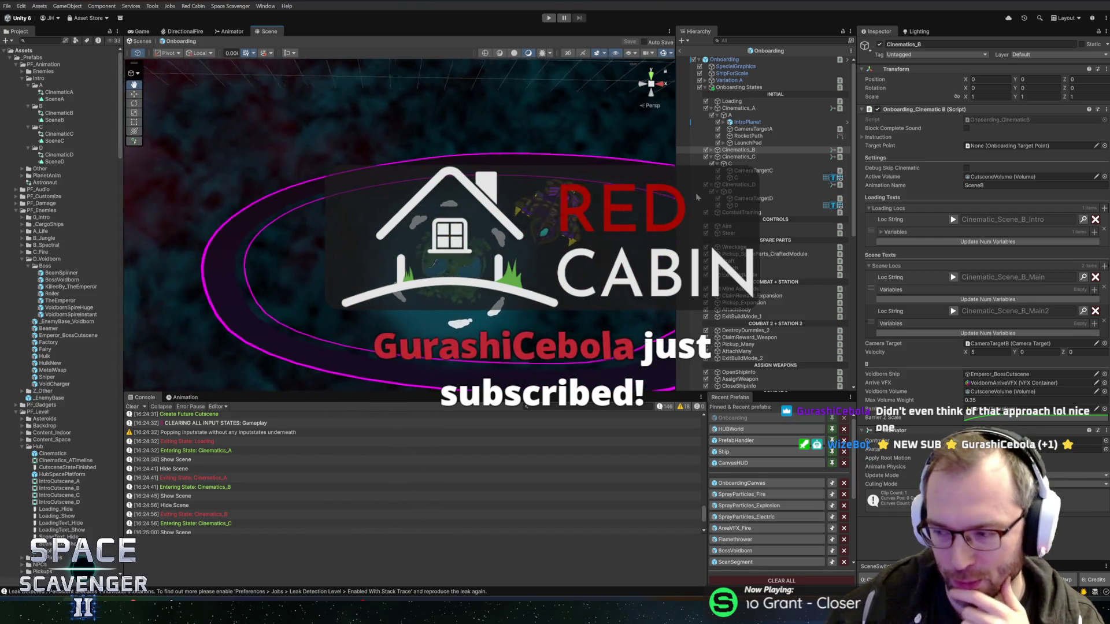
pyautogui.scroll(3, 578, 191)
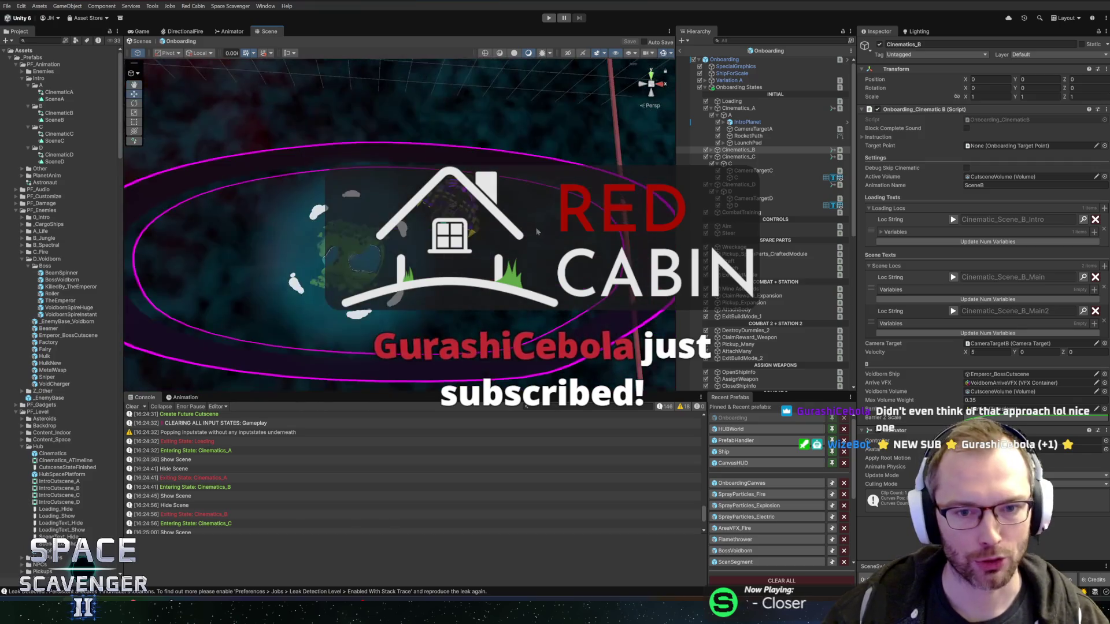
pyautogui.moveTo(500, 180); pyautogui.dragTo(500, 224)
pyautogui.click(680, 51)
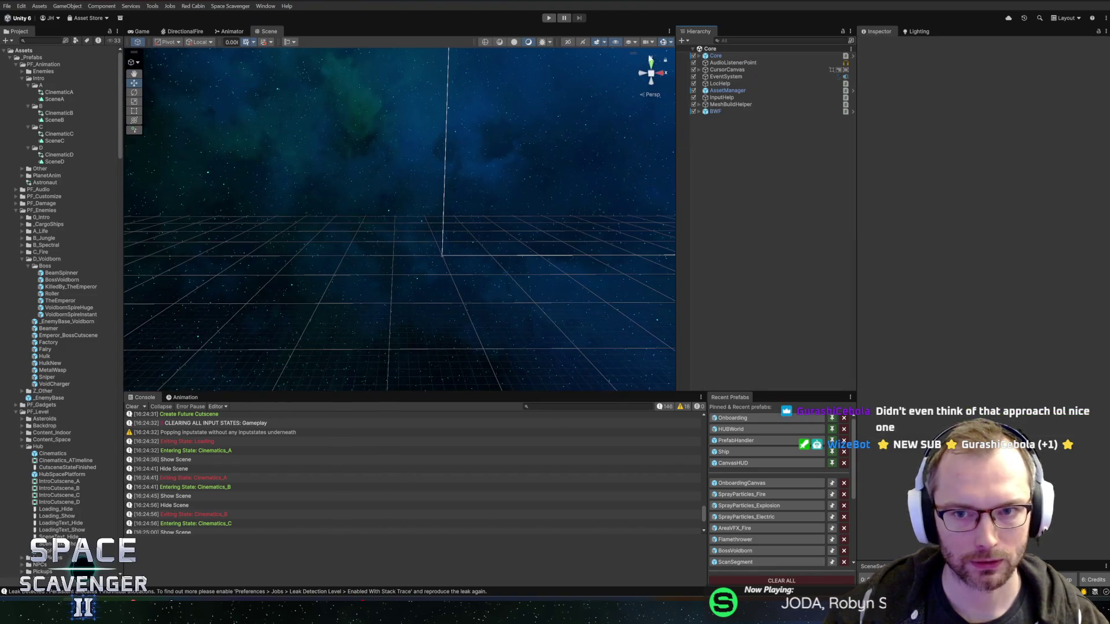
# - Start Play mode, return to the running game's intro, and open its debug console
pyautogui.click(549, 19)
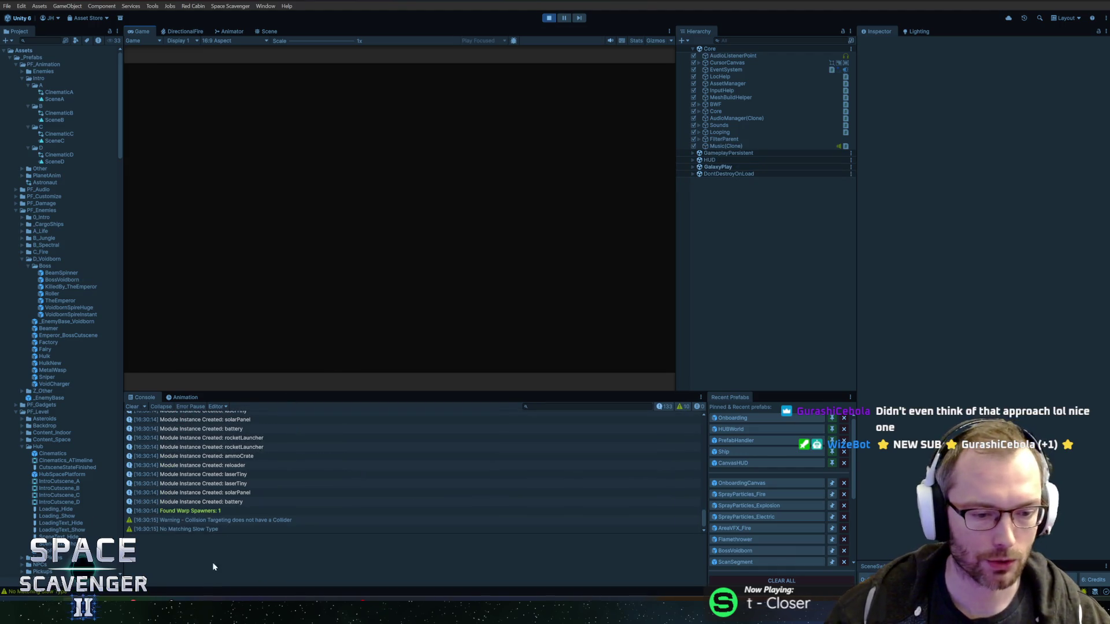
pyautogui.hotkey('alt', 'Tab')
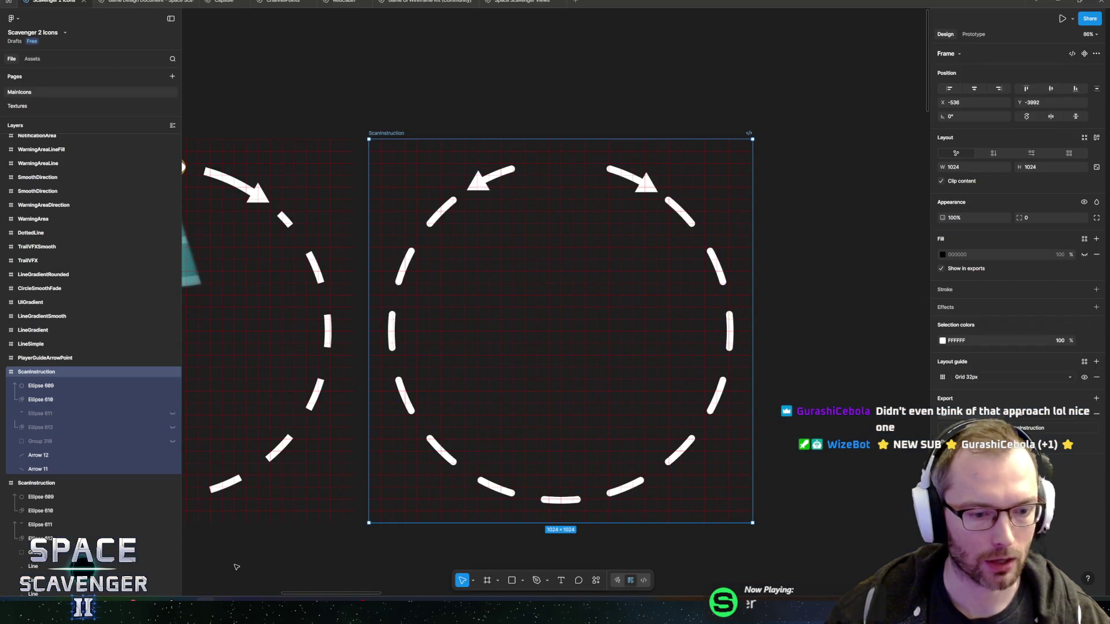
pyautogui.hotkey('alt', 'Tab')
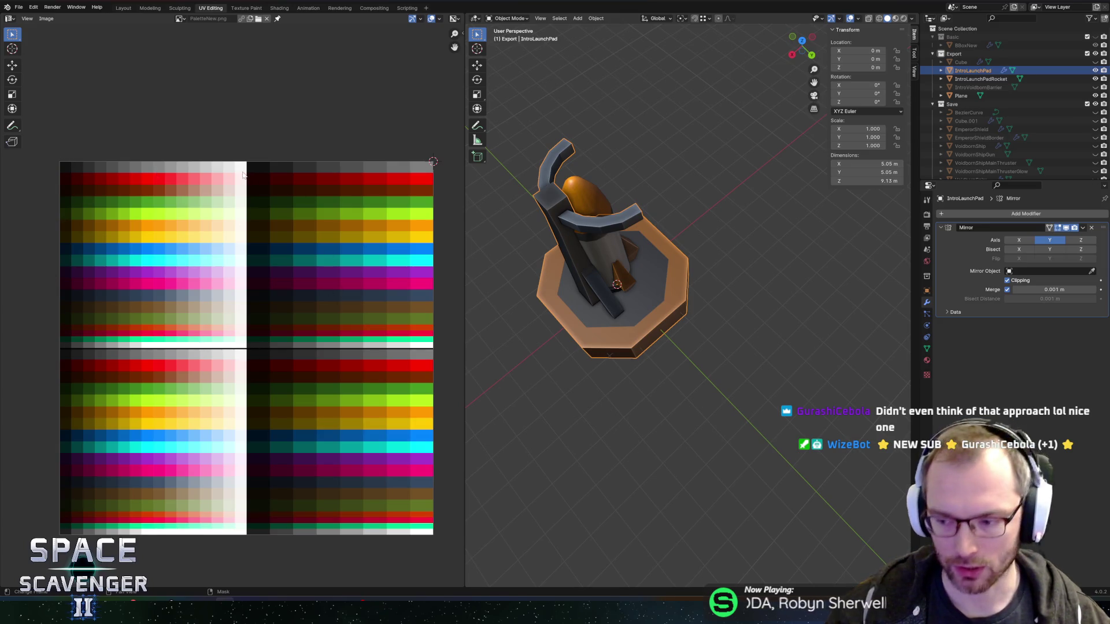
pyautogui.hotkey('alt', 'Tab')
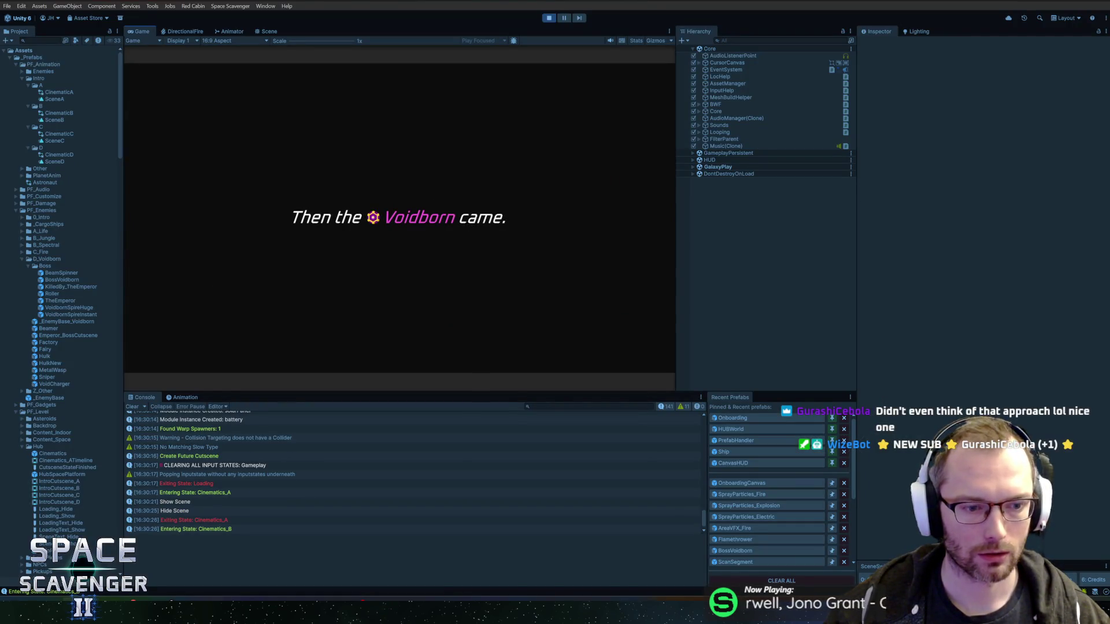
pyautogui.press('`')
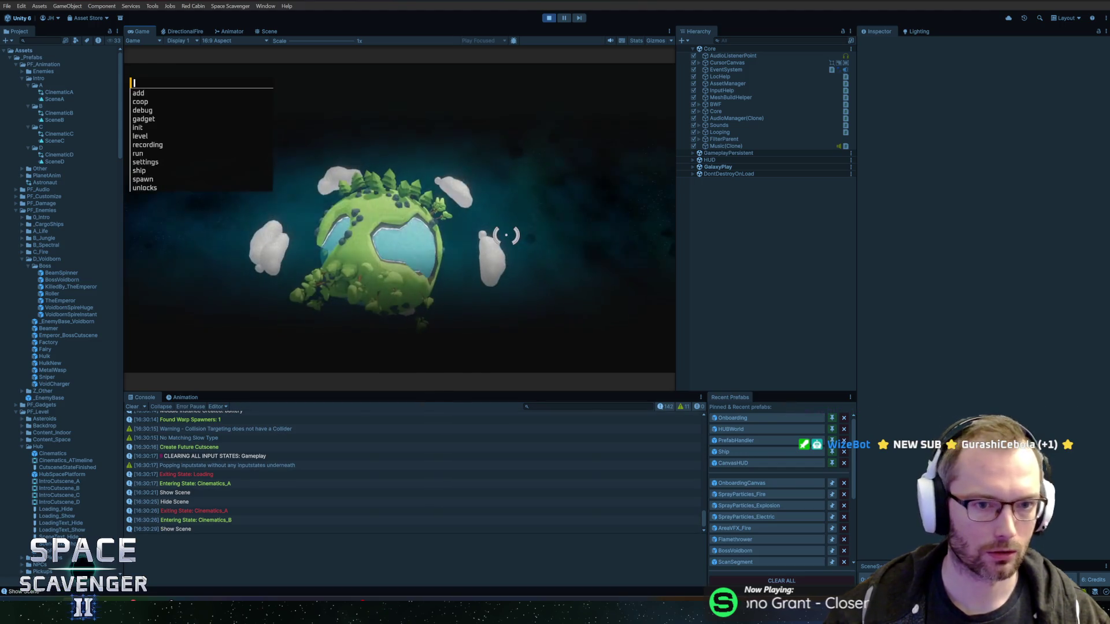
# - Run the debug.cinematic command in the game console, then switch back to Blender
pyautogui.write('debug.cinematic')
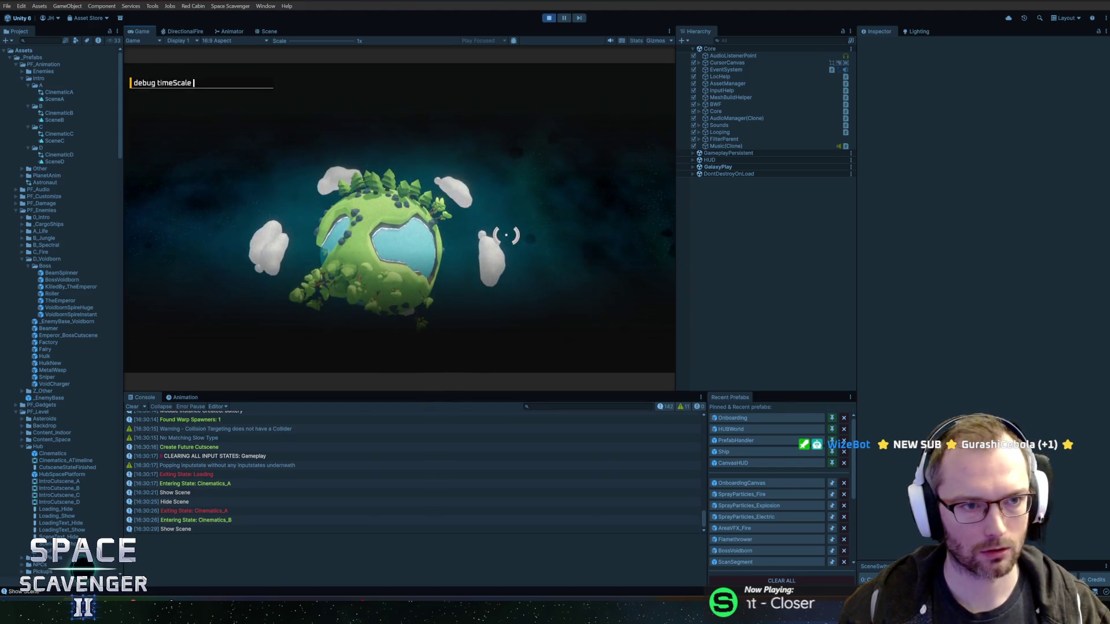
pyautogui.press('Return')
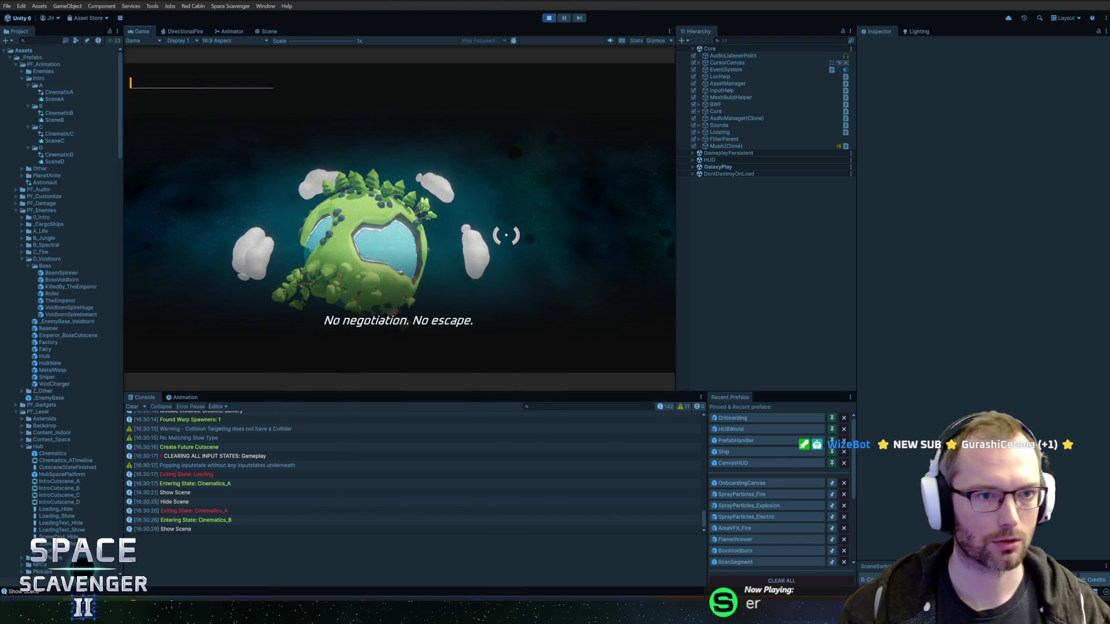
pyautogui.hotkey('alt', 'Tab')
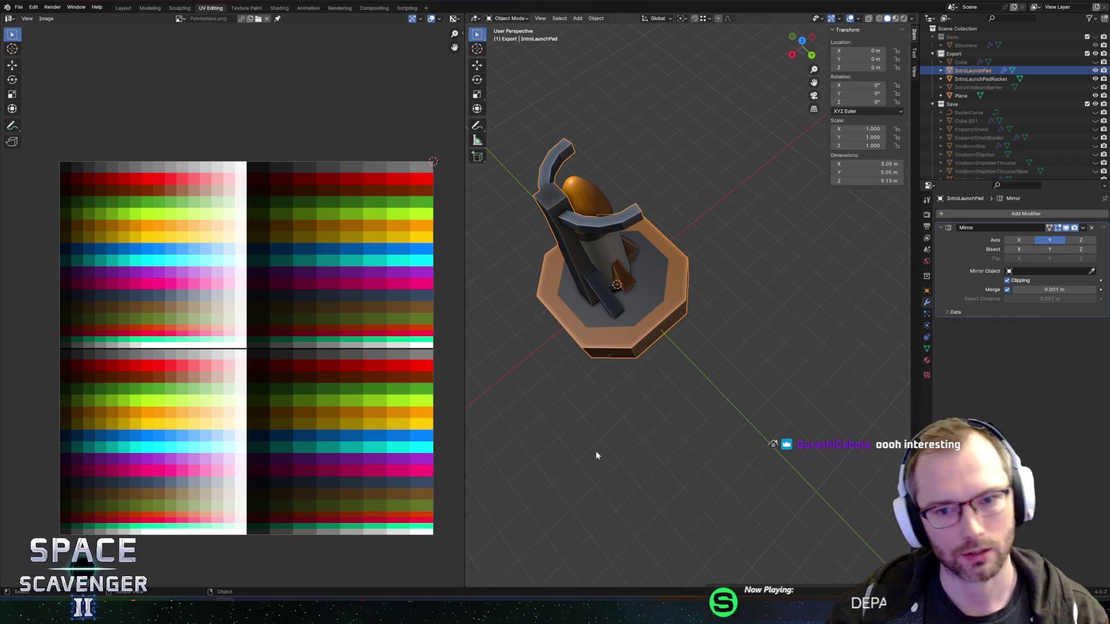
# - Face the launch pad, select the rocket and enter its Edit Mode
pyautogui.moveTo(725, 438)
pyautogui.mouseDown()
pyautogui.moveTo(599, 322)
pyautogui.moveTo(628, 396)
pyautogui.moveTo(573, 389)
pyautogui.moveTo(629, 369)
pyautogui.moveTo(585, 383)
pyautogui.moveTo(591, 359)
pyautogui.mouseUp()
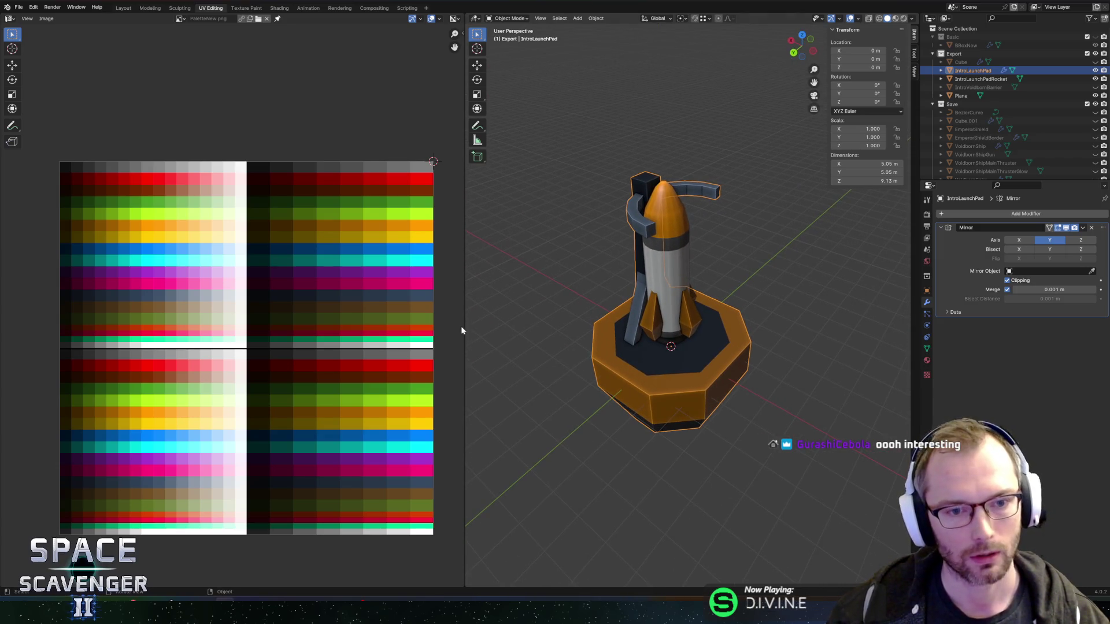
pyautogui.click(668, 266)
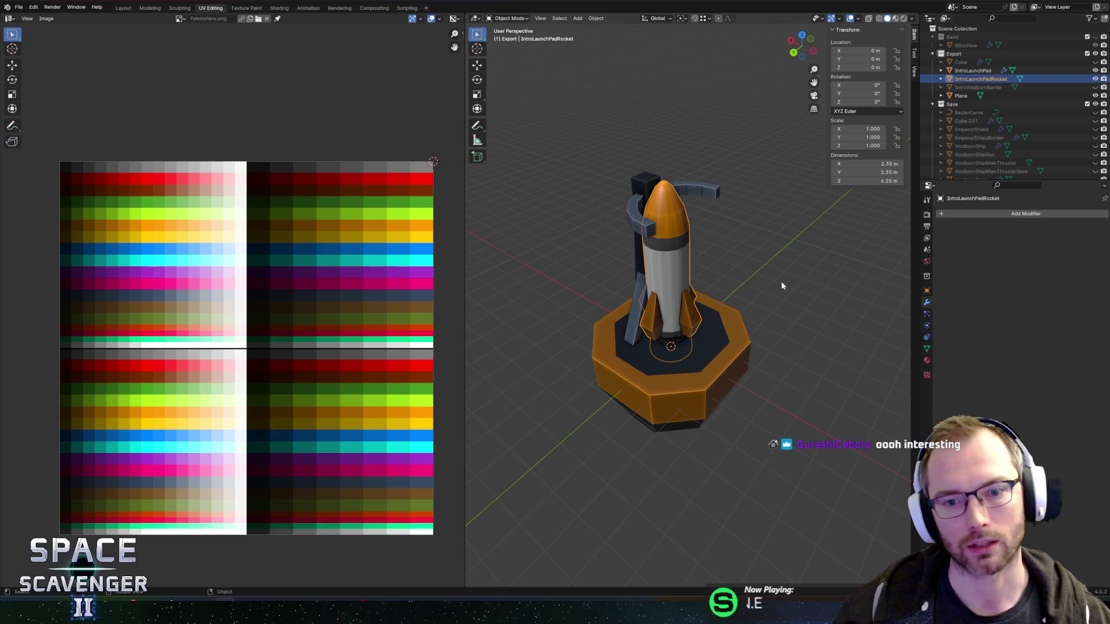
pyautogui.scroll(-5, 758, 253)
pyautogui.scroll(-5, 792, 248)
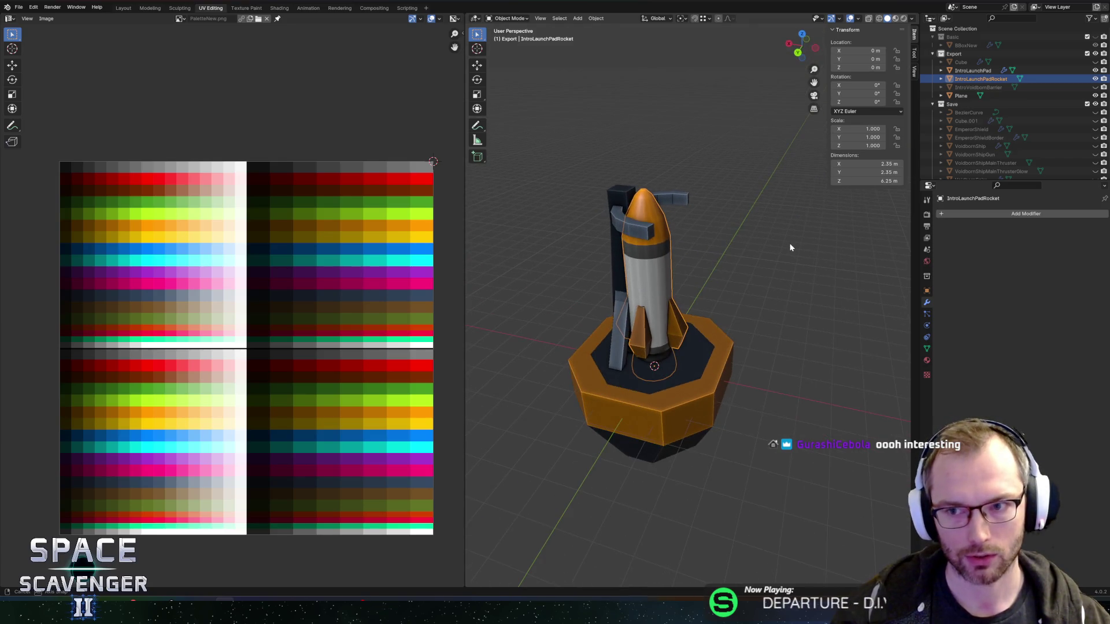
pyautogui.hscroll(-3, 799, 256)
pyautogui.press('Tab')
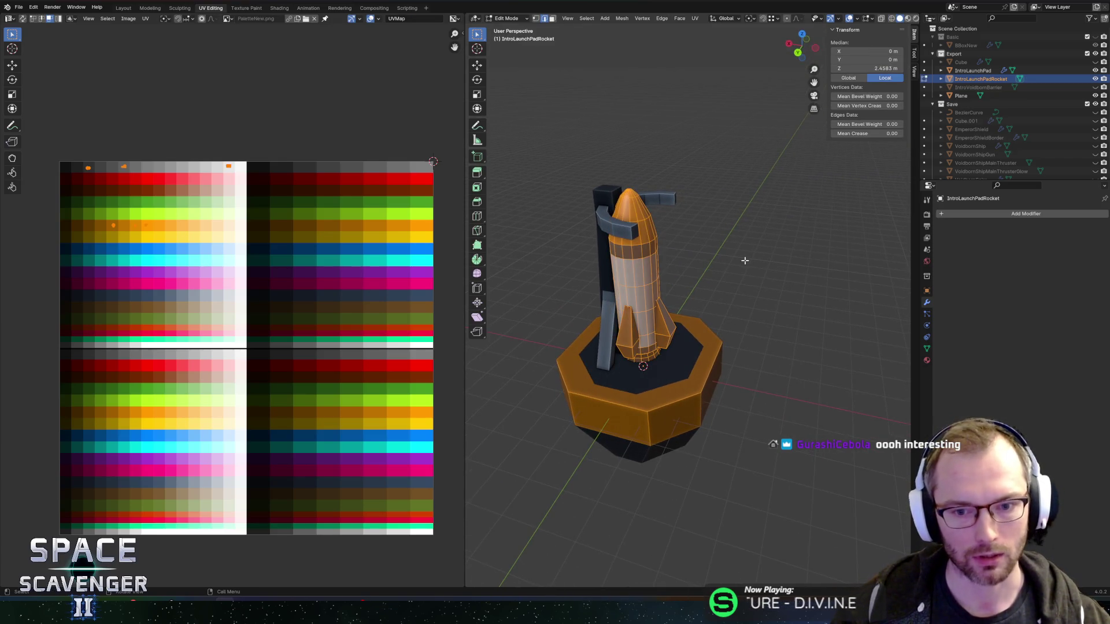
pyautogui.press('Tab')
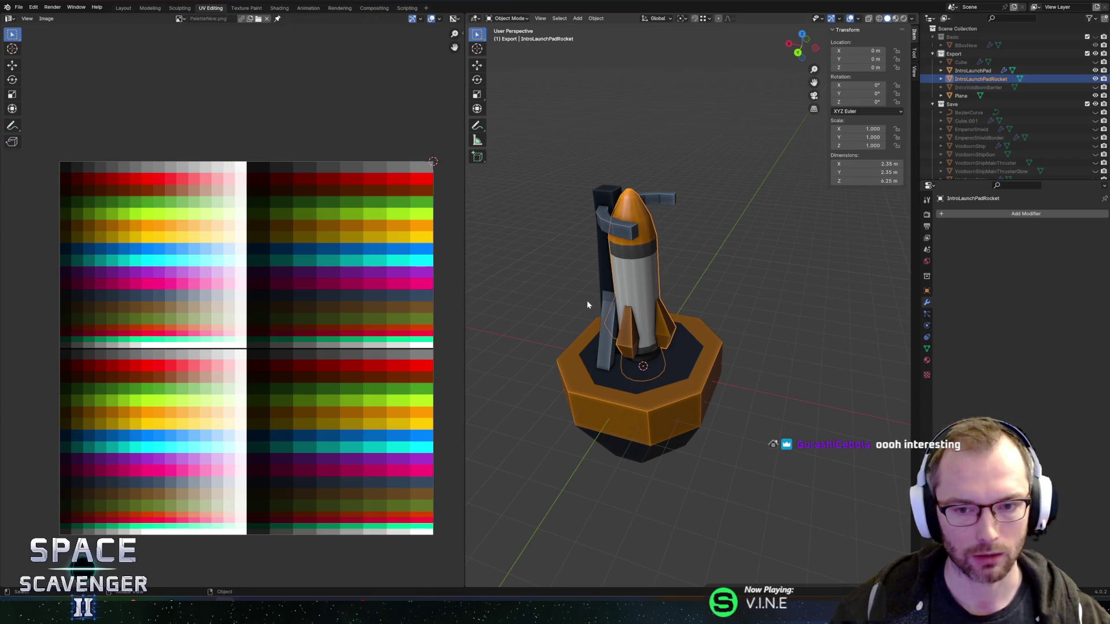
pyautogui.press('Tab')
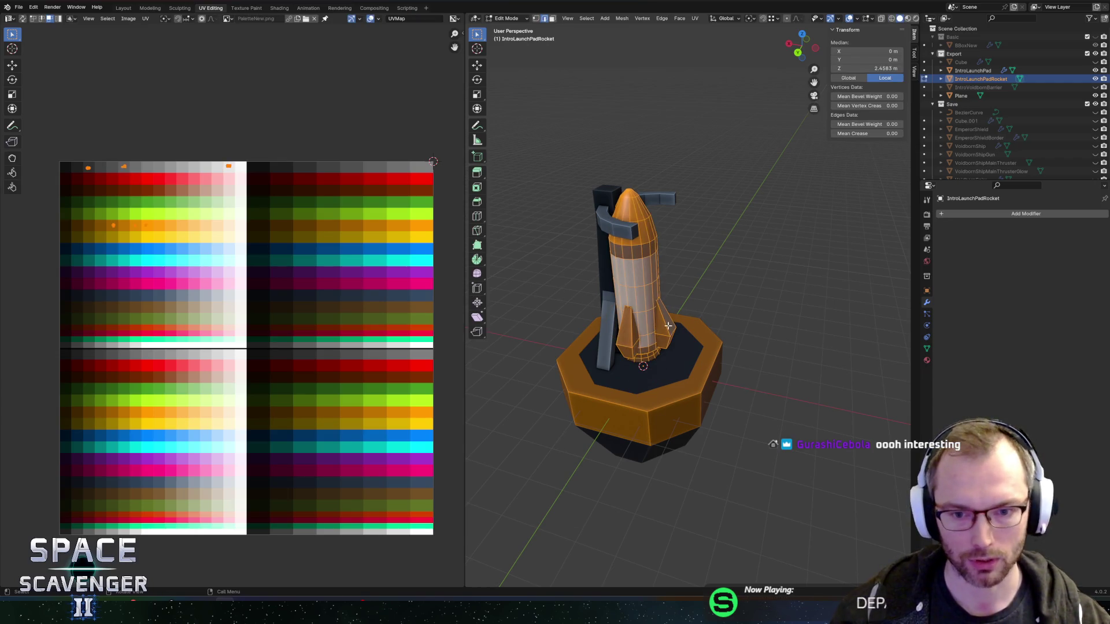
# - Select the rocket's nose tip and slide its UVs horizontally onto a darker orange swatch
pyautogui.click(638, 213)
pyautogui.press('l')
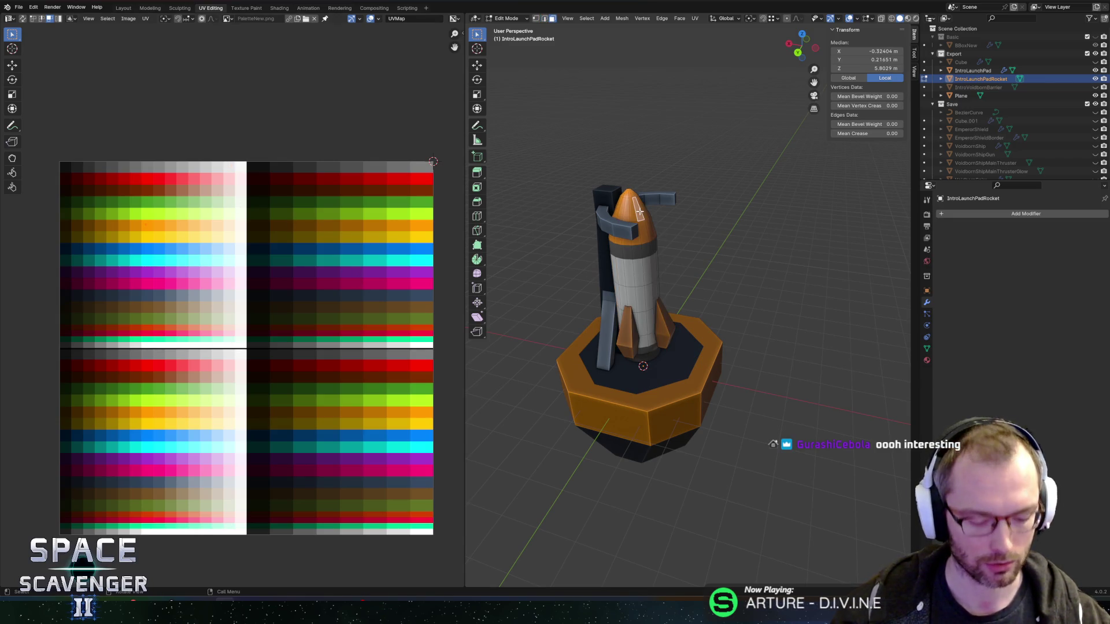
pyautogui.keyDown('alt'); pyautogui.click(631, 206); pyautogui.keyUp('alt')
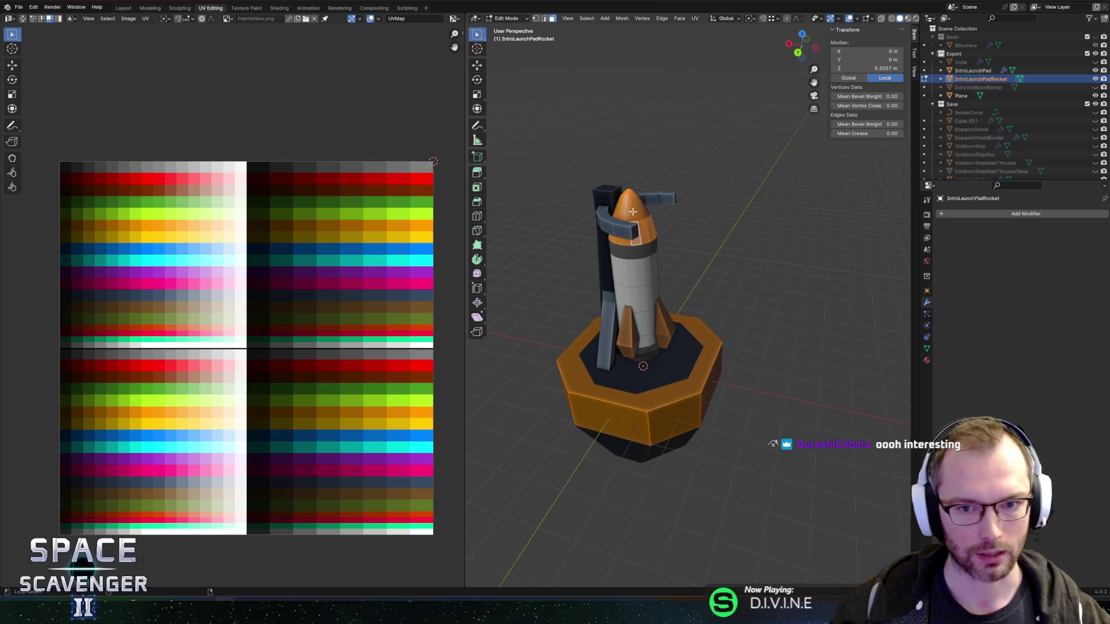
pyautogui.press('c')
pyautogui.click(630, 187)
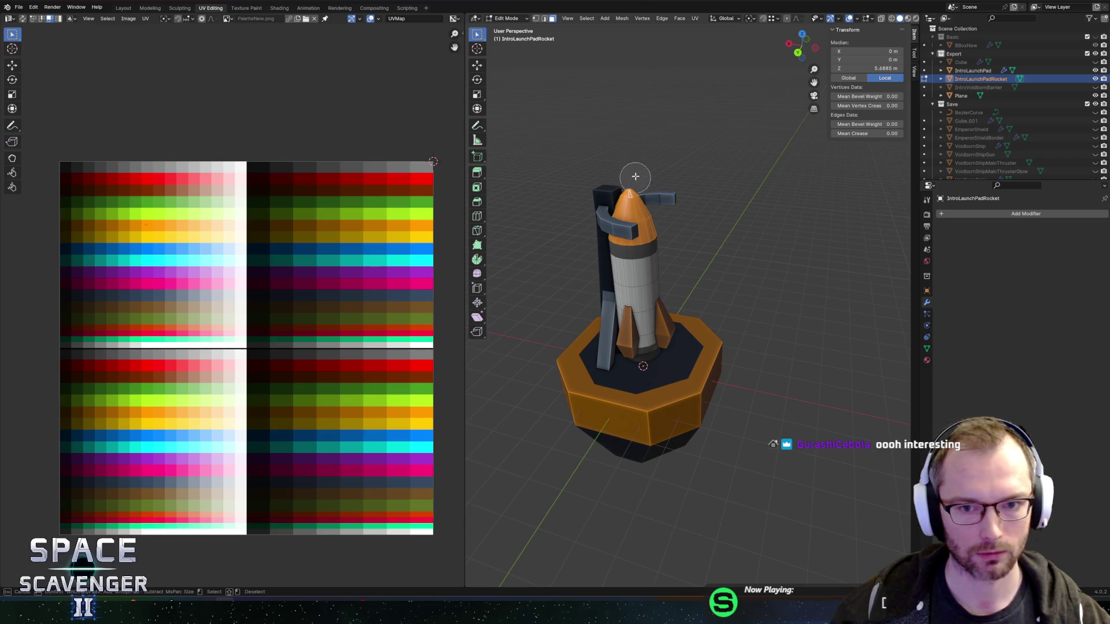
pyautogui.rightClick(635, 178)
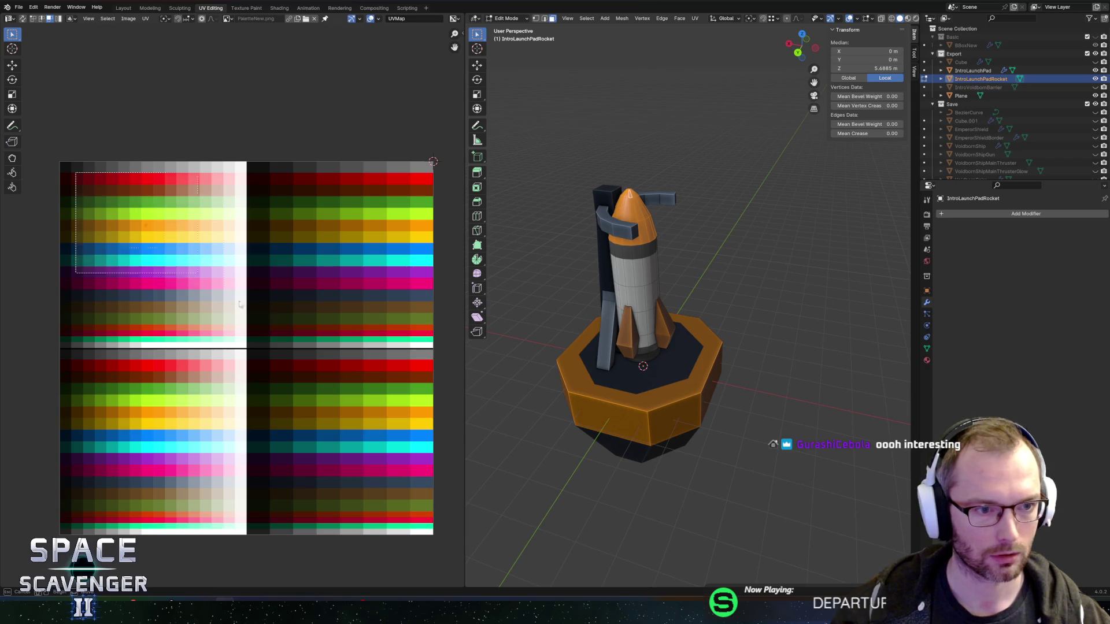
pyautogui.press('g')
pyautogui.press('x')
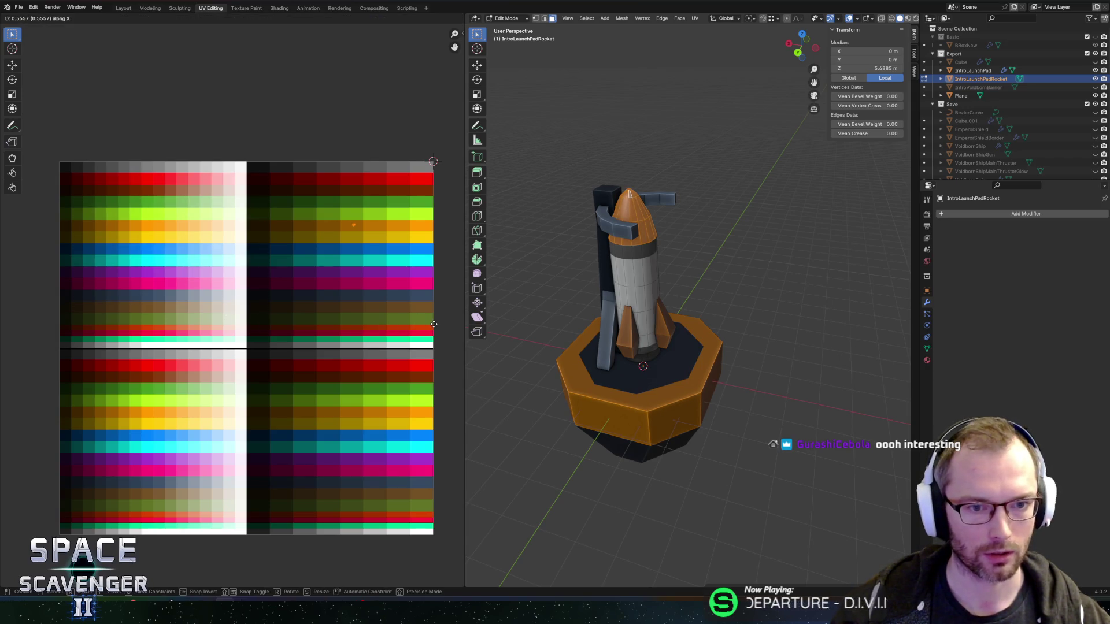
pyautogui.click(435, 324)
pyautogui.hotkey('alt', 'a')
# - Export the model as Cutscene.fbx and return to Unity
pyautogui.hotkey('ctrl', 'shift', 'e')
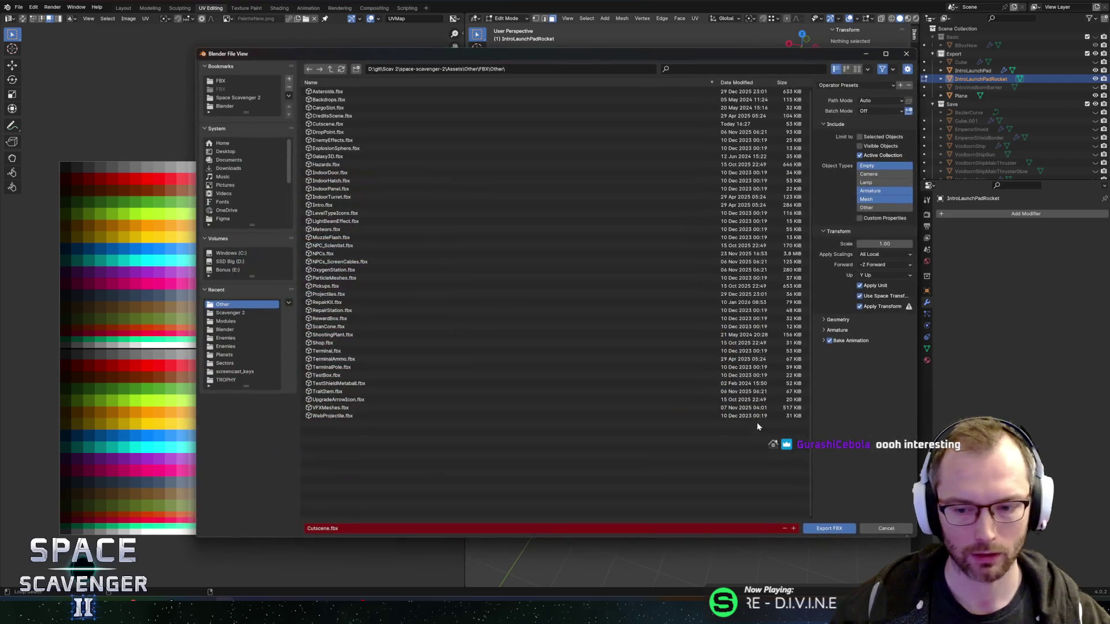
pyautogui.click(823, 527)
pyautogui.hotkey('alt', 'Tab')
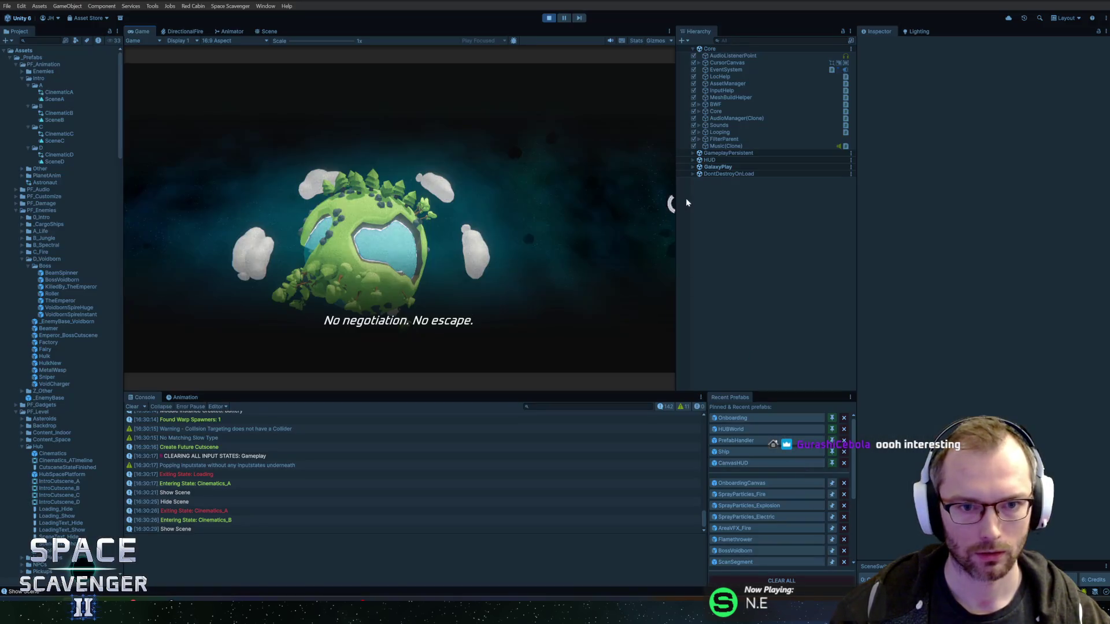
# - Restart Play mode and maximize the Game view to watch the intro cinematic
pyautogui.hotkey('ctrl', 'p')
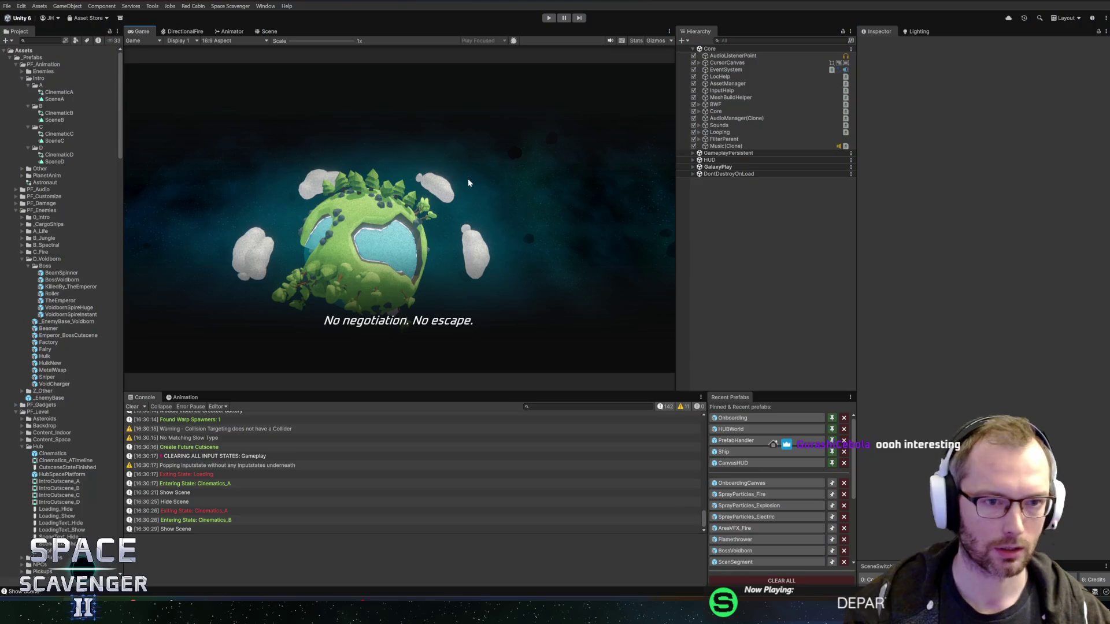
pyautogui.hotkey('ctrl', 'p')
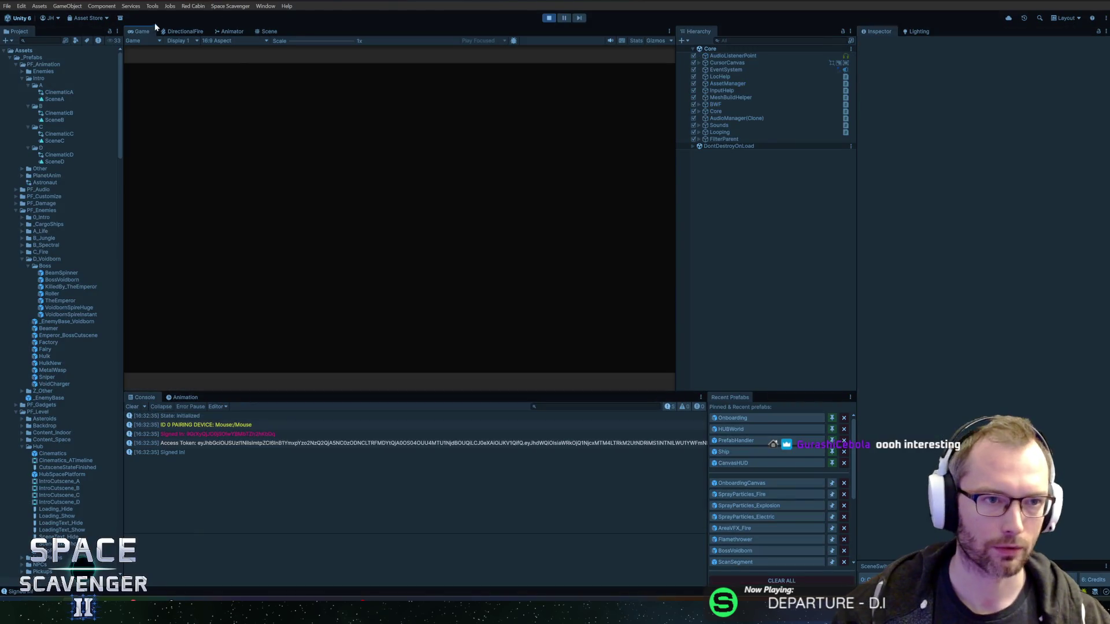
pyautogui.doubleClick(141, 30)
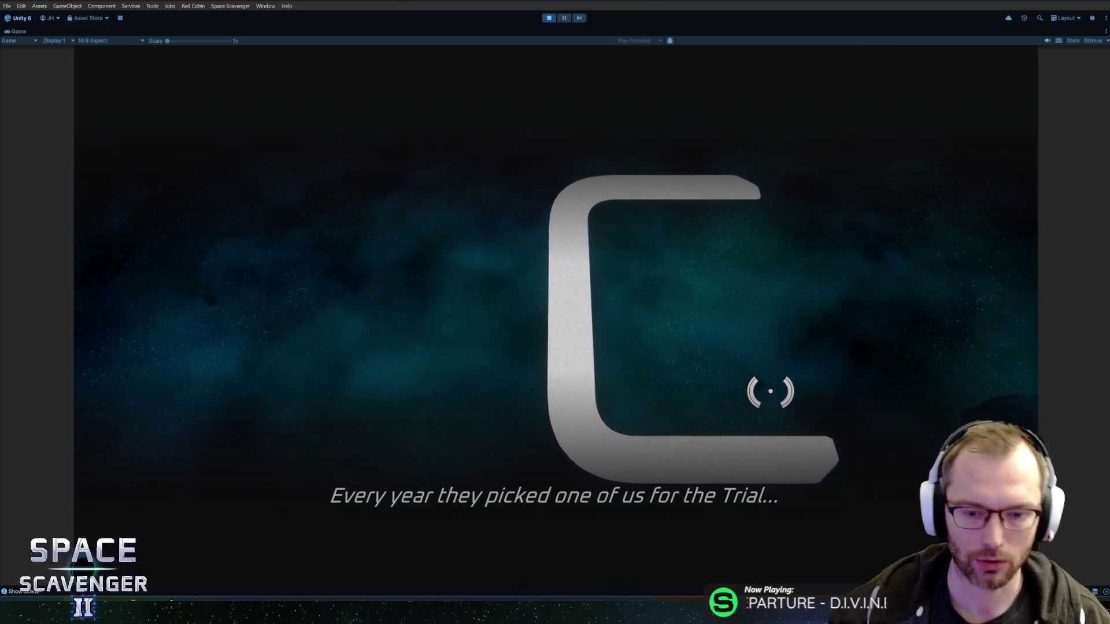
# - Stop Play mode, clear the Console, and switch to the code editor
pyautogui.hotkey('ctrl', 'p')
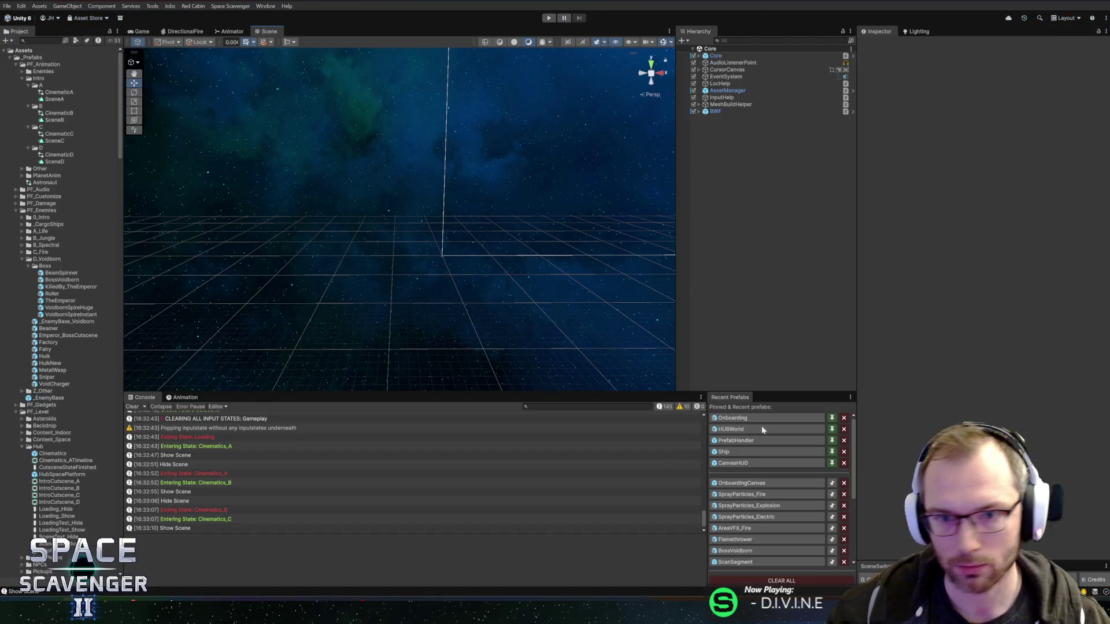
pyautogui.click(132, 407)
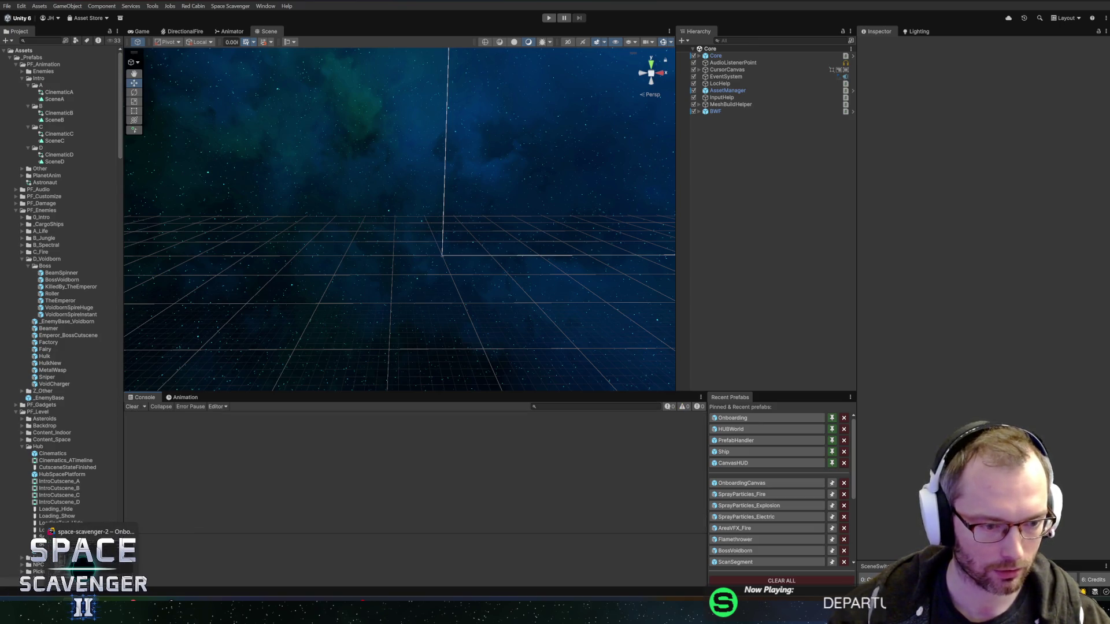
pyautogui.hotkey('alt', 'Tab')
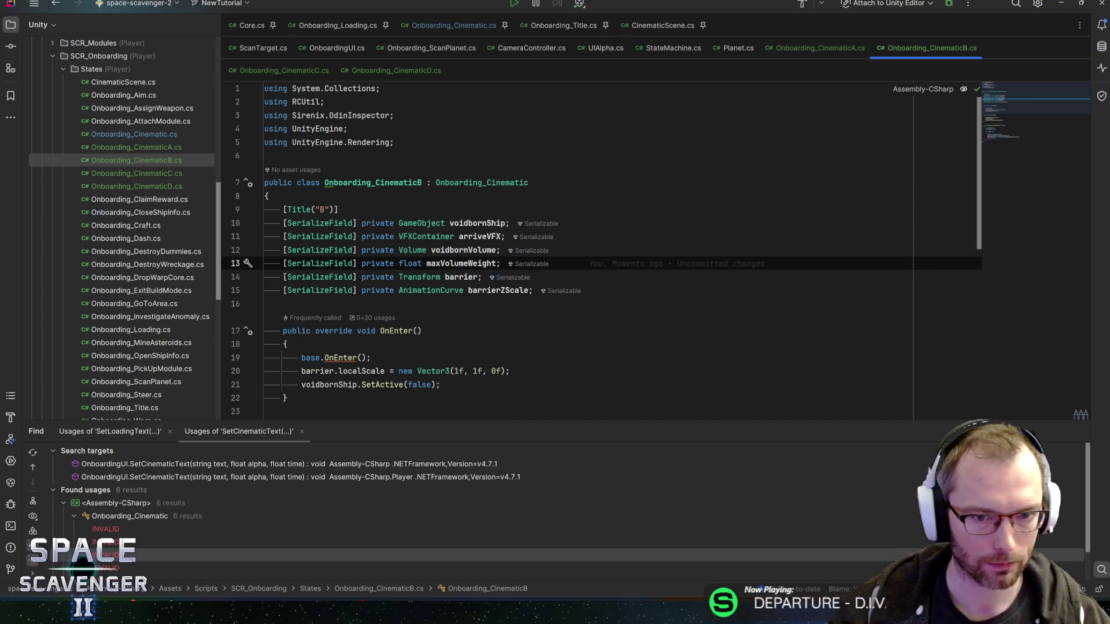
# - Back in Blender, select part of the rocket's nose cone and orbit around the rocket
pyautogui.hotkey('alt', 'Tab')
pyautogui.hotkey('alt', 'Tab')
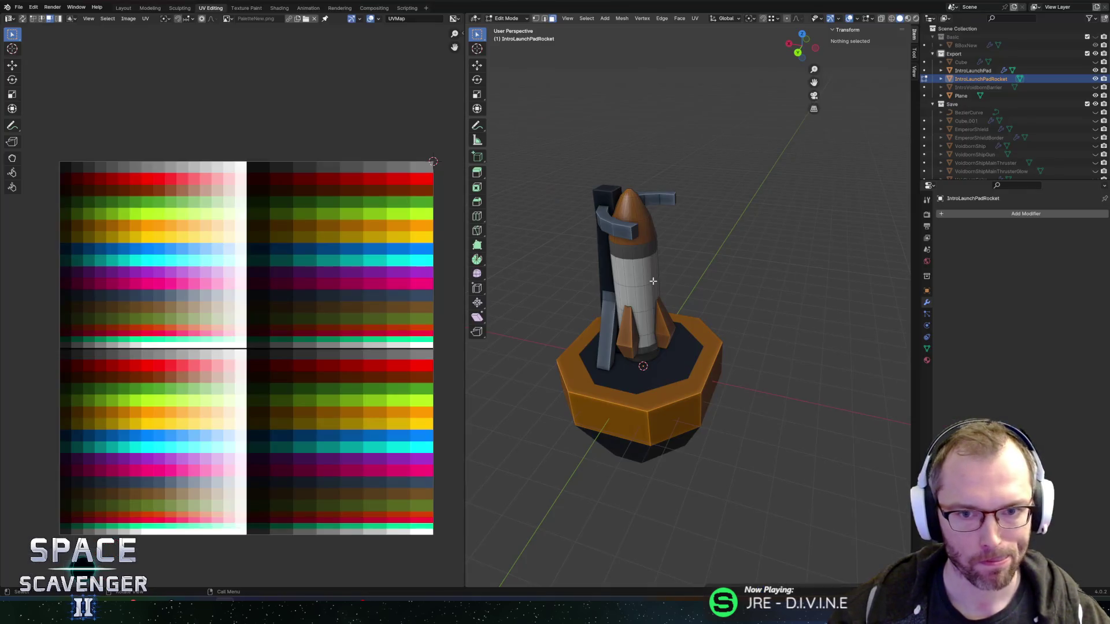
pyautogui.click(638, 231)
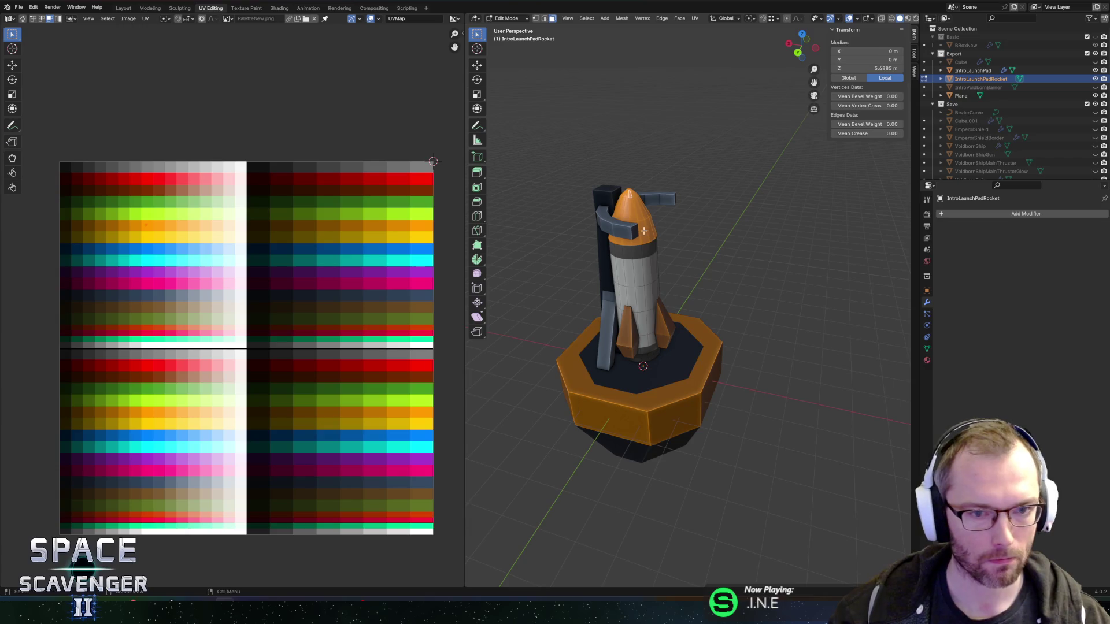
pyautogui.press('Tab')
pyautogui.moveTo(786, 346)
pyautogui.mouseDown()
pyautogui.moveTo(730, 323)
pyautogui.moveTo(772, 324)
pyautogui.moveTo(682, 347)
pyautogui.mouseUp()
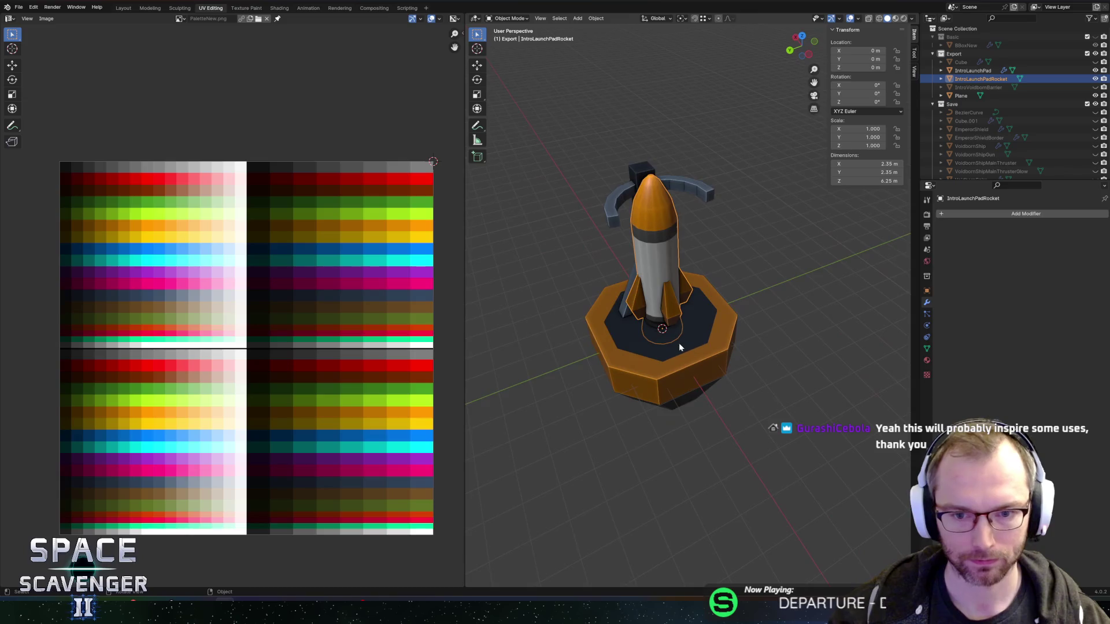
pyautogui.scroll(5, 682, 341)
# - Select the connected rocket fin pieces and inspect them briefly in X-ray
pyautogui.press('Tab')
pyautogui.click(619, 320)
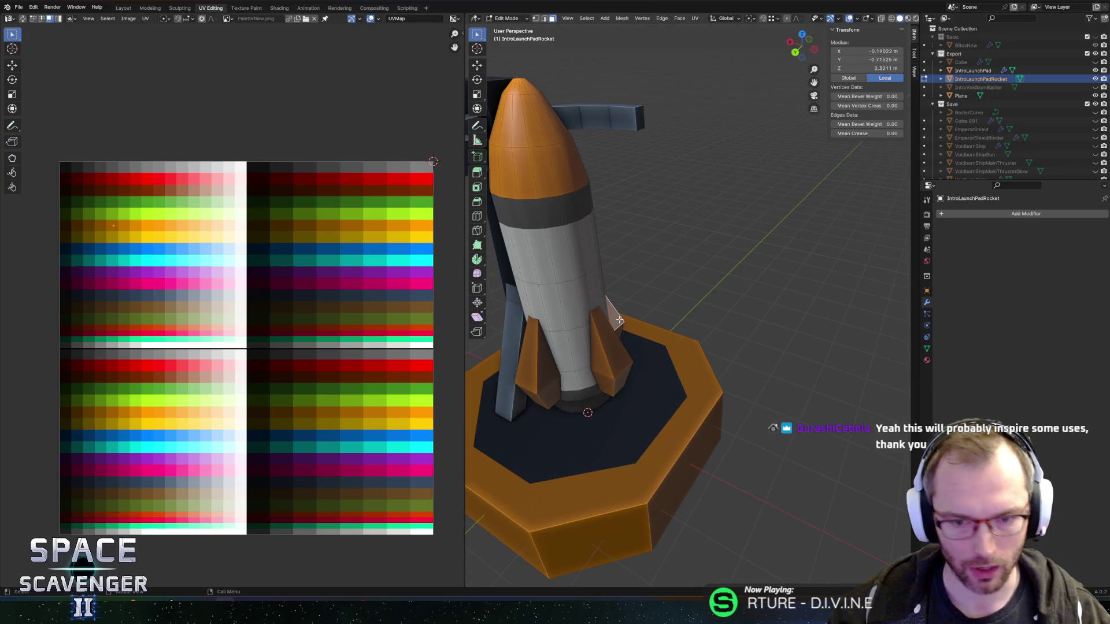
pyautogui.press('l')
pyautogui.press('l')
pyautogui.press('l')
pyautogui.scroll(4, 581, 365)
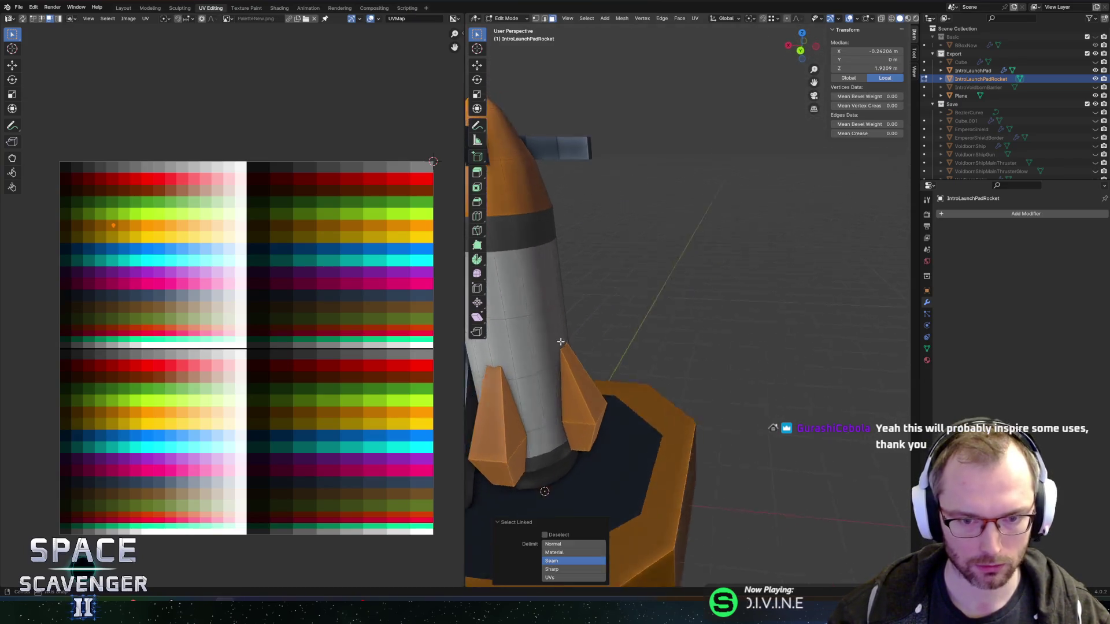
pyautogui.scroll(-5, 581, 366)
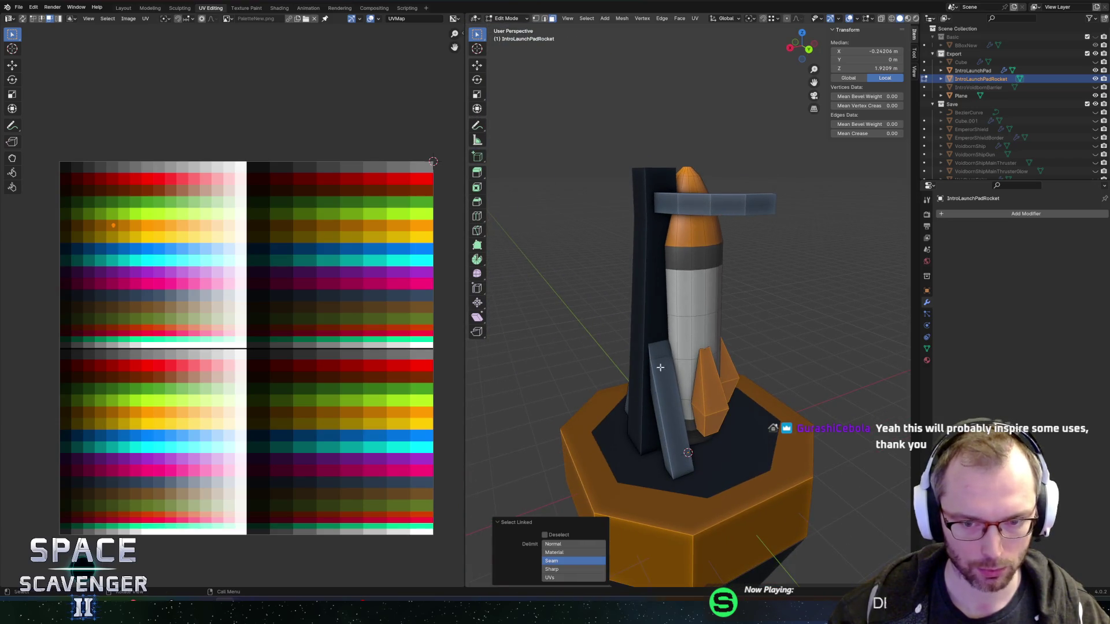
pyautogui.hotkey('alt', 'z')
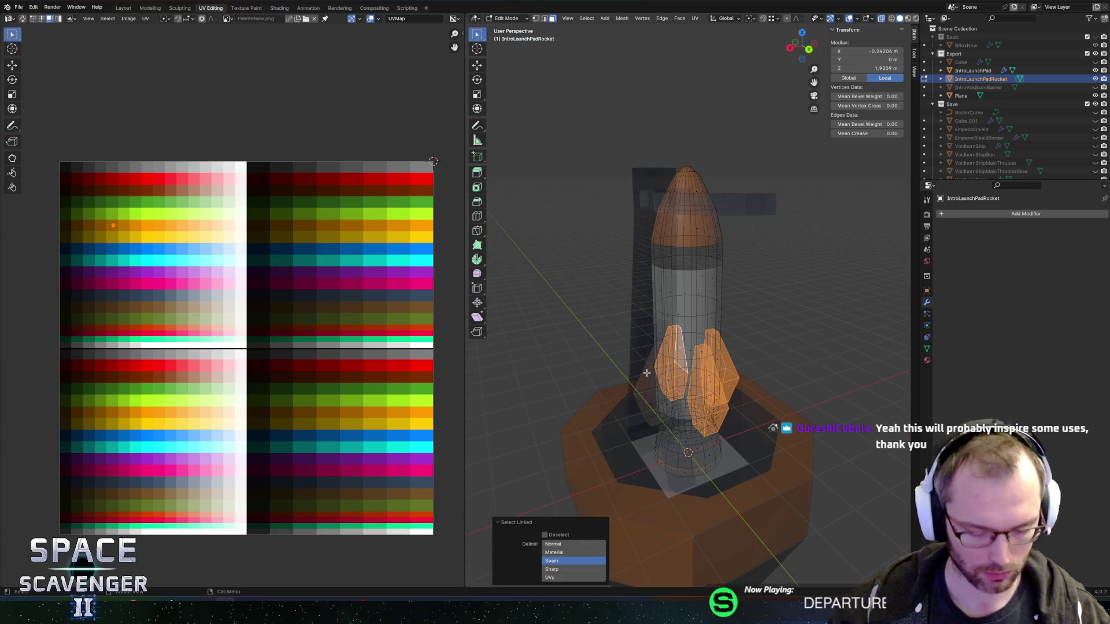
pyautogui.hotkey('alt', 'z')
pyautogui.press('Tab')
# - Select the launch pad and enter its Edit Mode
pyautogui.click(737, 404)
pyautogui.scroll(-3, 737, 405)
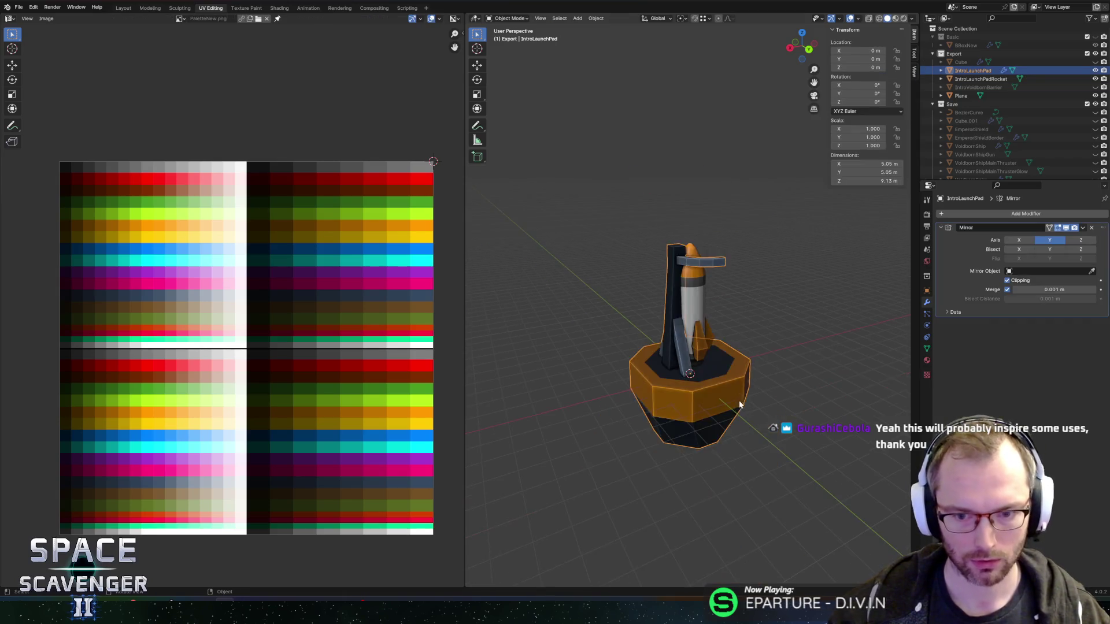
pyautogui.press('Tab')
pyautogui.scroll(3, 748, 382)
pyautogui.moveTo(748, 382); pyautogui.dragTo(681, 363)
# - Save the Blender file and export the scene as Cutscene.fbx
pyautogui.hotkey('ctrl', 's')
pyautogui.hotkey('ctrl', 'shift', 'e')
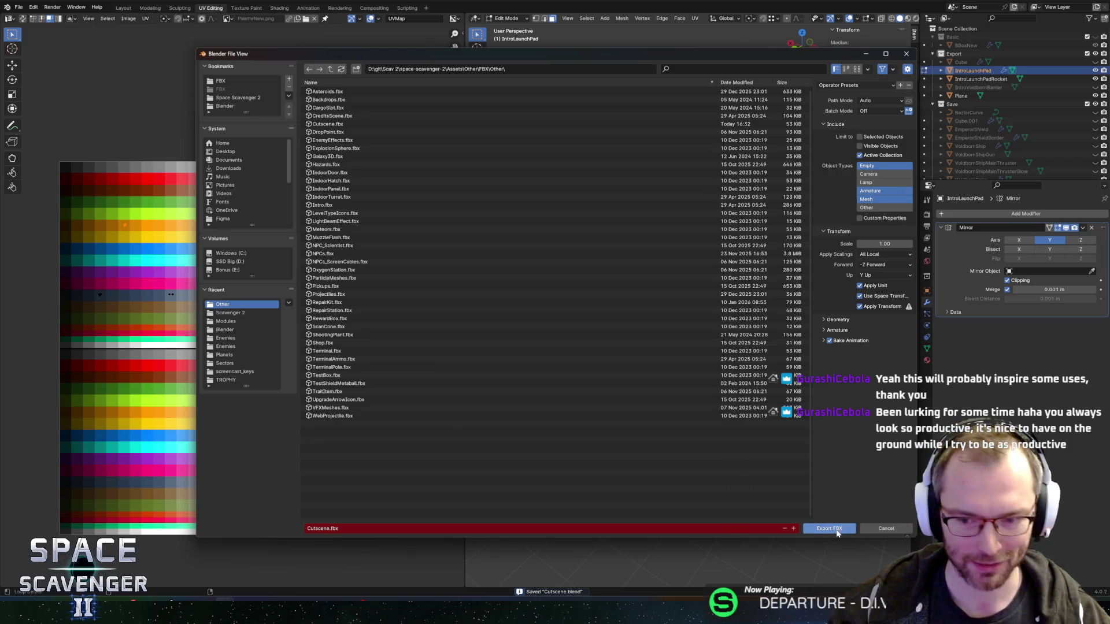
pyautogui.click(837, 530)
pyautogui.hotkey('alt', 'Tab')
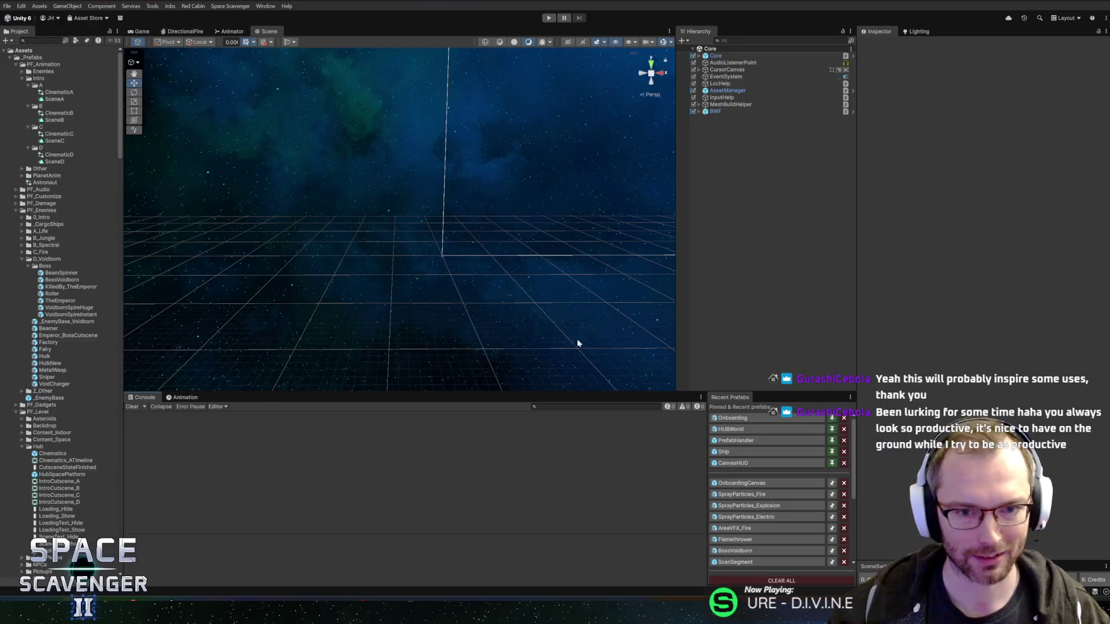
# - Open the Onboarding prefab from Recent Prefabs and zoom toward the planet and ship
pyautogui.click(741, 418)
pyautogui.moveTo(483, 218)
pyautogui.mouseDown()
pyautogui.moveTo(475, 248)
pyautogui.moveTo(510, 272)
pyautogui.moveTo(428, 198)
pyautogui.moveTo(448, 199)
pyautogui.mouseUp()
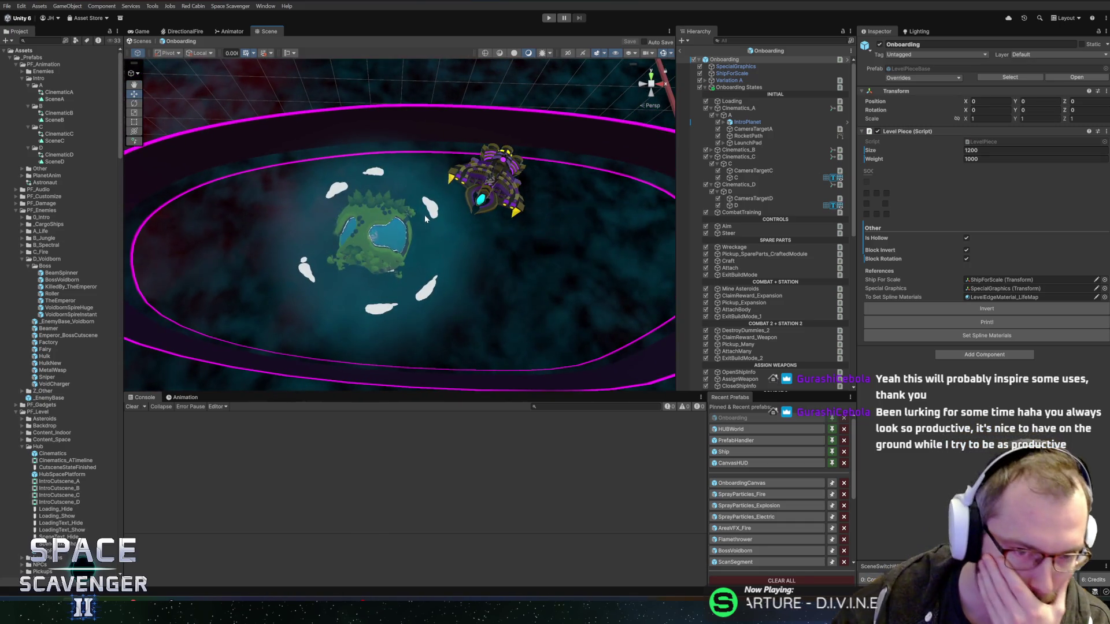
pyautogui.scroll(5, 422, 213)
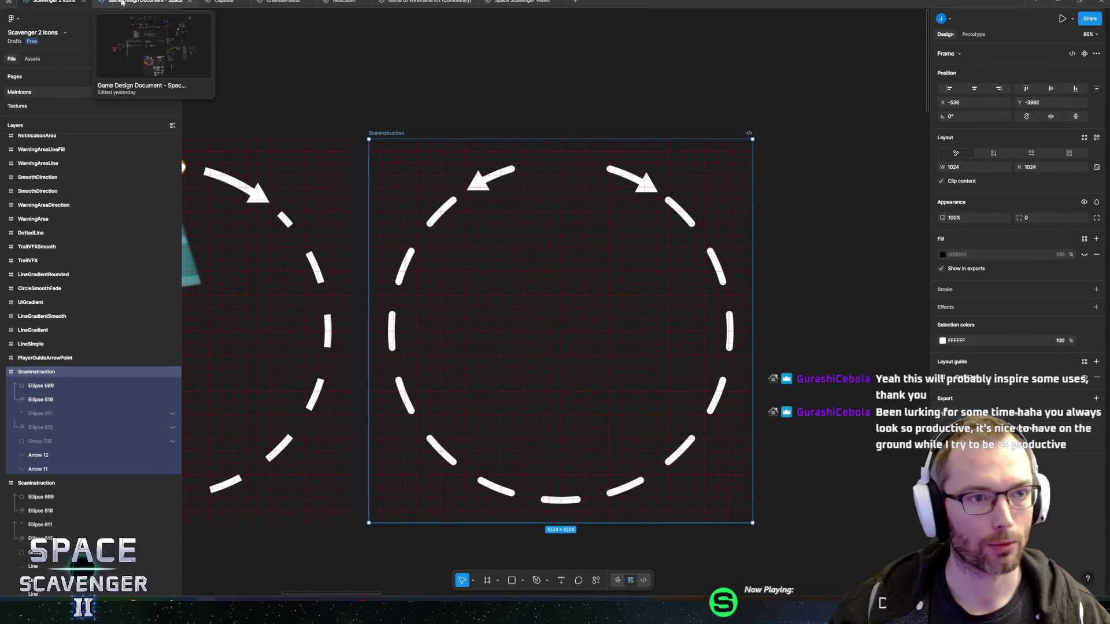
# - Select and review the Scene 2 line of the Version 3 story, then return to Unity
pyautogui.click(125, 5)
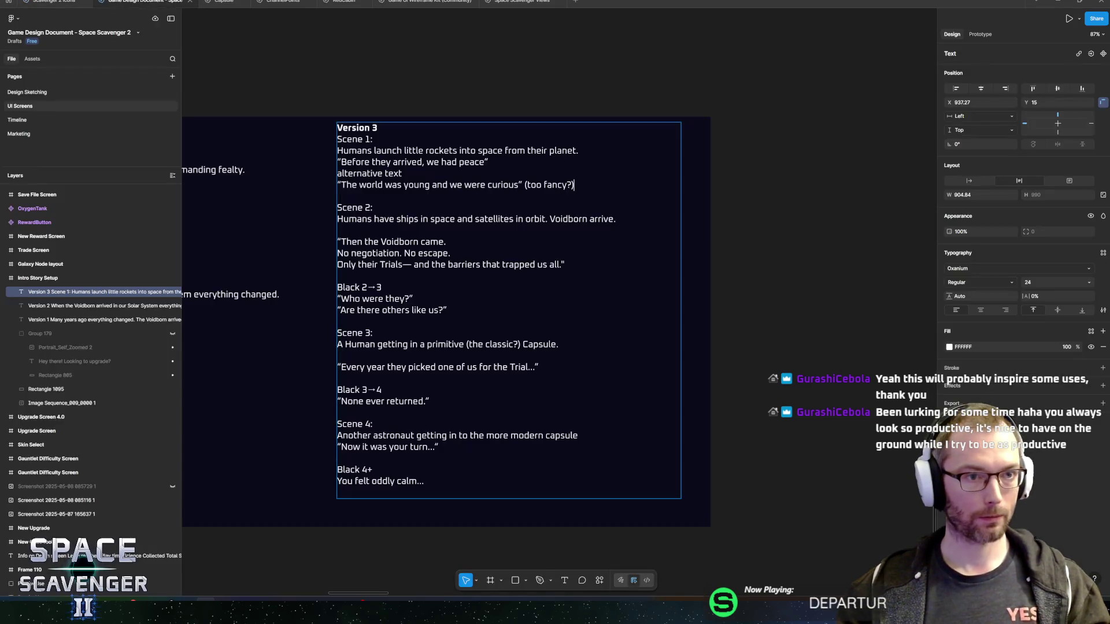
pyautogui.click(574, 184)
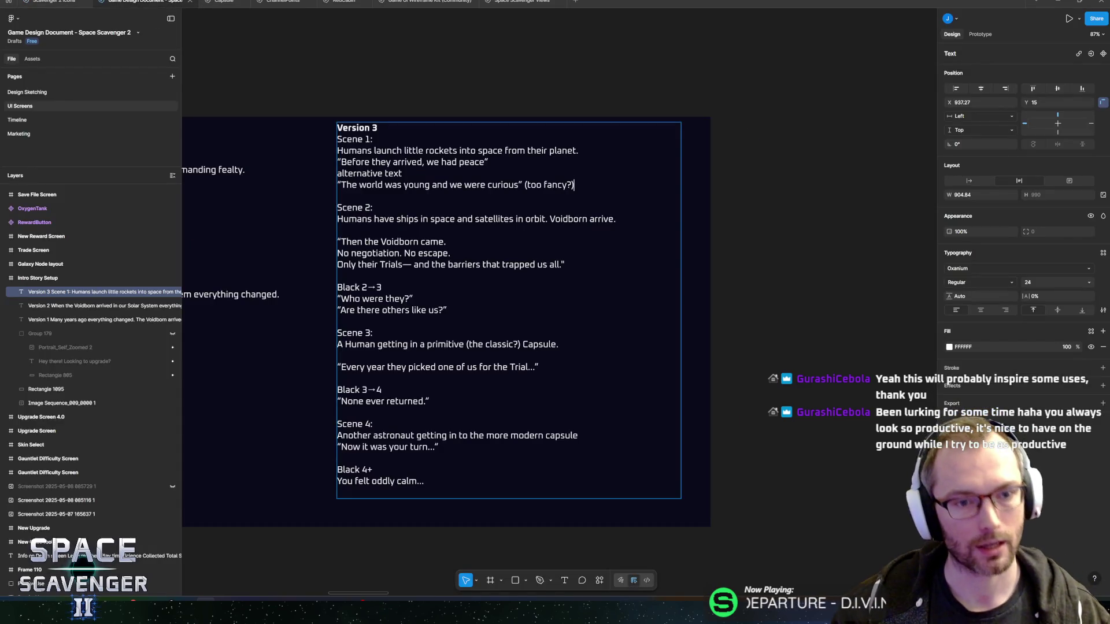
pyautogui.press('End')
pyautogui.hotkey('shift', 'Home')
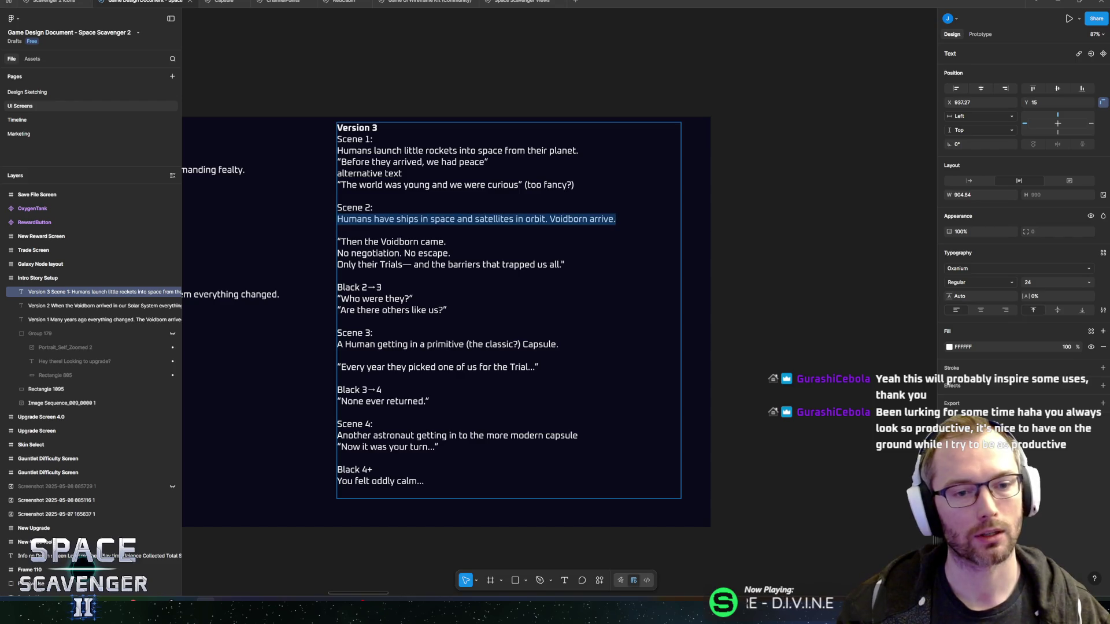
pyautogui.press('Left')
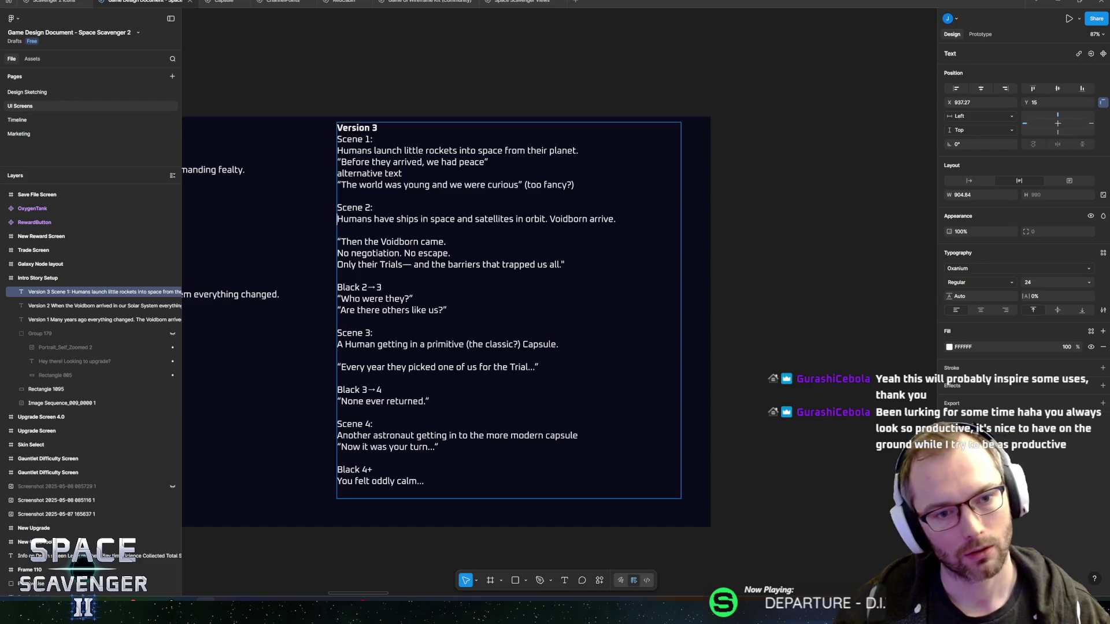
pyautogui.hotkey('shift', 'End')
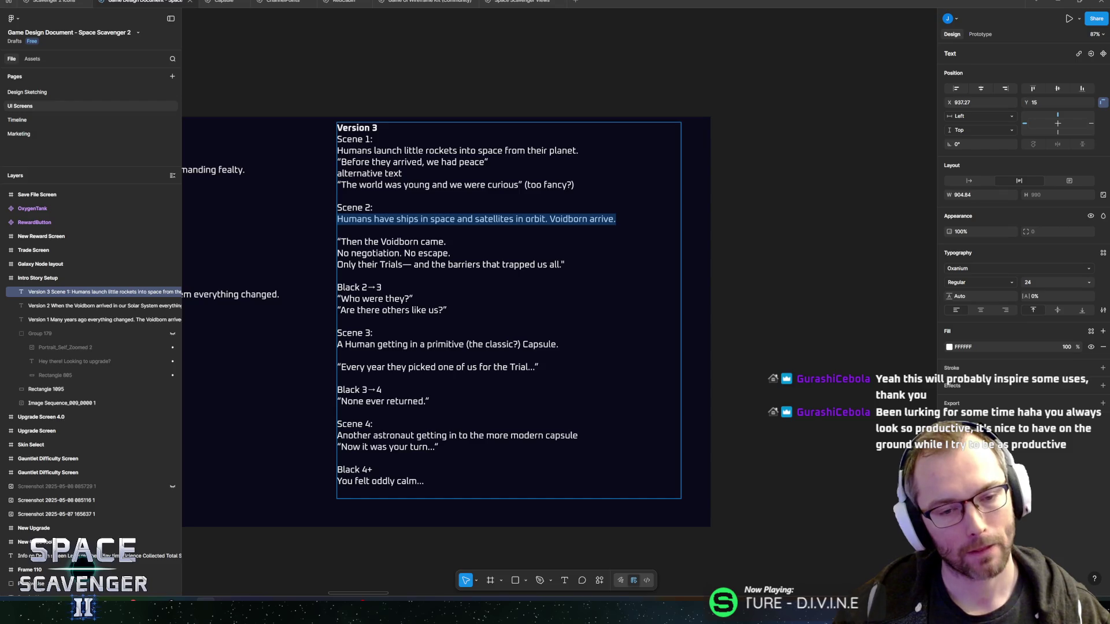
pyautogui.press('Right')
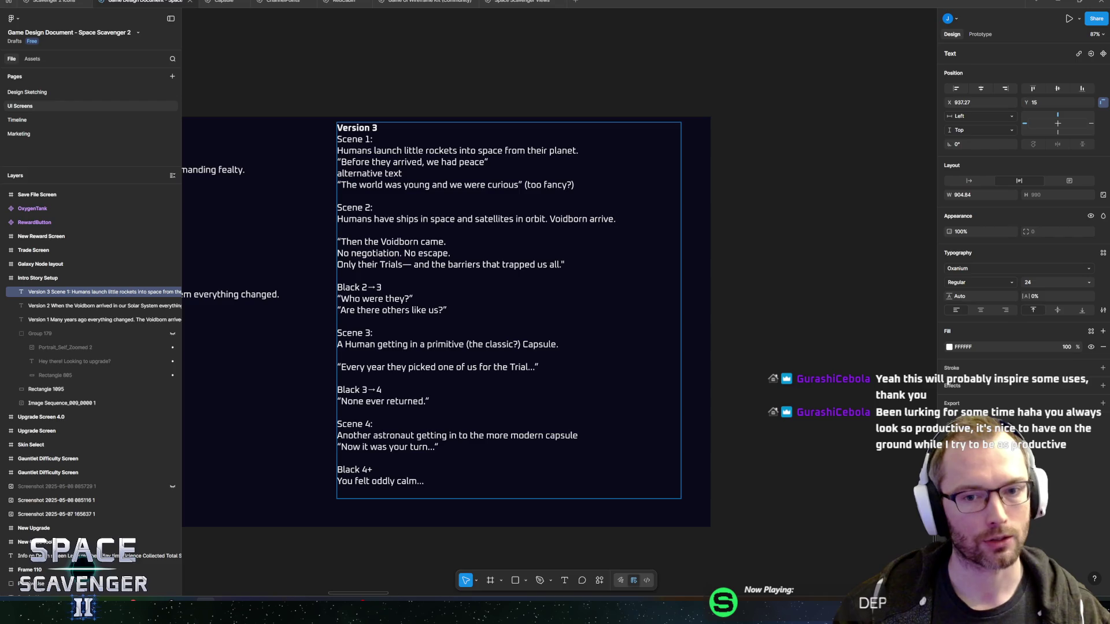
pyautogui.hotkey('alt', 'Tab')
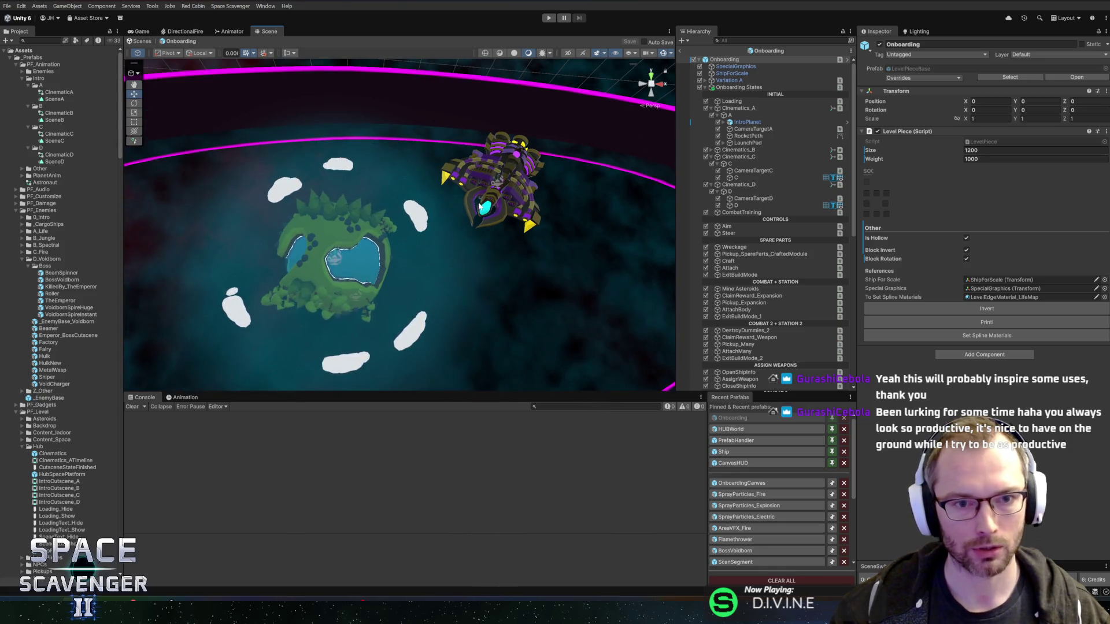
# - Select HubSpacePlatform_5, 6 and 7 together in the Hierarchy
pyautogui.scroll(-5, 435, 142)
pyautogui.scroll(-5, 435, 141)
pyautogui.scroll(5, 424, 251)
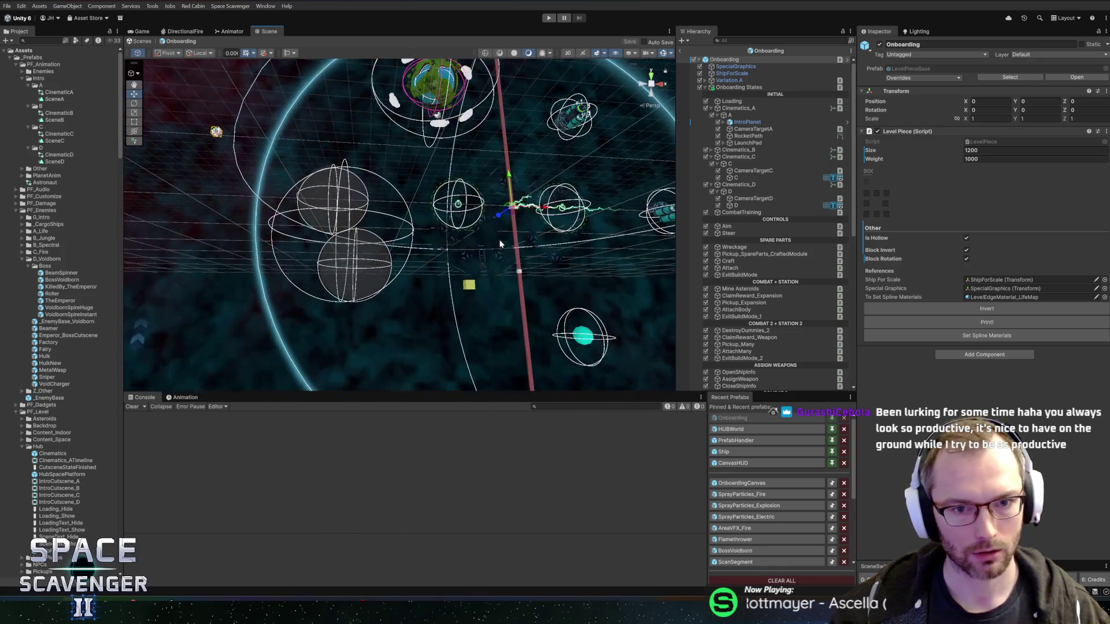
pyautogui.rightClick(382, 287)
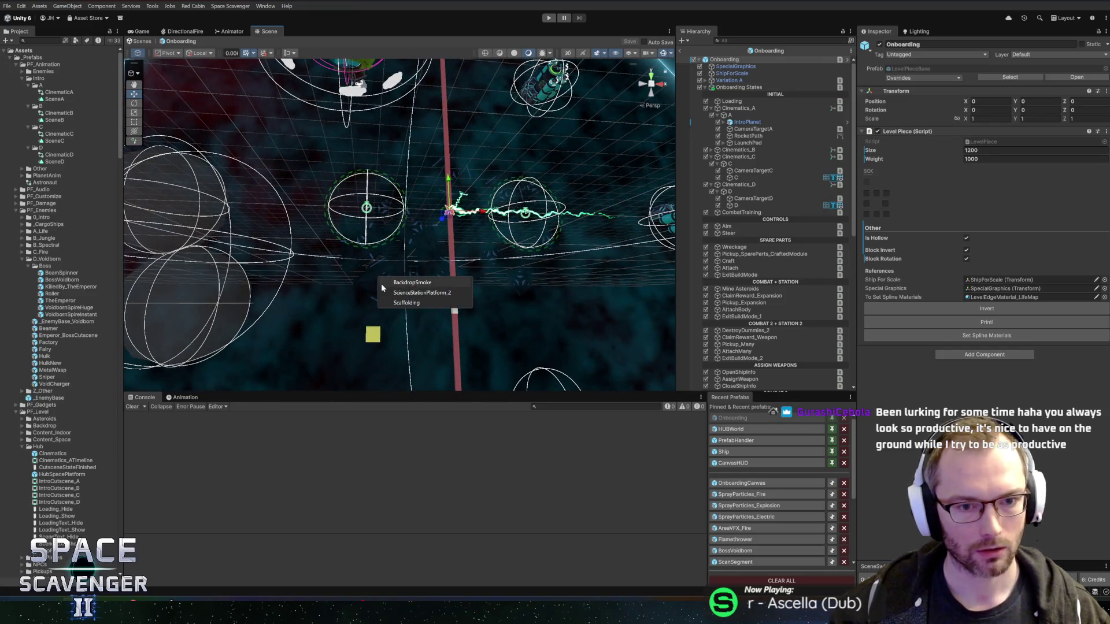
pyautogui.click(422, 292)
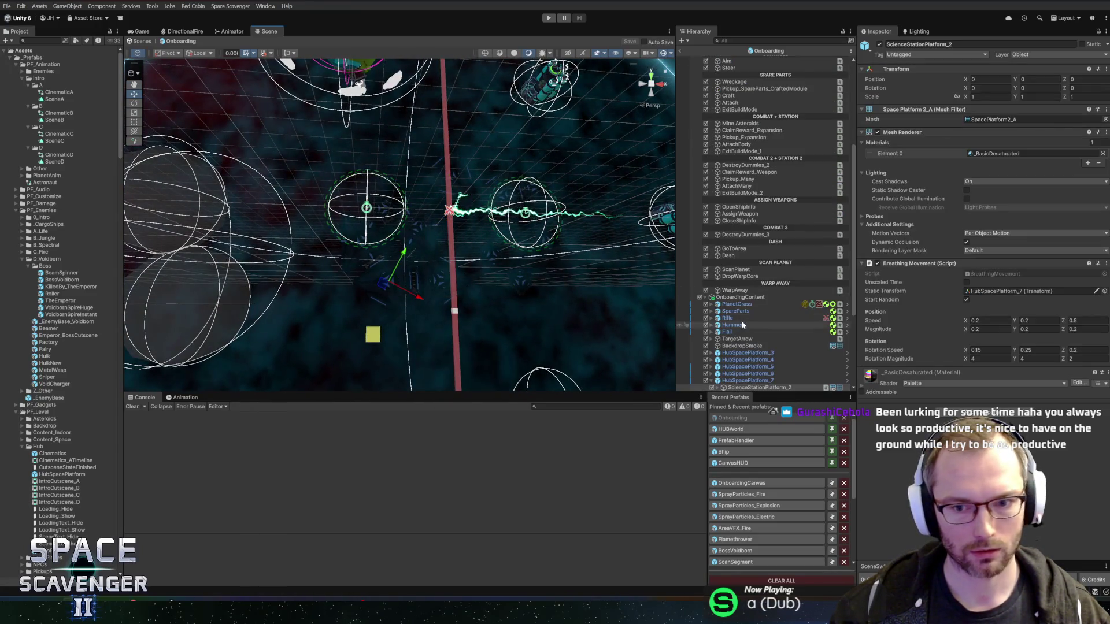
pyautogui.click(712, 241)
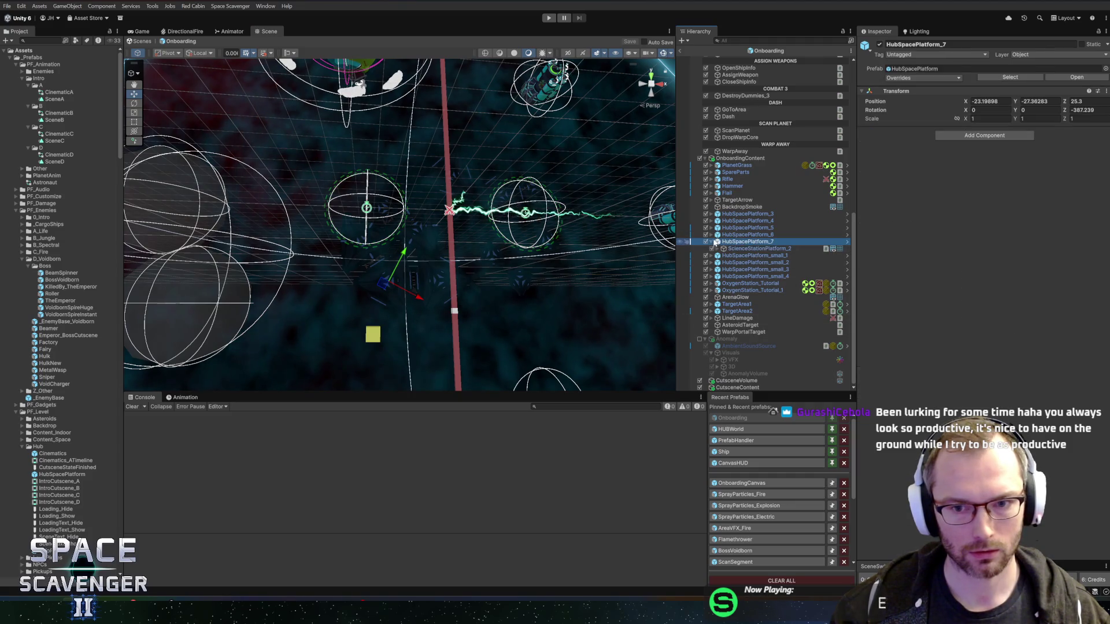
pyautogui.keyDown('ctrl'); pyautogui.click(743, 242); pyautogui.keyUp('ctrl')
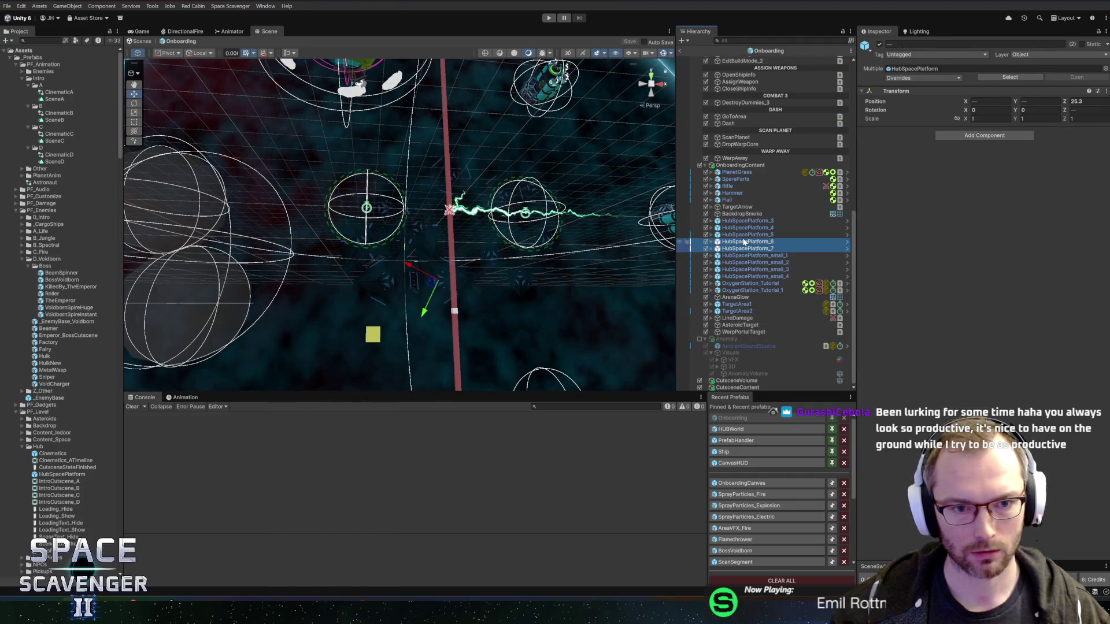
pyautogui.keyDown('ctrl'); pyautogui.click(747, 234); pyautogui.keyUp('ctrl')
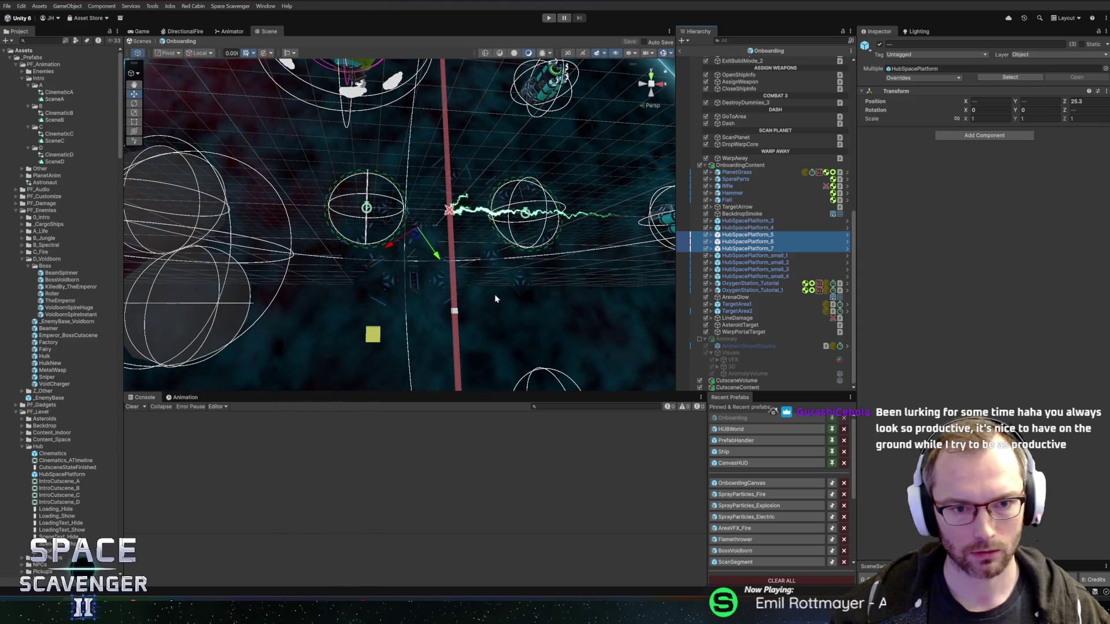
pyautogui.scroll(-2, 502, 327)
pyautogui.scroll(-3, 502, 327)
# - Duplicate the three platforms and move the copies down near the ship
pyautogui.hotkey('ctrl', 'd')
pyautogui.moveTo(409, 157)
pyautogui.mouseDown()
pyautogui.moveTo(359, 322)
pyautogui.moveTo(293, 328)
pyautogui.mouseUp()
pyautogui.press('f')
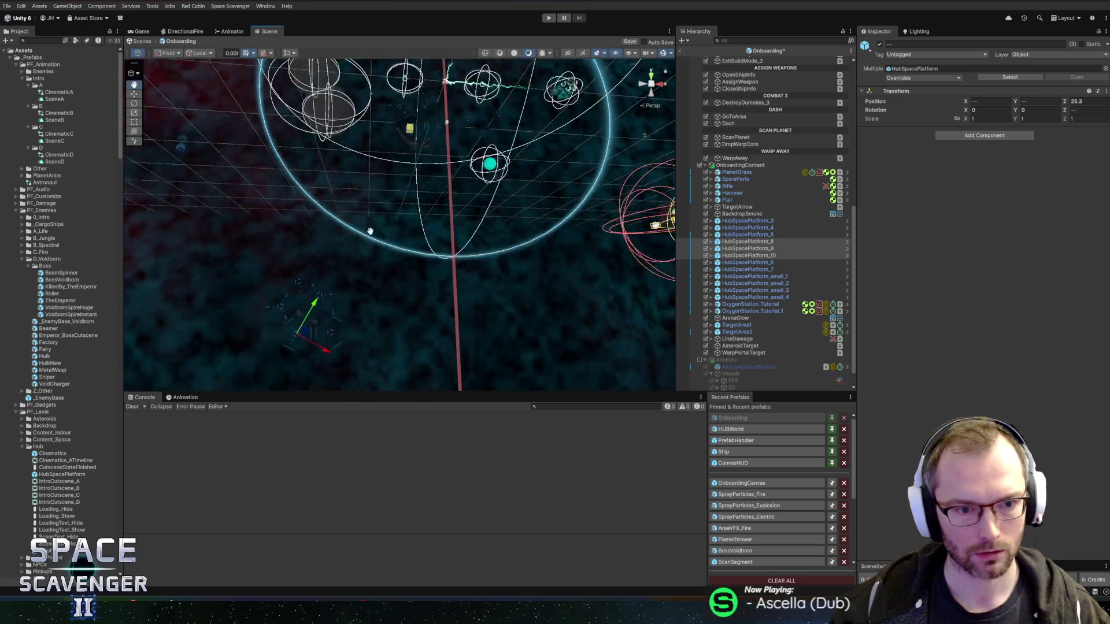
pyautogui.moveTo(371, 97); pyautogui.dragTo(381, 386)
pyautogui.press('f')
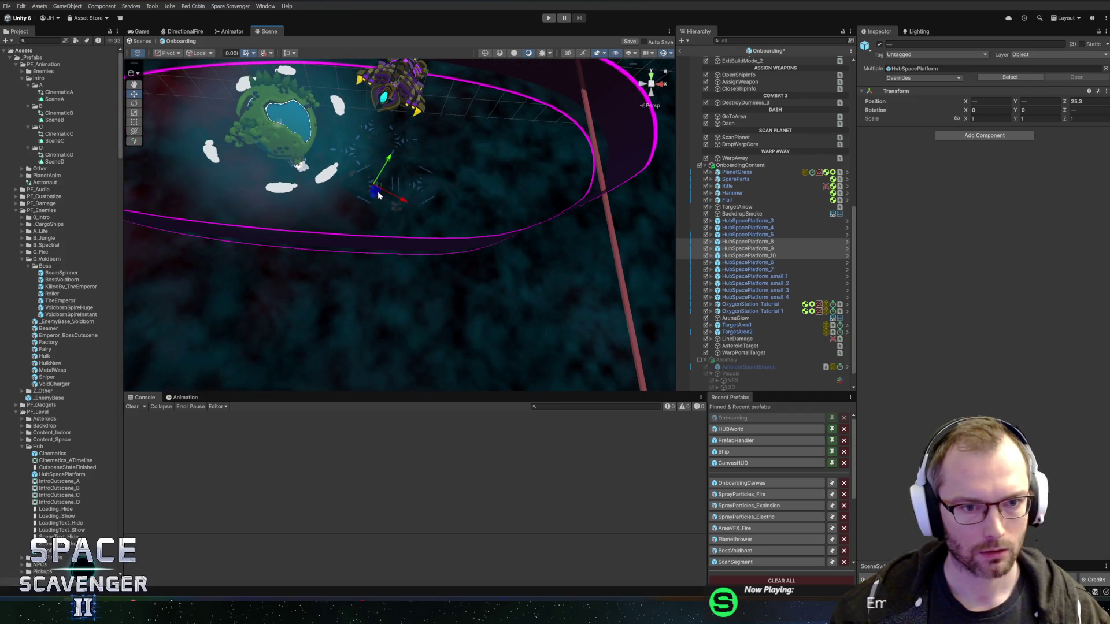
pyautogui.press('f')
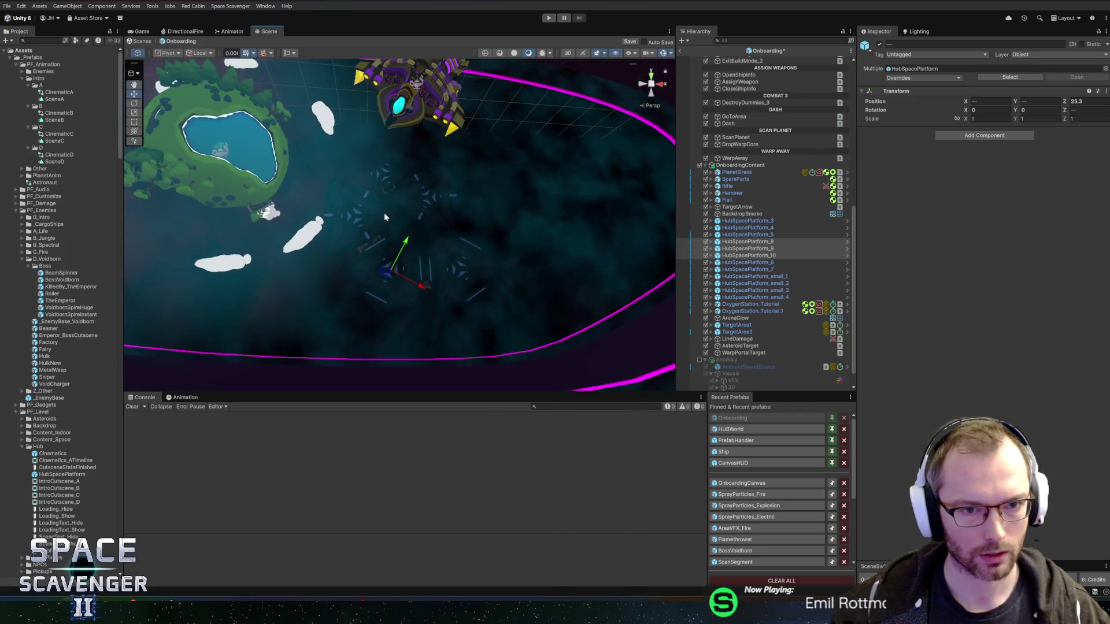
pyautogui.press('f')
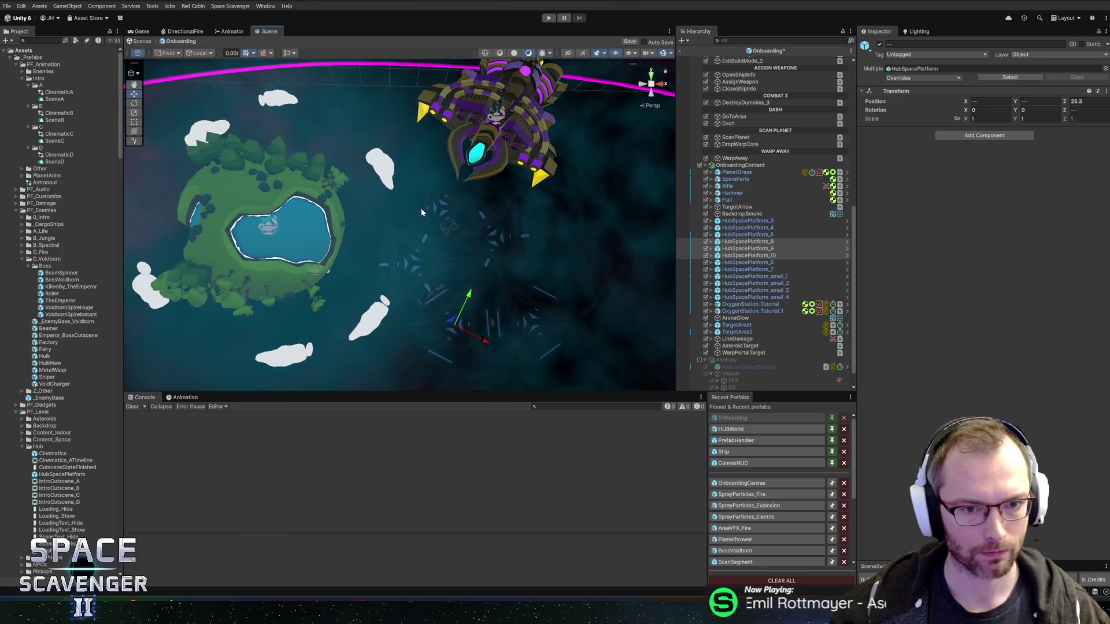
# - Rotate the copies around their Center pivot with Global handle orientation
pyautogui.press('e')
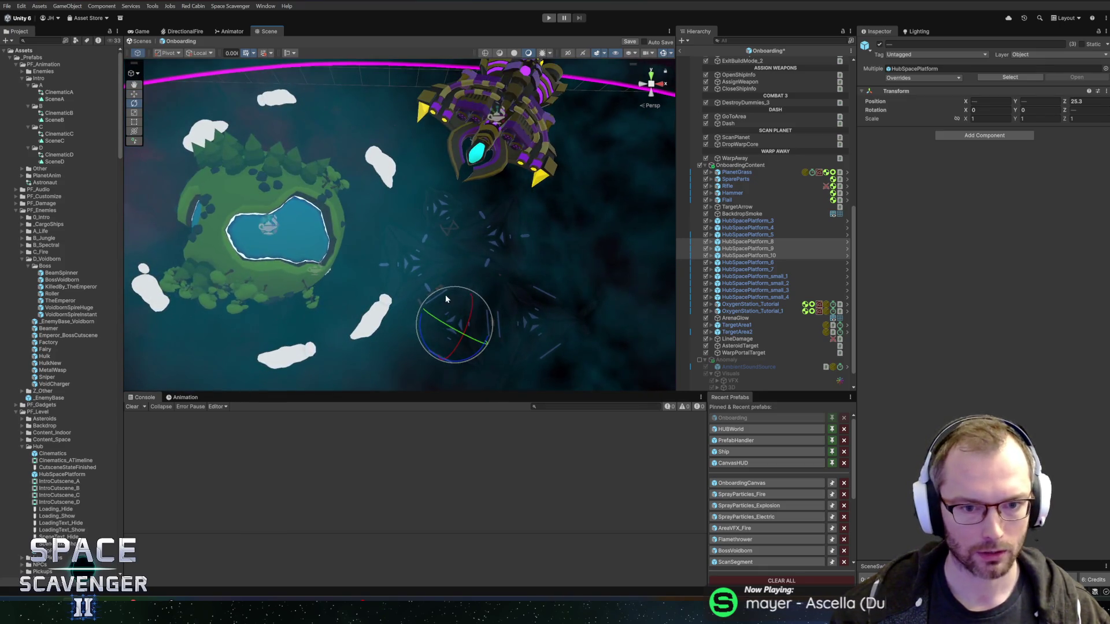
pyautogui.moveTo(424, 337)
pyautogui.mouseDown()
pyautogui.moveTo(437, 369)
pyautogui.moveTo(473, 390)
pyautogui.moveTo(449, 367)
pyautogui.mouseUp()
pyautogui.click(200, 52)
pyautogui.click(200, 64)
pyautogui.click(168, 53)
pyautogui.click(168, 63)
pyautogui.moveTo(430, 294)
pyautogui.mouseDown()
pyautogui.moveTo(483, 354)
pyautogui.moveTo(570, 375)
pyautogui.moveTo(750, 378)
pyautogui.mouseUp()
# - Shift the platforms right and down, then select IntroPlanet_1
pyautogui.press('w')
pyautogui.moveTo(474, 288)
pyautogui.mouseDown()
pyautogui.moveTo(483, 292)
pyautogui.moveTo(431, 225)
pyautogui.moveTo(480, 260)
pyautogui.mouseUp()
pyautogui.scroll(3, 495, 270)
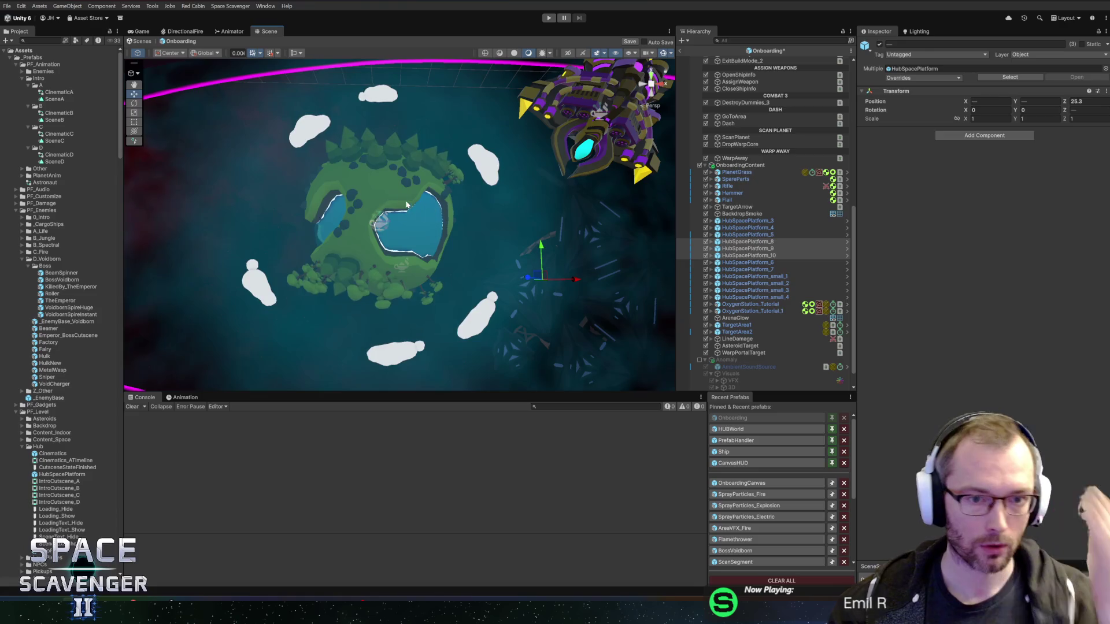
pyautogui.click(385, 192)
pyautogui.scroll(5, 771, 300)
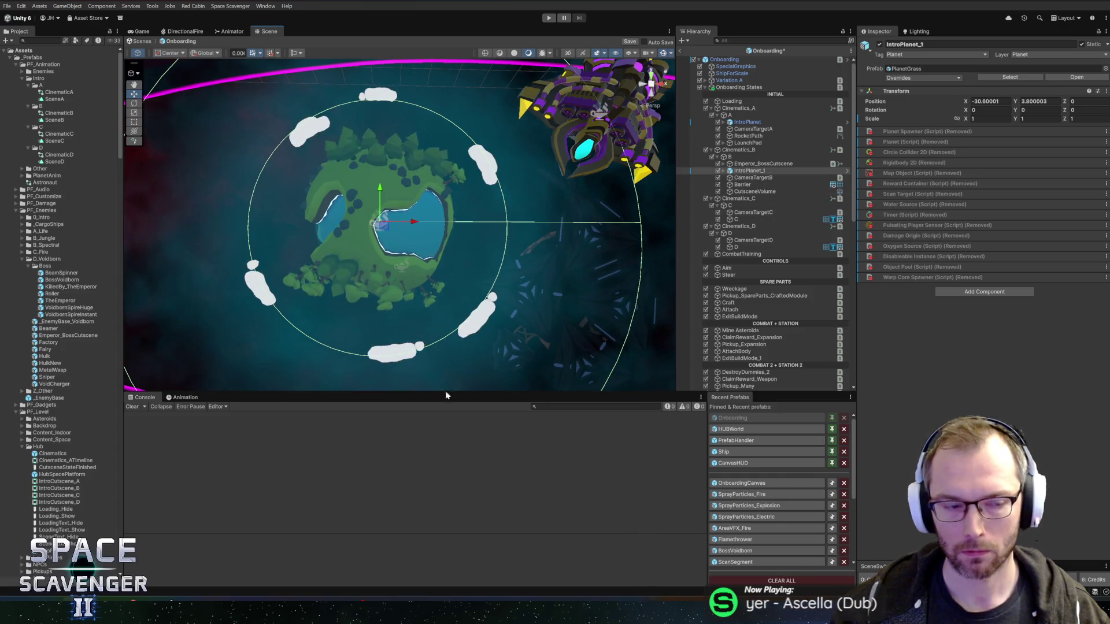
pyautogui.hotkey('alt', 'Tab')
pyautogui.hotkey('ctrl', 'n')
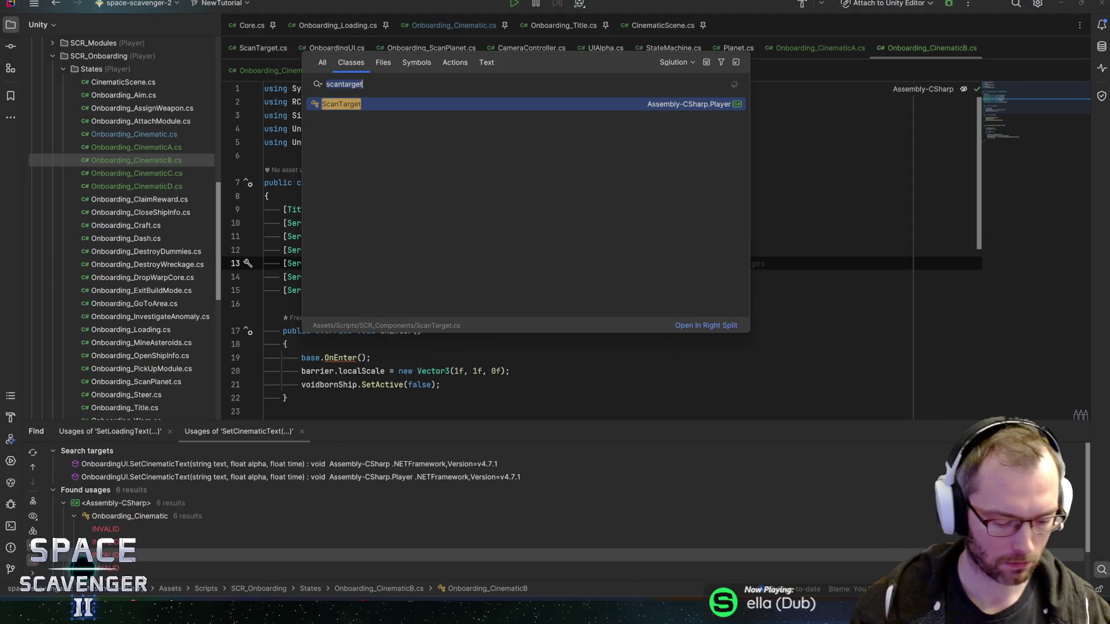
pyautogui.write('bot')
pyautogui.press('Return')
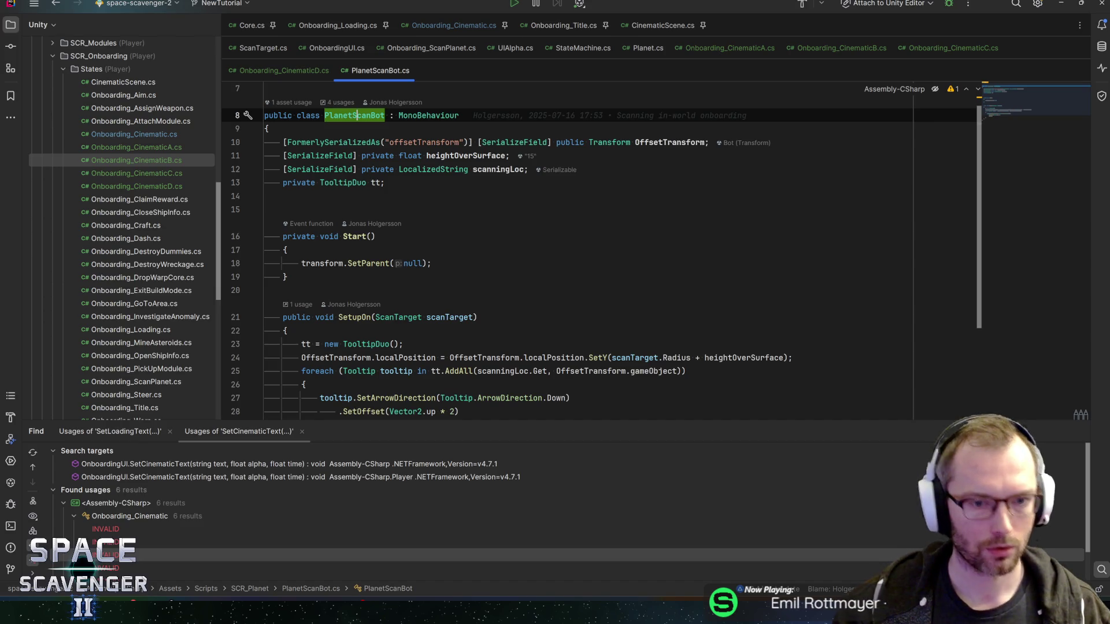
pyautogui.scroll(-3, 601, 259)
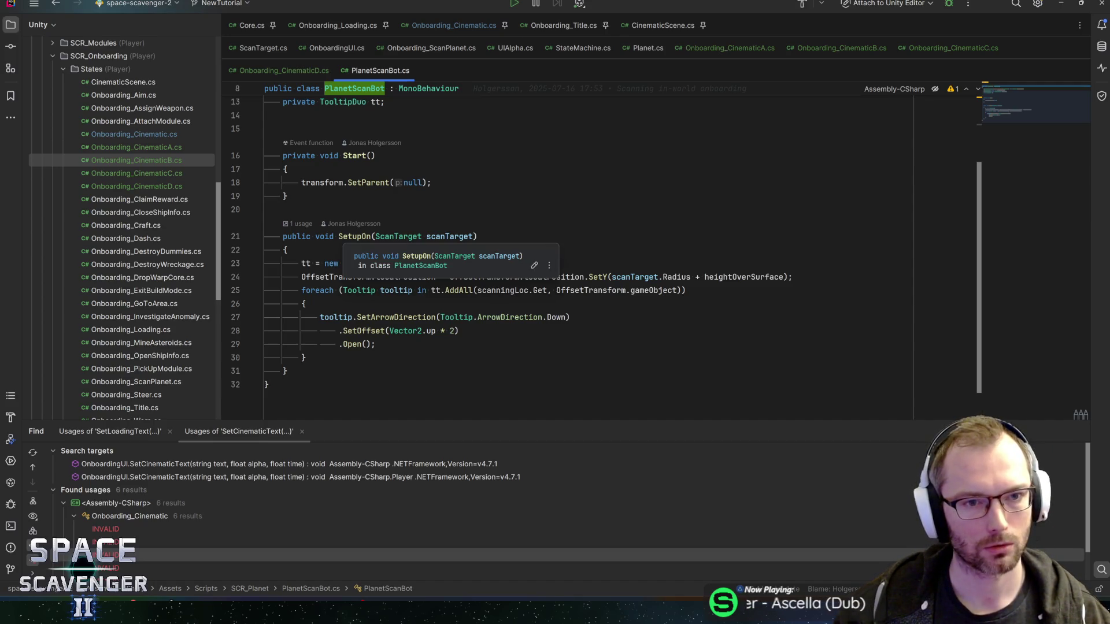
pyautogui.scroll(3, 357, 244)
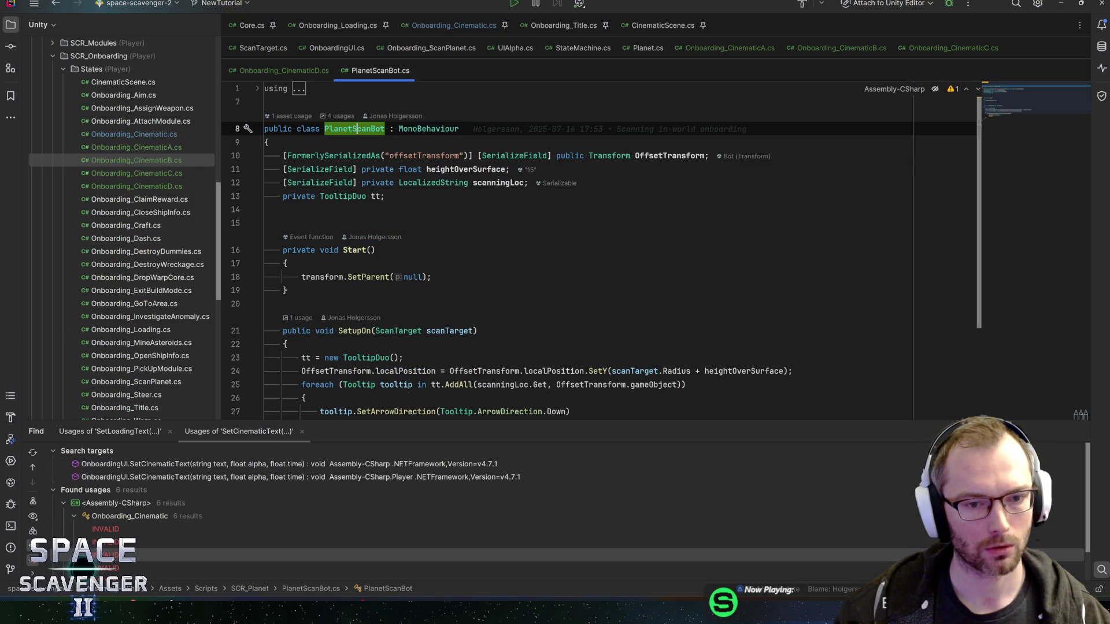
pyautogui.scroll(-3, 578, 254)
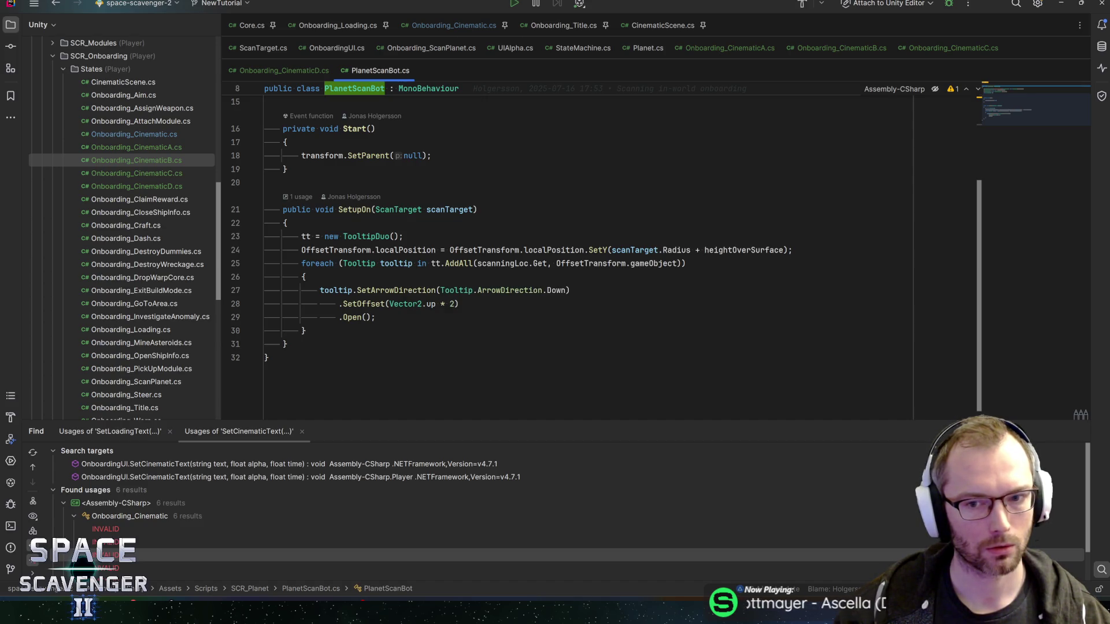
pyautogui.click(743, 250)
pyautogui.scroll(3, 743, 250)
pyautogui.click(385, 196)
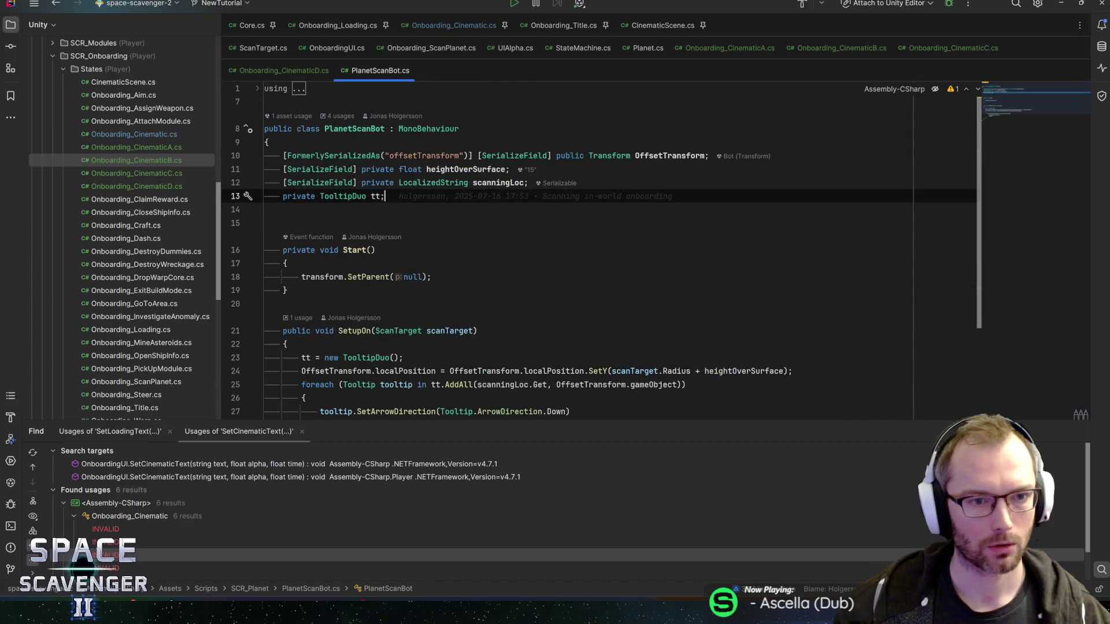
# - Add a serialized private bool autoSetup field below the tt field
pyautogui.press('Return')
pyautogui.write('seri')
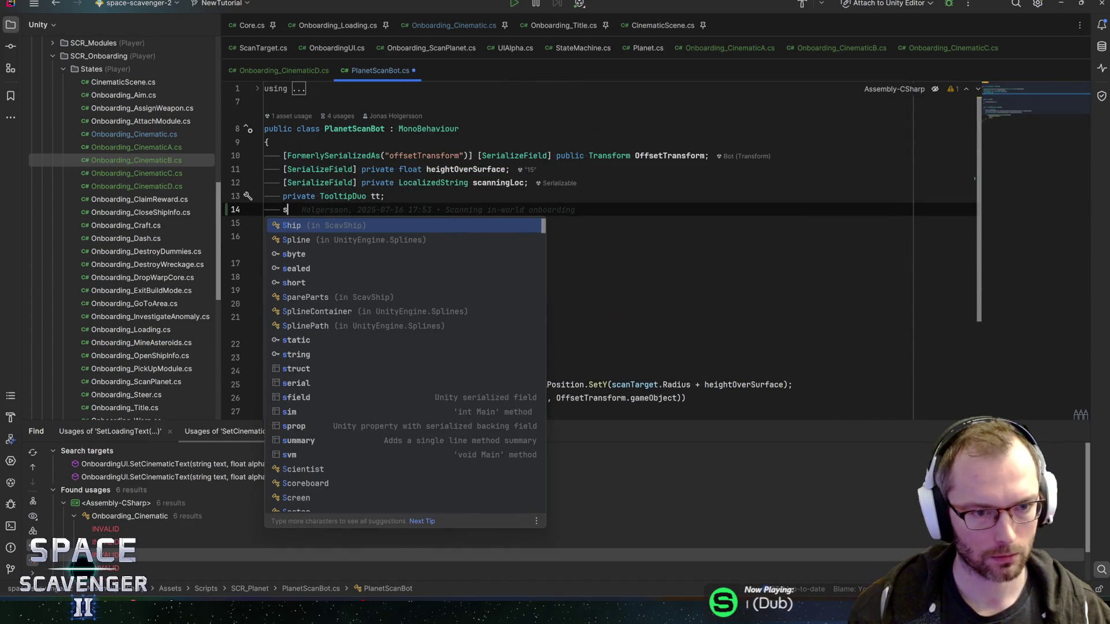
pyautogui.press('Return')
pyautogui.write('bool autoSetup;')
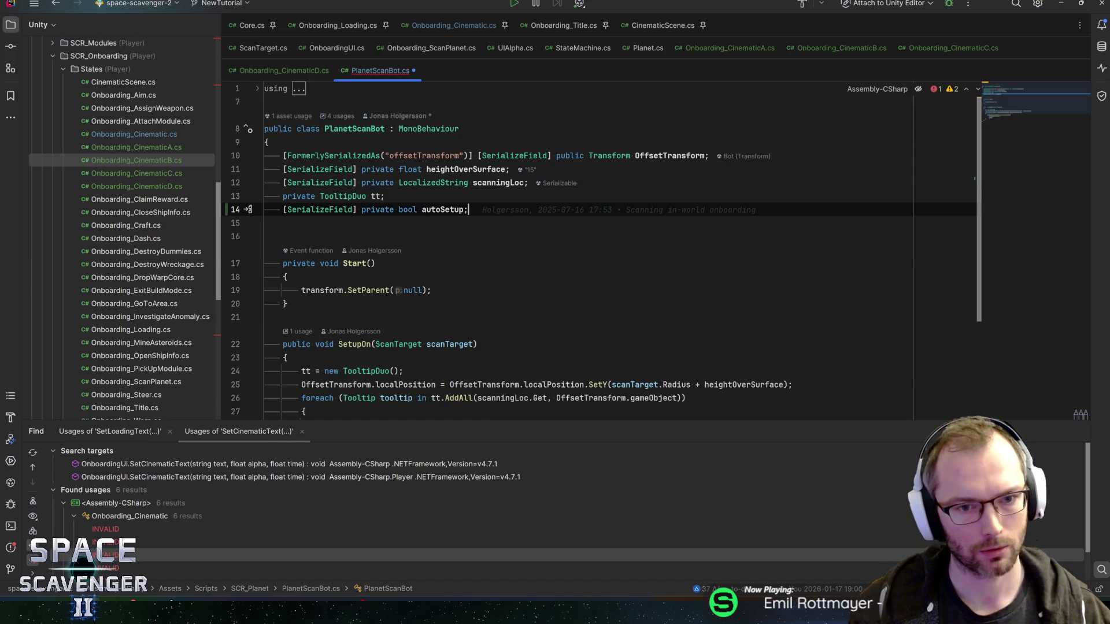
# - Start a second serialized ScanTarget field and check how scanTarget is used in SetupOn
pyautogui.press('Return')
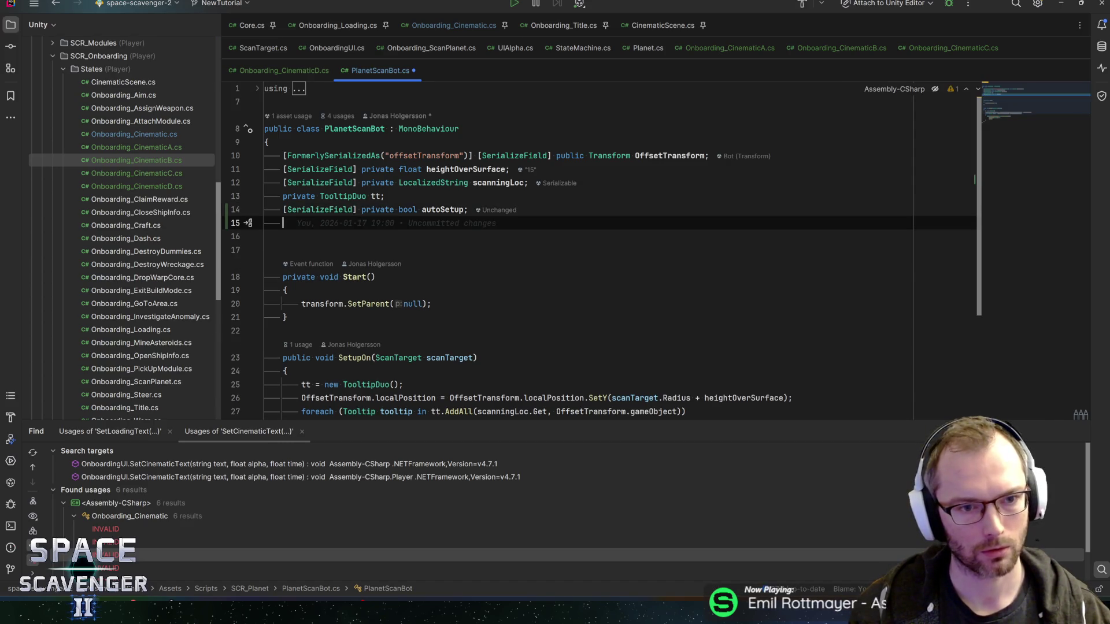
pyautogui.write('eria')
pyautogui.press('Return')
pyautogui.write('ScanTar')
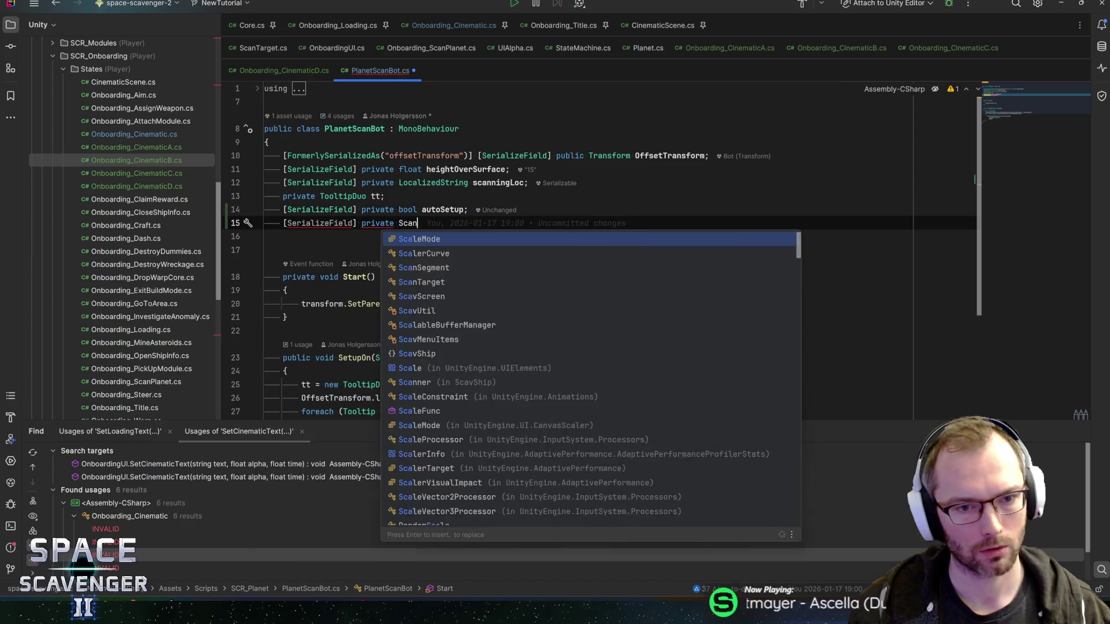
pyautogui.press('Return')
pyautogui.write('scanTar')
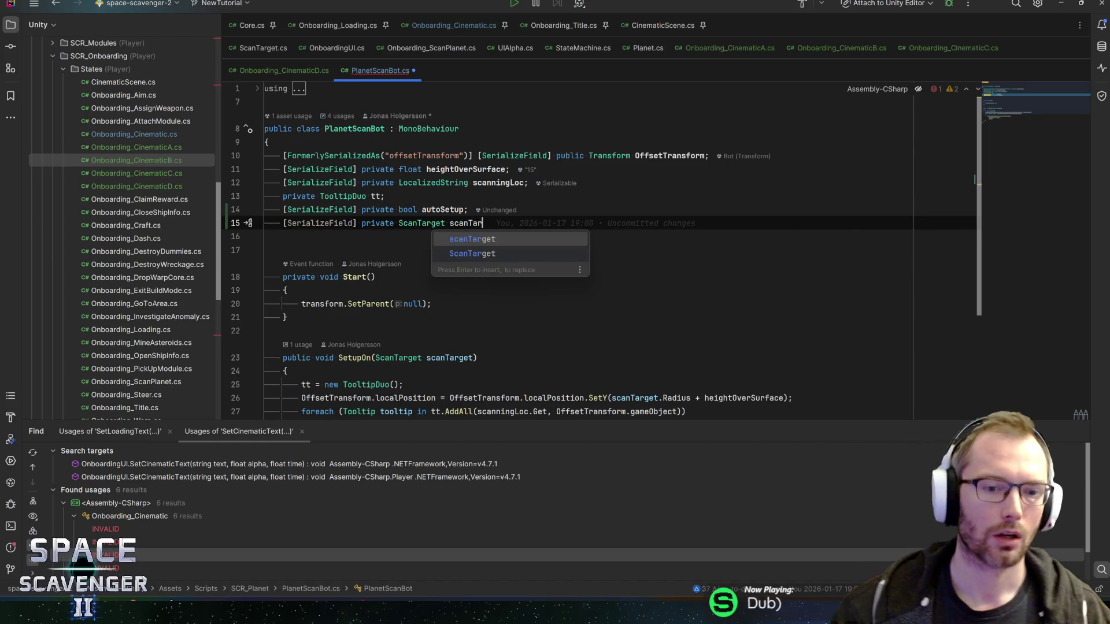
pyautogui.press('Escape')
pyautogui.press('Down')
pyautogui.scroll(-3, 442, 250)
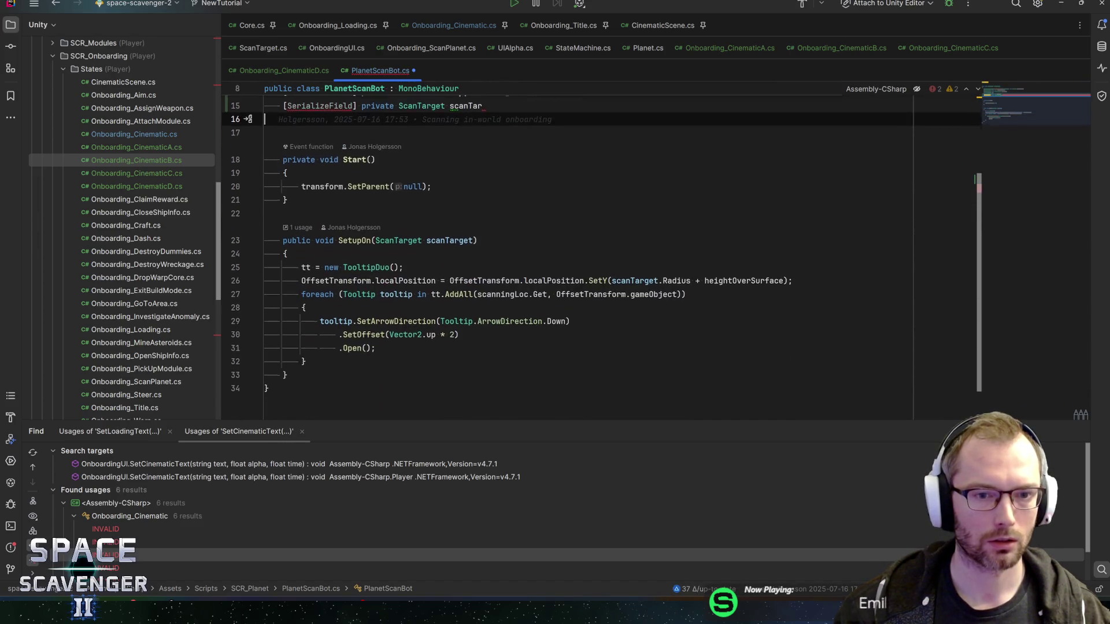
pyautogui.click(634, 277)
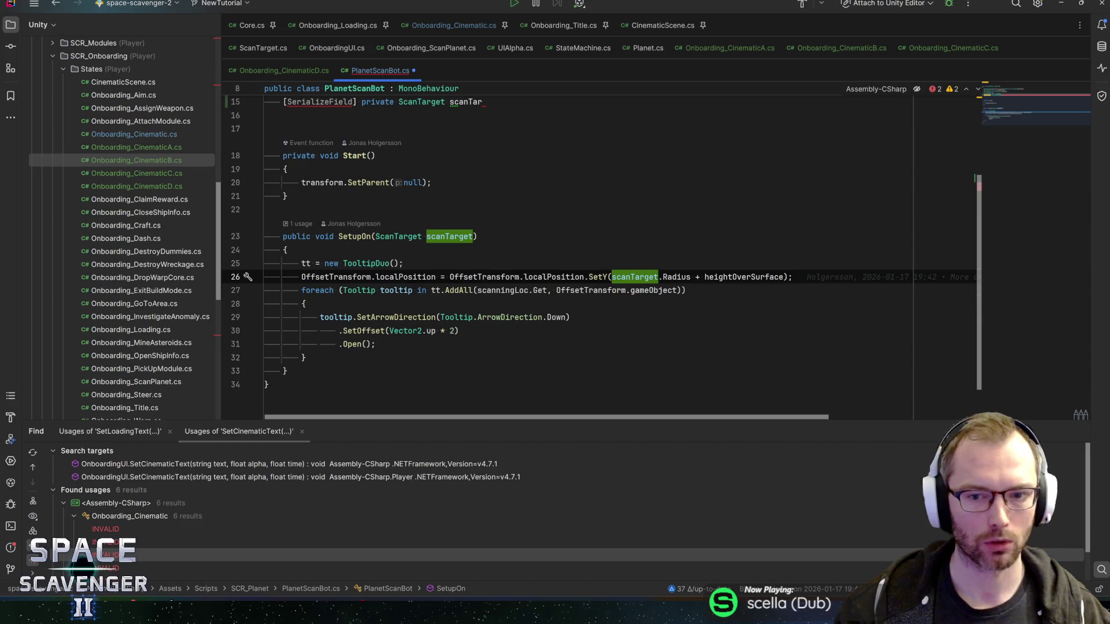
pyautogui.moveTo(676, 278)
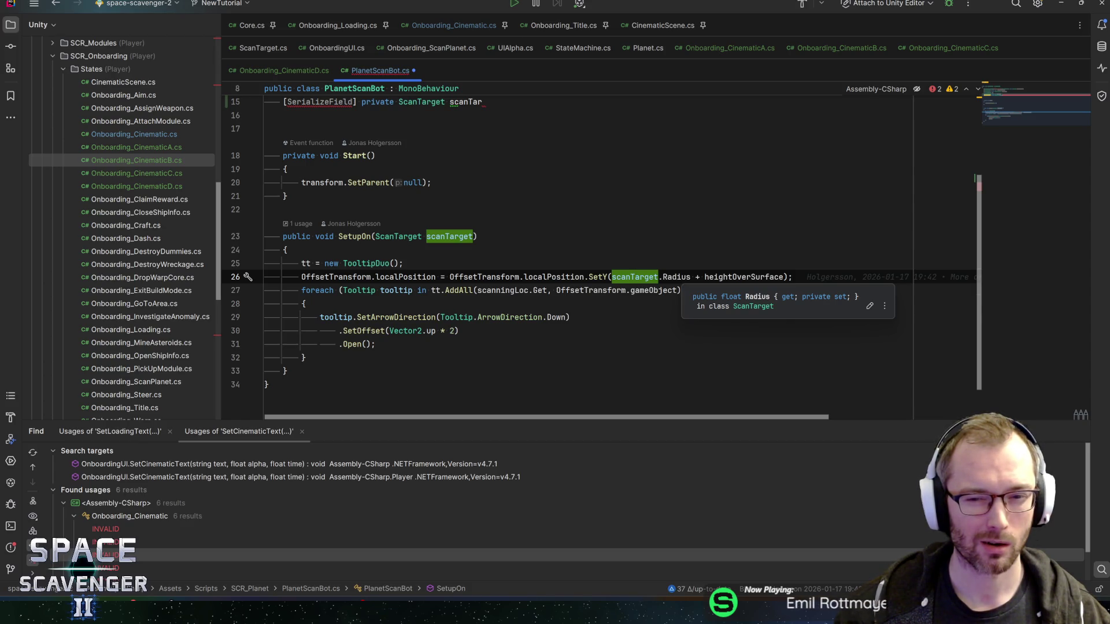
# - Replace the unfinished ScanTarget declaration with a float radius field and save the script
pyautogui.hotkey('ctrl', 'shift', 'BackSpace')
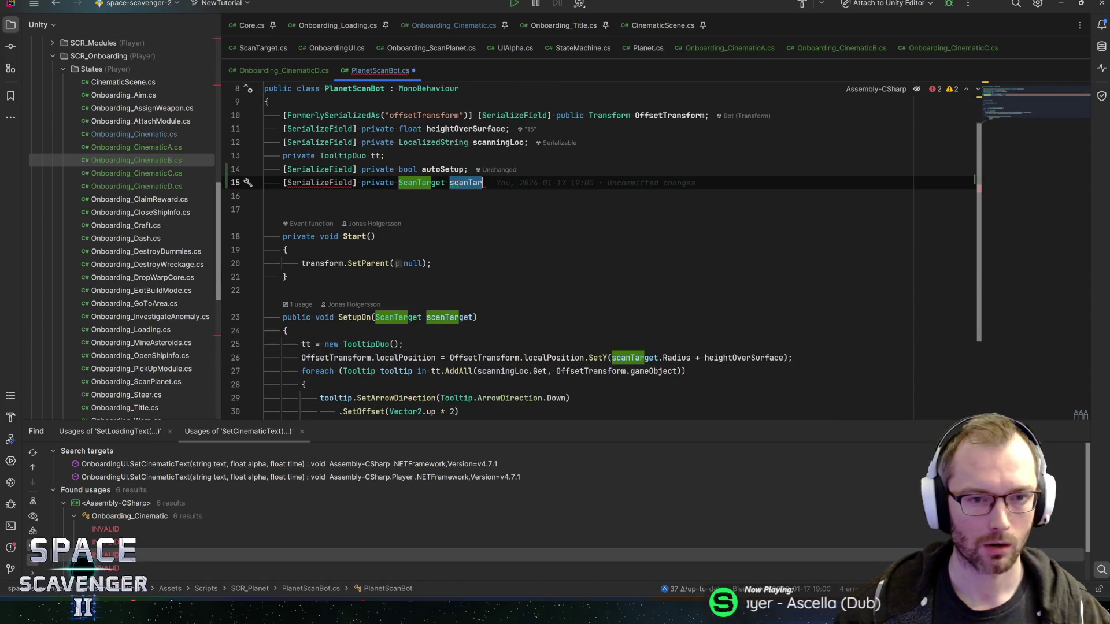
pyautogui.hotkey('ctrl', 'w')
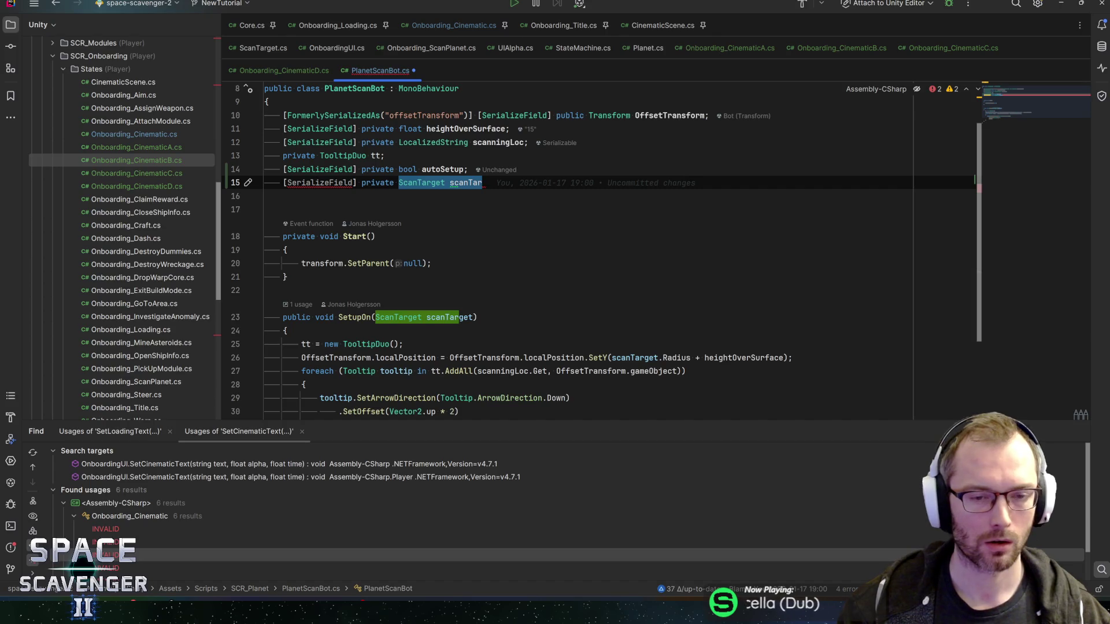
pyautogui.press('BackSpace')
pyautogui.write('G')
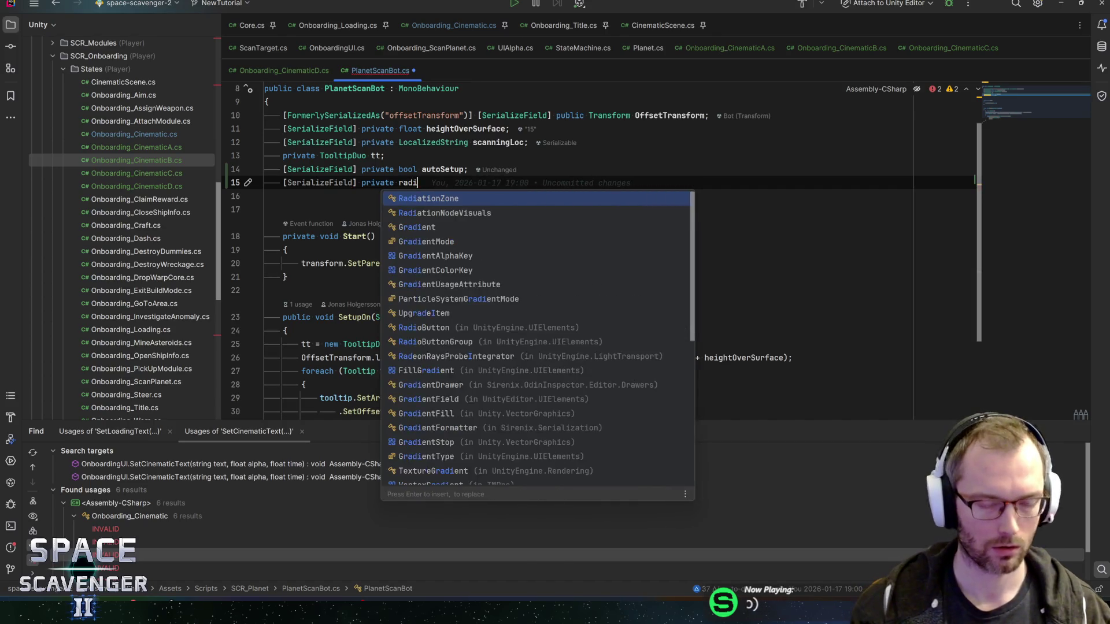
pyautogui.press('Return')
pyautogui.hotkey('ctrl', 'z')
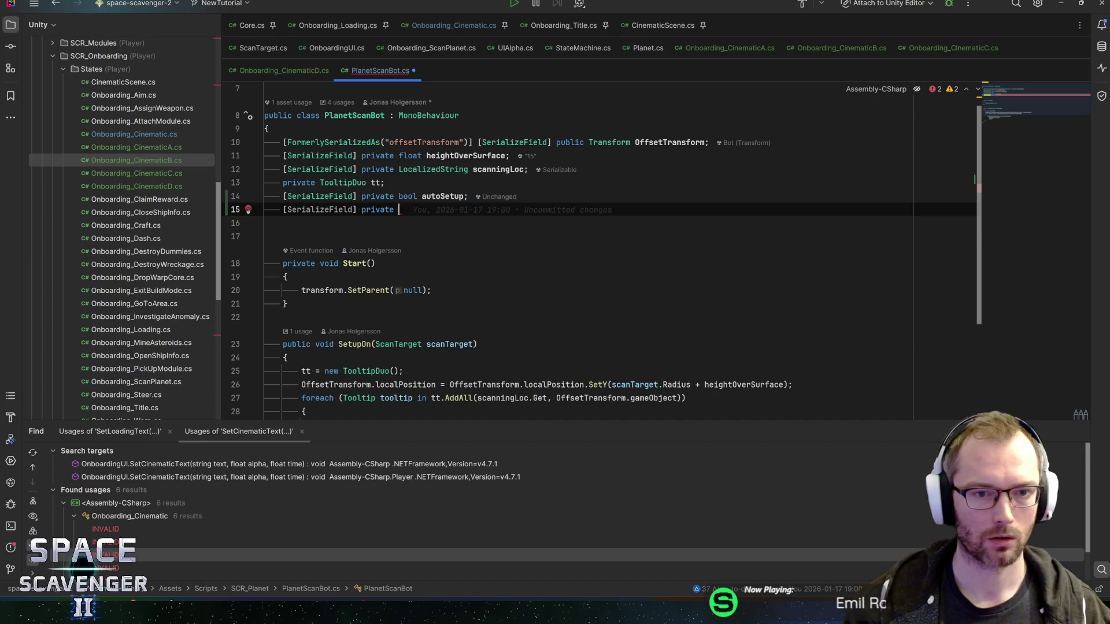
pyautogui.write('float radius;')
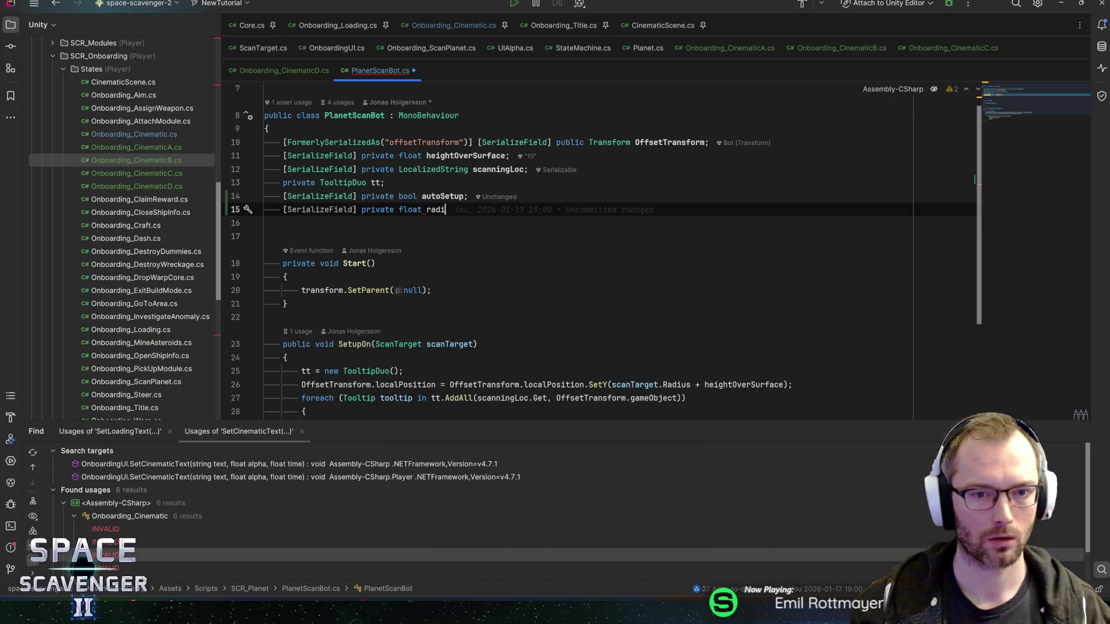
pyautogui.scroll(3, 257, 89)
pyautogui.hotkey('ctrl', 's')
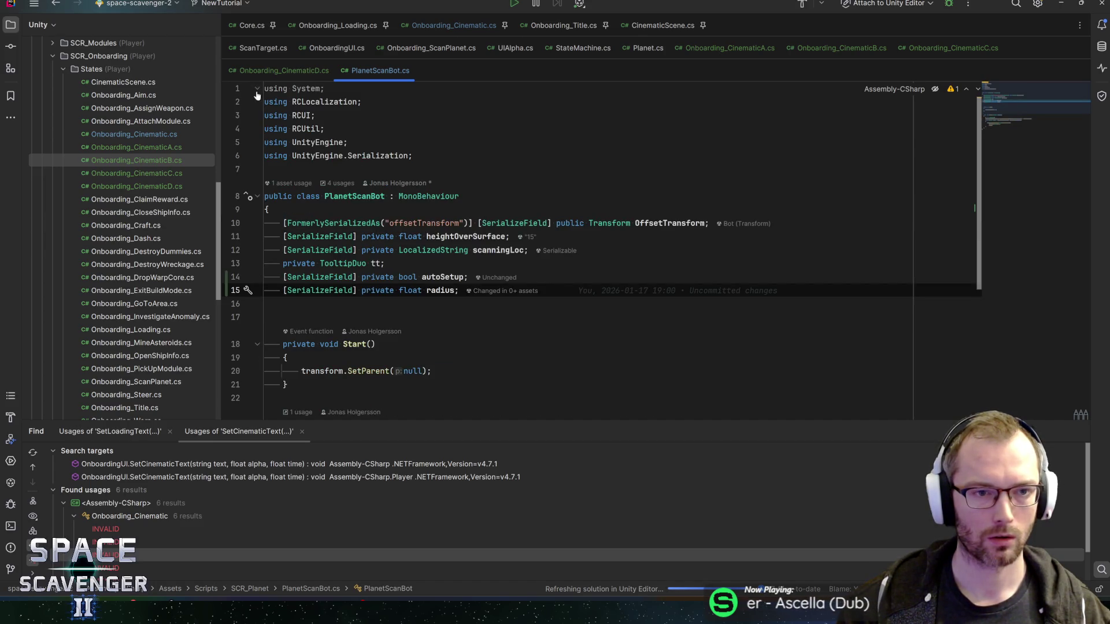
# - Extend the radius field's attribute to [SerializeField, ShowIf(nameof(autoSetup))] and save
pyautogui.click(257, 88)
pyautogui.click(441, 223)
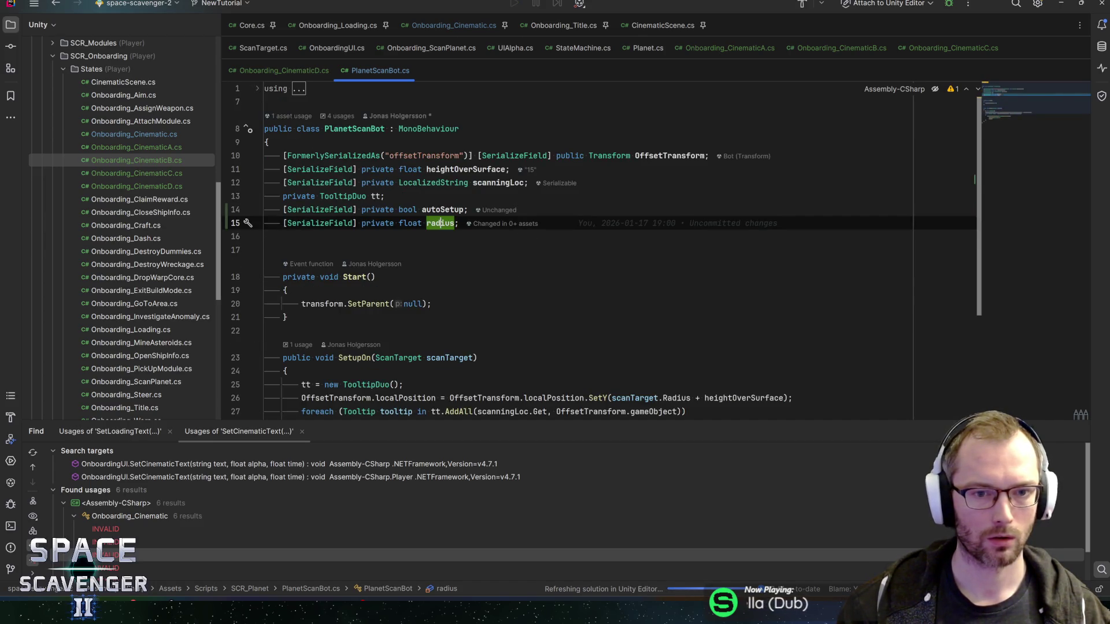
pyautogui.click(356, 223)
pyautogui.write(', showi')
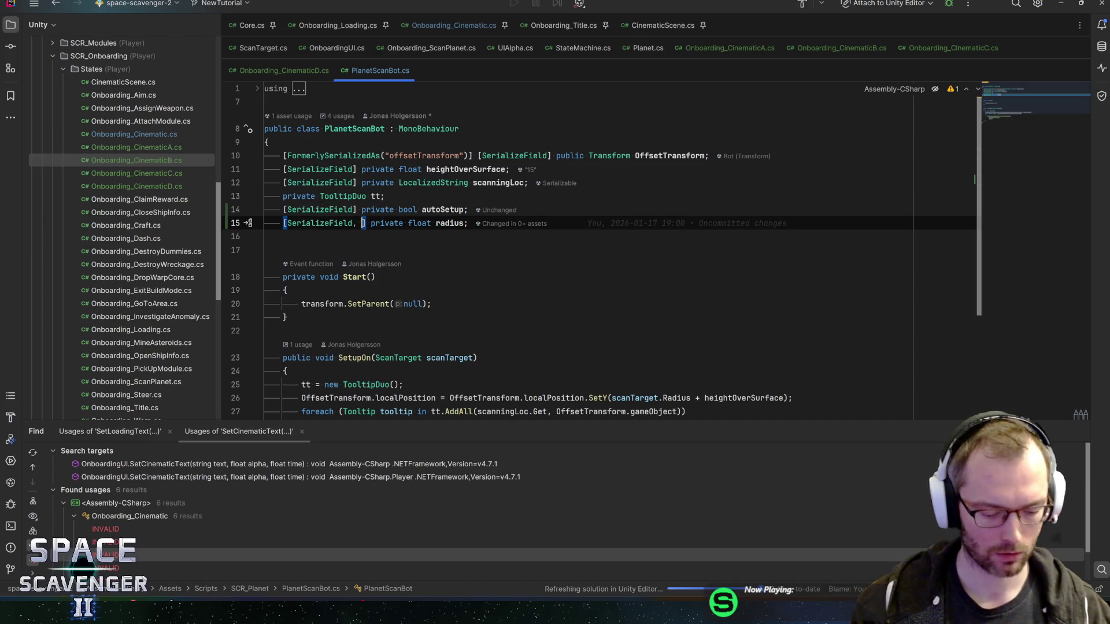
pyautogui.press('Escape')
pyautogui.write('f(')
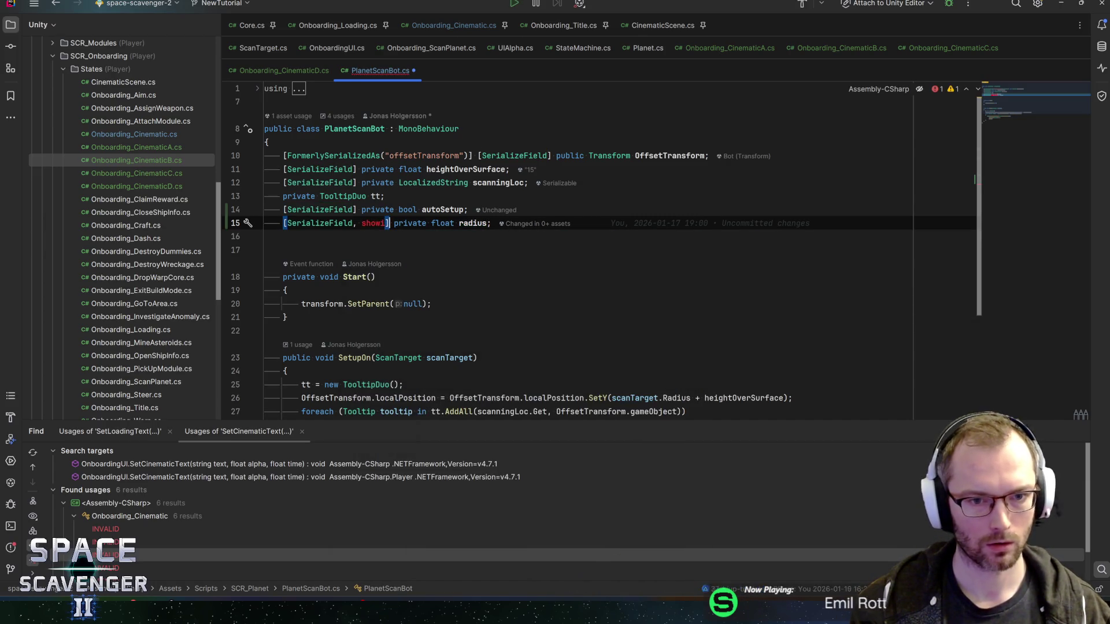
pyautogui.press('BackSpace')
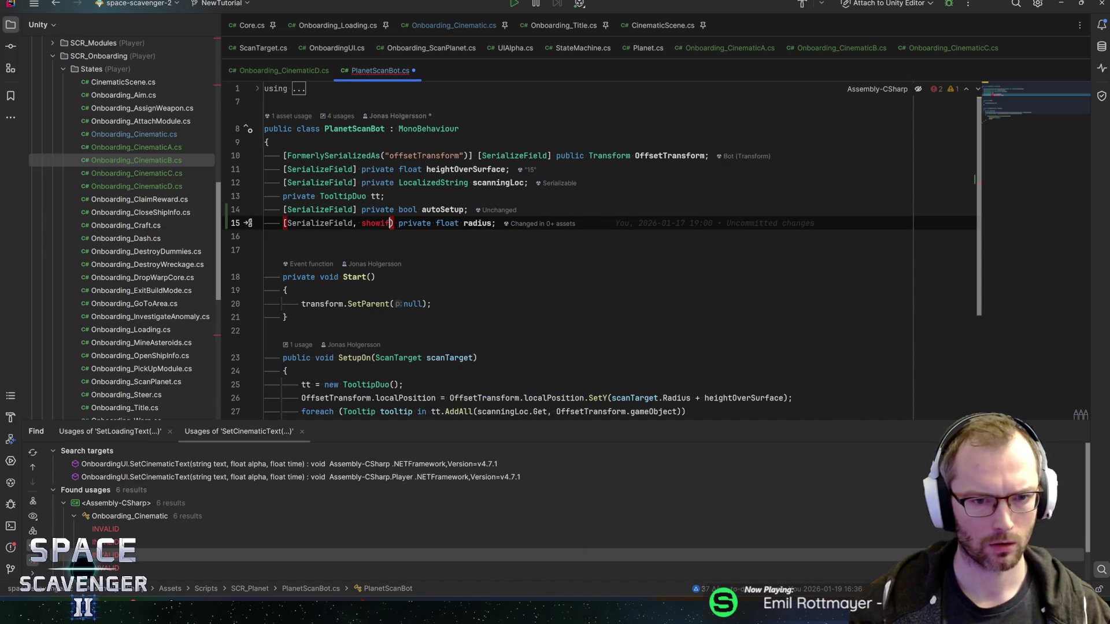
pyautogui.press('Return')
pyautogui.write('(na')
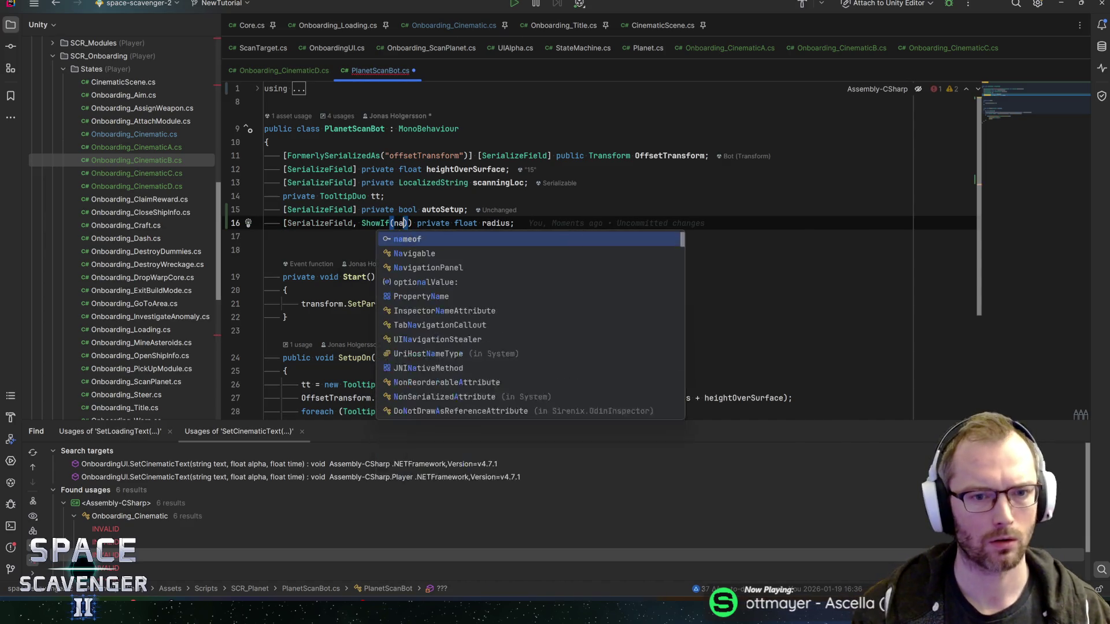
pyautogui.write('m')
pyautogui.press('Return')
pyautogui.write('autoSetup)')
pyautogui.press('Return')
pyautogui.write(')')
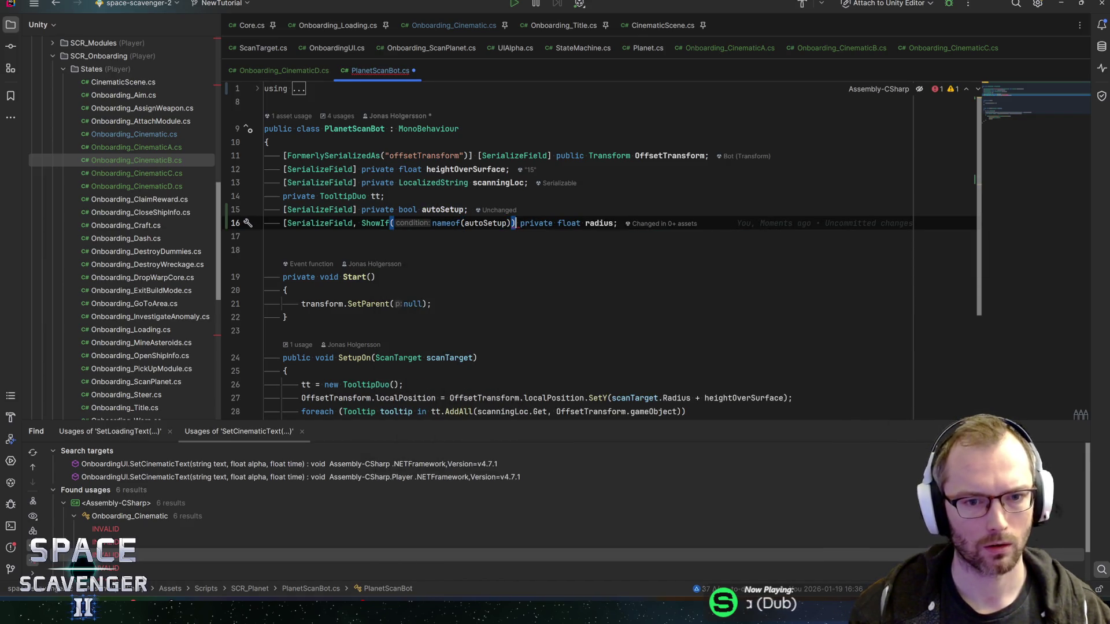
pyautogui.write(']')
pyautogui.hotkey('ctrl', 's')
pyautogui.press('End')
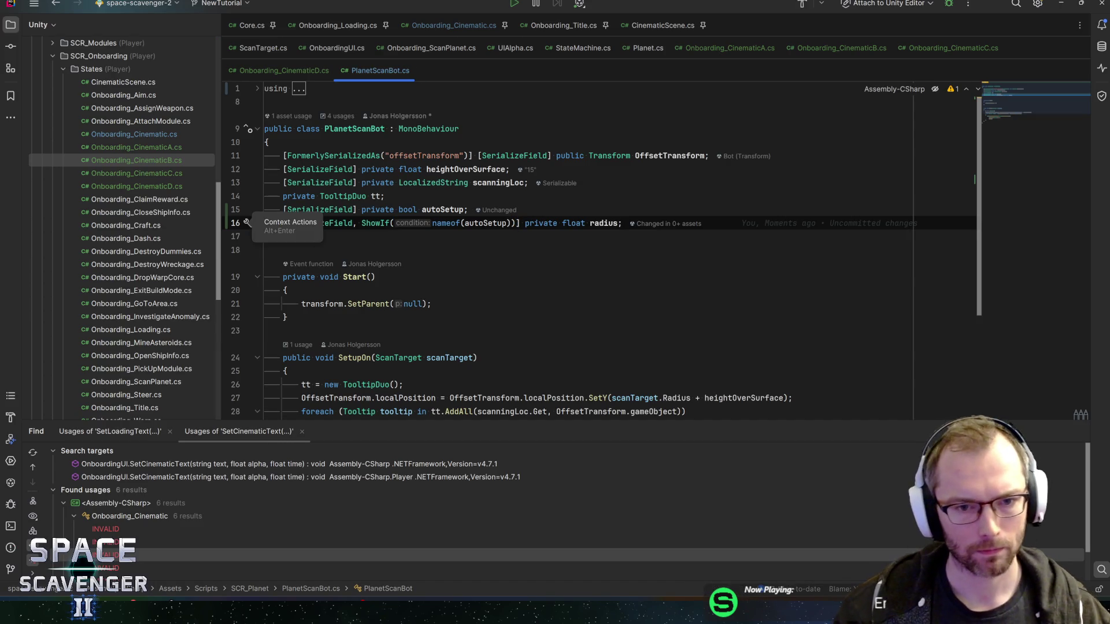
# - In Start, add an if (autoSetup) block that calls SetupOn(radius)
pyautogui.click(431, 303)
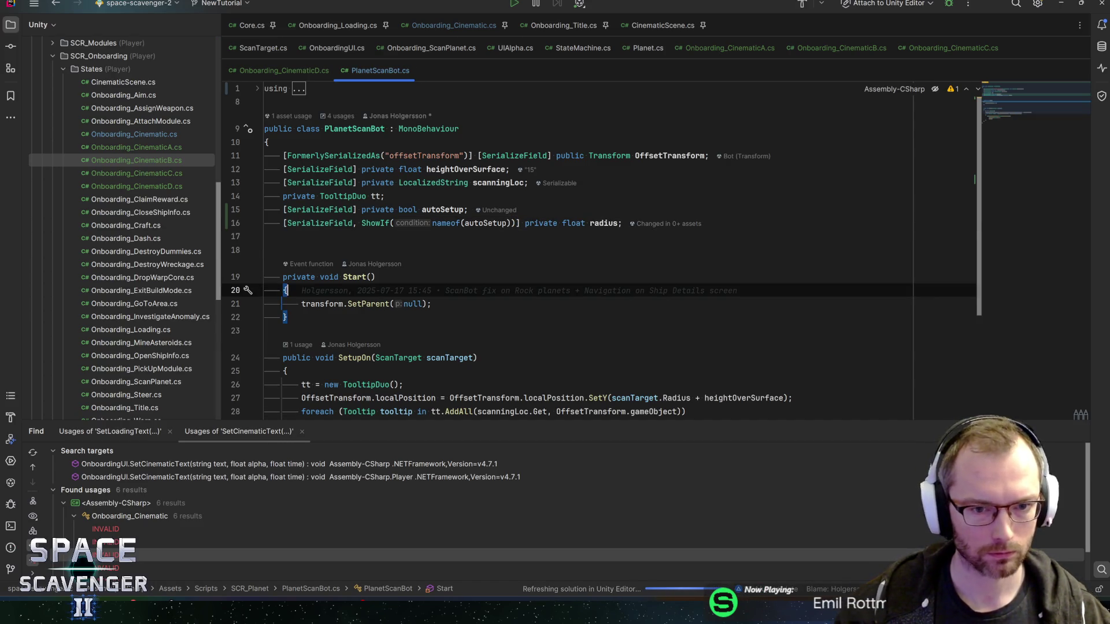
pyautogui.press('Return')
pyautogui.write('if (autos')
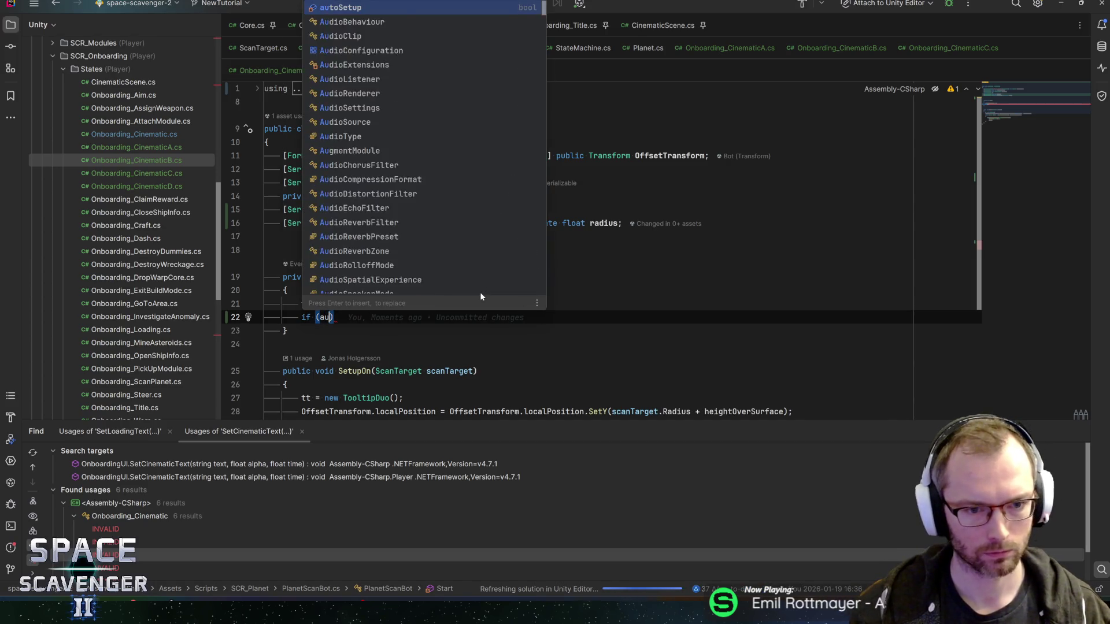
pyautogui.press('Return')
pyautogui.press('End')
pyautogui.press('Return')
pyautogui.write('{')
pyautogui.press('Return')
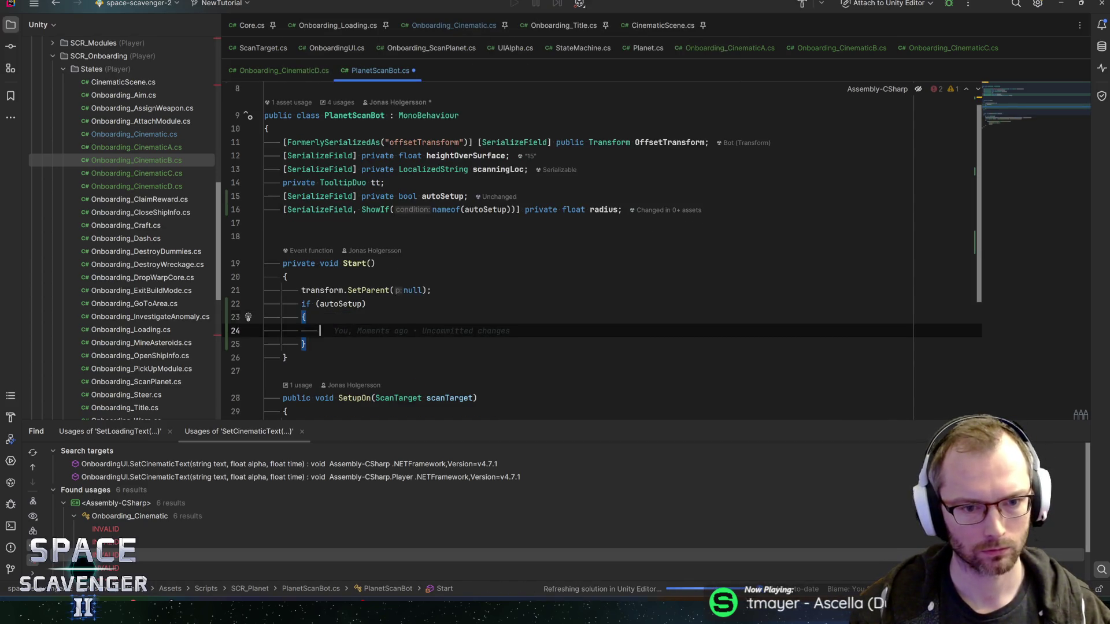
pyautogui.write('Setui')
pyautogui.press('BackSpace')
pyautogui.write('pOn')
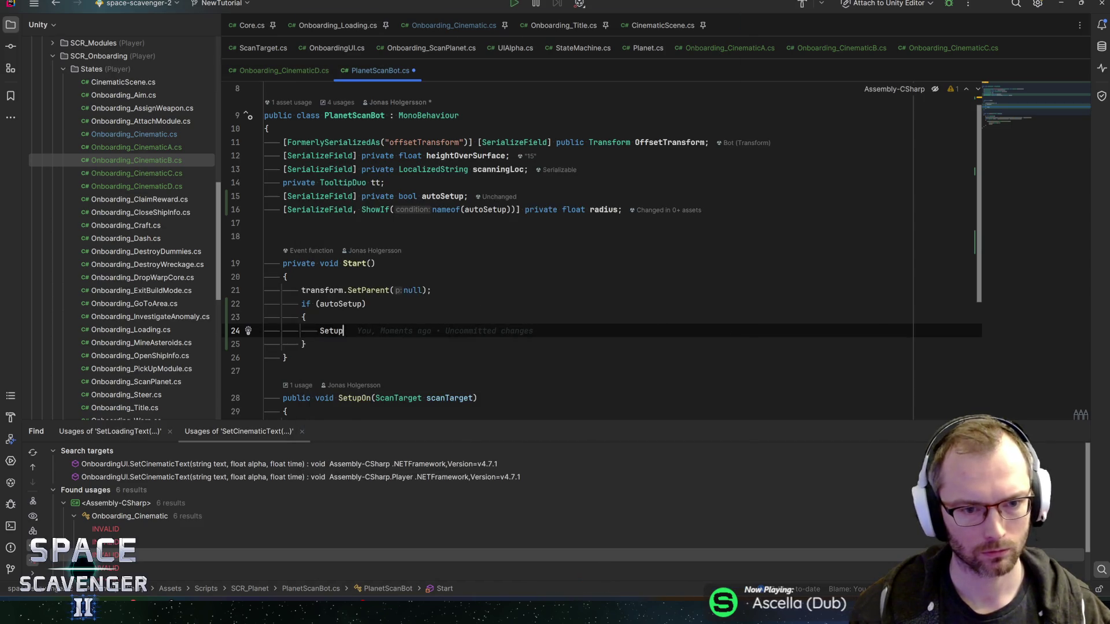
pyautogui.press('Return')
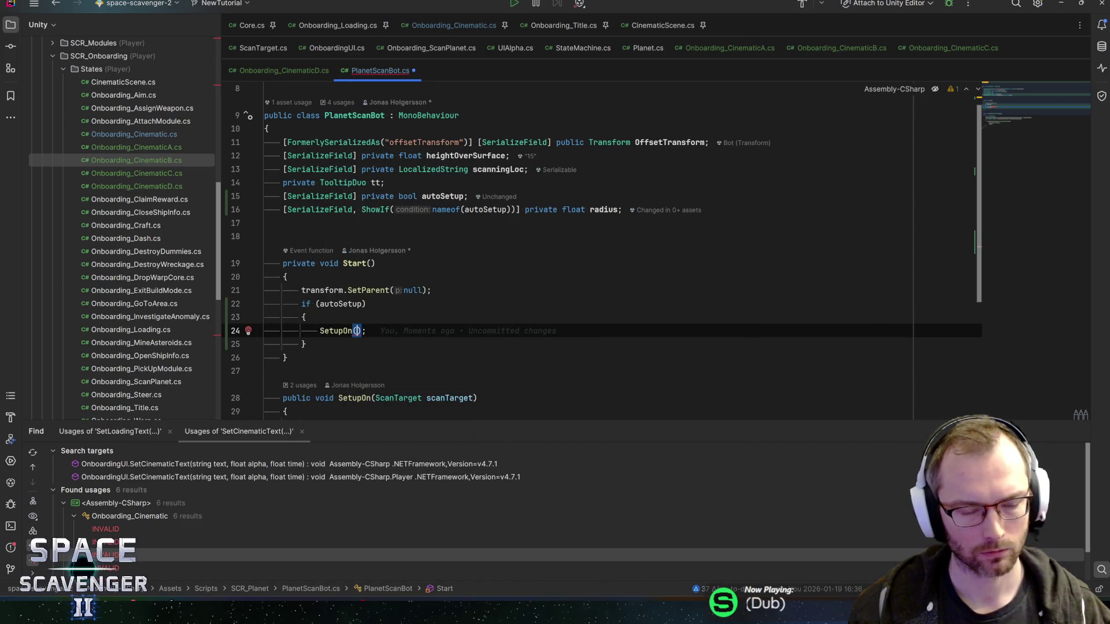
pyautogui.write('radi')
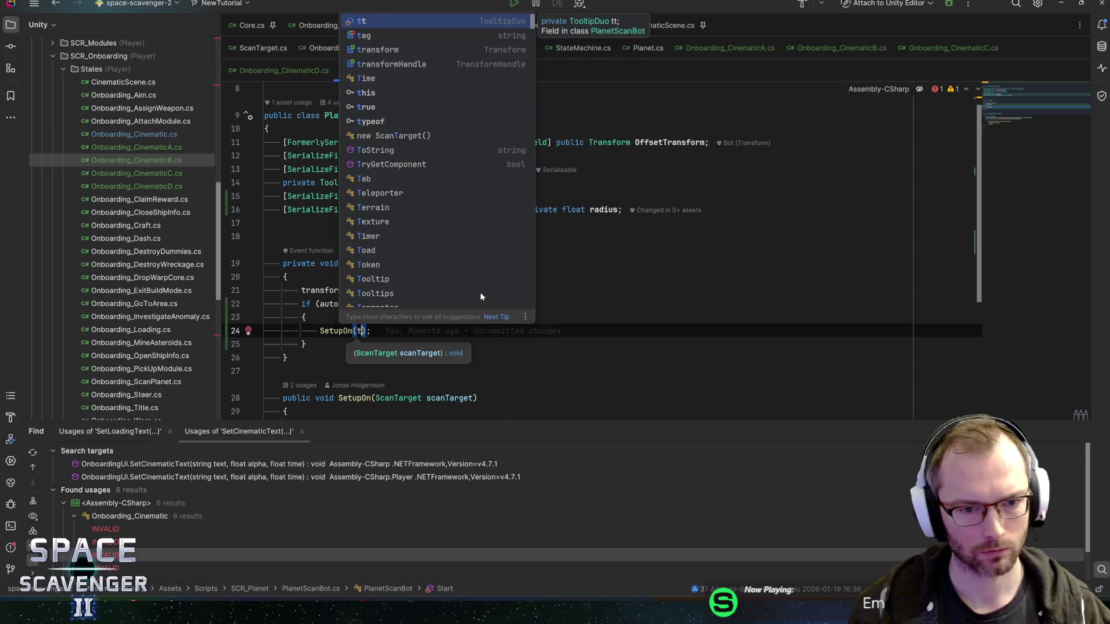
pyautogui.press('Return')
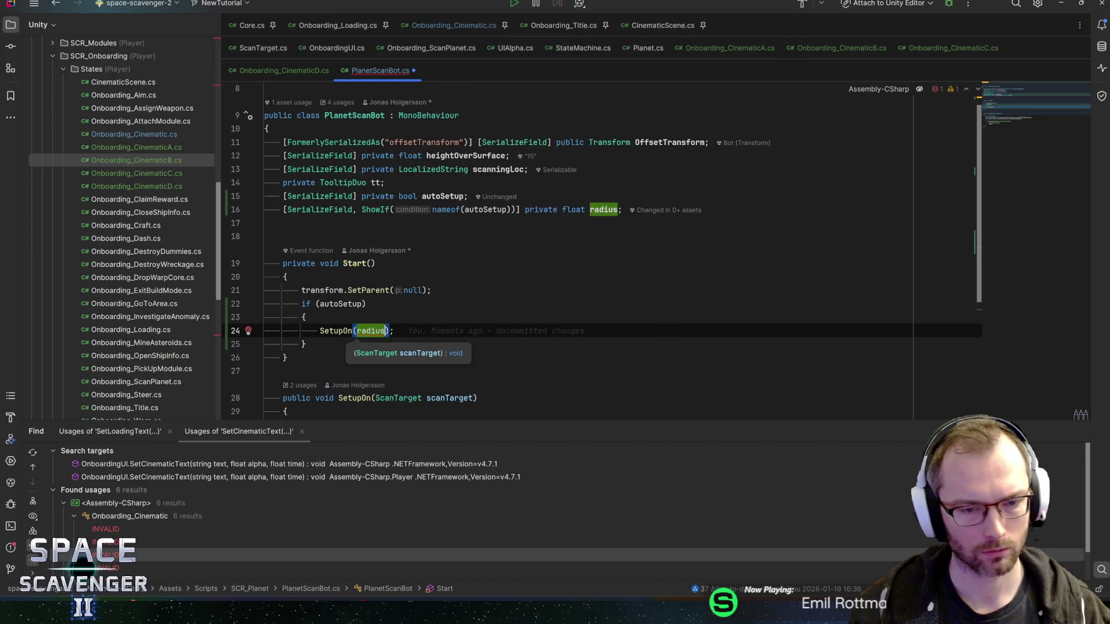
pyautogui.press('End')
# - Change SetupOn's parameter to float r, replace scanTarget.Radius with r, and save
pyautogui.scroll(-4, 601, 248)
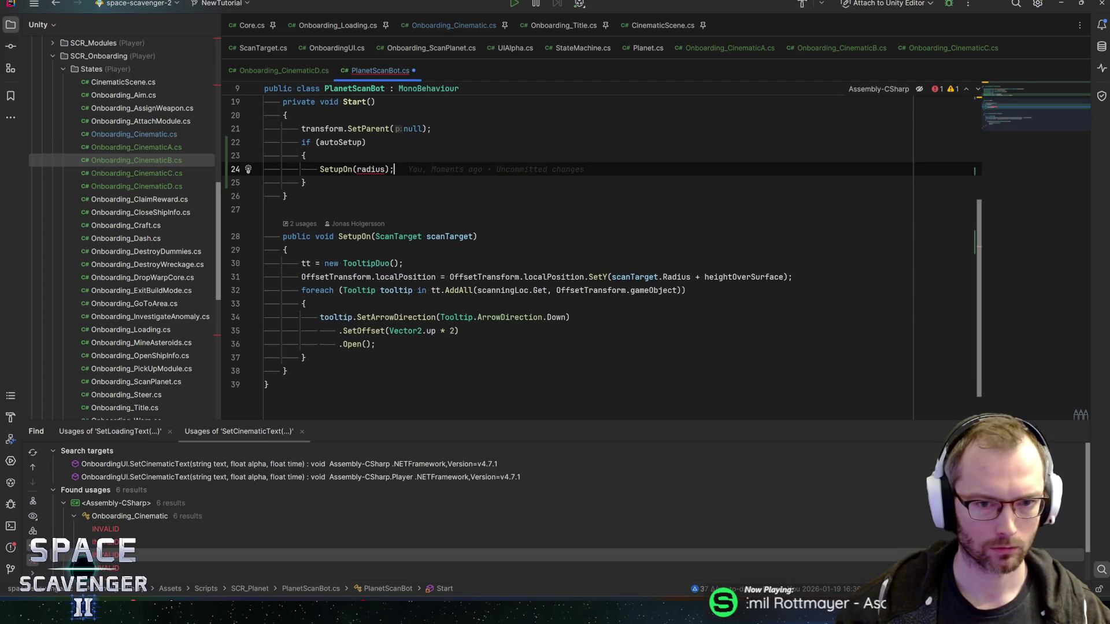
pyautogui.doubleClick(450, 236)
pyautogui.hotkey('ctrl', 'w')
pyautogui.write('float radius')
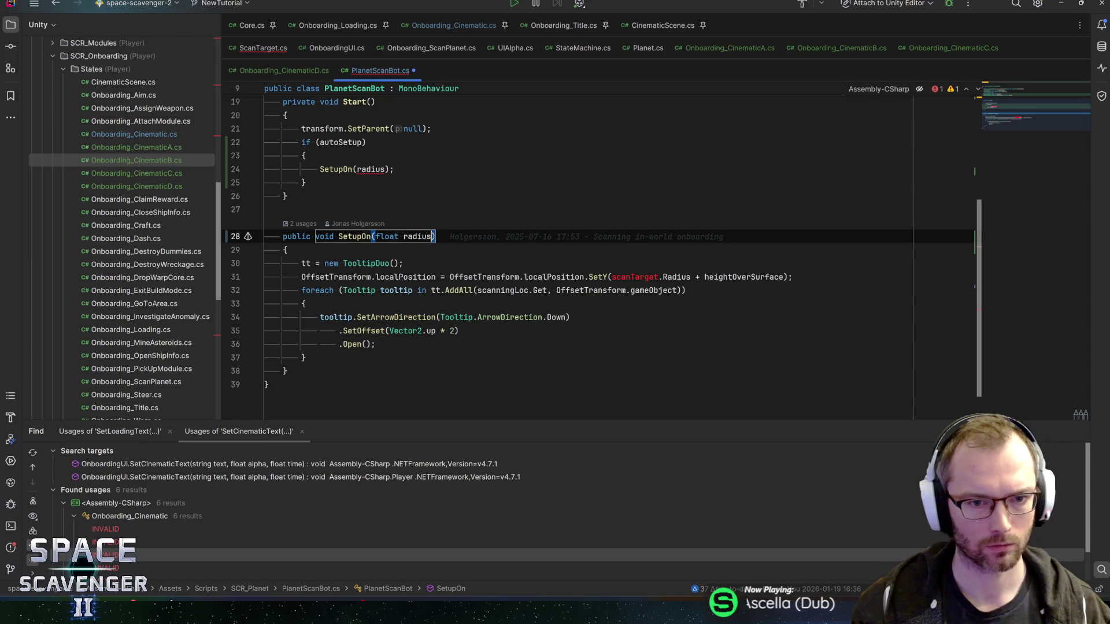
pyautogui.hotkey('ctrl', 'w')
pyautogui.write('r')
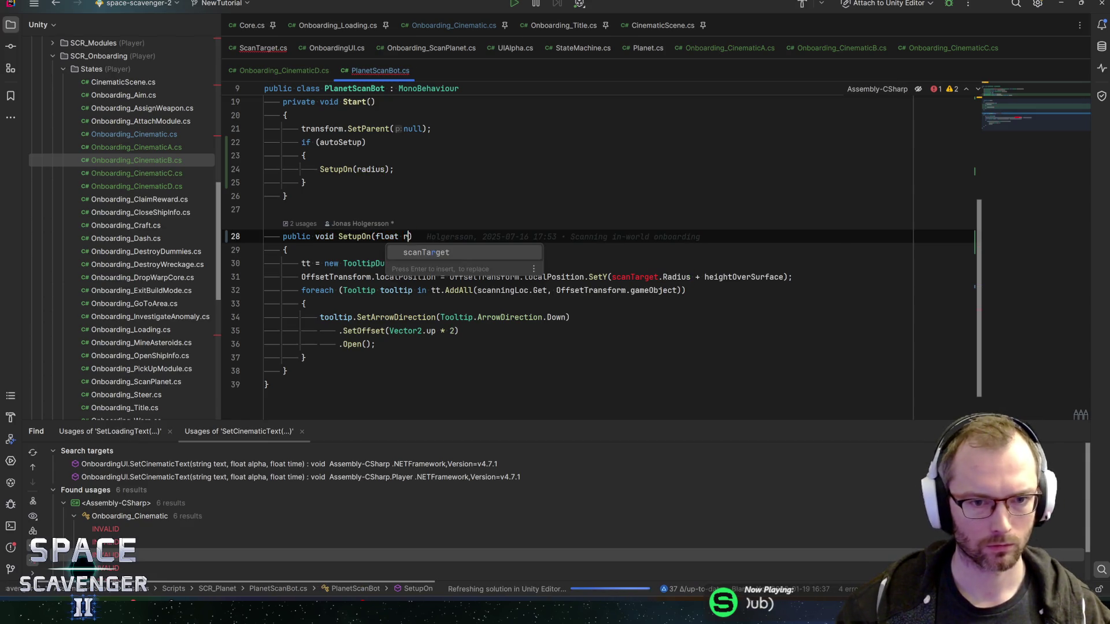
pyautogui.doubleClick(643, 277)
pyautogui.hotkey('ctrl', 'w')
pyautogui.write('r')
pyautogui.hotkey('ctrl', 's')
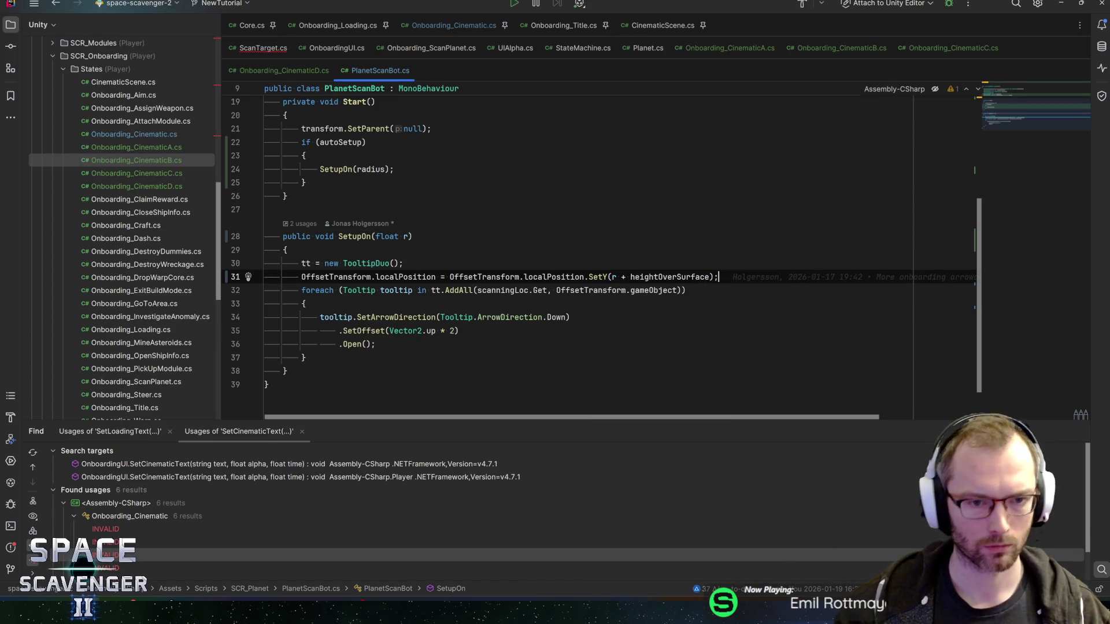
# - Find usages of SetupOn and jump to the bot.SetupOn(this) call in ScanTarget.cs
pyautogui.click(354, 236)
pyautogui.hotkey('alt', 'F7')
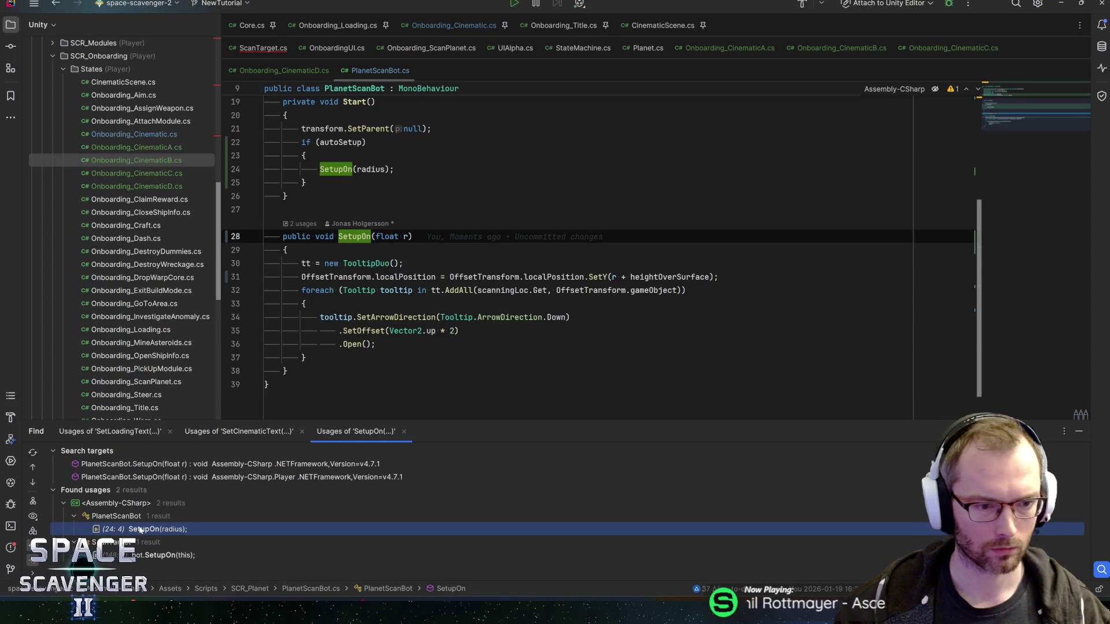
pyautogui.press('Return')
pyautogui.hotkey('ctrl', 'alt', 'Down')
# - Replace 'this' with Radius in bot.SetupOn and save ScanTarget.cs
pyautogui.click(403, 210)
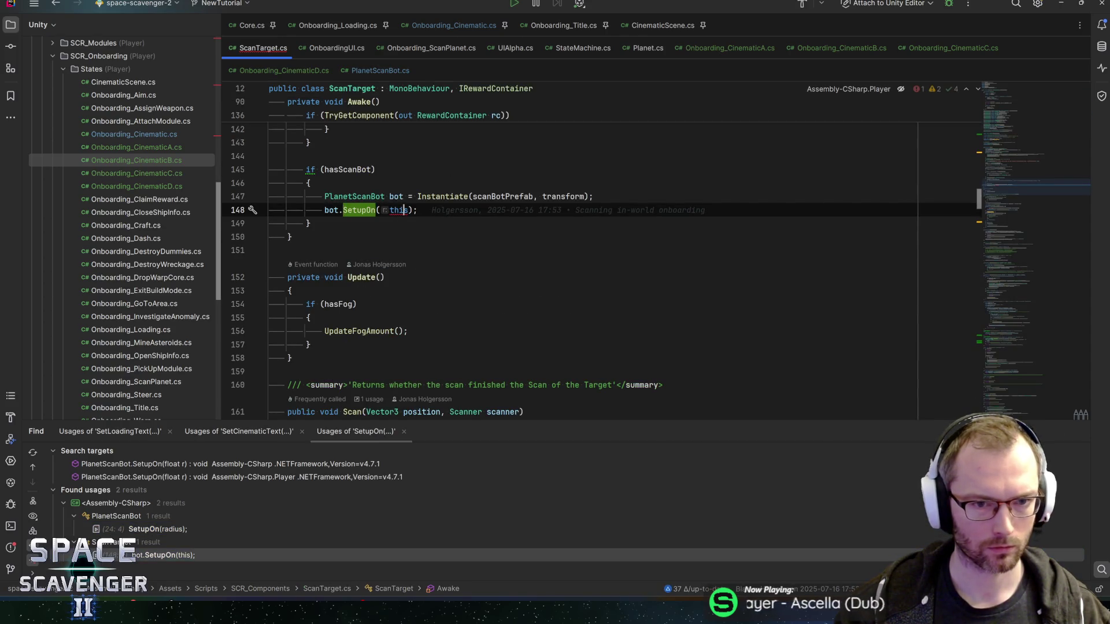
pyautogui.doubleClick(399, 210)
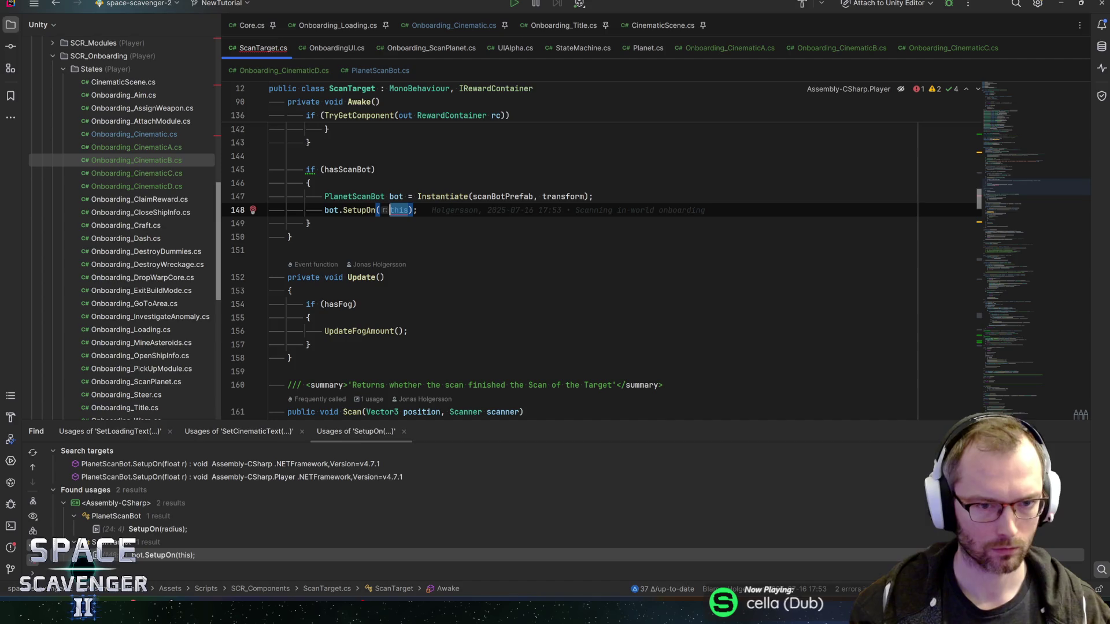
pyautogui.write('rad')
pyautogui.press('Return')
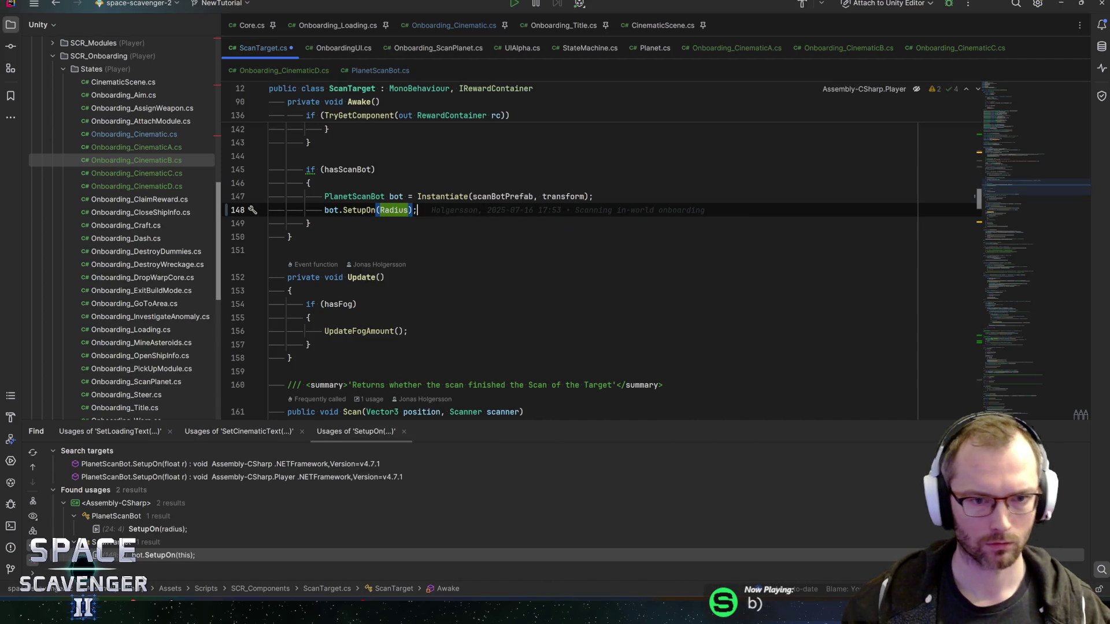
pyautogui.hotkey('ctrl', 's')
# - Check the Radius property declaration, return to the call, and minimize Rider
pyautogui.scroll(2, 442, 232)
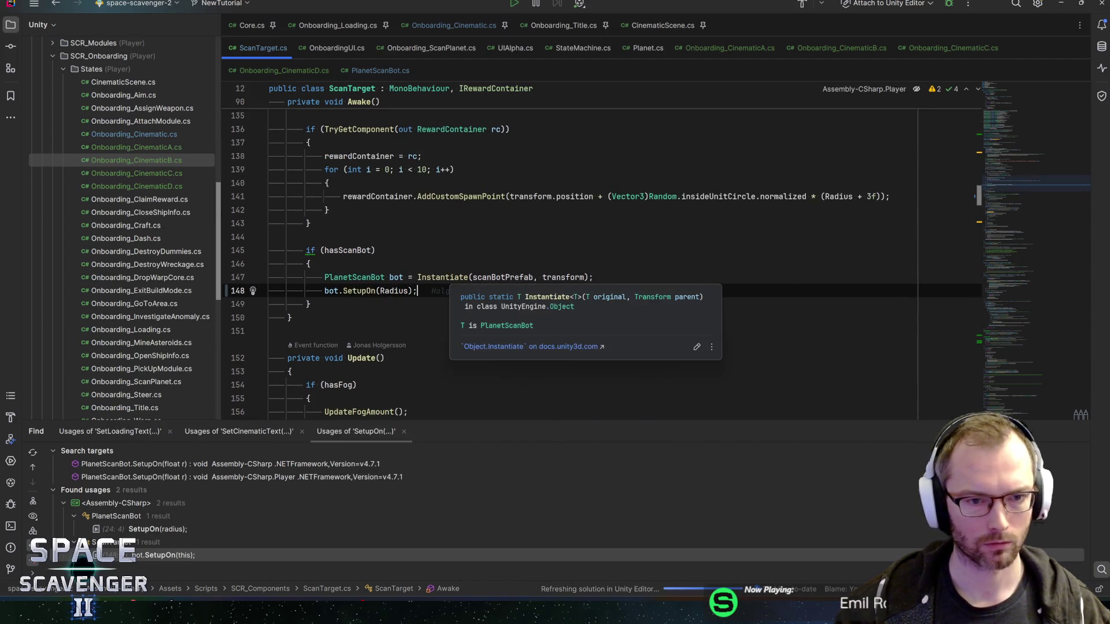
pyautogui.scroll(-3, 601, 266)
pyautogui.scroll(5, 601, 266)
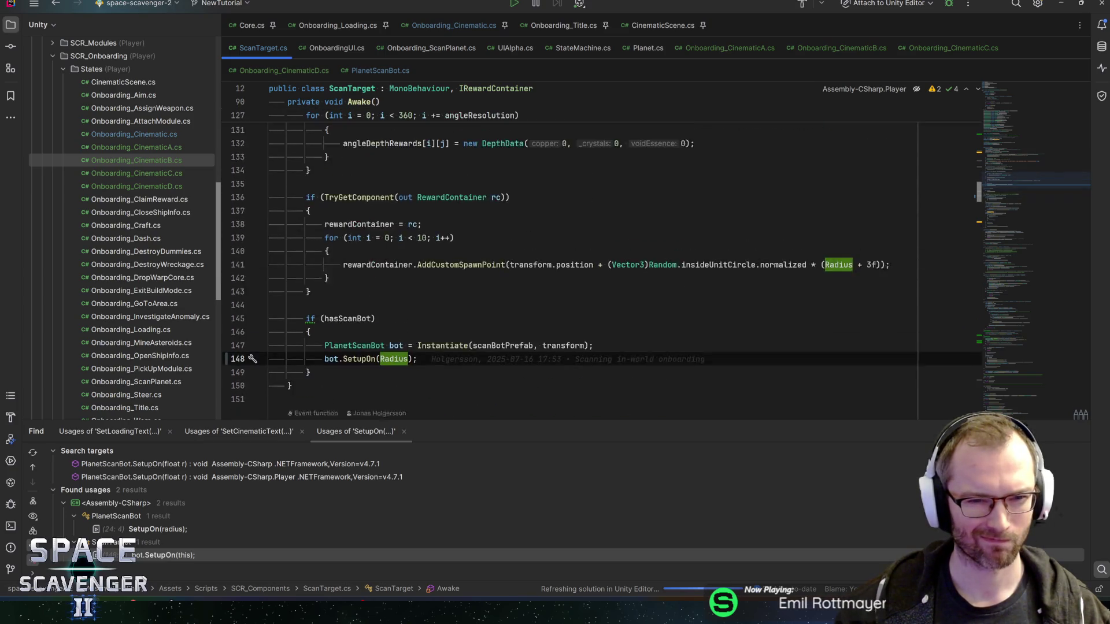
pyautogui.scroll(10, 601, 266)
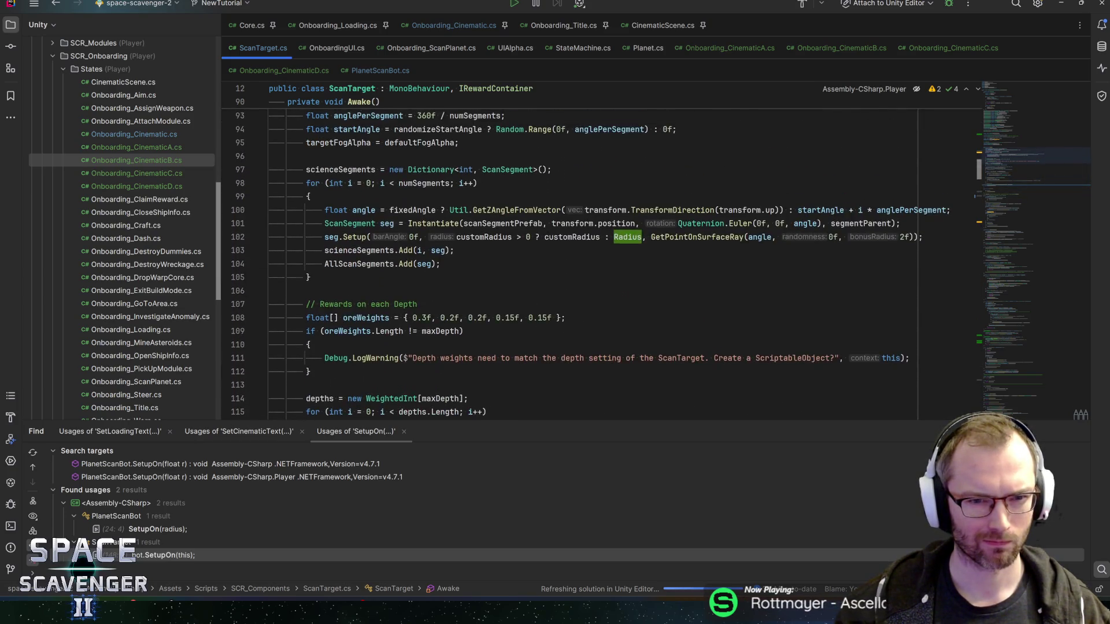
pyautogui.scroll(-6, 601, 266)
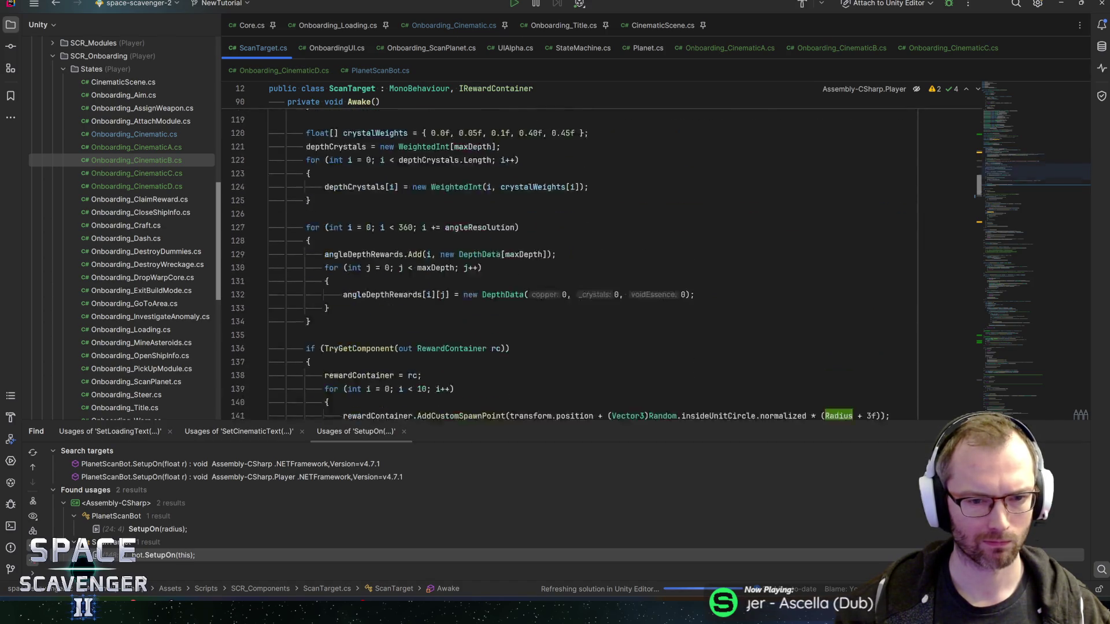
pyautogui.hotkey('ctrl', 'b')
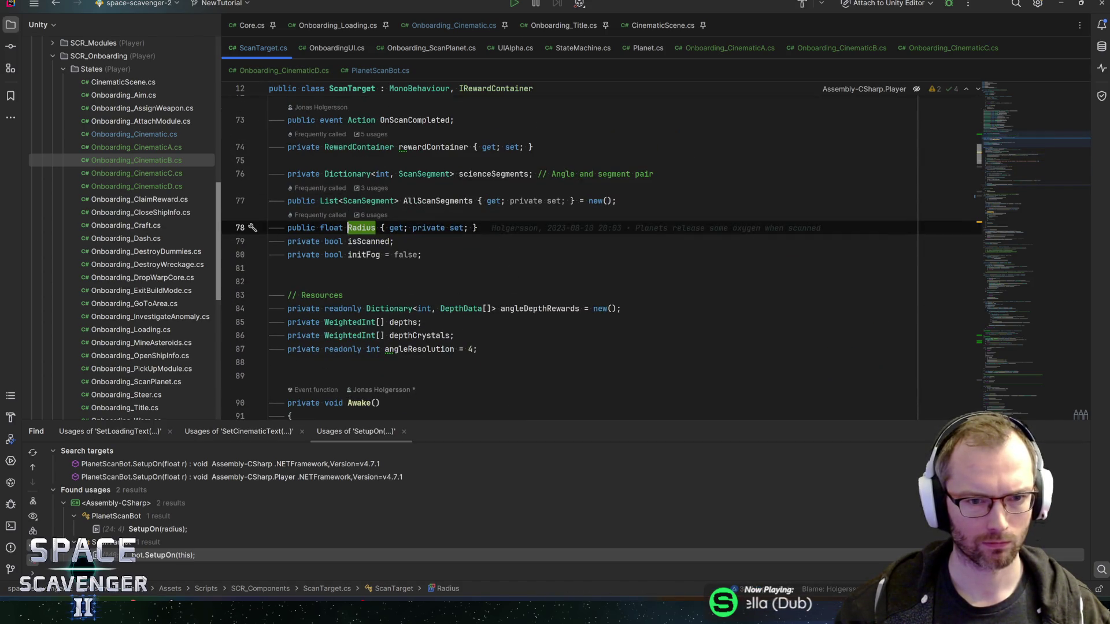
pyautogui.hotkey('ctrl', 'alt', 'Left')
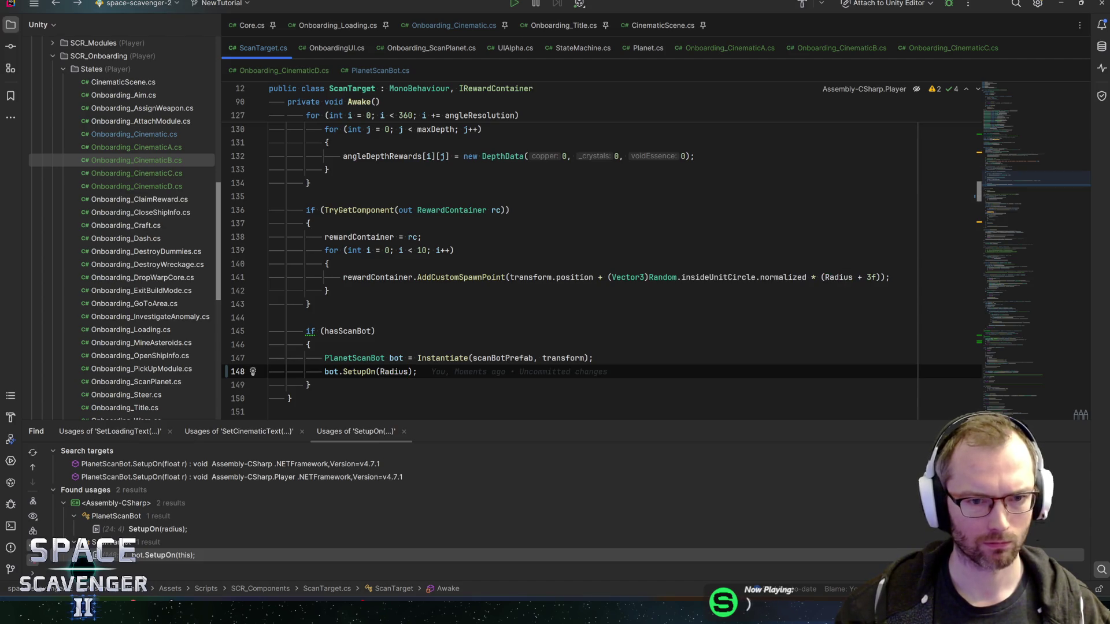
pyautogui.scroll(10, 601, 266)
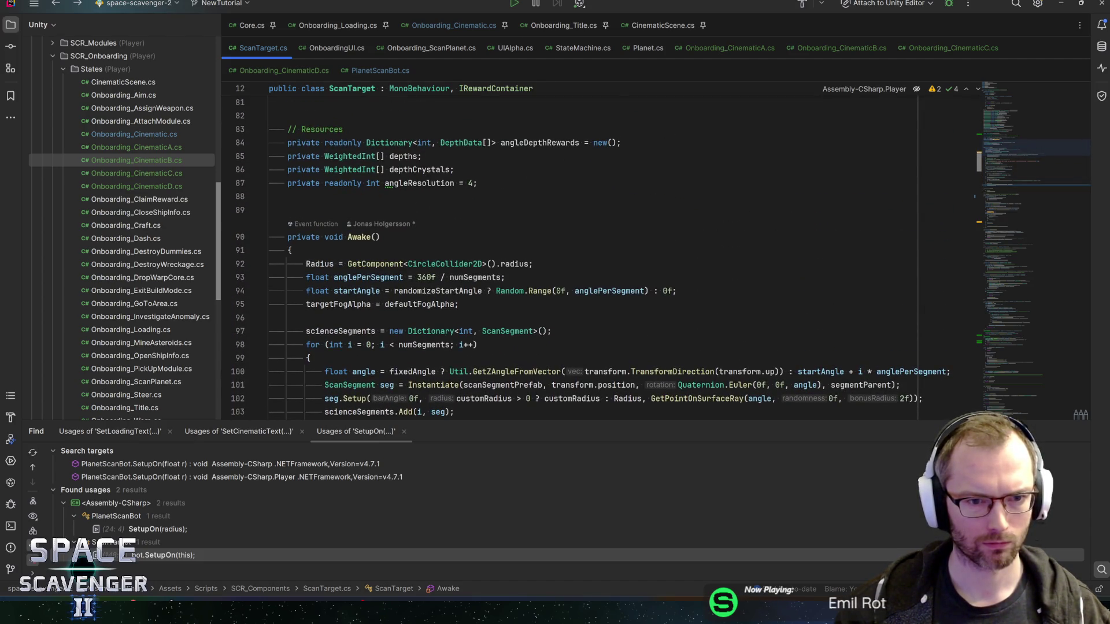
pyautogui.click(1062, 6)
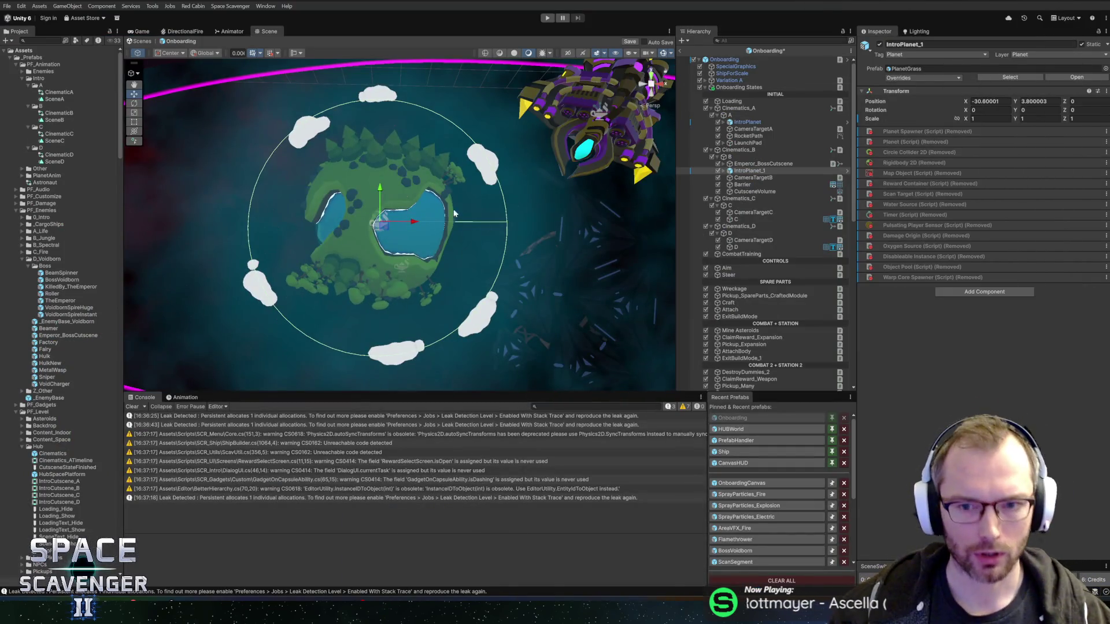
# - Search the project for 'scanbo' and copy IntroPlanet_1's Transform values
pyautogui.click(40, 41)
pyautogui.write('scanbo')
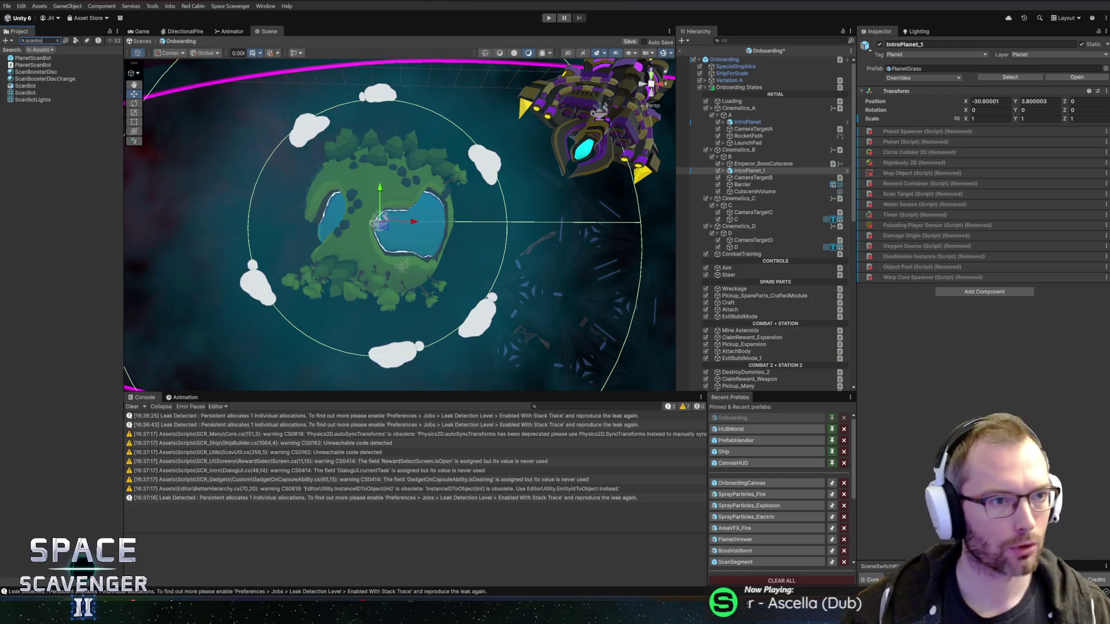
pyautogui.click(749, 170)
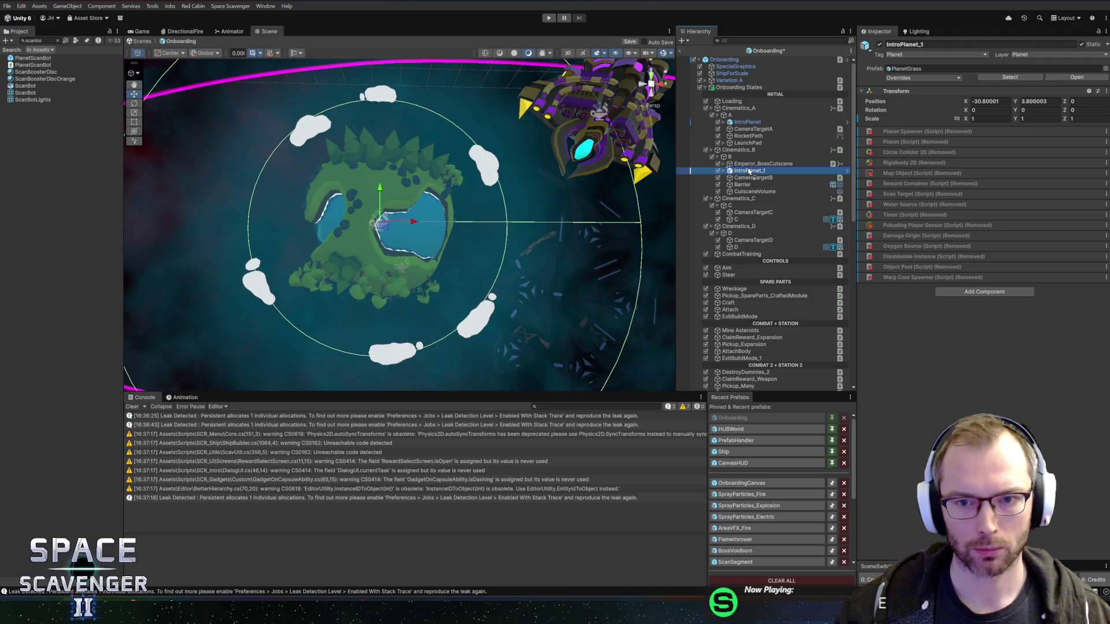
pyautogui.click(750, 177)
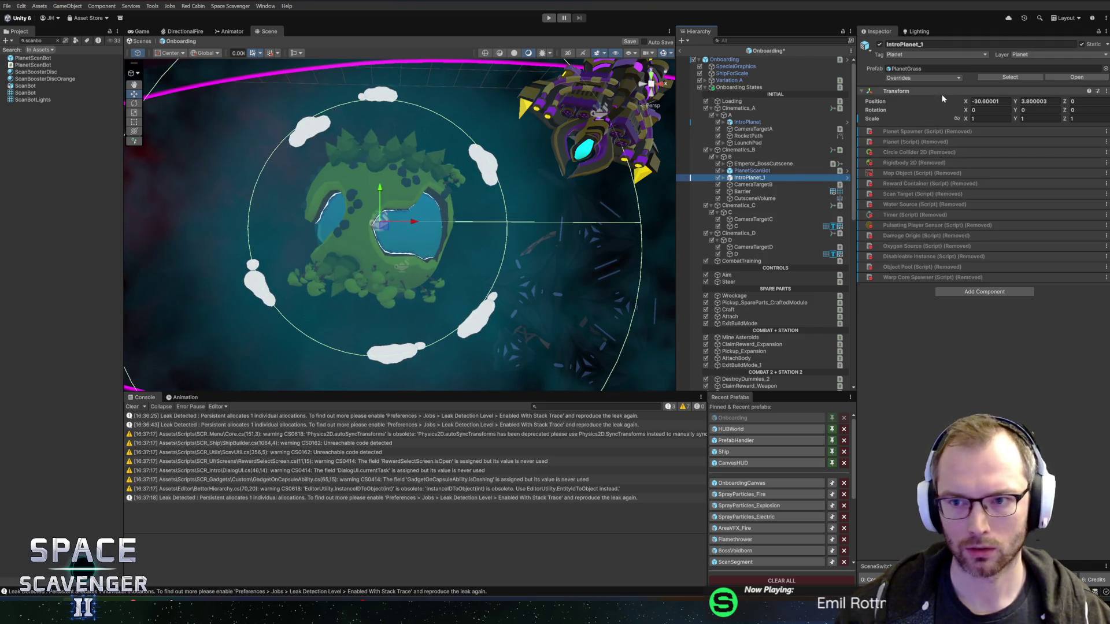
pyautogui.rightClick(971, 93)
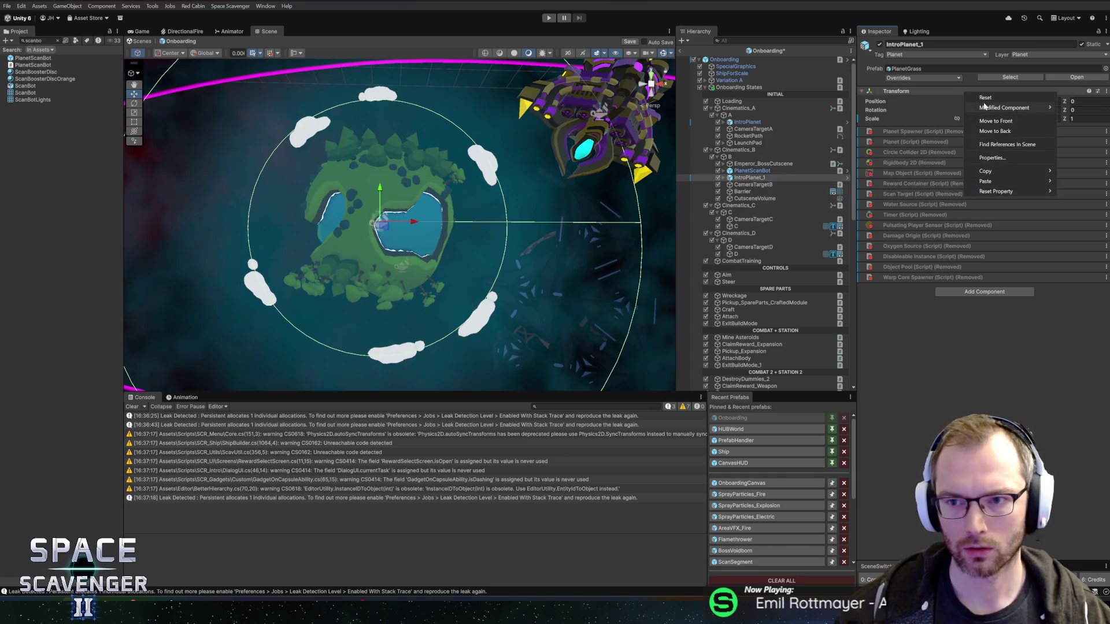
pyautogui.moveTo(984, 183)
pyautogui.click(908, 175)
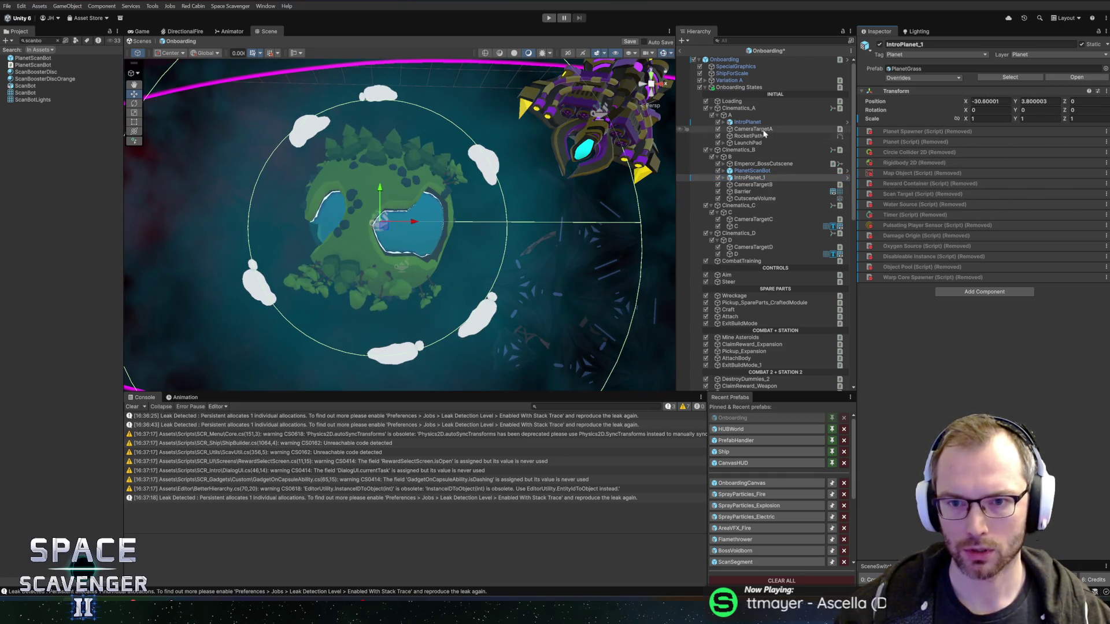
# - Paste the planet's position (-30.6, 3.8, 0) onto PlanetScanBot and tick Auto Setup
pyautogui.click(752, 171)
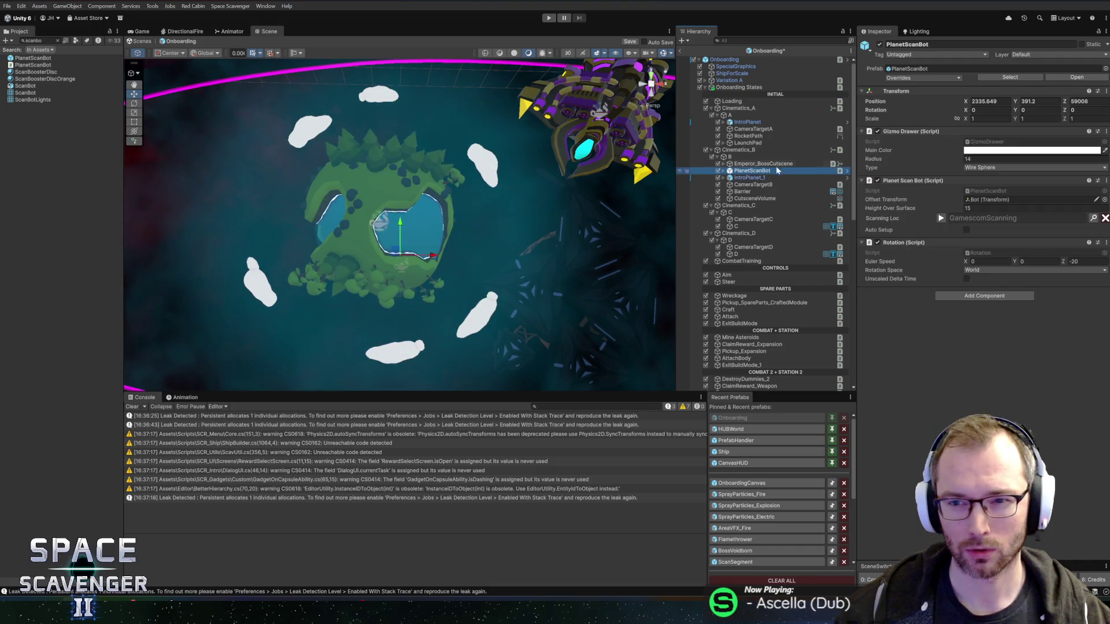
pyautogui.rightClick(907, 96)
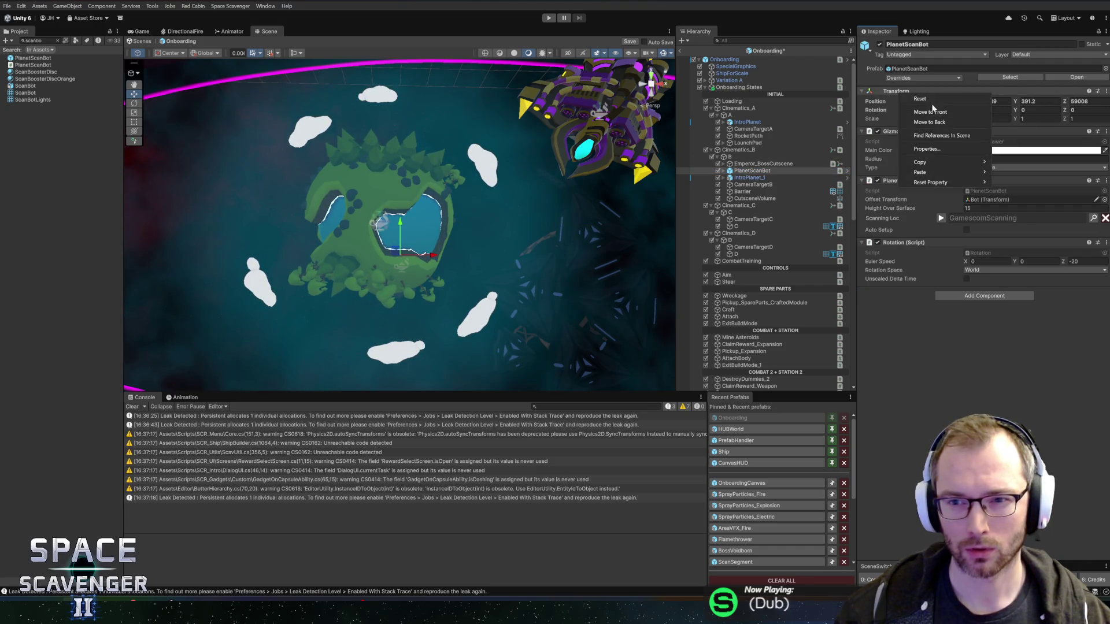
pyautogui.moveTo(929, 172)
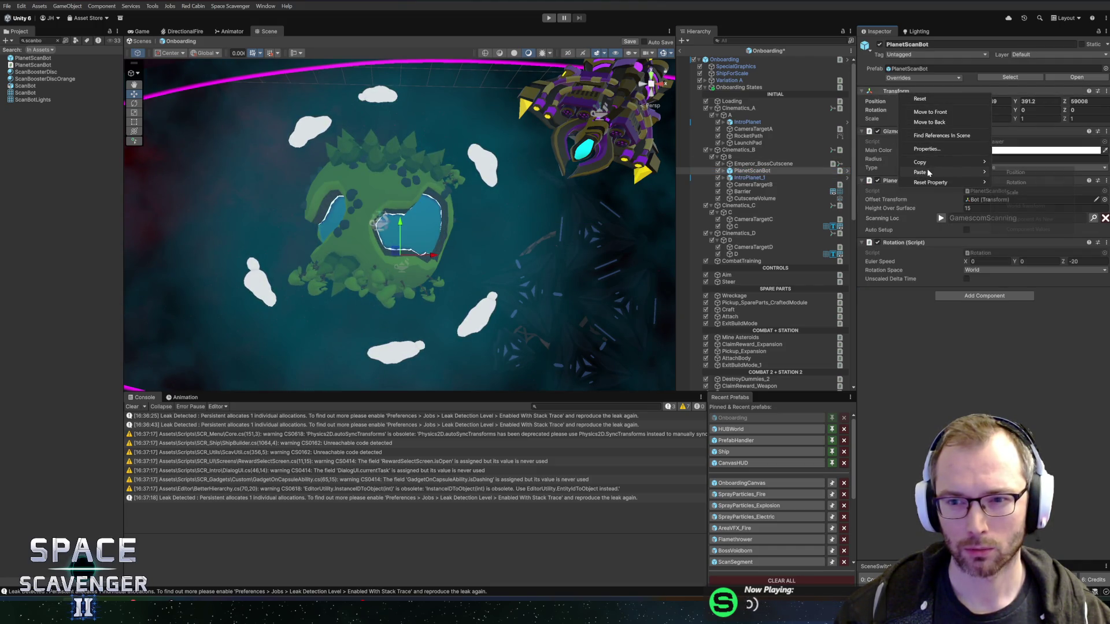
pyautogui.click(1008, 173)
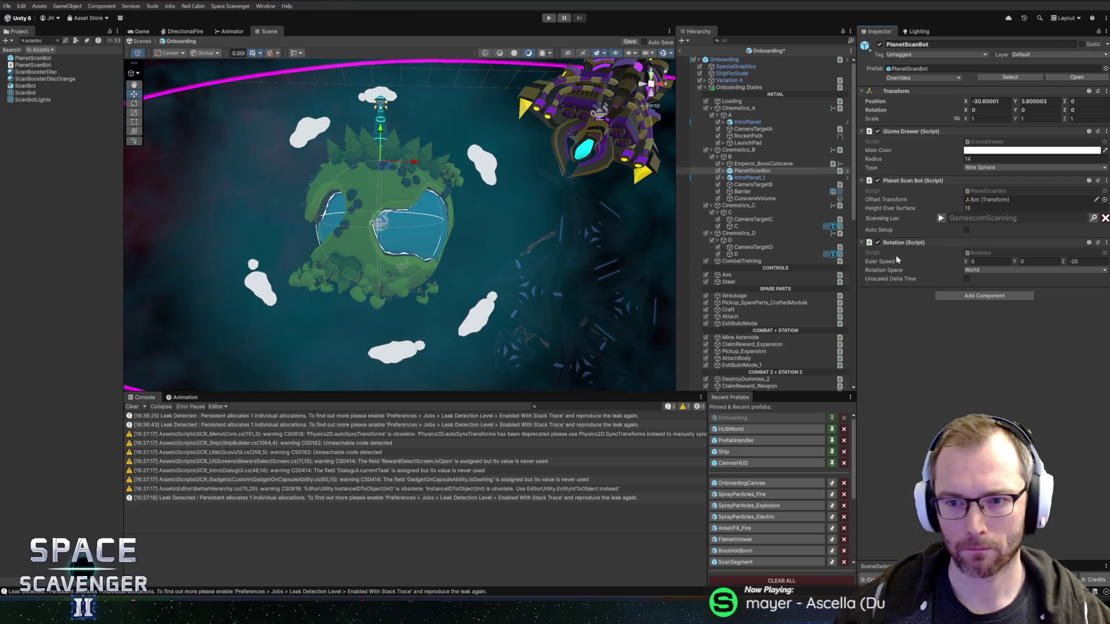
pyautogui.click(966, 230)
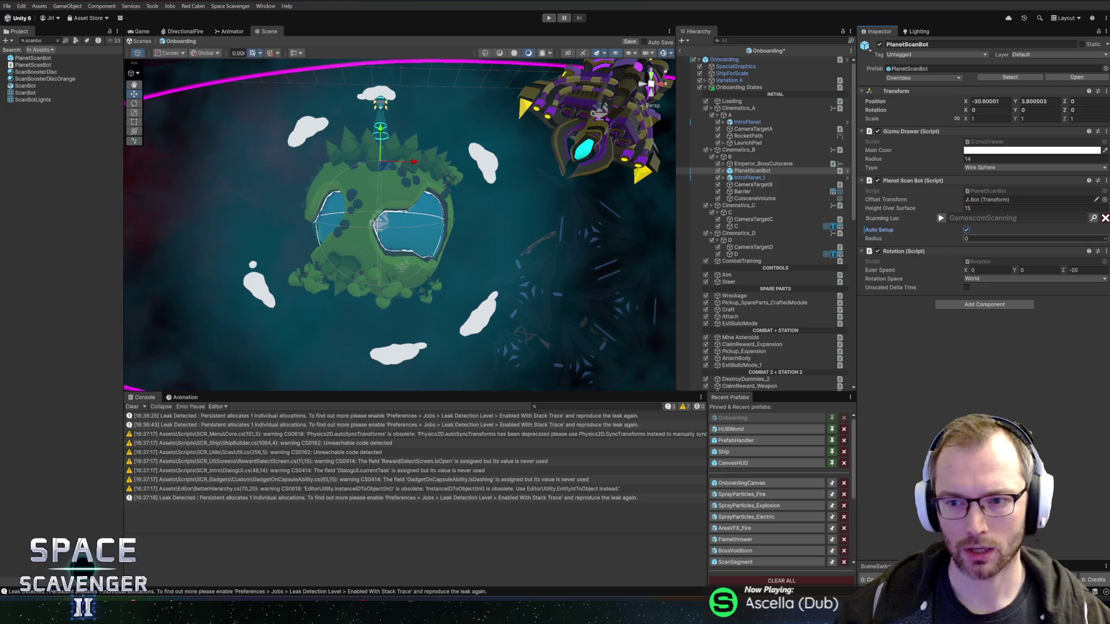
# - Restore IntroPlanet_1's Circle Collider 2D to read its radius, then remove it again
pyautogui.click(758, 179)
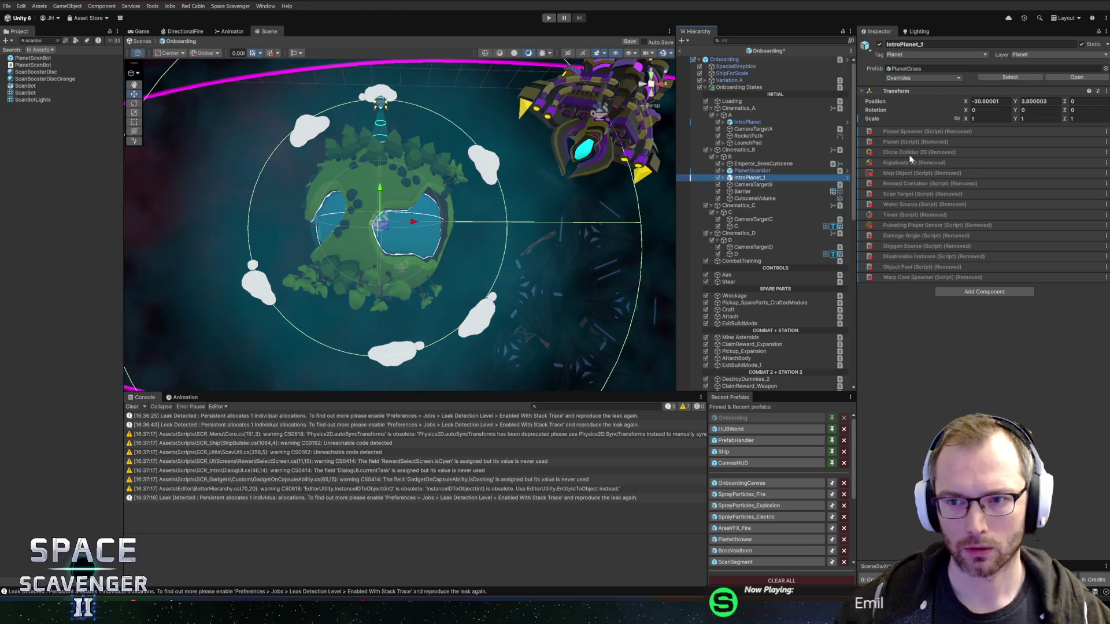
pyautogui.click(884, 165)
pyautogui.rightClick(884, 151)
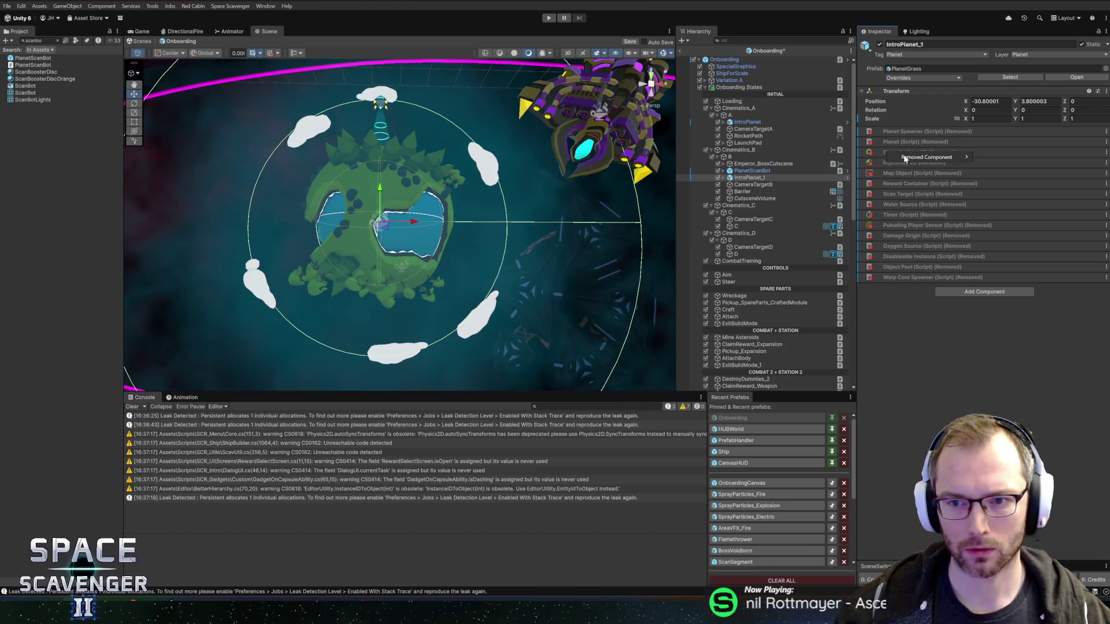
pyautogui.moveTo(908, 160)
pyautogui.click(996, 177)
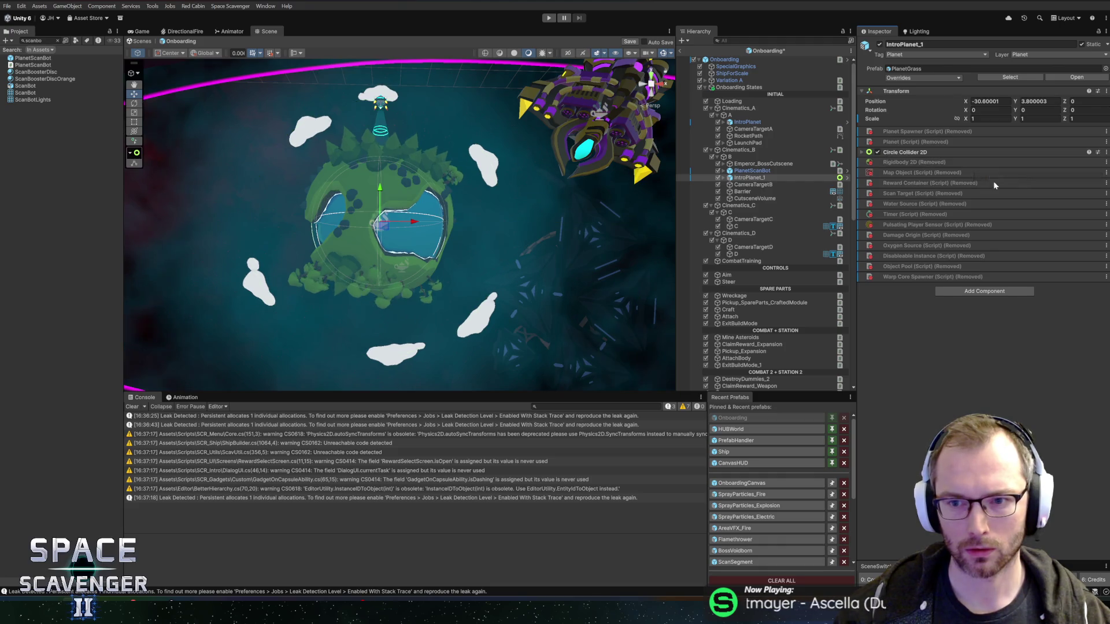
pyautogui.click(912, 152)
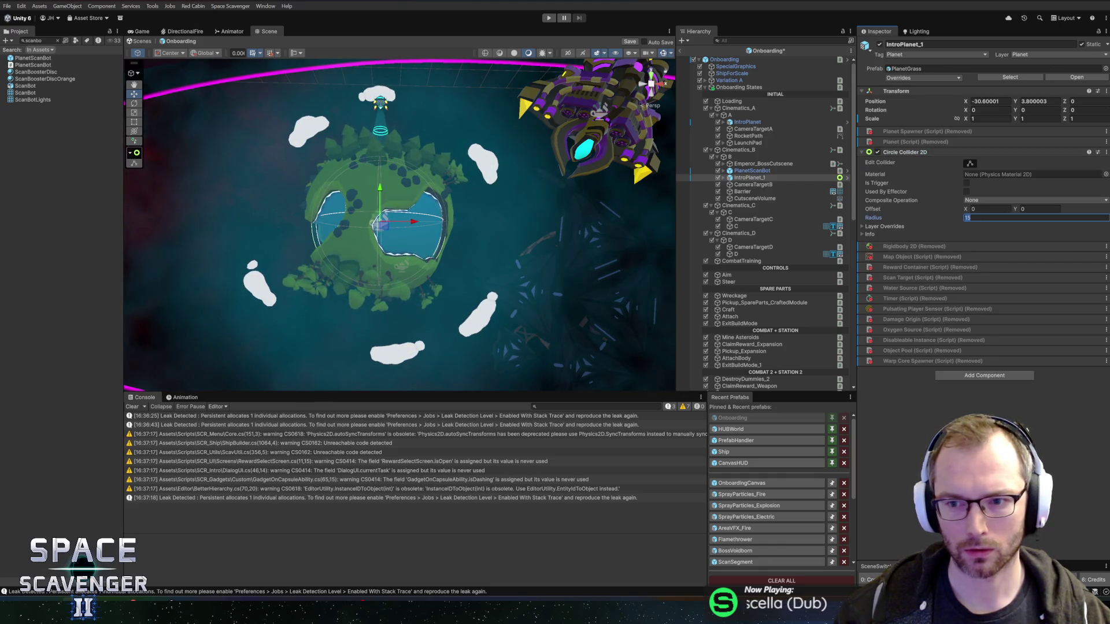
pyautogui.rightClick(908, 155)
pyautogui.click(945, 191)
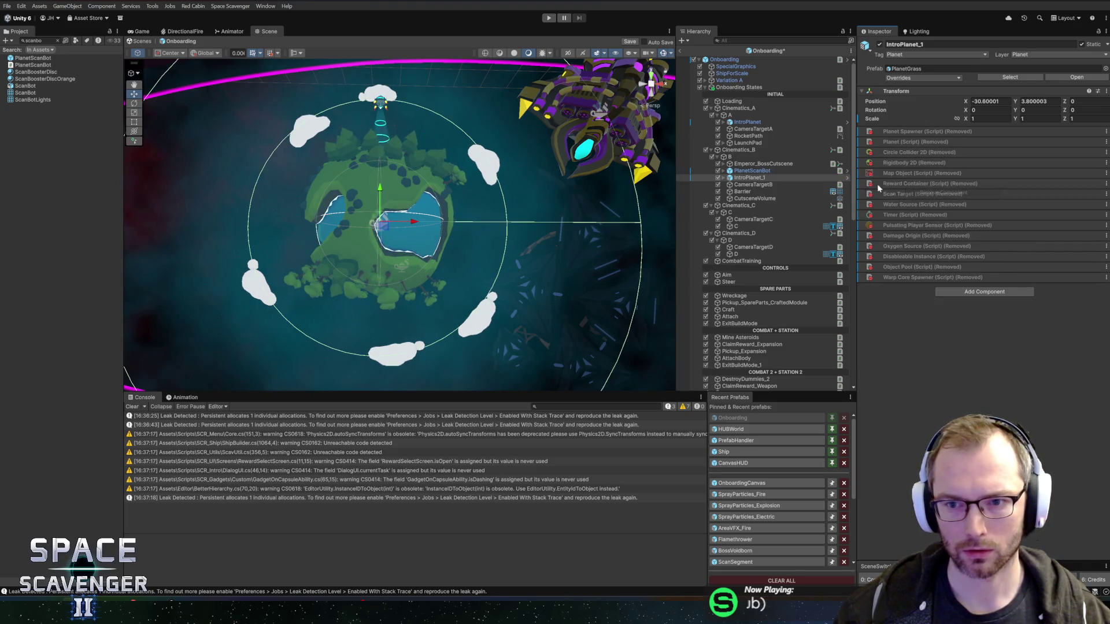
# - Set PlanetScanBot's Radius to 15
pyautogui.click(751, 170)
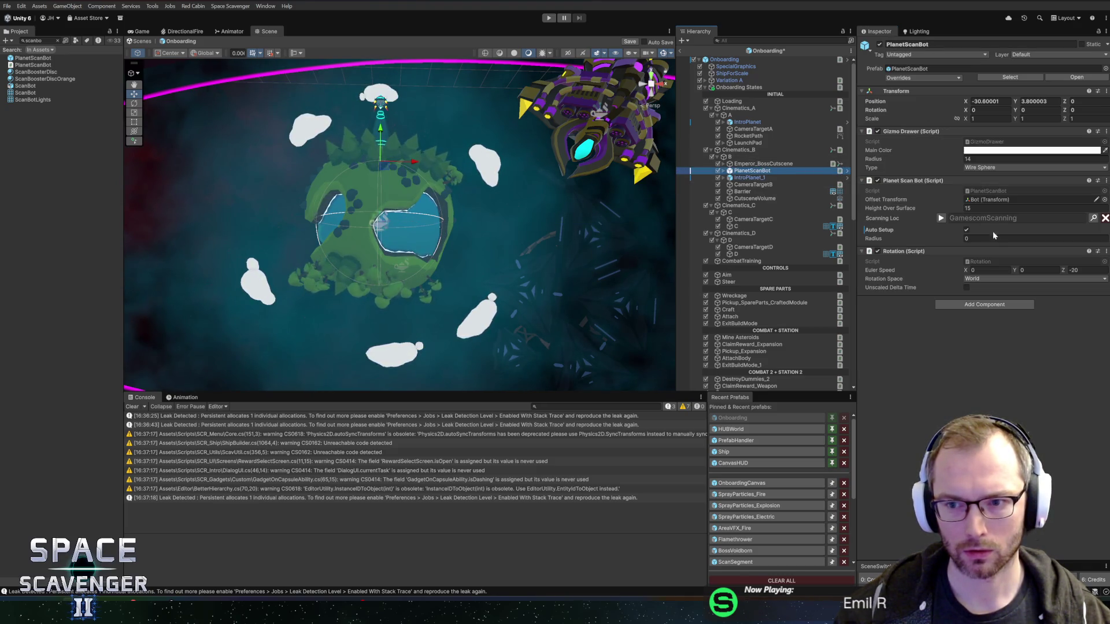
pyautogui.click(1035, 238)
pyautogui.write('15')
pyautogui.hotkey('ctrl', 's')
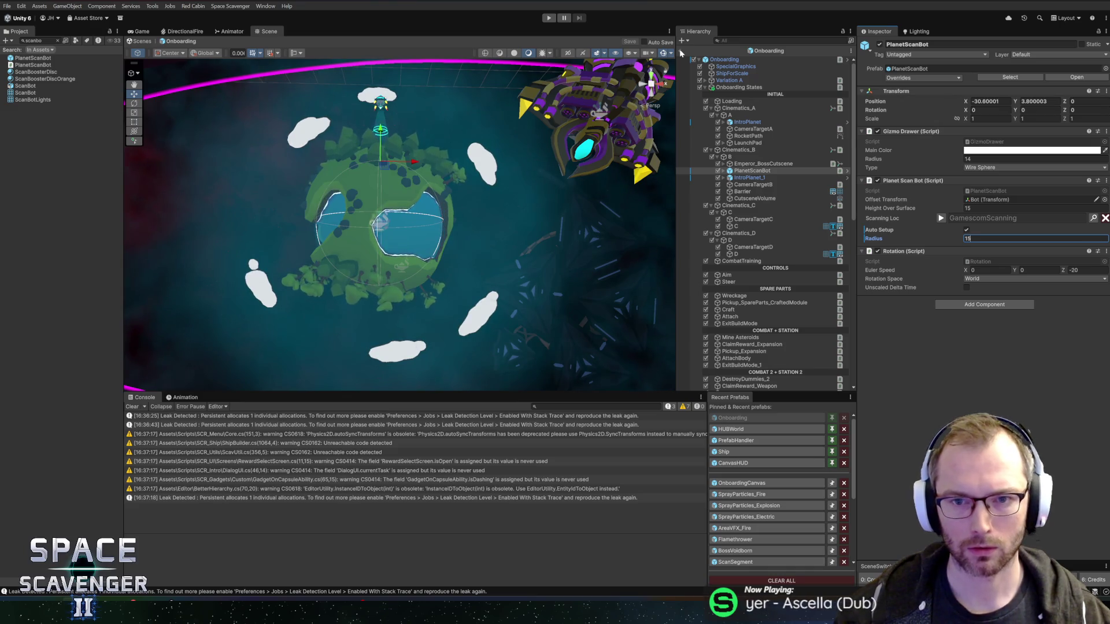
pyautogui.scroll(-4, 573, 177)
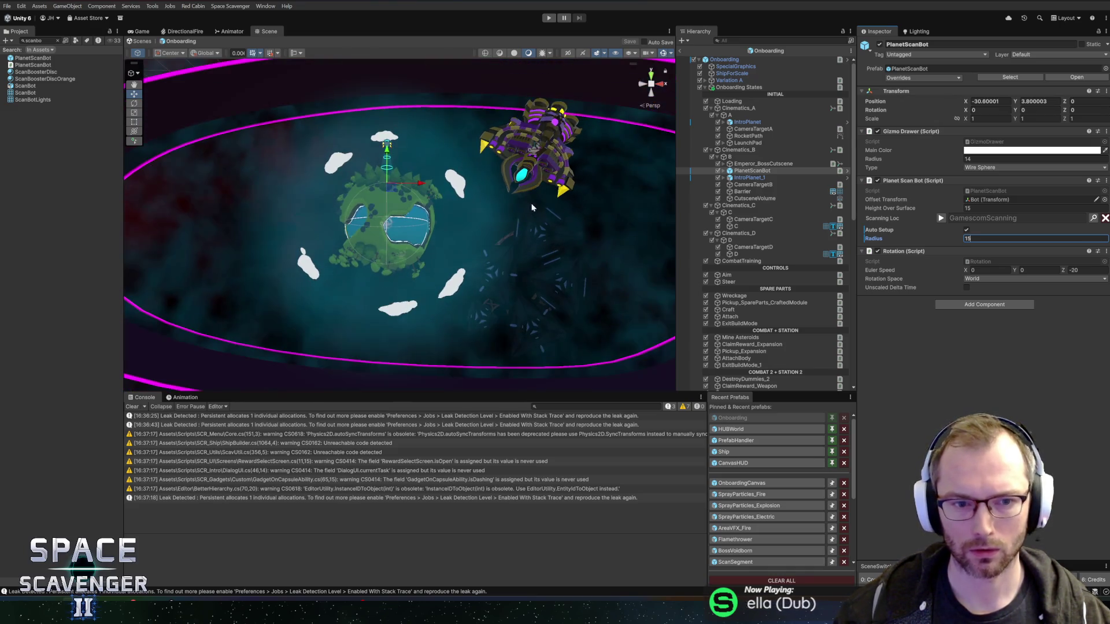
pyautogui.scroll(5, 472, 181)
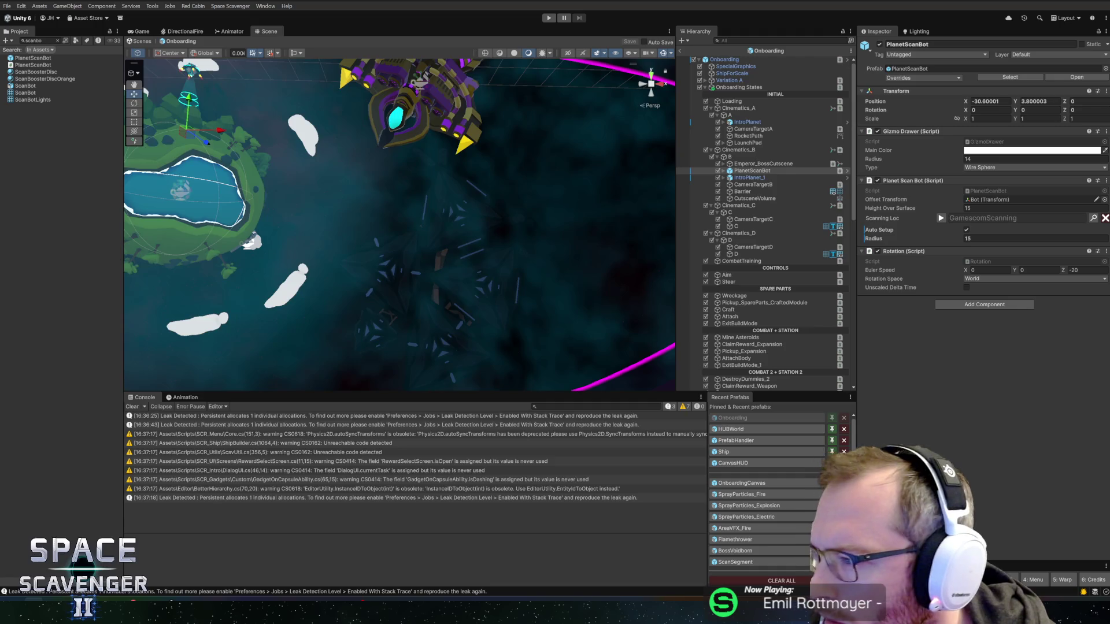
pyautogui.press('Return')
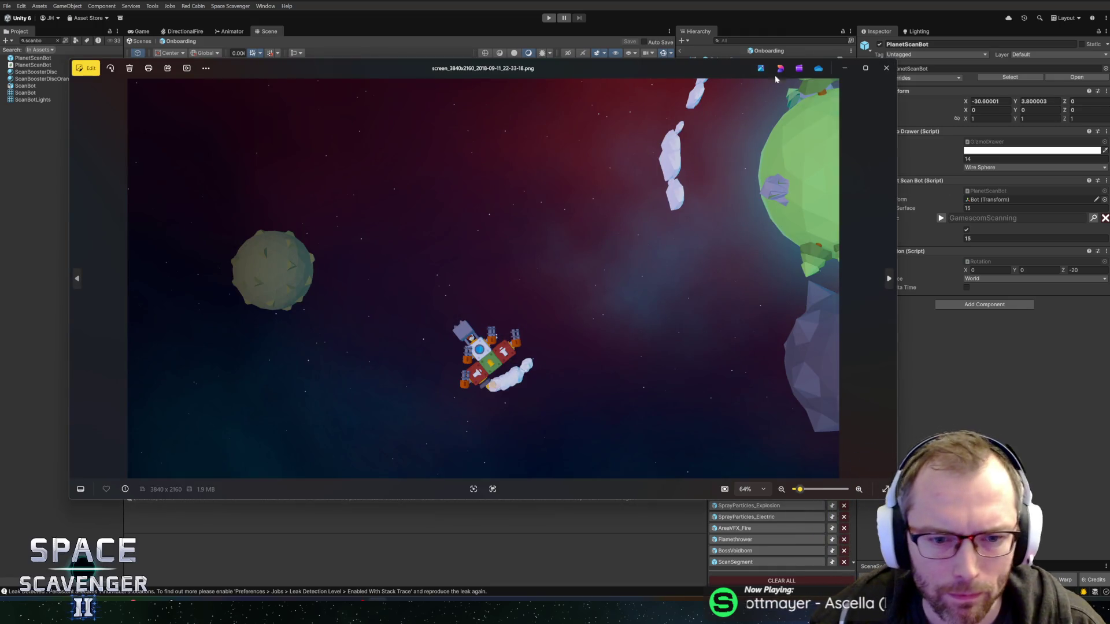
pyautogui.click(886, 68)
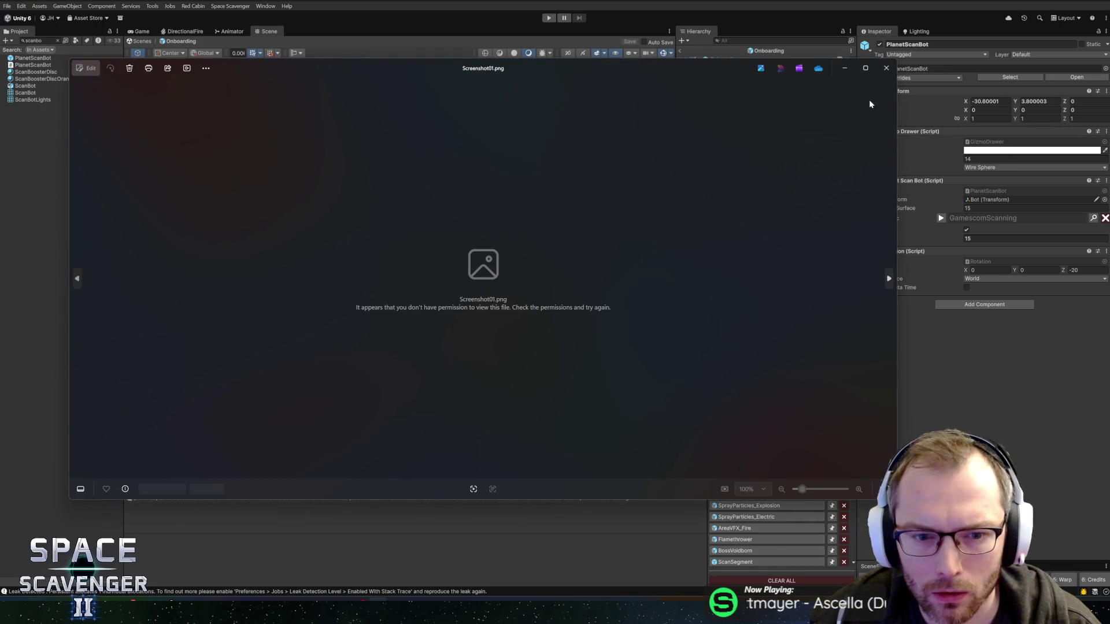
pyautogui.click(888, 68)
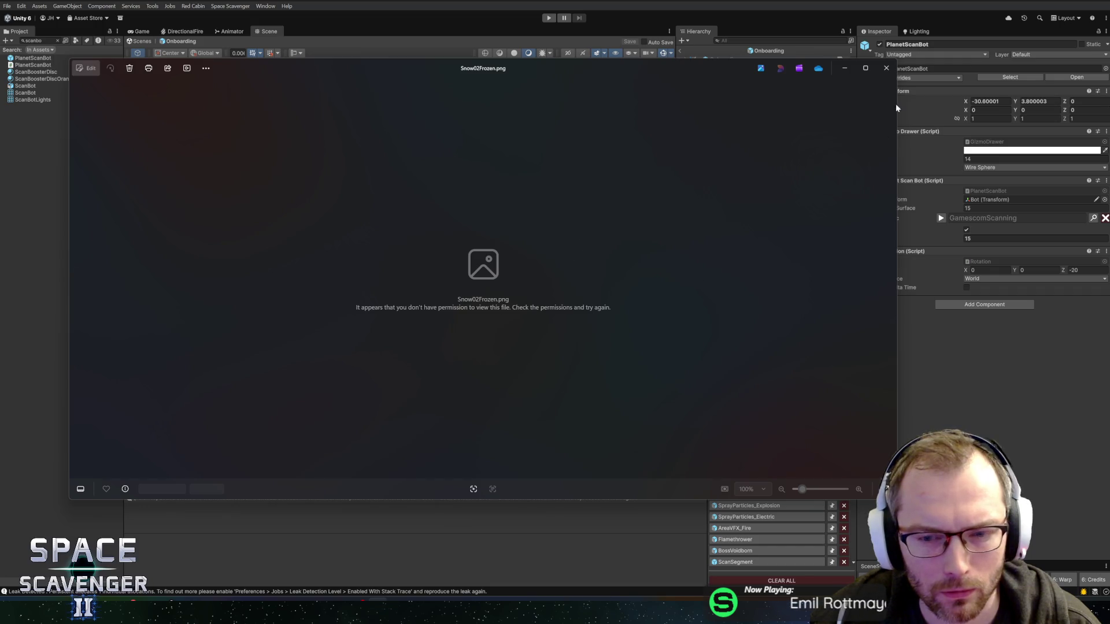
pyautogui.click(886, 67)
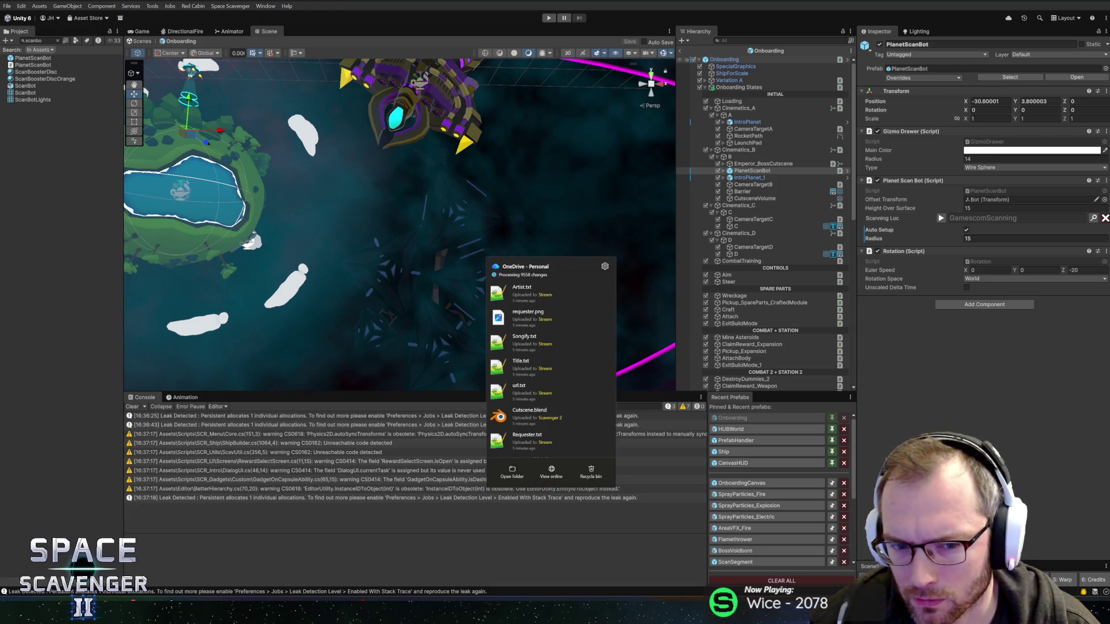
# - Close the OneDrive sync panel and the Snow02Frozen.png file properties
pyautogui.press('Escape')
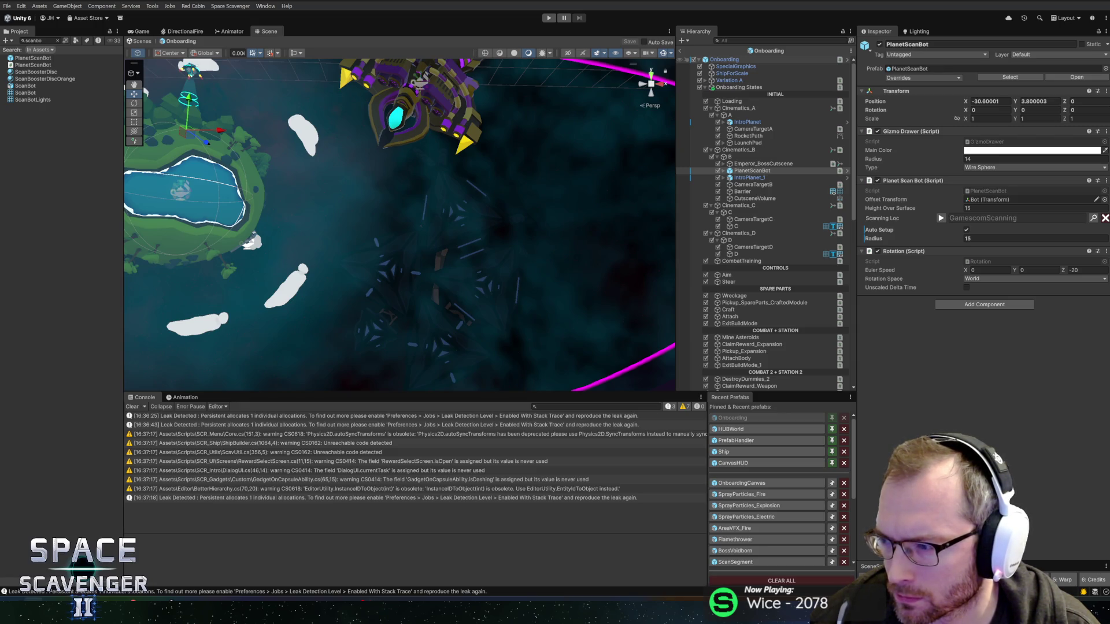
pyautogui.hotkey('alt', 'Return')
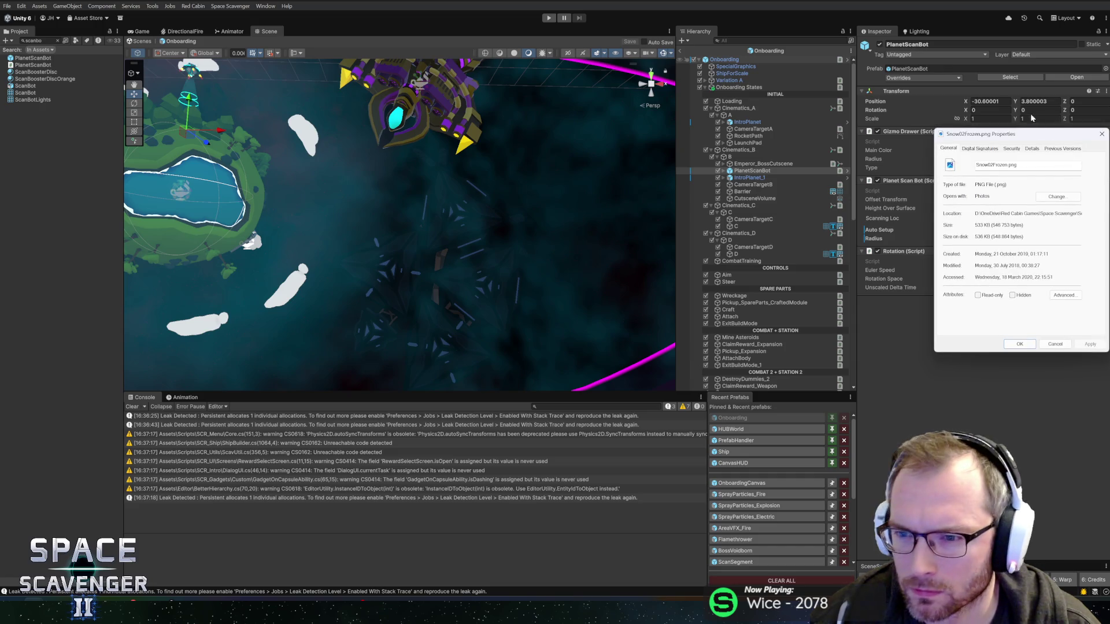
pyautogui.moveTo(1100, 152); pyautogui.dragTo(1109, 153)
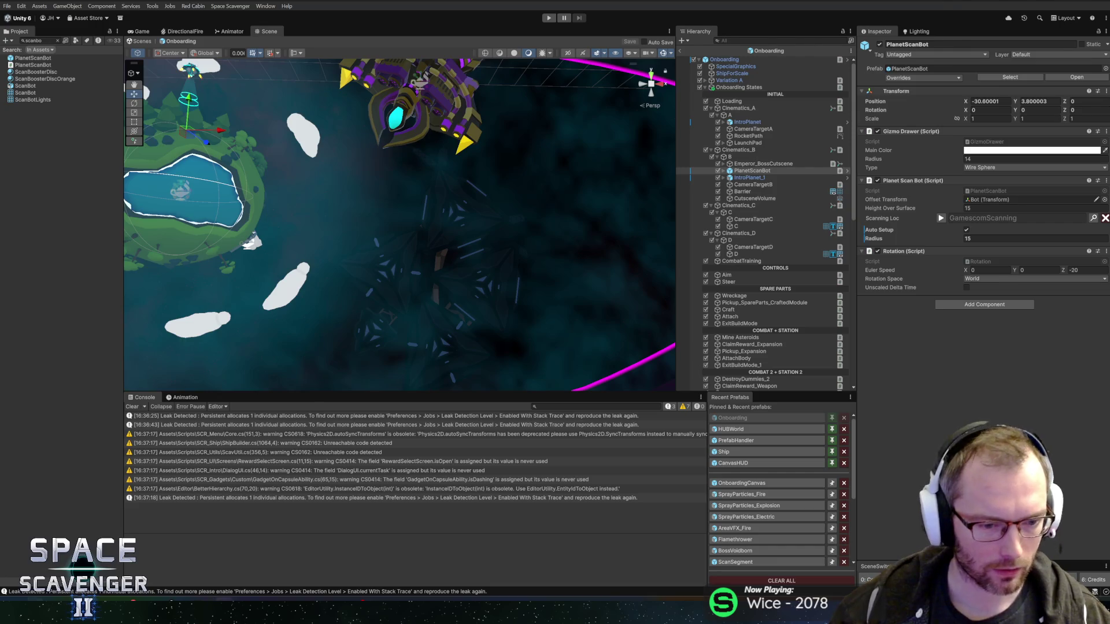
# - Switch to Blender and return the scene to Object Mode
pyautogui.hotkey('alt', 'Tab')
pyautogui.press('Tab')
pyautogui.scroll(-3, 681, 387)
pyautogui.scroll(4, 711, 398)
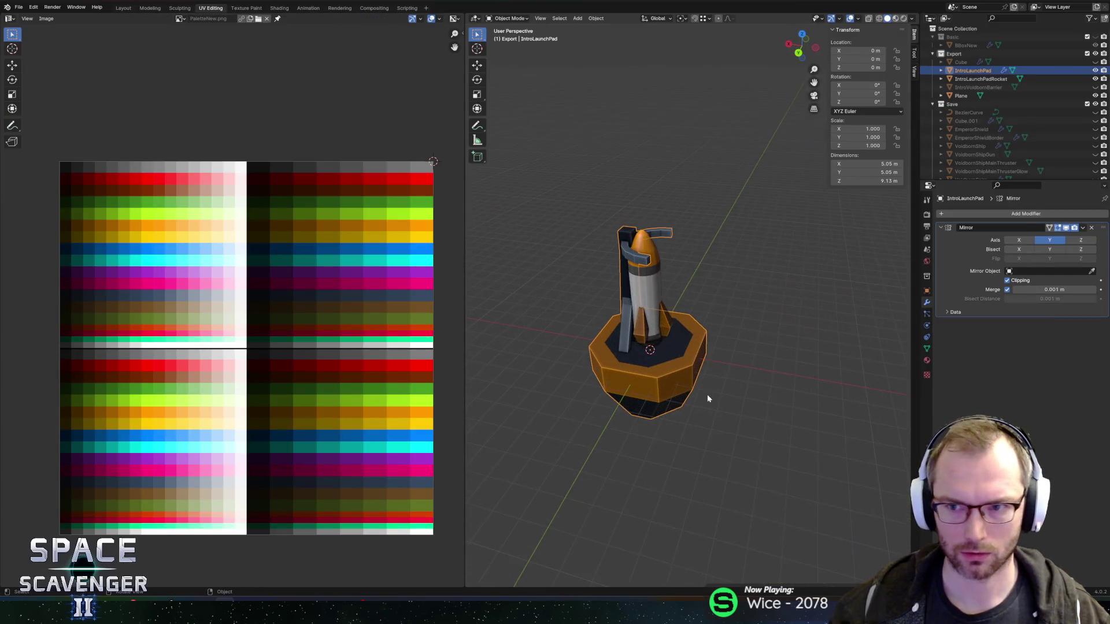
# - Hide the launch pad, the rocket and the Plane from the viewport
pyautogui.press('h')
pyautogui.click(659, 346)
pyautogui.press('h')
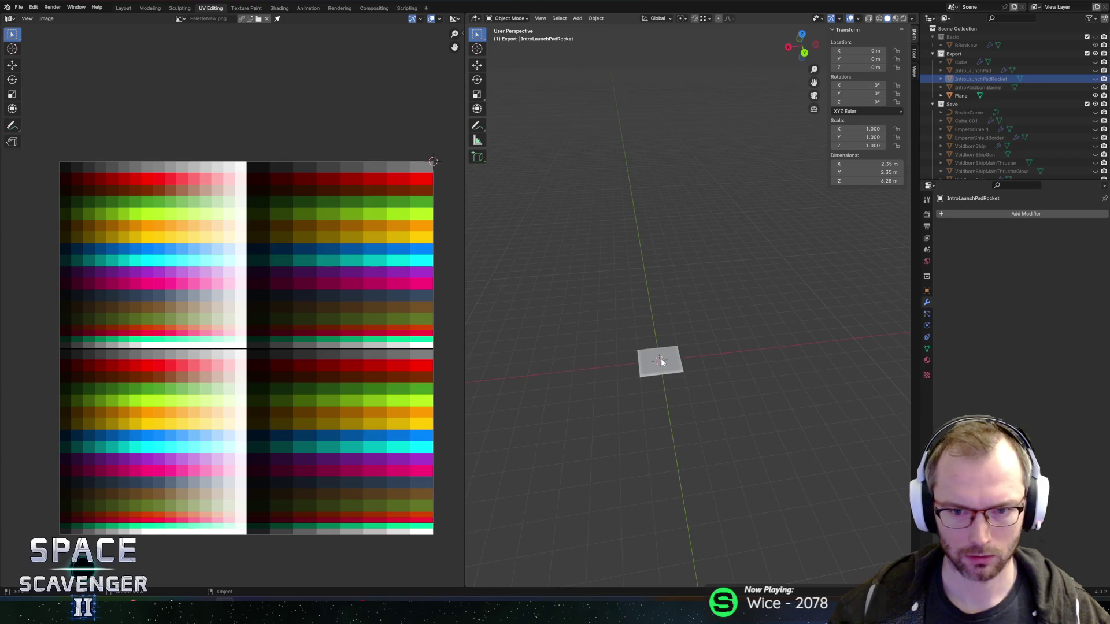
pyautogui.click(661, 367)
pyautogui.press('h')
# - Move Plane and Cube into the Save collection and make Export the active collection
pyautogui.moveTo(961, 96); pyautogui.dragTo(961, 103)
pyautogui.moveTo(960, 62); pyautogui.dragTo(973, 96)
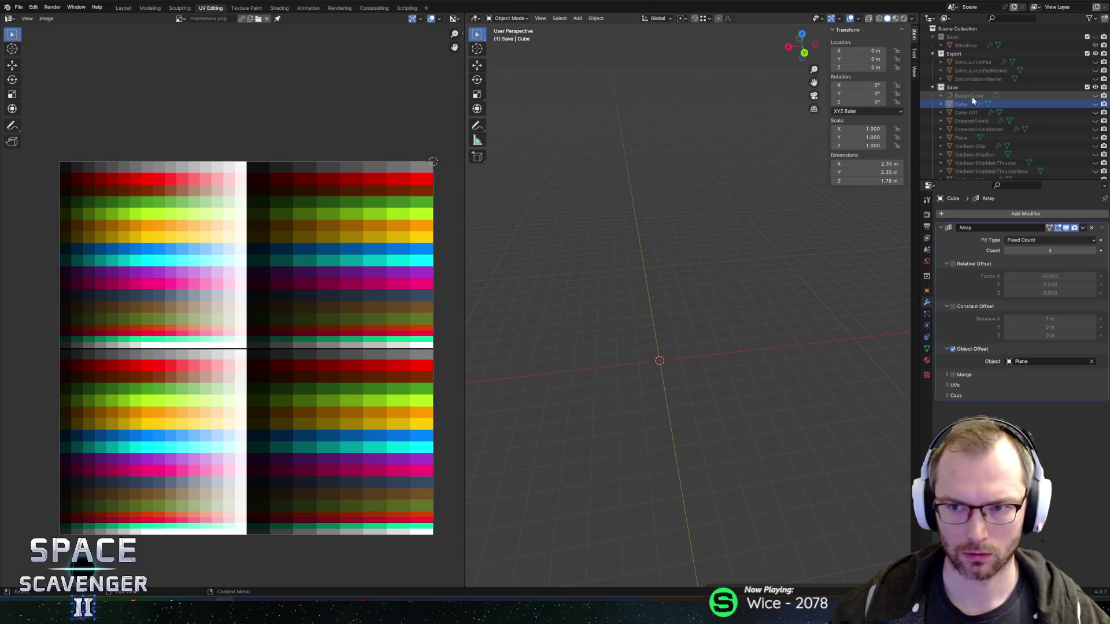
pyautogui.click(971, 54)
# - Add a new cube in Export, scale it by 1.5 and apply the scale
pyautogui.moveTo(653, 343)
pyautogui.mouseDown()
pyautogui.moveTo(639, 366)
pyautogui.moveTo(644, 309)
pyautogui.moveTo(659, 321)
pyautogui.mouseUp()
pyautogui.hotkey('shift', 'a')
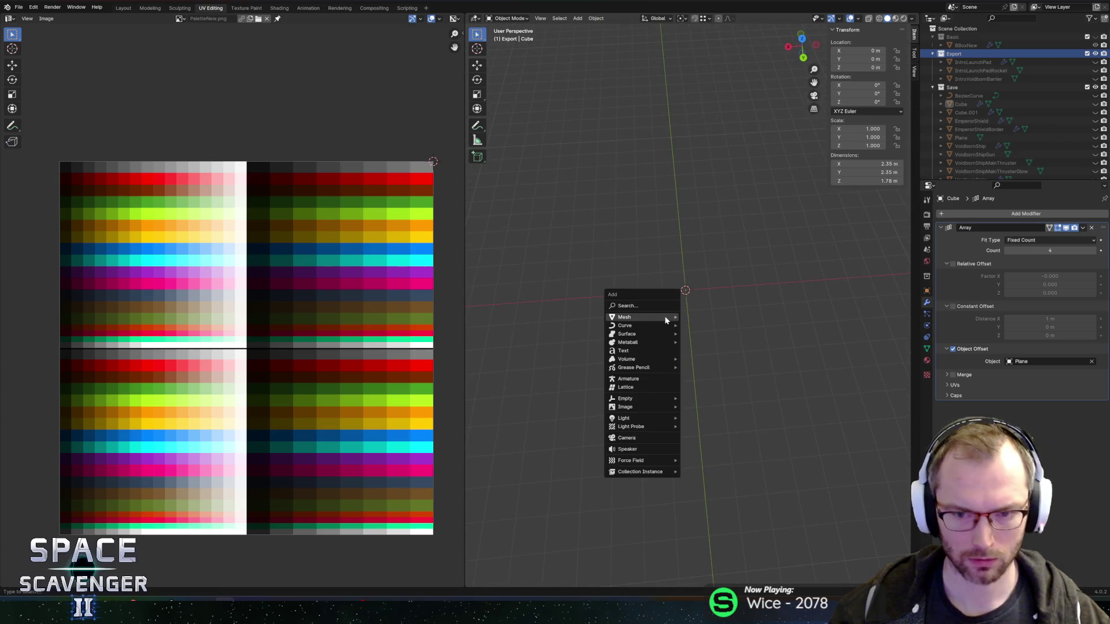
pyautogui.moveTo(668, 317)
pyautogui.click(704, 326)
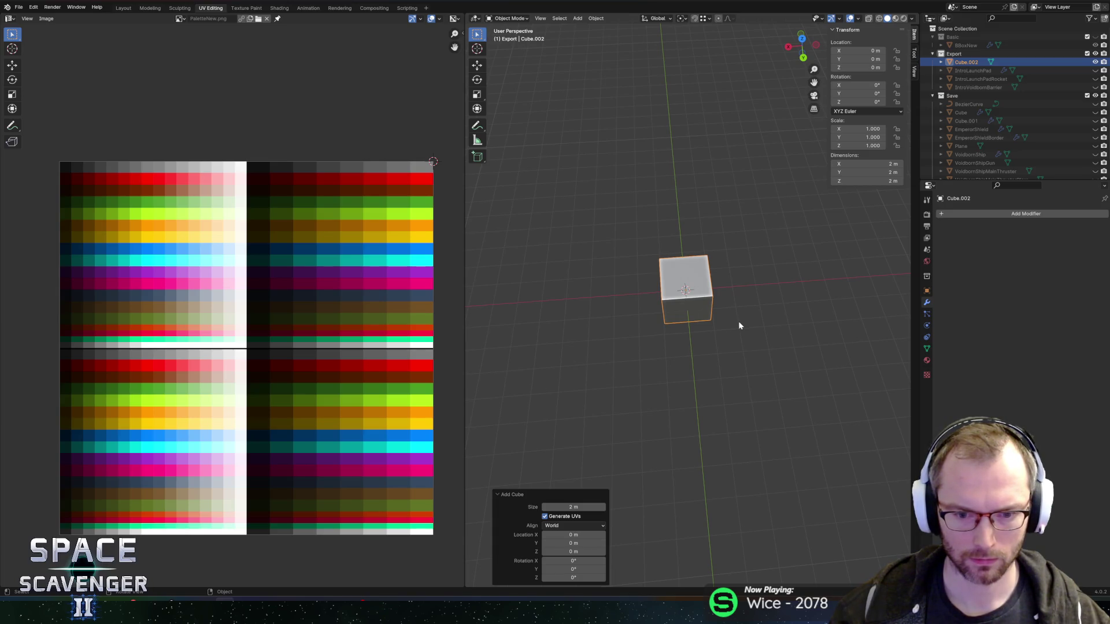
pyautogui.write('s')
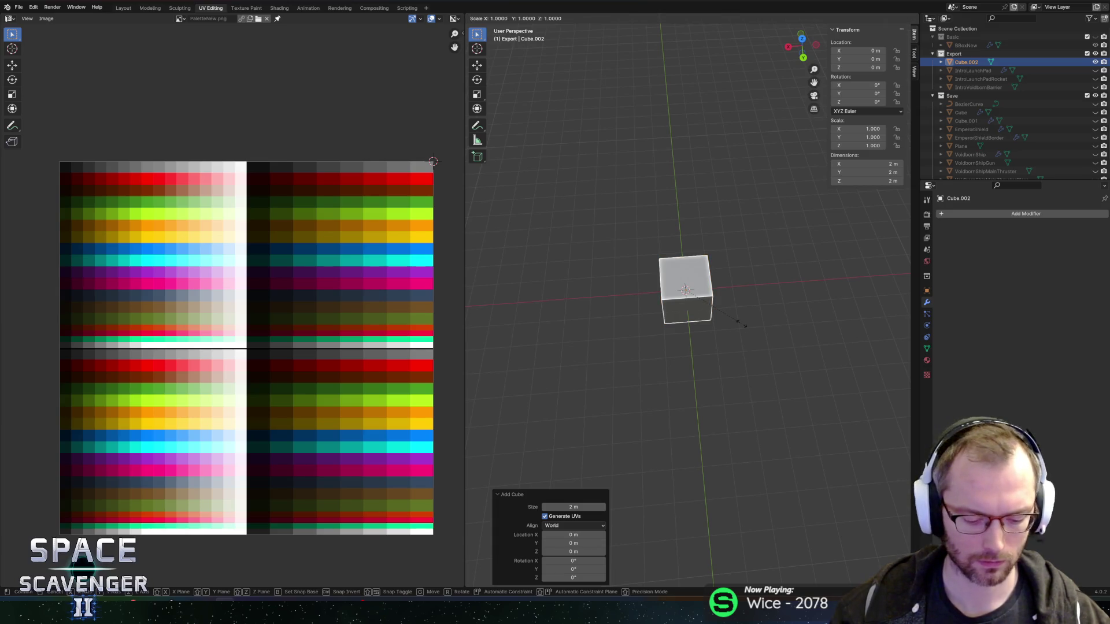
pyautogui.write('1.5')
pyautogui.press('Return')
pyautogui.hotkey('ctrl', 'a')
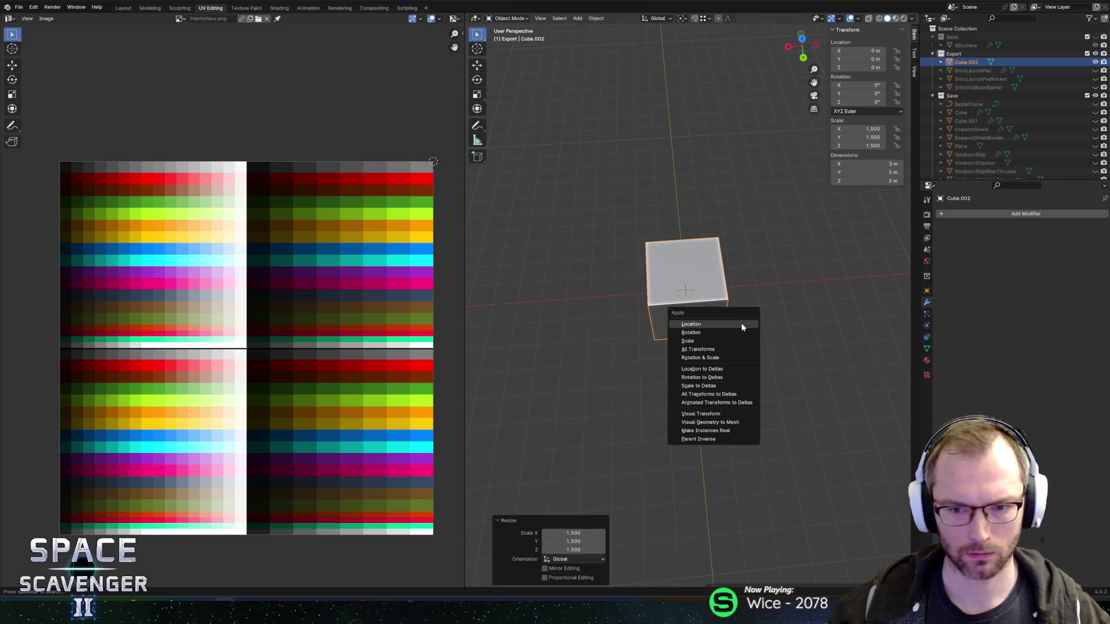
pyautogui.click(722, 339)
# - Collapse the cube's UV island to a point and place it on the red palette swatch
pyautogui.press('Tab')
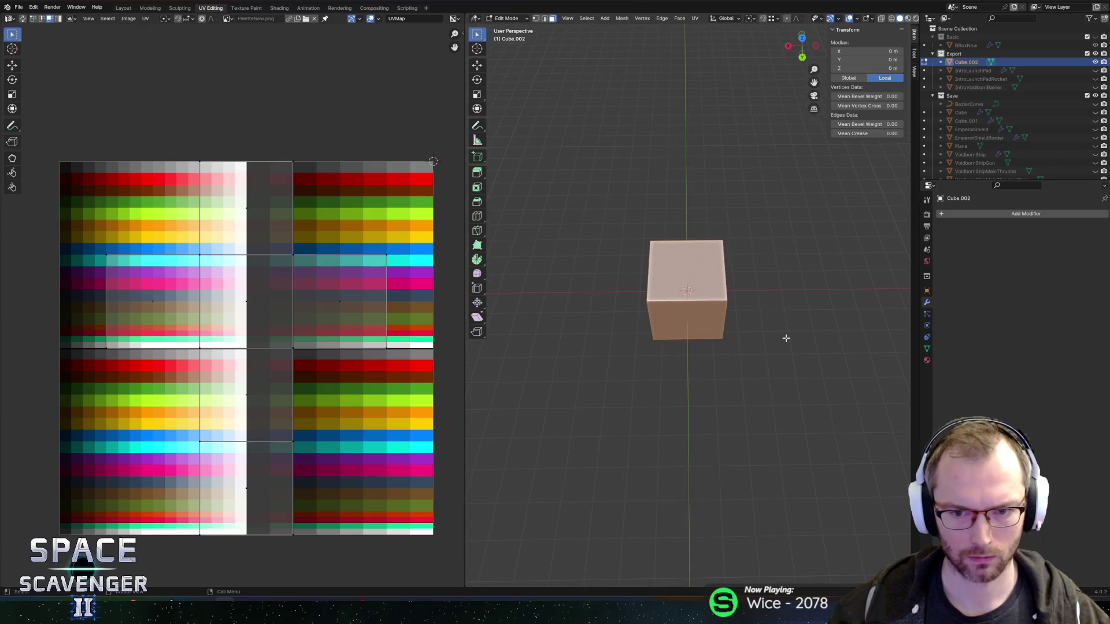
pyautogui.hotkey('ctrl', 'b')
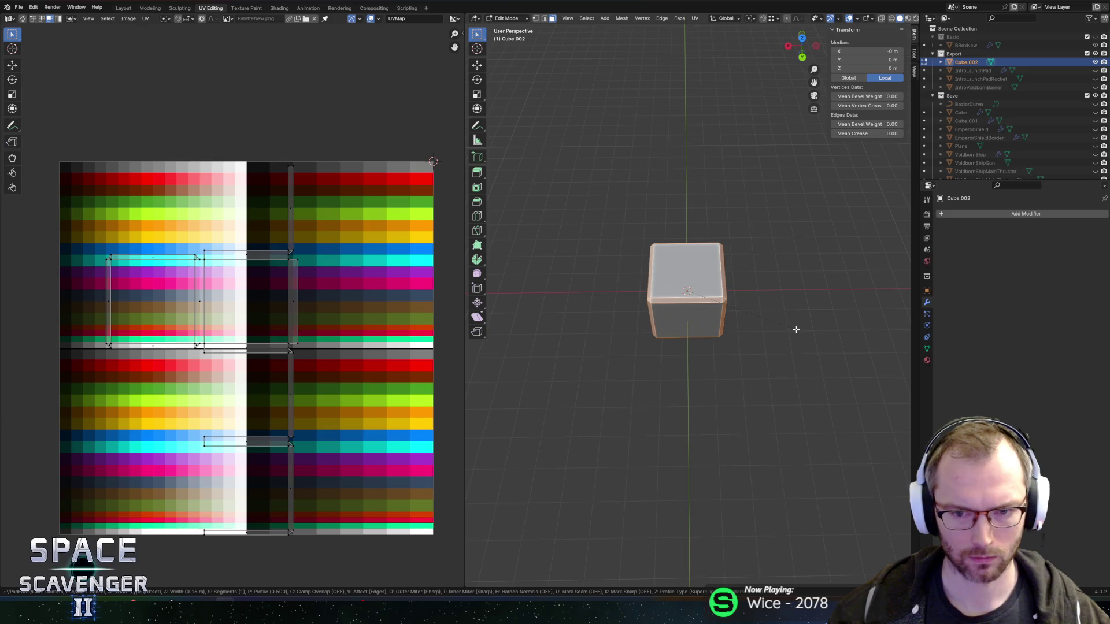
pyautogui.press('Escape')
pyautogui.press('s')
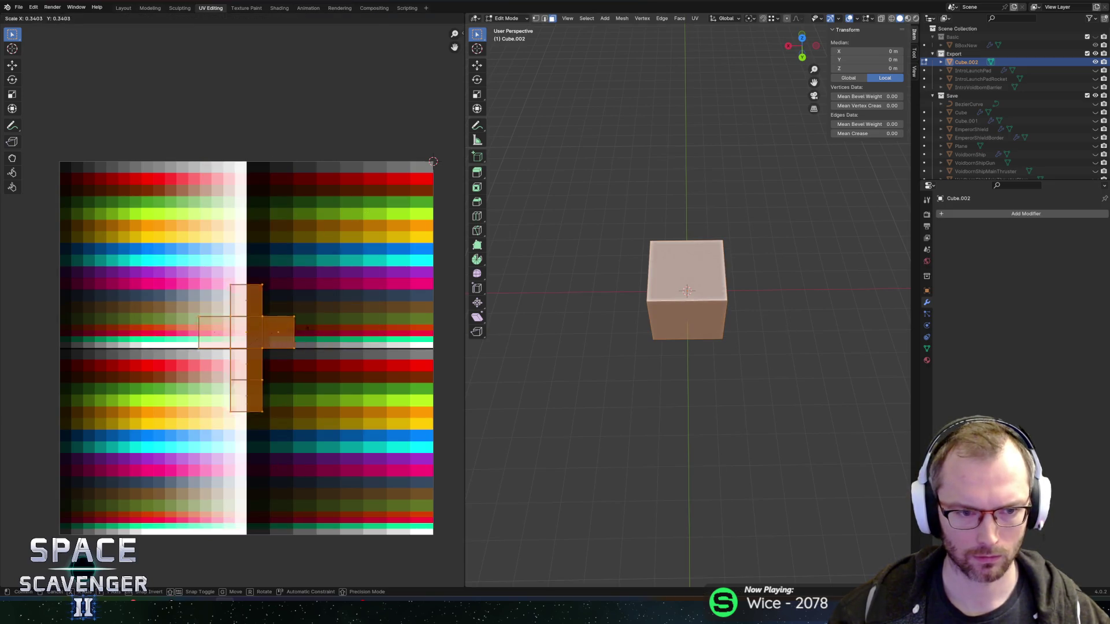
pyautogui.press('0')
pyautogui.press('Return')
pyautogui.press('g')
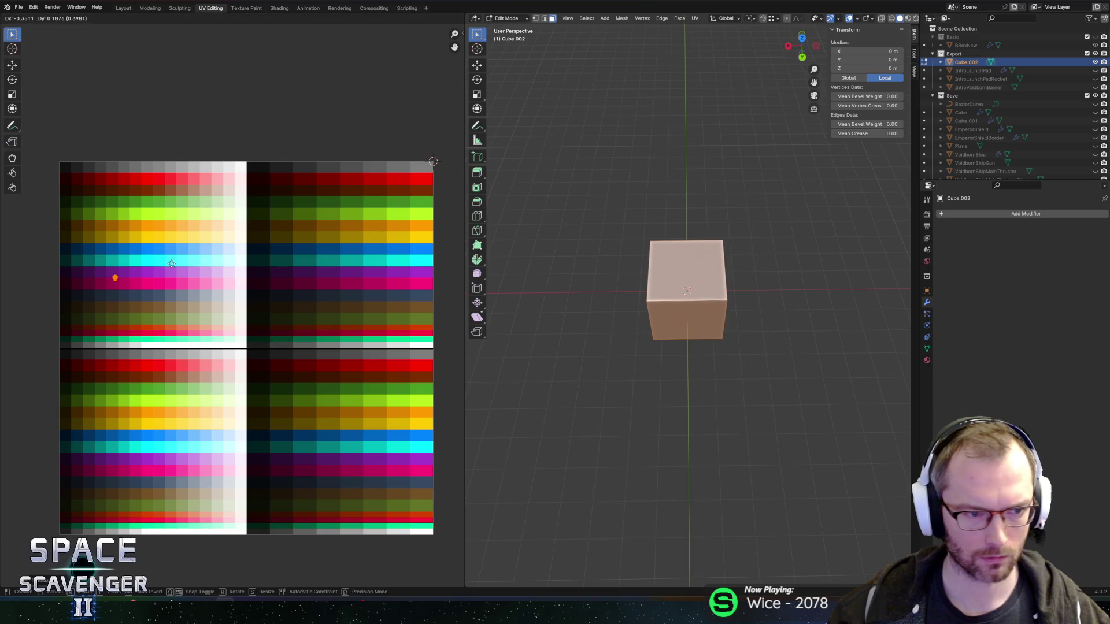
pyautogui.click(86, 324)
pyautogui.scroll(5, 139, 318)
pyautogui.press('g')
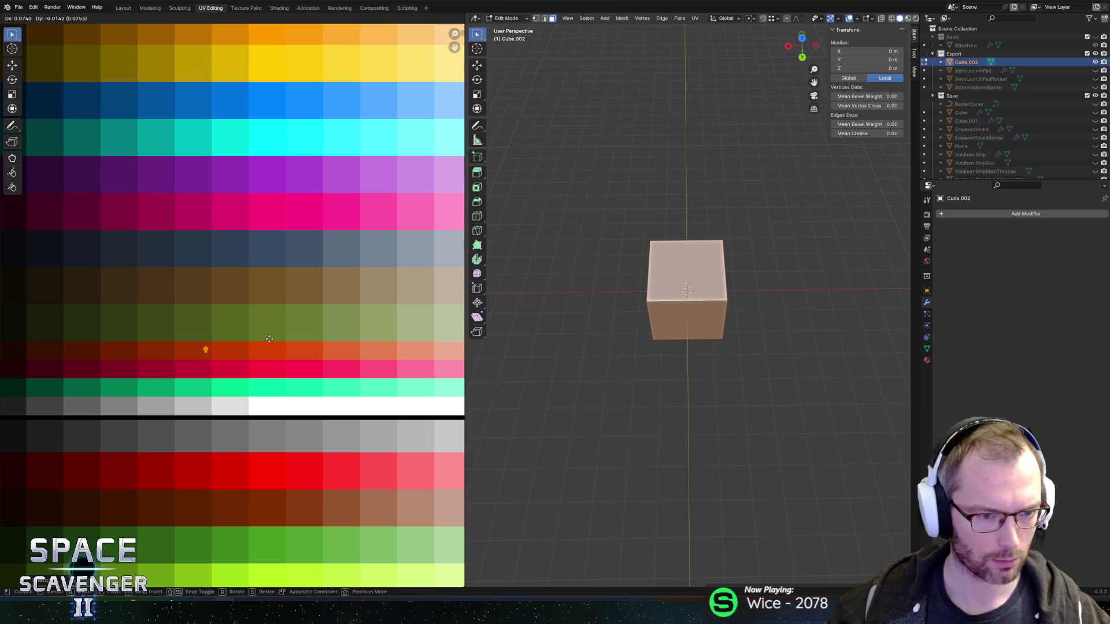
pyautogui.click(283, 340)
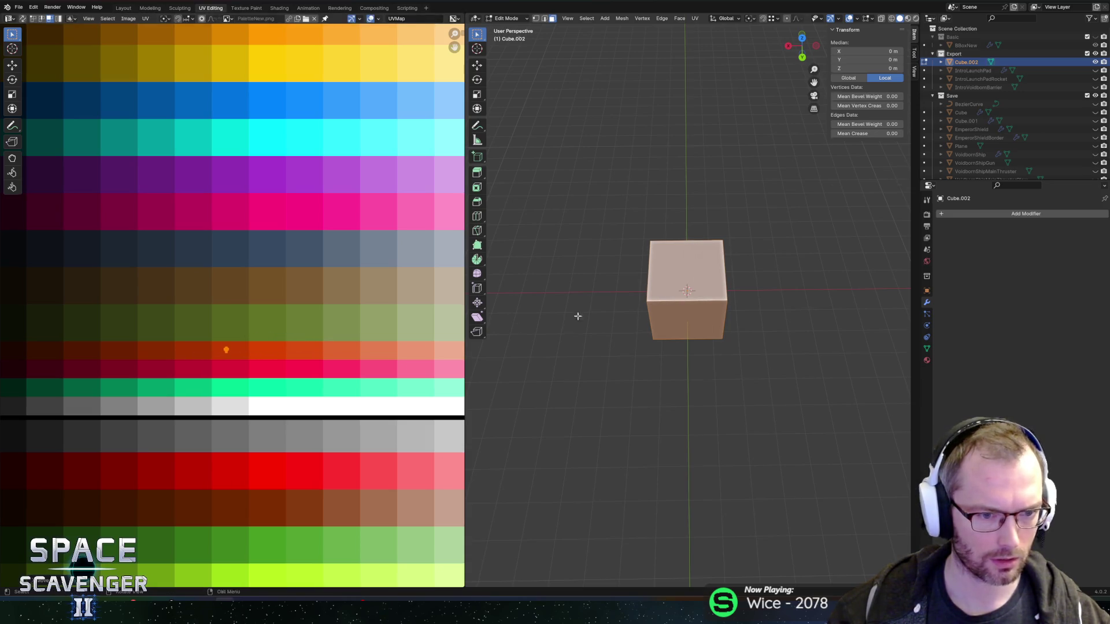
# - Assign the existing PaletteNew material to the cube in Object Mode
pyautogui.press('Tab')
pyautogui.click(926, 360)
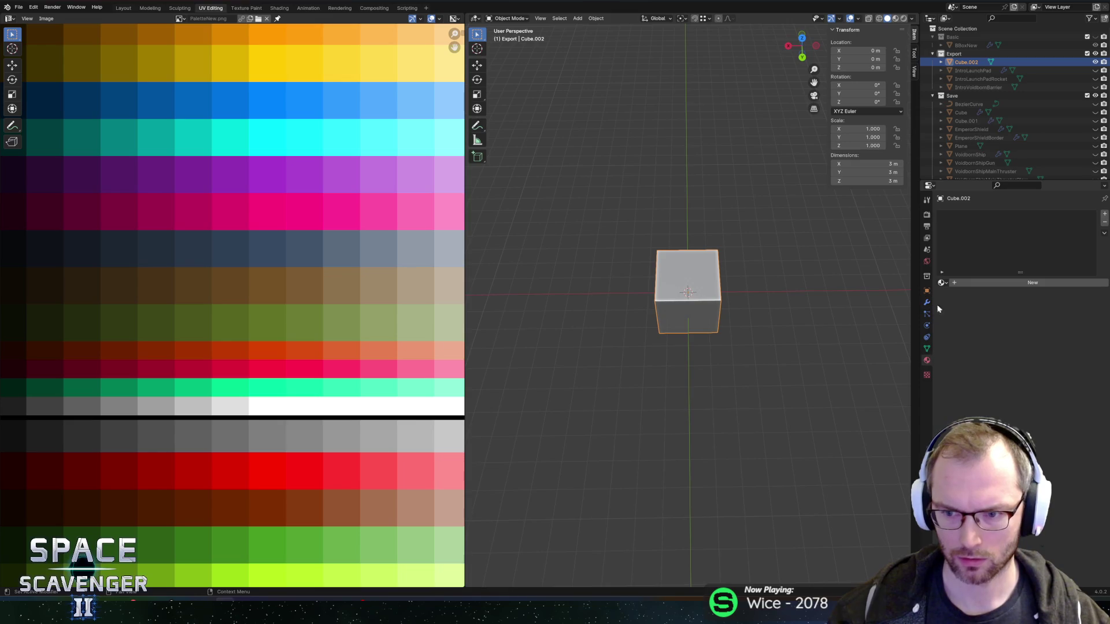
pyautogui.click(941, 282)
pyautogui.click(971, 306)
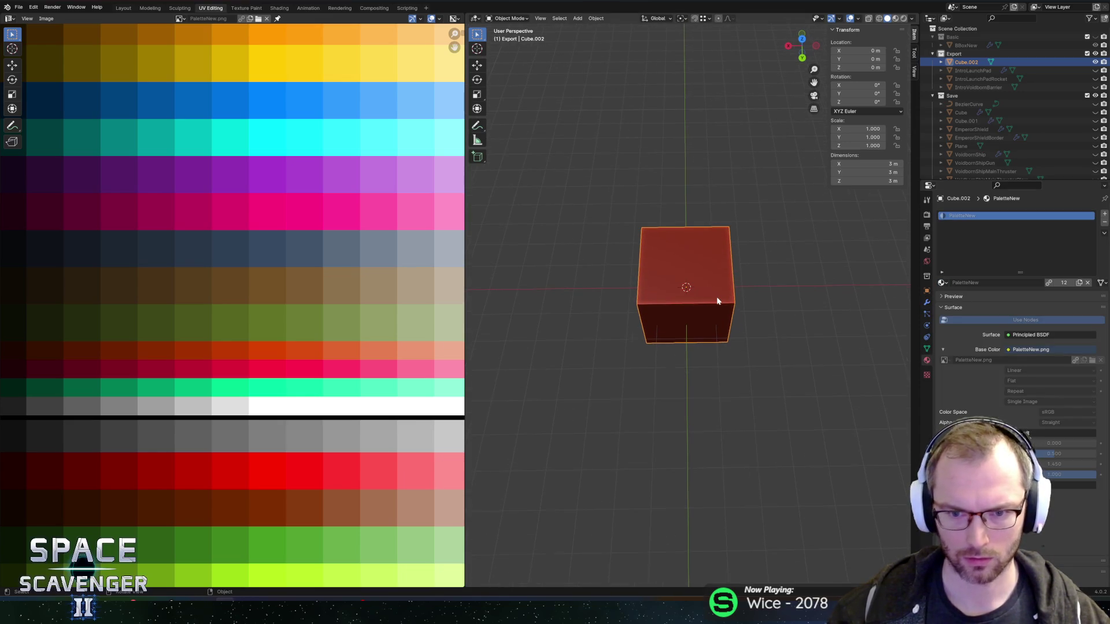
# - Add a new cylinder mesh to the scene
pyautogui.hotkey('shift', 'a')
pyautogui.moveTo(717, 299)
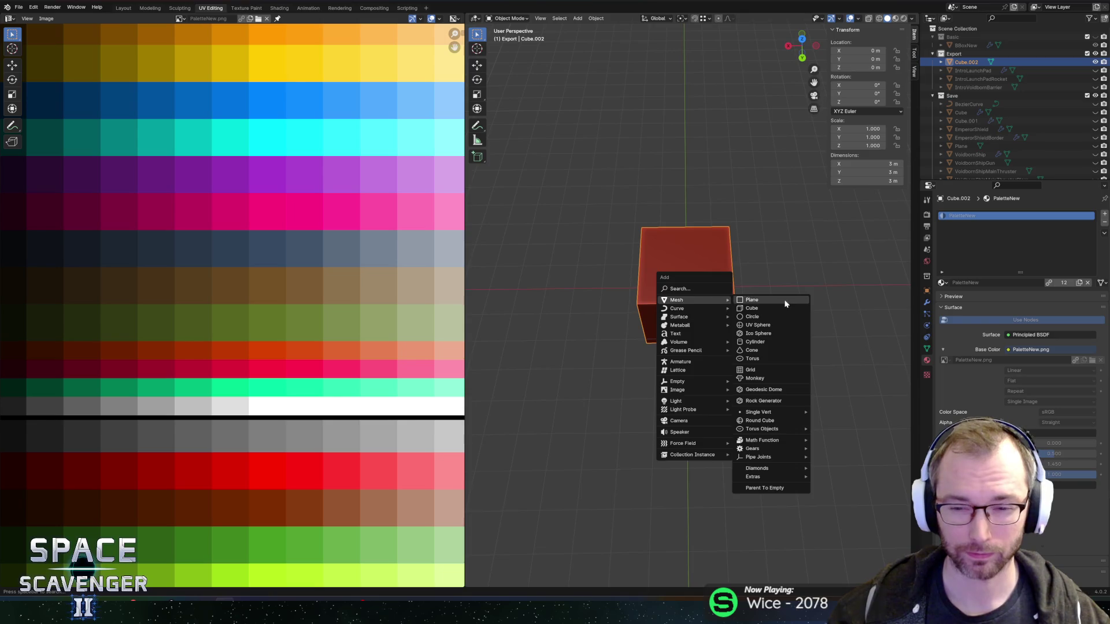
pyautogui.click(764, 344)
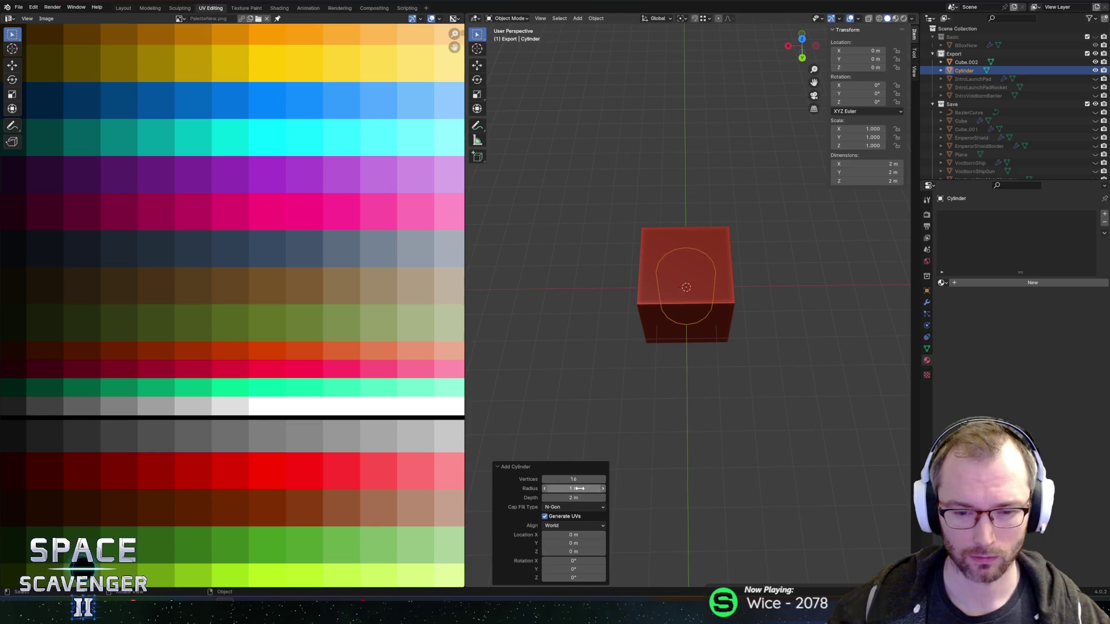
# - Flatten the cylinder onto the box top and narrow its width to 0.854
pyautogui.press('Tab')
pyautogui.press('g')
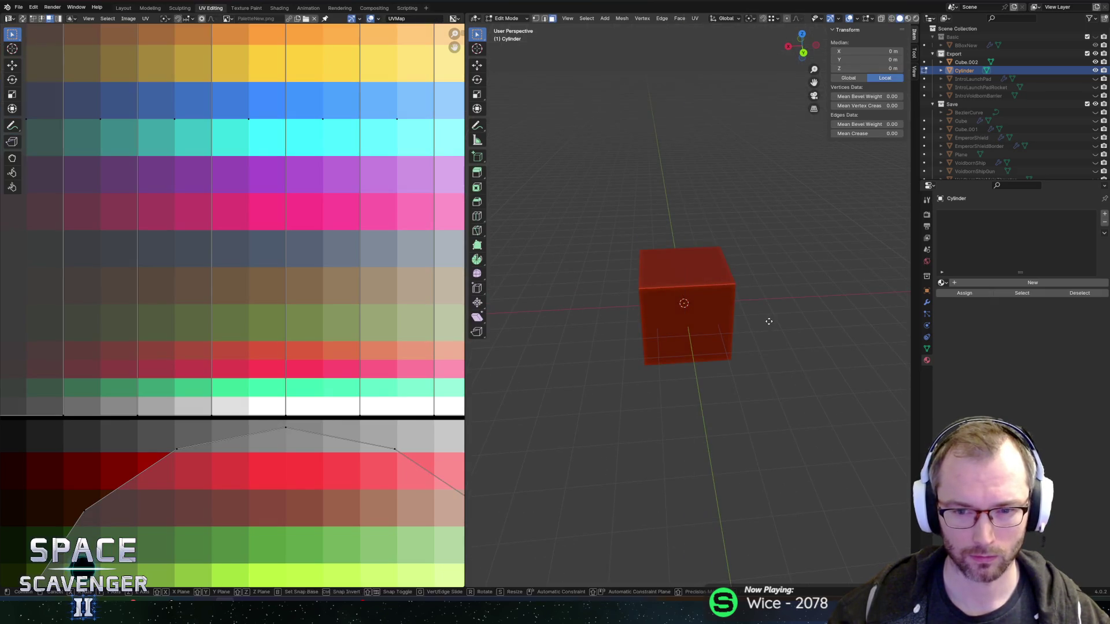
pyautogui.press('z')
pyautogui.click(769, 268)
pyautogui.press('s')
pyautogui.press('z')
pyautogui.click(724, 258)
pyautogui.press('g')
pyautogui.press('z')
pyautogui.click(733, 276)
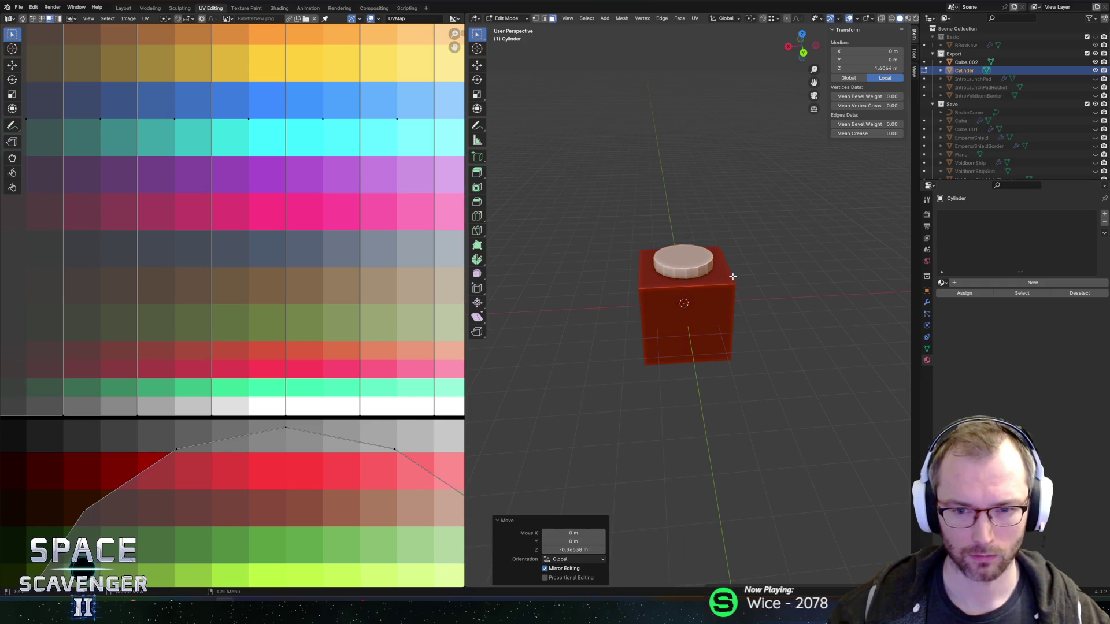
pyautogui.press('KP_7')
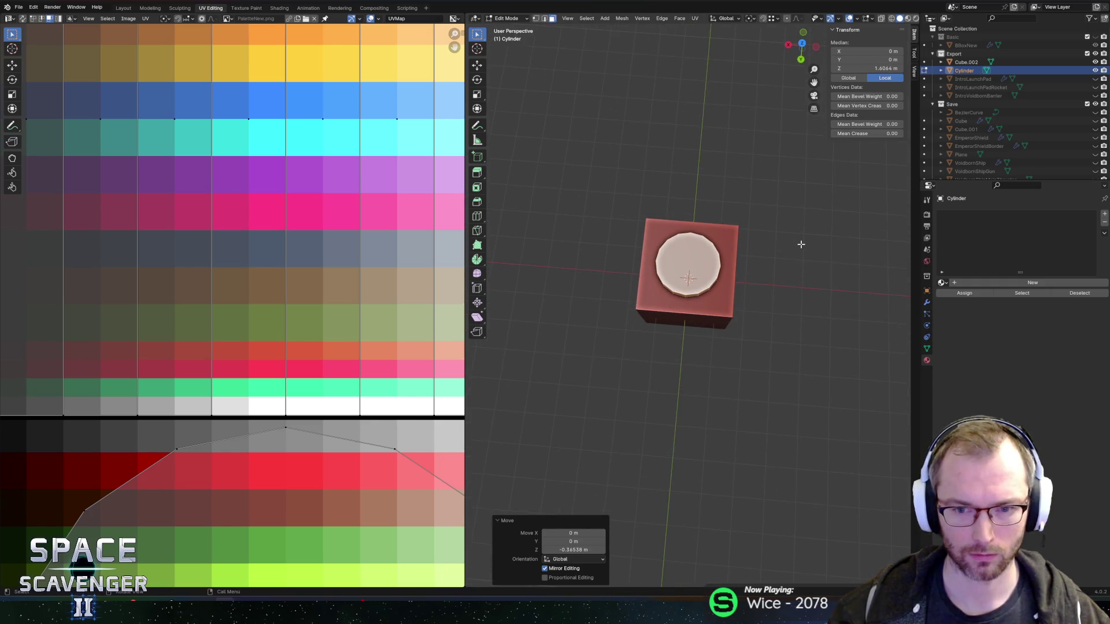
pyautogui.press('s')
pyautogui.hotkey('shift', 'z')
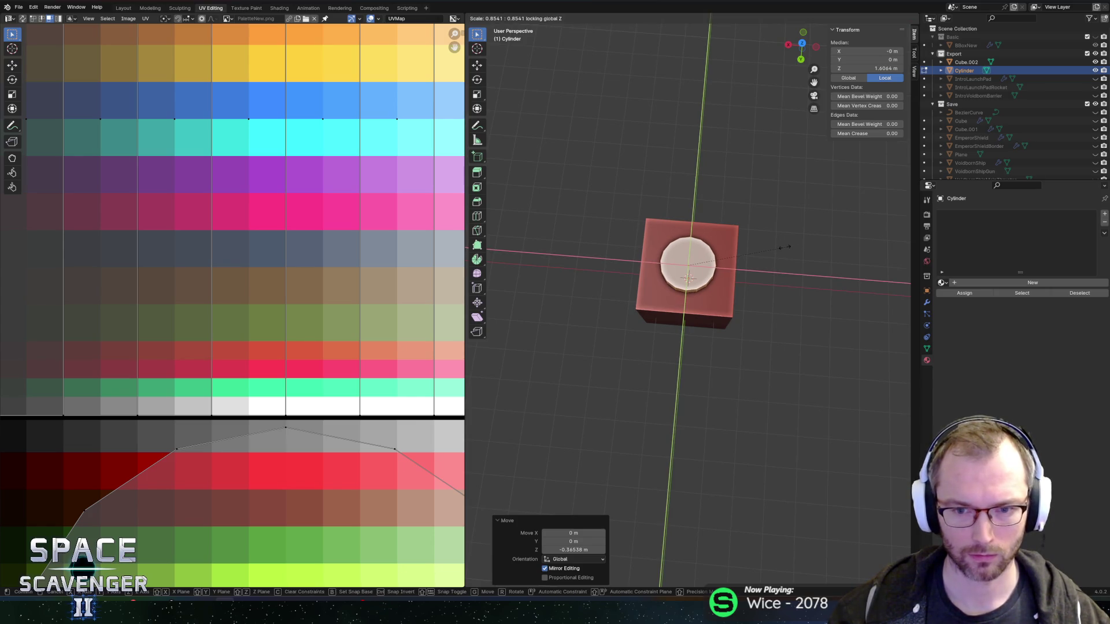
pyautogui.click(768, 252)
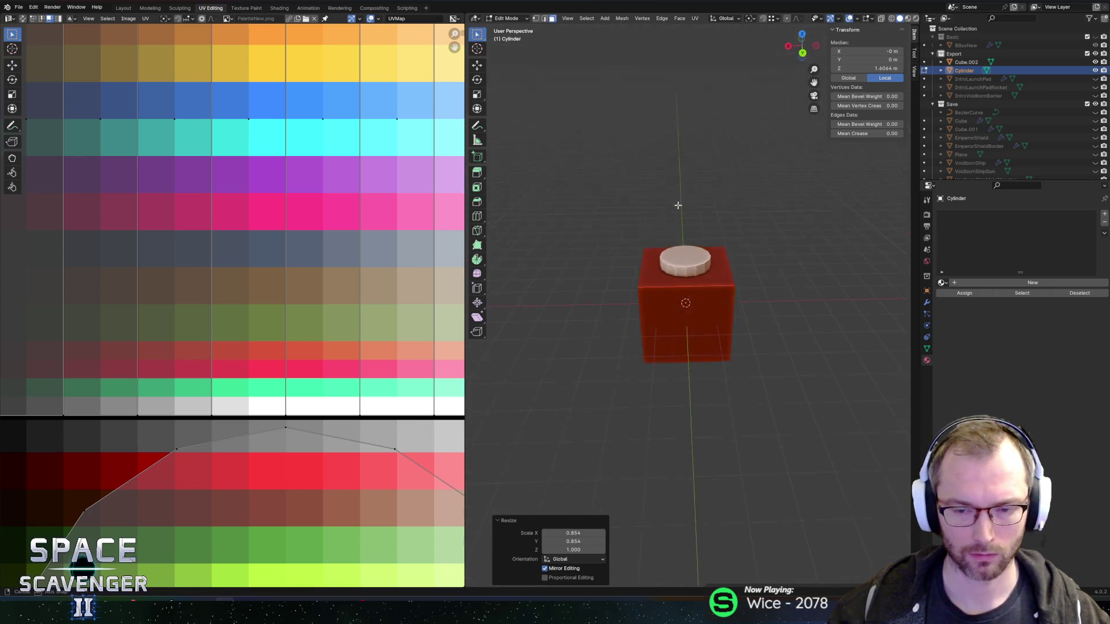
# - Lower the cylinder's top face along Z using see-through display
pyautogui.click(685, 261)
pyautogui.hotkey('alt', 'z')
pyautogui.press('g')
pyautogui.press('z')
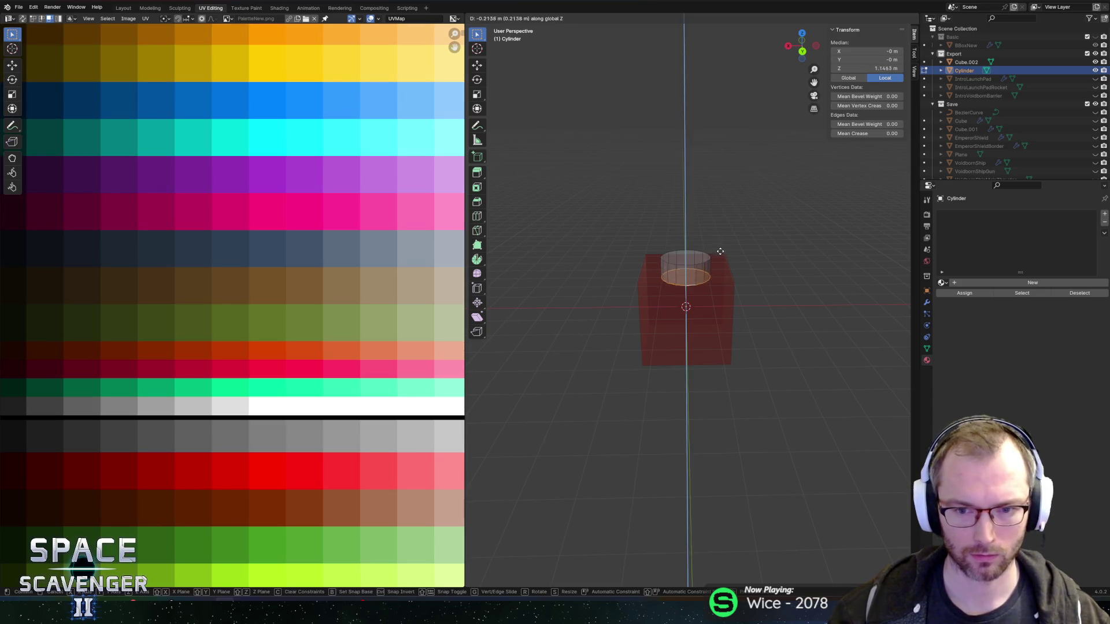
pyautogui.click(720, 250)
pyautogui.press('Tab')
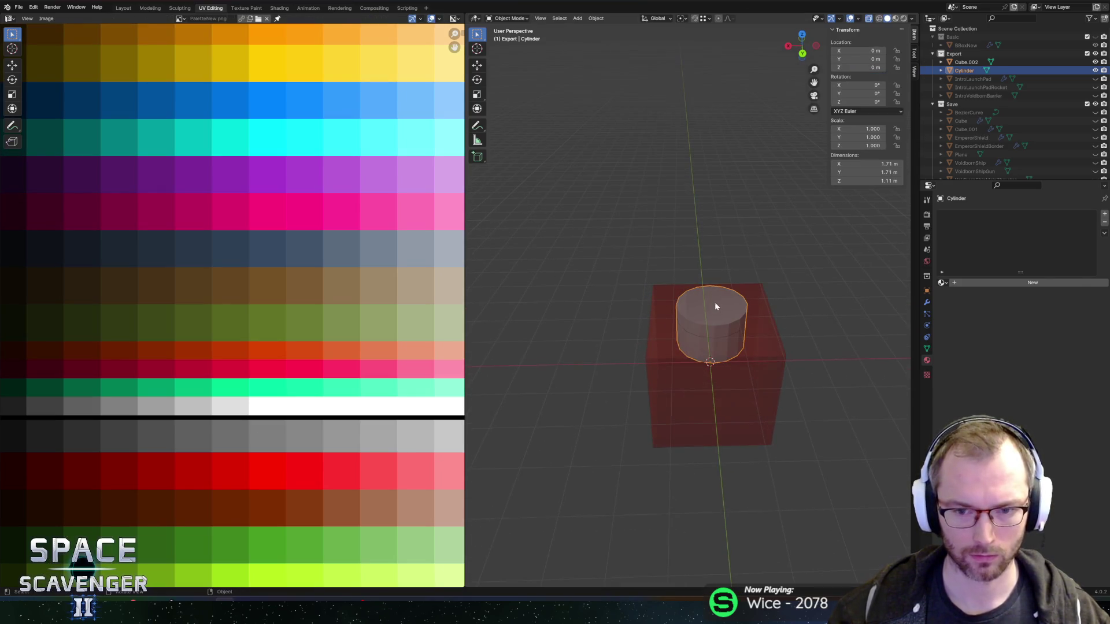
pyautogui.press('Tab')
pyautogui.press('Tab')
pyautogui.hotkey('alt', 'z')
pyautogui.press('h')
pyautogui.hotkey('alt', 'h')
pyautogui.press('Tab')
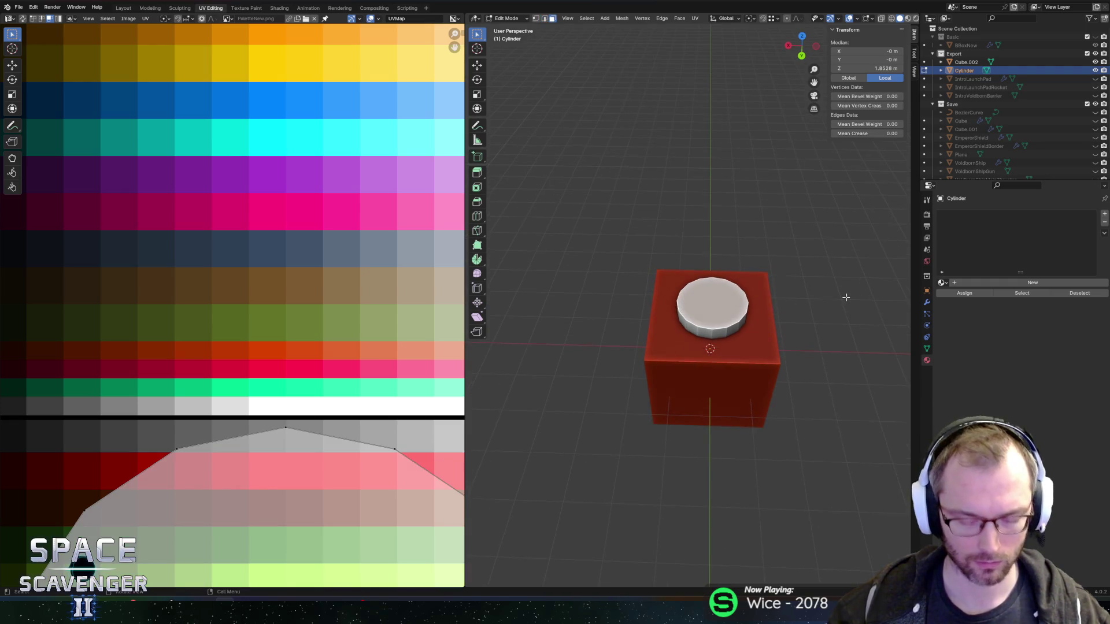
# - Inset the cylinder's top face and extrude the inner face down into a recess
pyautogui.press('i')
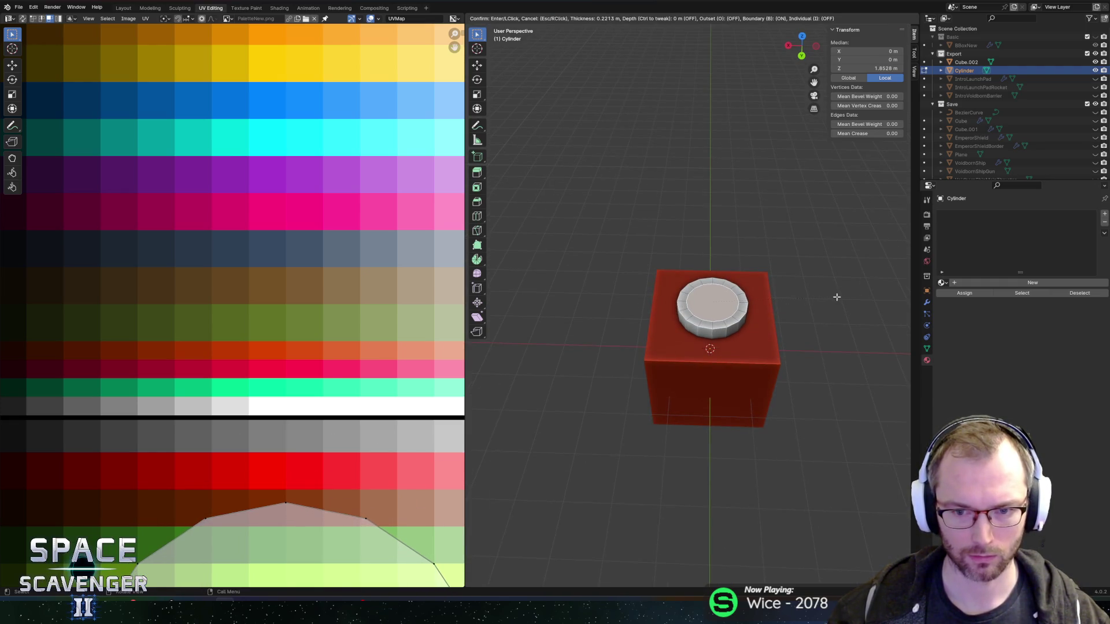
pyautogui.click(836, 297)
pyautogui.press('e')
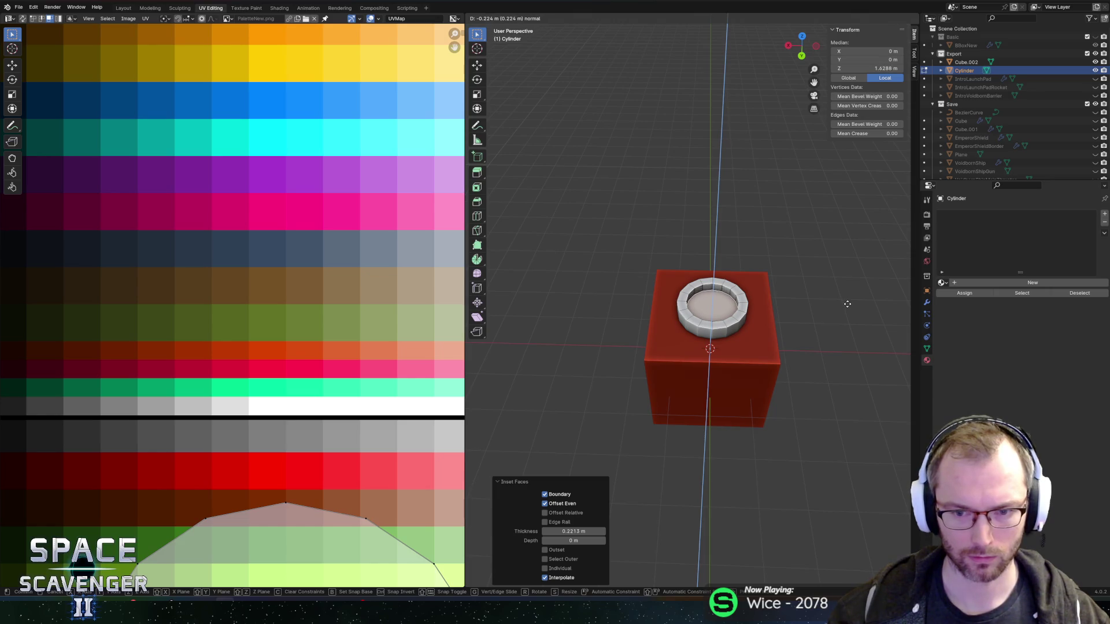
pyautogui.click(848, 305)
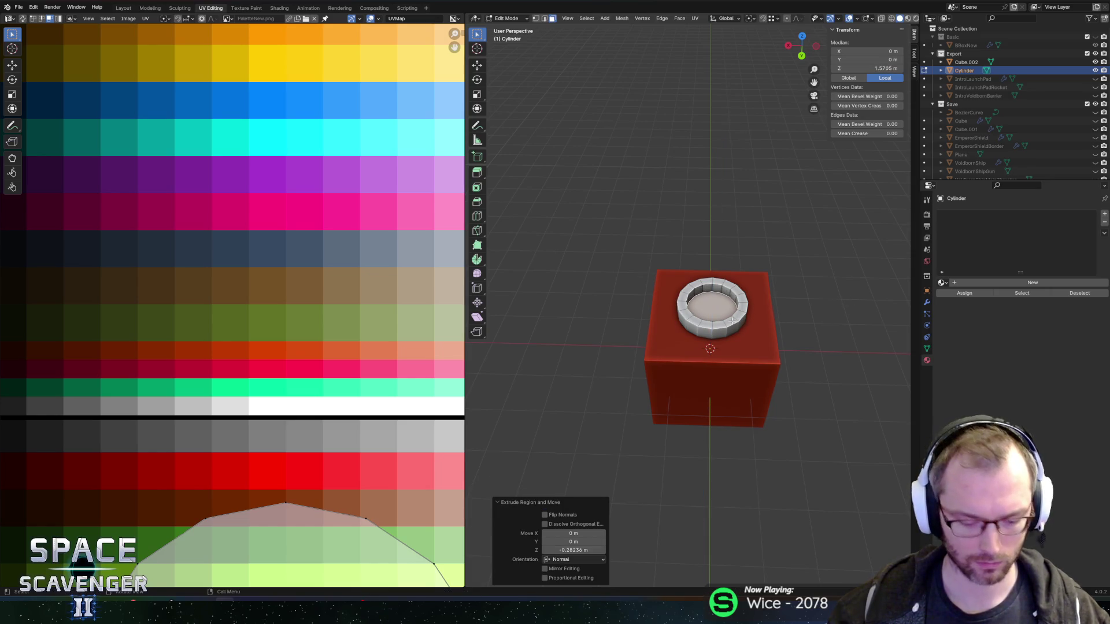
# - Unwrap the whole cylinder, then shrink its UVs and place them on a palette colour
pyautogui.press('l')
pyautogui.scroll(2, 749, 301)
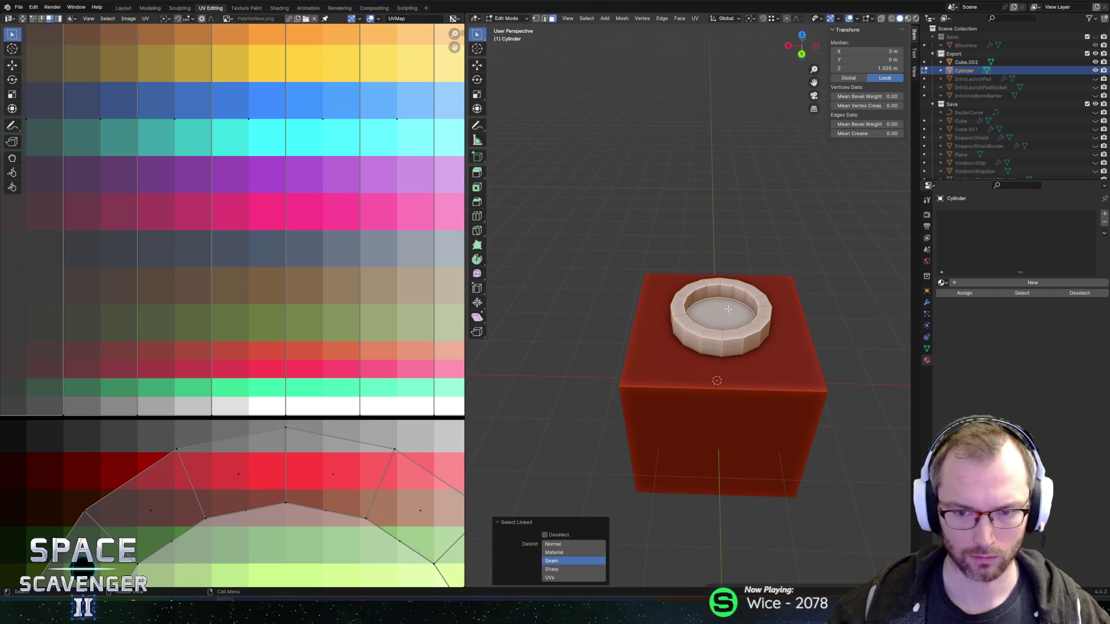
pyautogui.click(728, 310)
pyautogui.scroll(2, 728, 309)
pyautogui.scroll(-5, 144, 324)
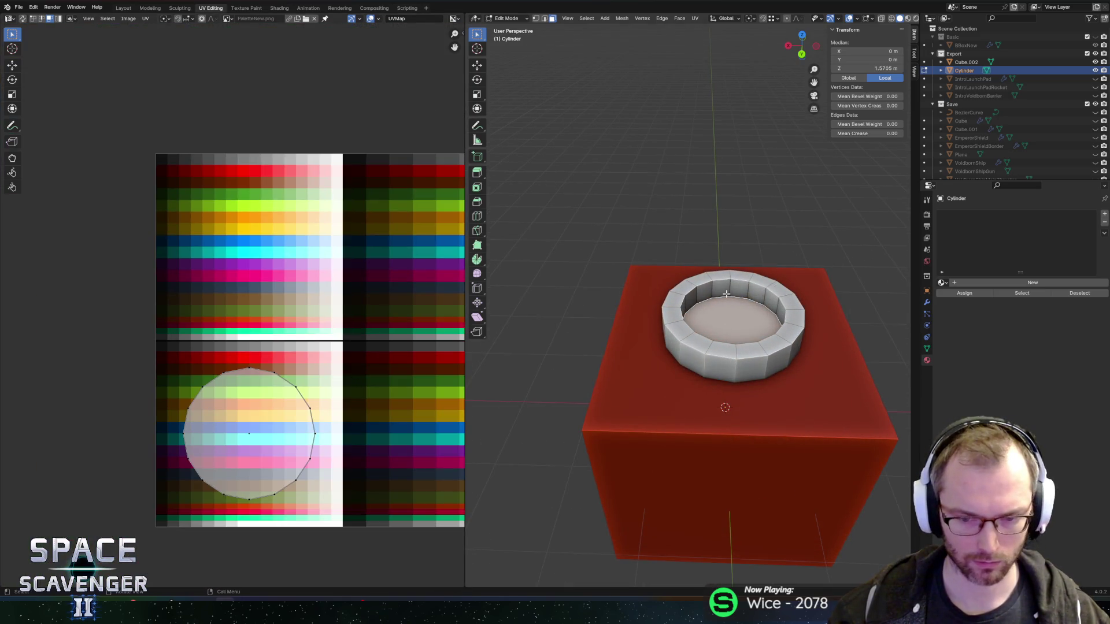
pyautogui.press('l')
pyautogui.press('u')
pyautogui.click(401, 280)
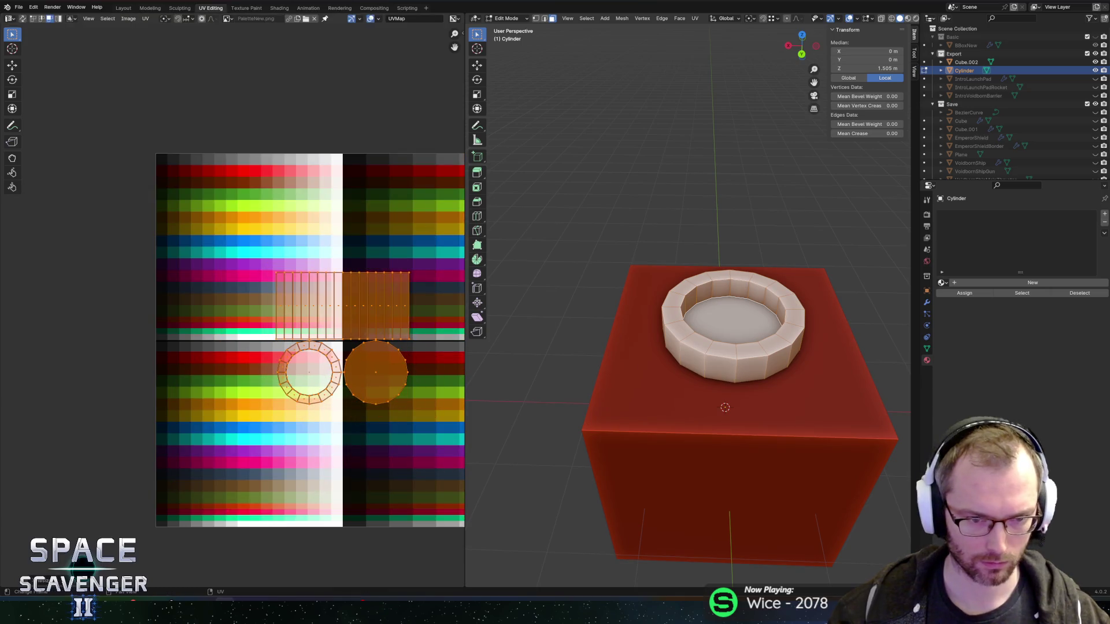
pyautogui.press('s')
pyautogui.press('g')
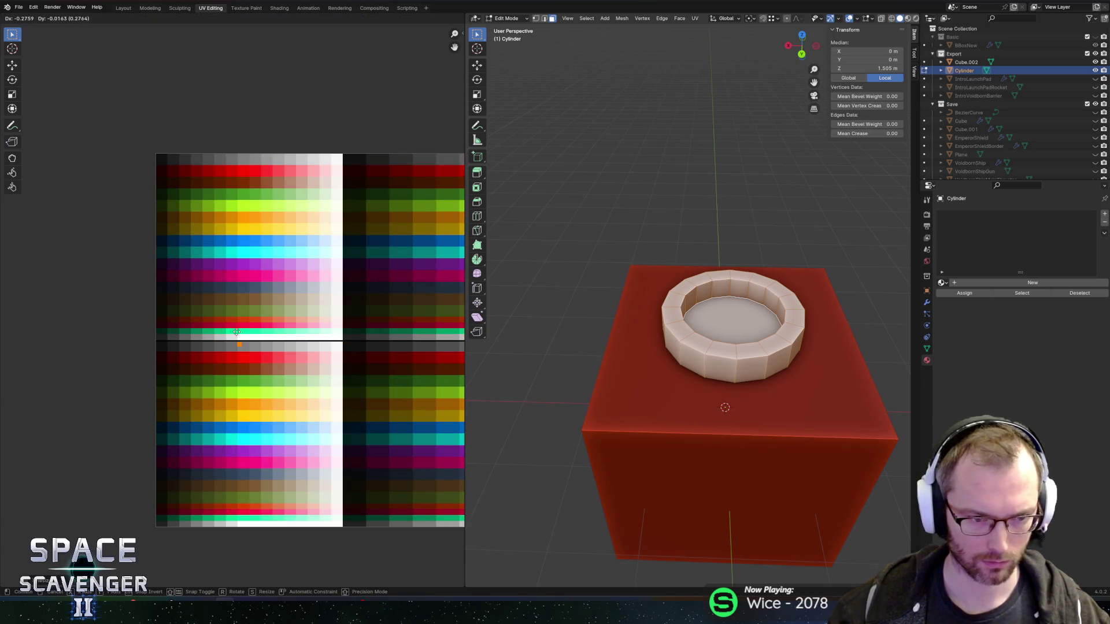
pyautogui.click(221, 334)
pyautogui.press('Tab')
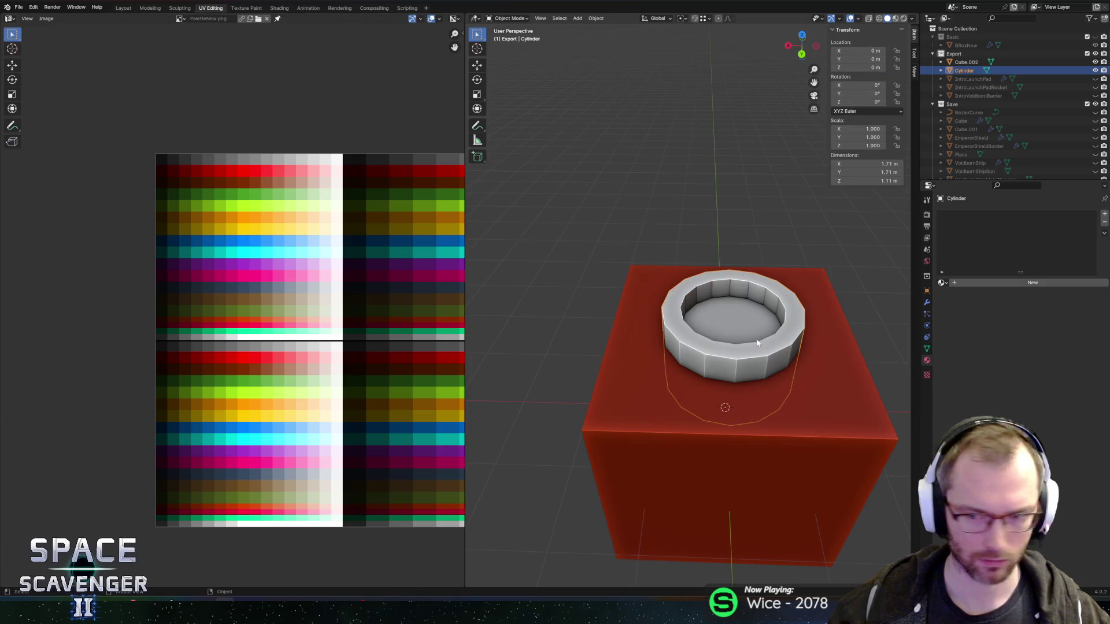
# - Give the cylinder the PaletteNew material and move the inner disc's UV onto cyan
pyautogui.click(941, 283)
pyautogui.click(977, 323)
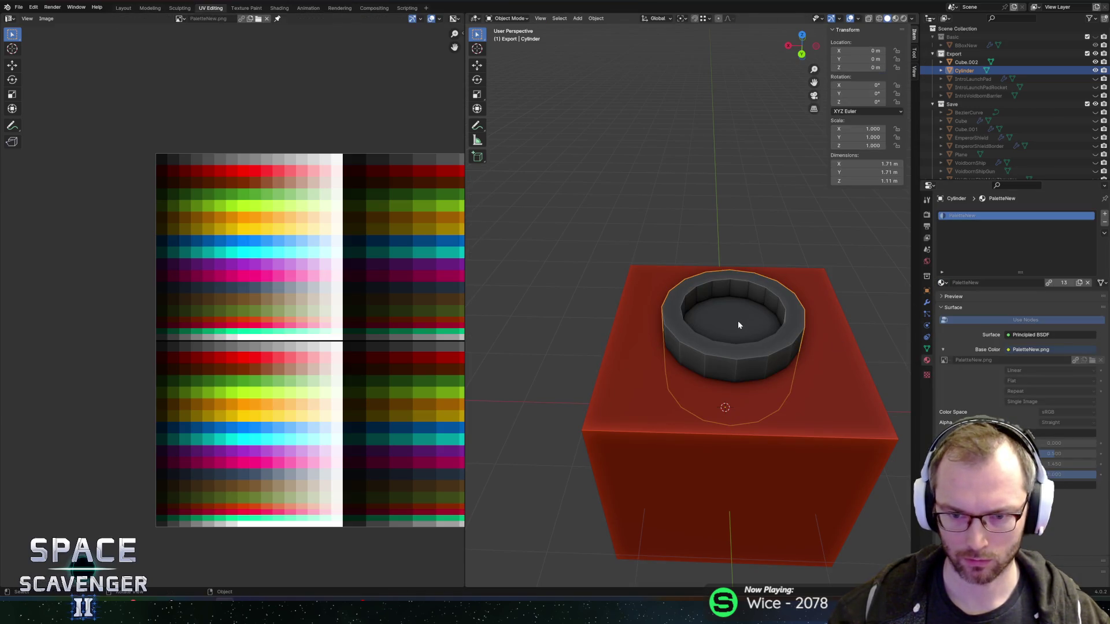
pyautogui.press('Tab')
pyautogui.click(763, 332)
pyautogui.press('g')
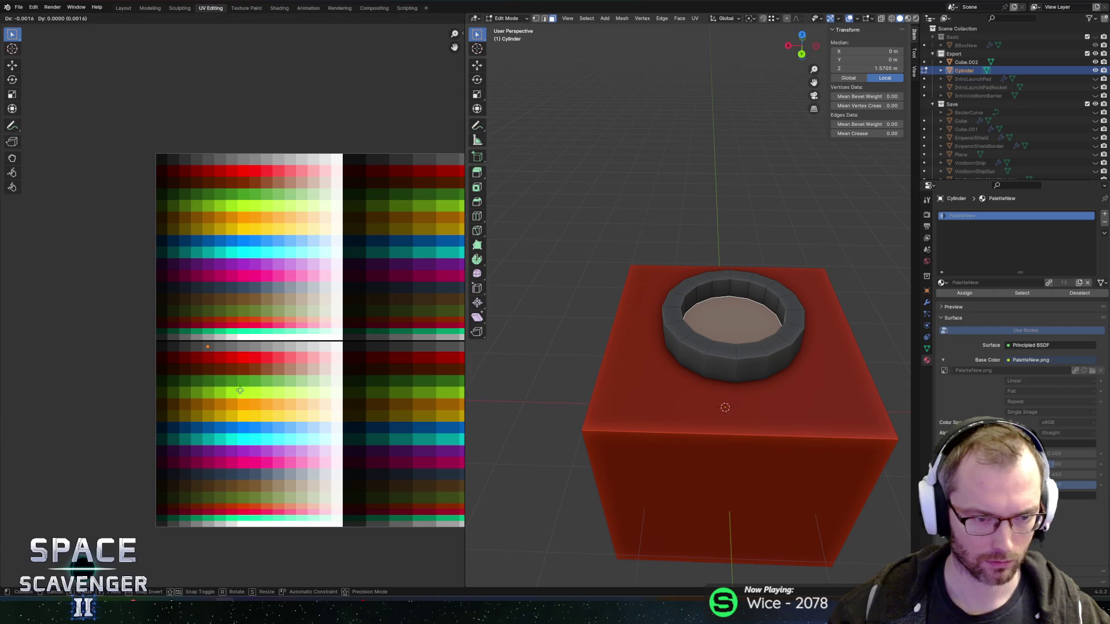
pyautogui.click(287, 480)
# - Shift the inner wall faces' UVs along X onto a grey palette colour, then check the result
pyautogui.scroll(4, 700, 333)
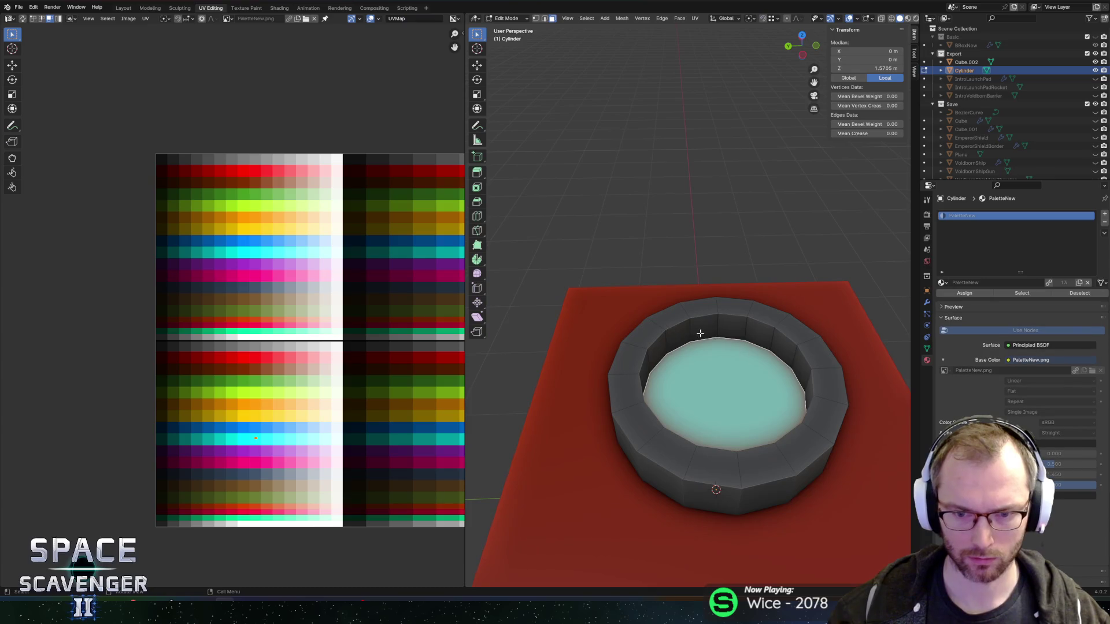
pyautogui.keyDown('alt'); pyautogui.click(685, 333); pyautogui.keyUp('alt')
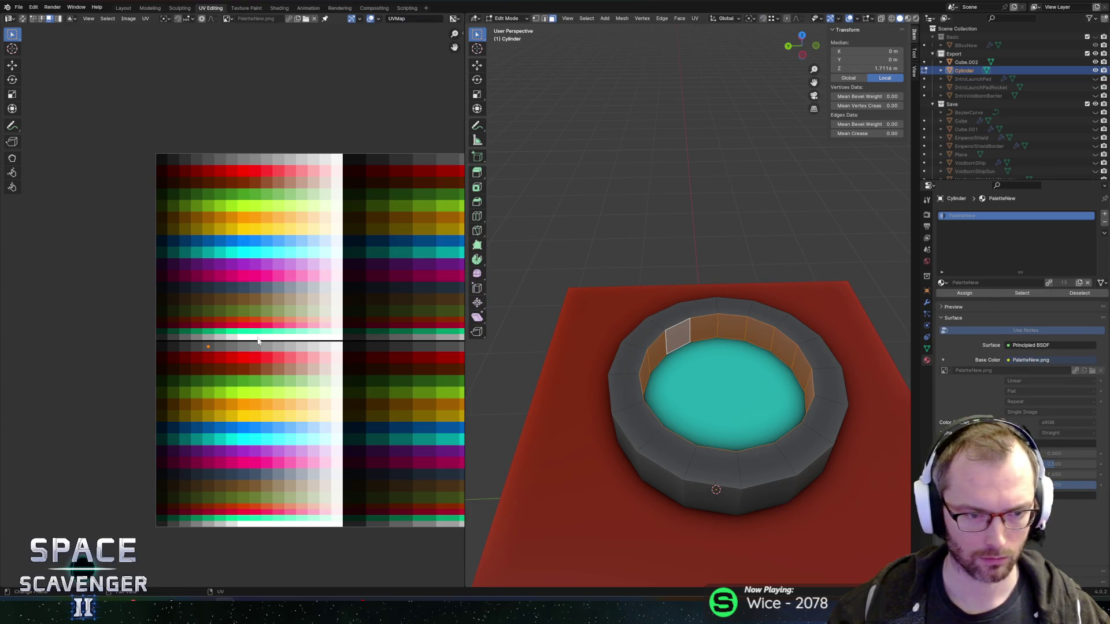
pyautogui.press('g')
pyautogui.press('x')
pyautogui.click(231, 343)
pyautogui.press('Tab')
pyautogui.scroll(-5, 644, 311)
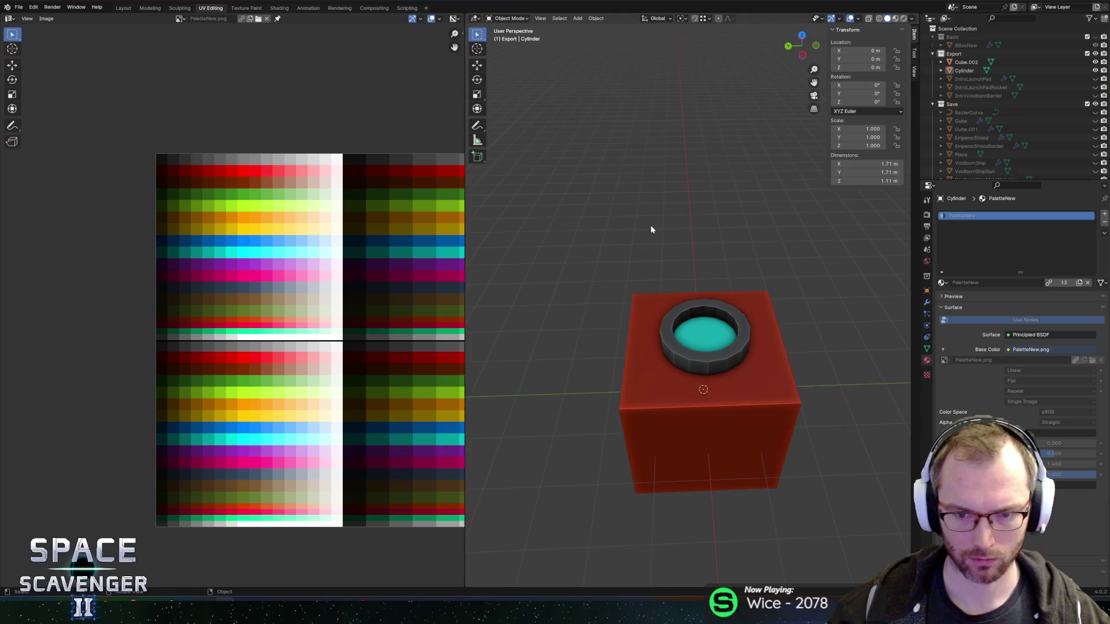
pyautogui.moveTo(733, 228)
pyautogui.mouseDown()
pyautogui.moveTo(754, 265)
pyautogui.moveTo(684, 309)
pyautogui.mouseUp()
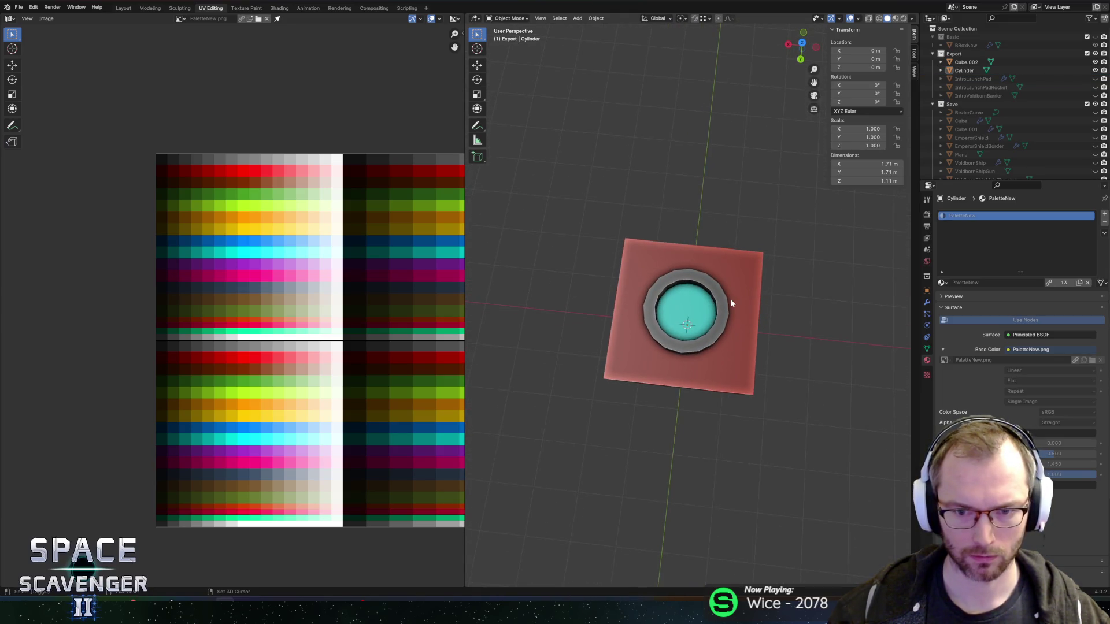
pyautogui.moveTo(746, 295); pyautogui.dragTo(757, 299)
pyautogui.press('Tab')
# - Select all of the red box's geometry and start a bevel of about 0.0174 m
pyautogui.click(745, 303)
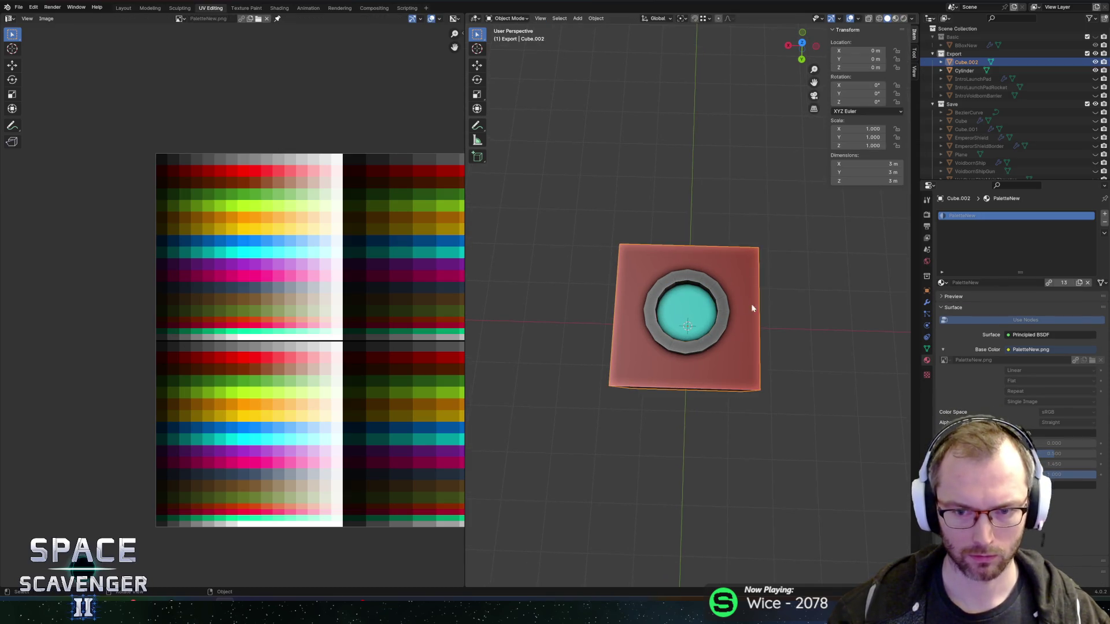
pyautogui.moveTo(824, 300)
pyautogui.mouseDown()
pyautogui.moveTo(830, 280)
pyautogui.moveTo(827, 302)
pyautogui.mouseUp()
pyautogui.press('a')
pyautogui.hotkey('ctrl', 'b')
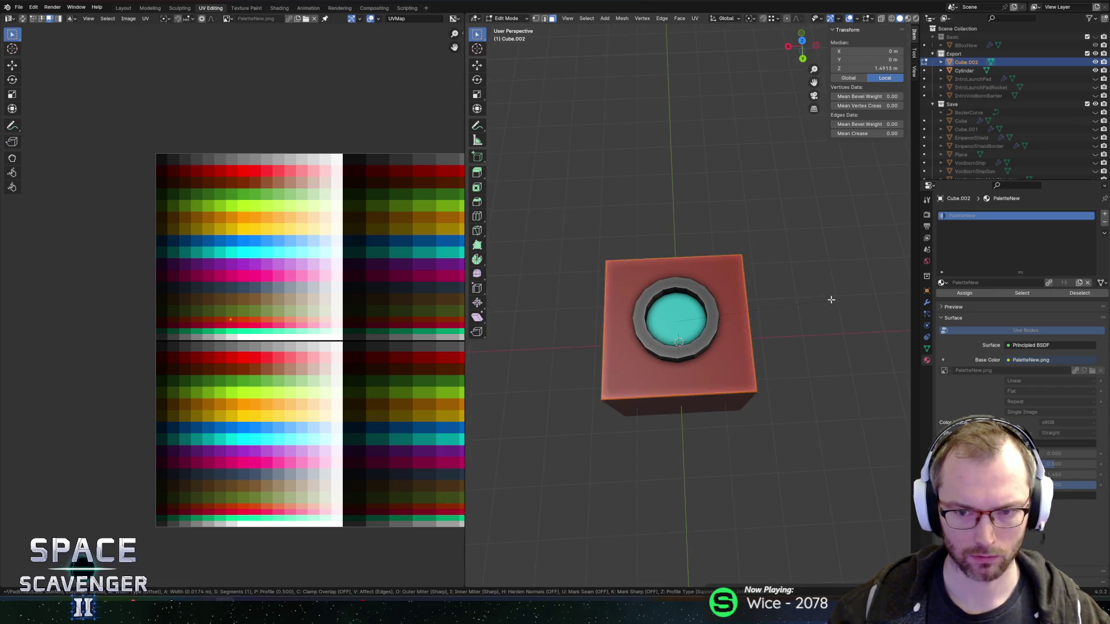
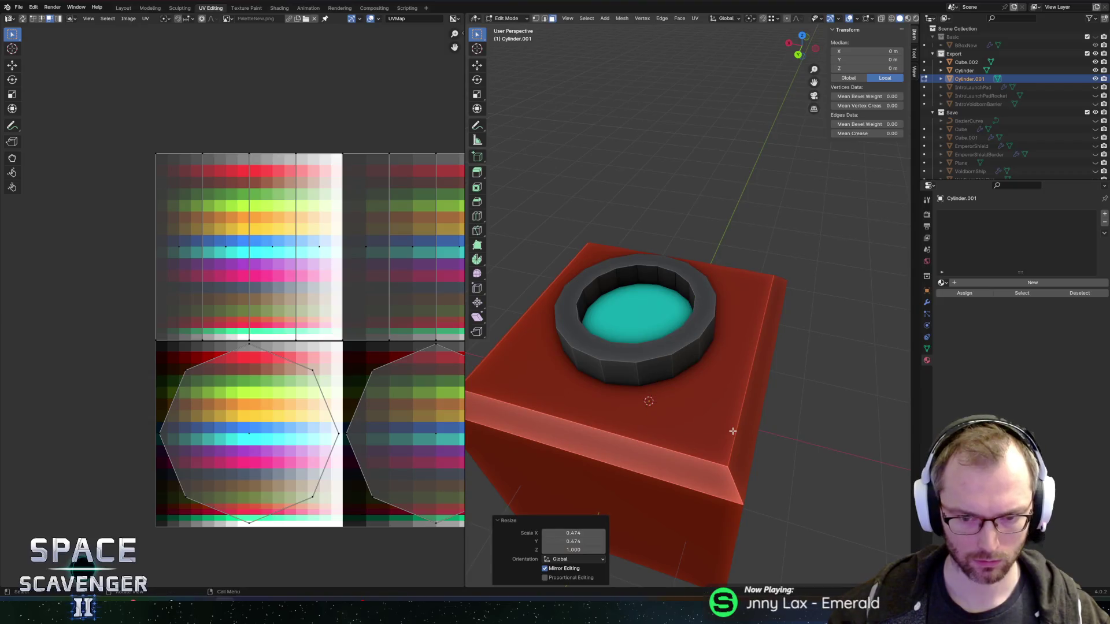
# - Raise the cylinder onto the block top and scale it into a small, wider disc
pyautogui.click(798, 428)
pyautogui.press('s')
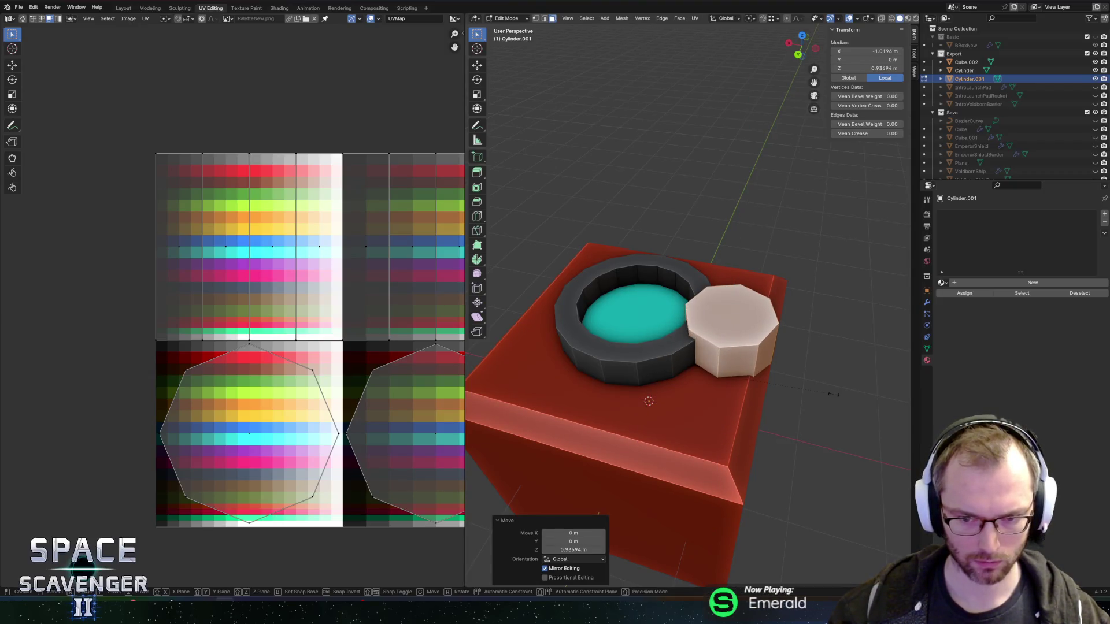
pyautogui.hotkey('shift', 'z')
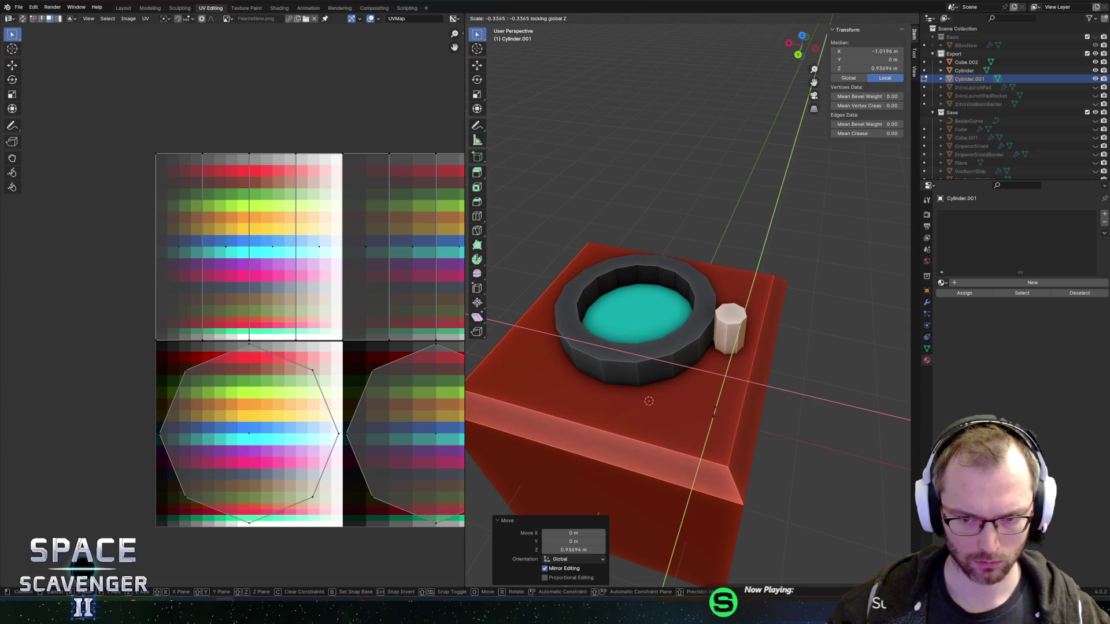
pyautogui.click(712, 395)
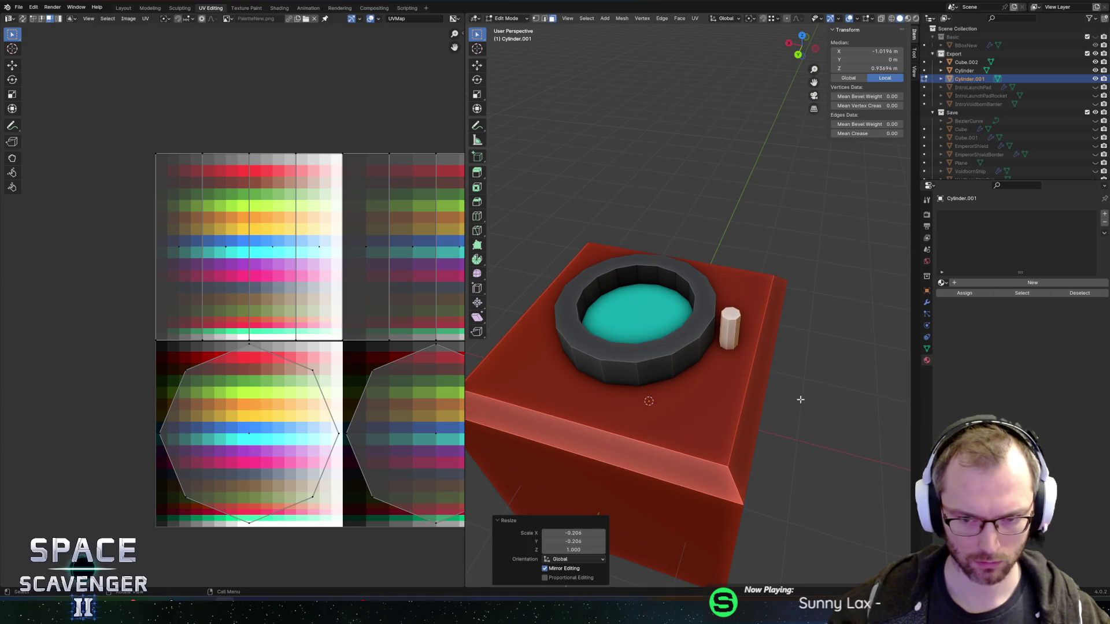
pyautogui.press('s')
pyautogui.hotkey('shift', 'z')
pyautogui.click(836, 400)
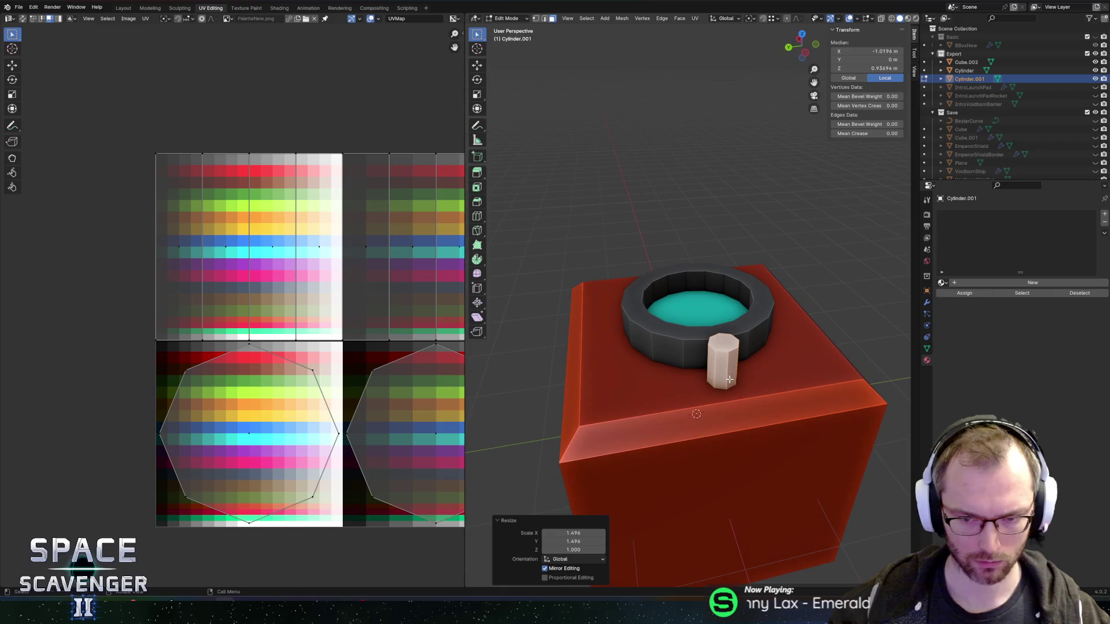
# - Adjust the cylinder's top face vertically to make it a short knob
pyautogui.press('g')
pyautogui.press('z')
pyautogui.click(777, 302)
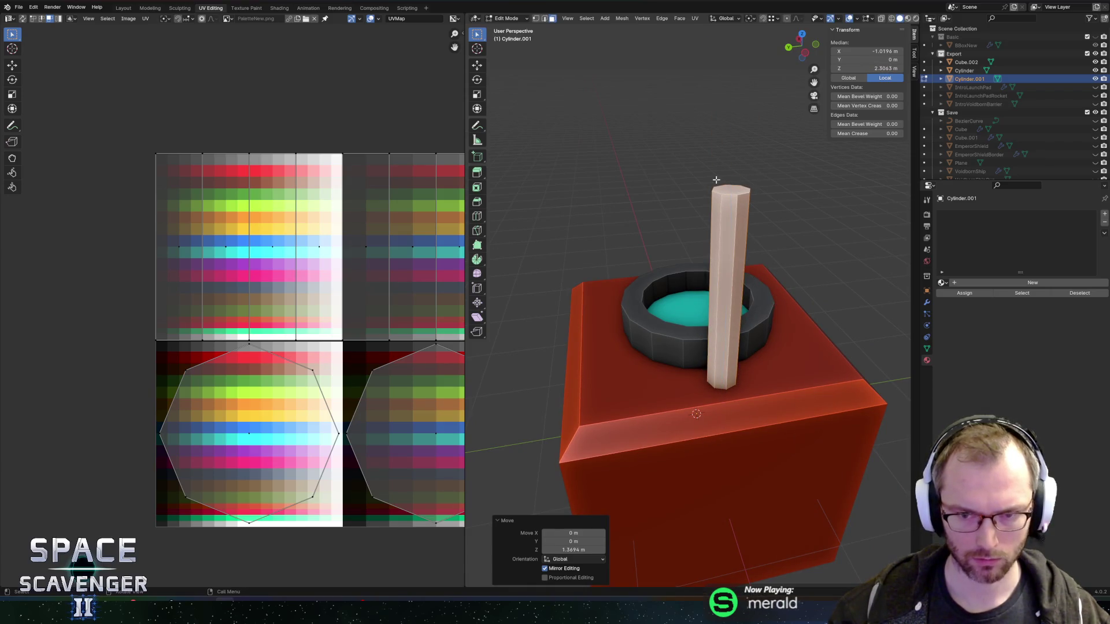
pyautogui.click(717, 180)
pyautogui.press('g')
pyautogui.press('z')
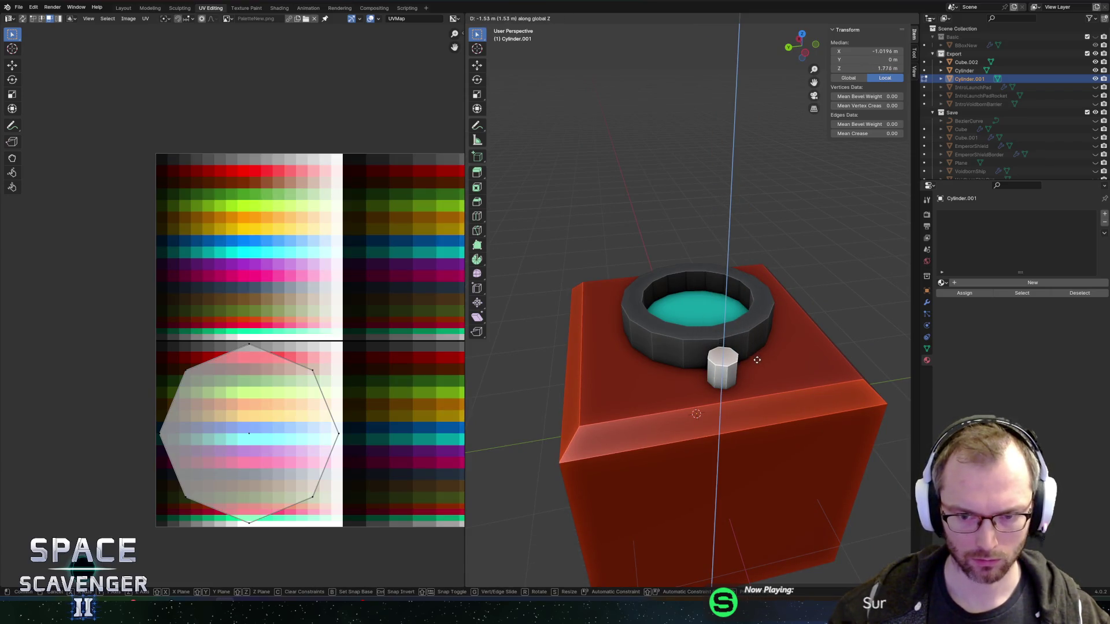
pyautogui.click(760, 364)
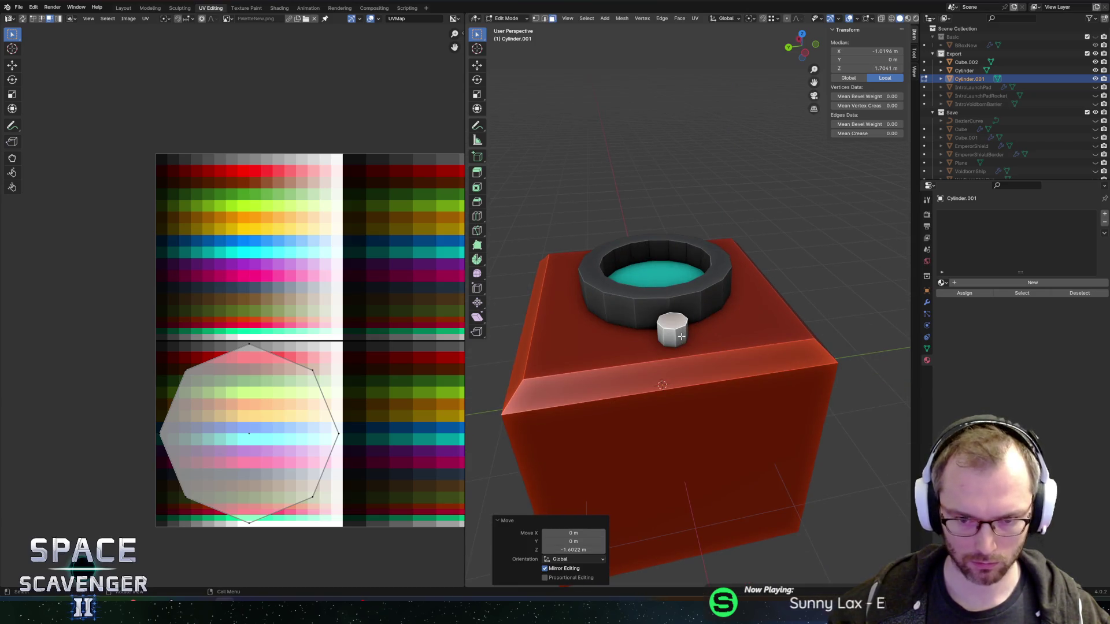
# - Move the cylinder knob toward the back edge of the red box's top
pyautogui.press('l')
pyautogui.press('g')
pyautogui.press('y')
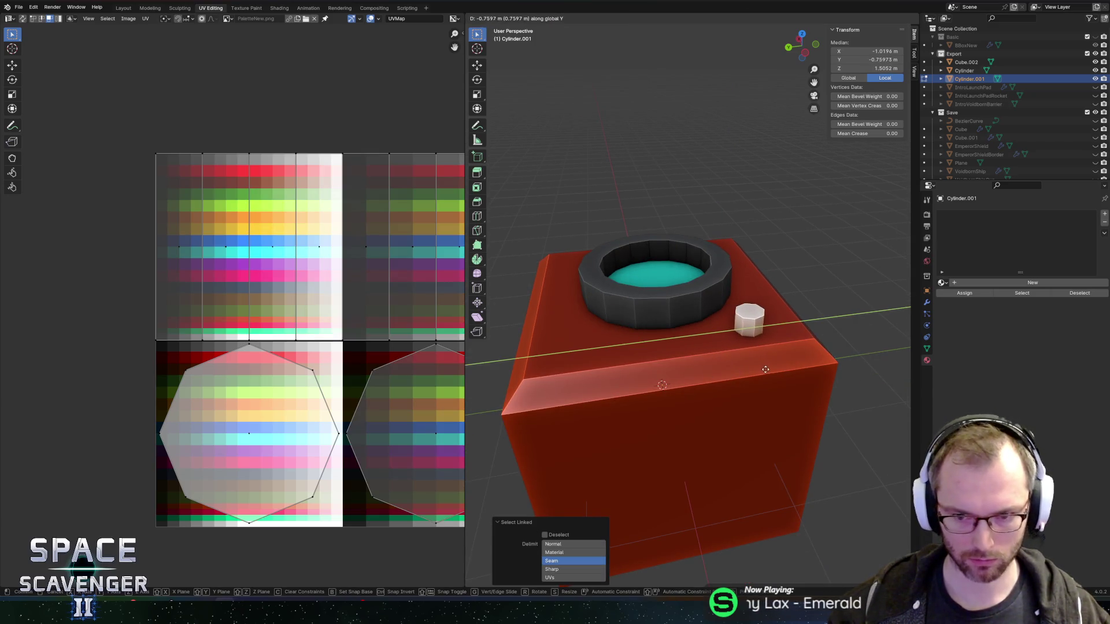
pyautogui.click(786, 368)
pyautogui.press('g')
pyautogui.press('x')
pyautogui.click(786, 368)
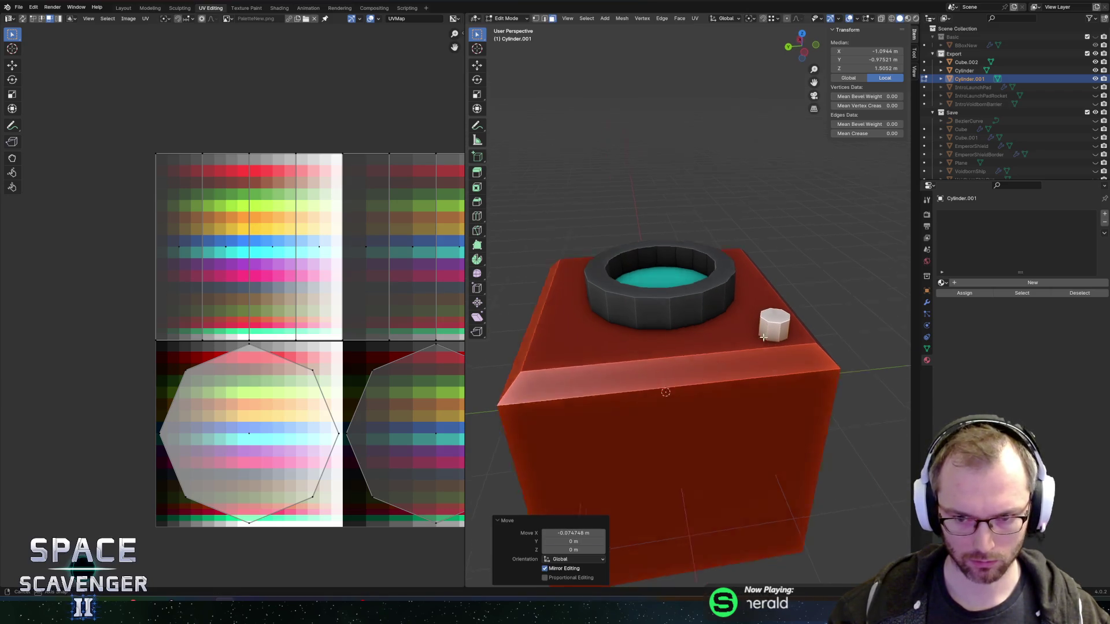
# - Collapse the cylinder's UVs to one point on a palette colour and return to Object Mode
pyautogui.scroll(-5, 821, 354)
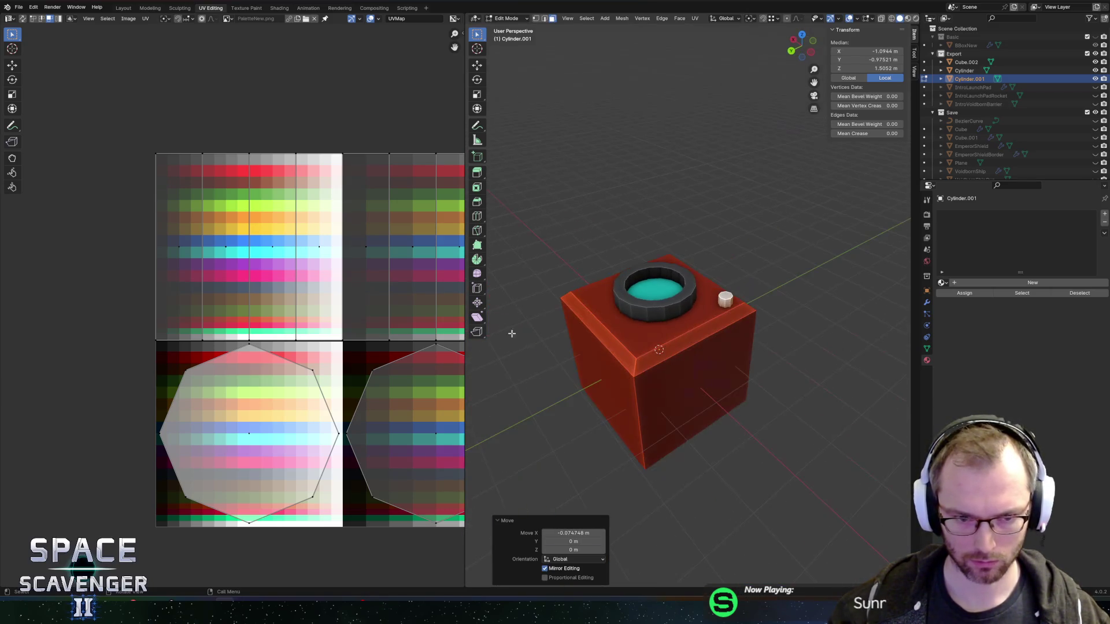
pyautogui.press('a')
pyautogui.press('s')
pyautogui.click(358, 302)
pyautogui.press('s')
pyautogui.press('0')
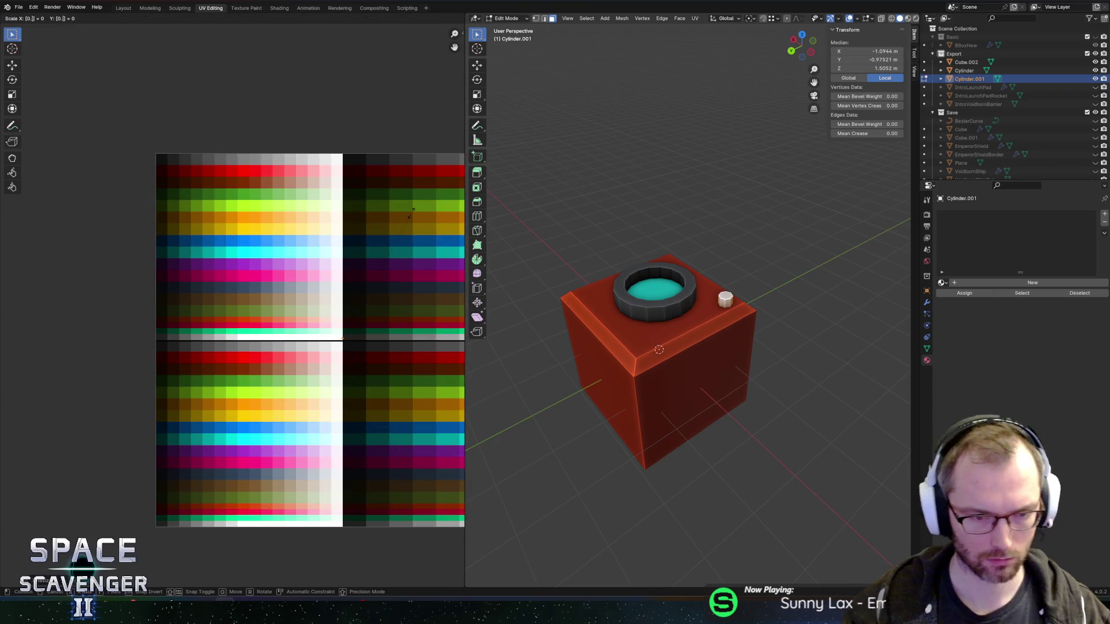
pyautogui.press('Return')
pyautogui.press('g')
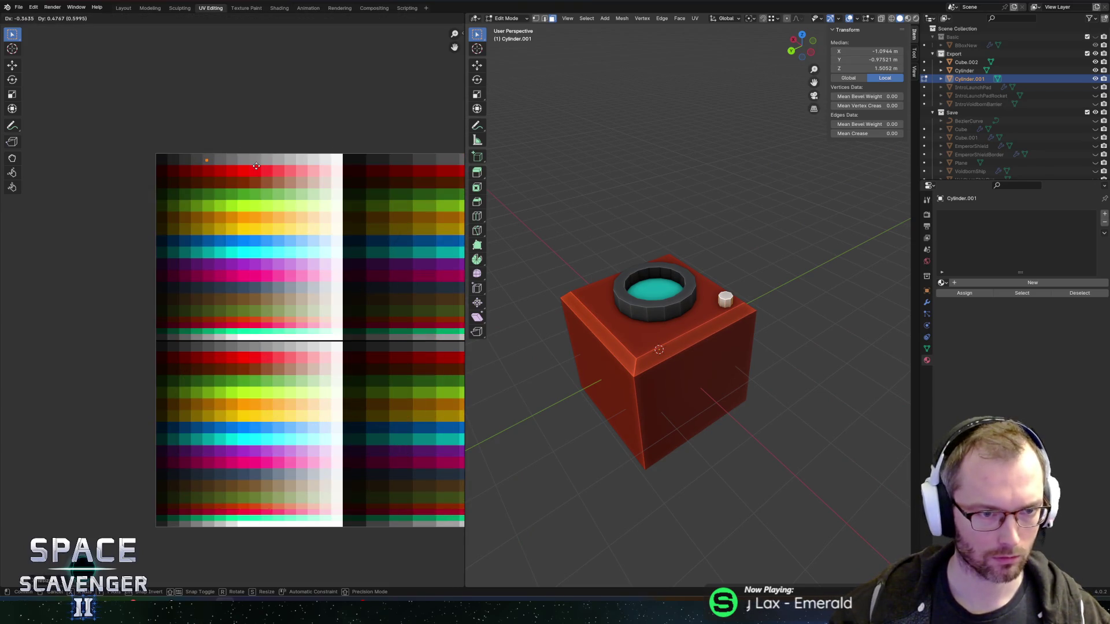
pyautogui.press('x')
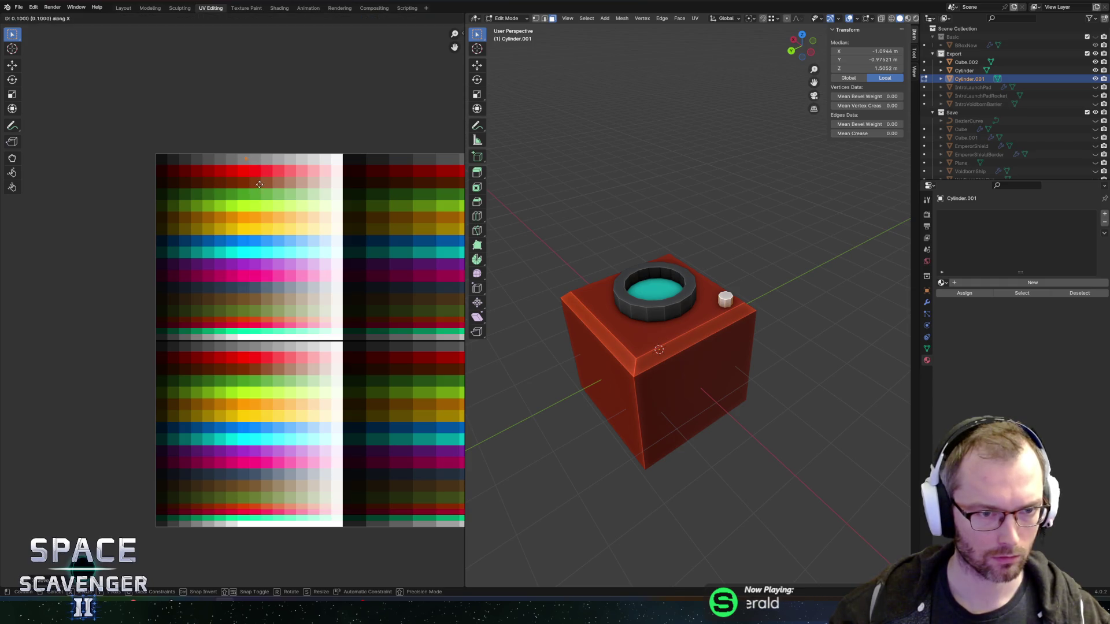
pyautogui.click(249, 188)
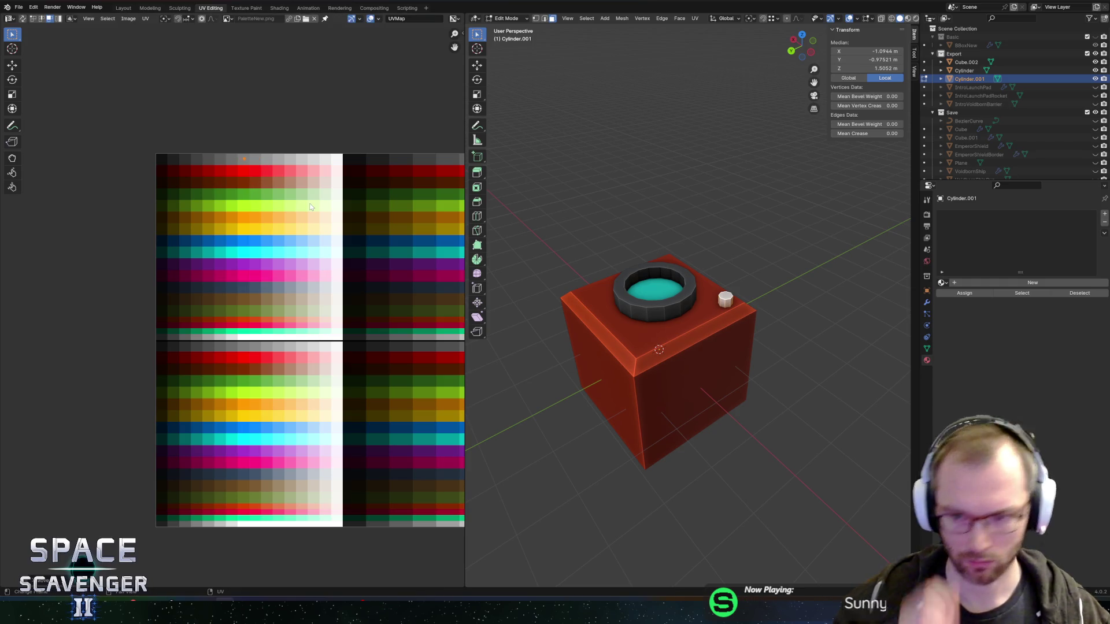
pyautogui.press('Tab')
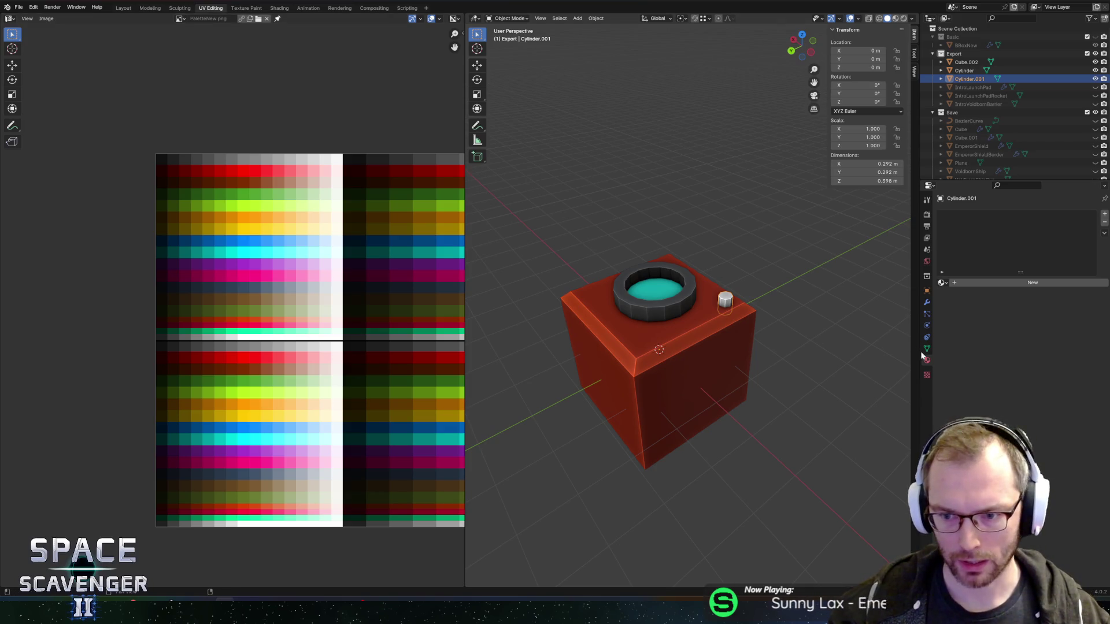
pyautogui.click(940, 283)
# - Assign the PaletteNew material to the cylinder and go back into Edit Mode
pyautogui.click(983, 296)
pyautogui.moveTo(708, 335)
pyautogui.mouseDown()
pyautogui.moveTo(681, 363)
pyautogui.moveTo(588, 342)
pyautogui.moveTo(628, 383)
pyautogui.moveTo(705, 344)
pyautogui.mouseUp()
pyautogui.press('Tab')
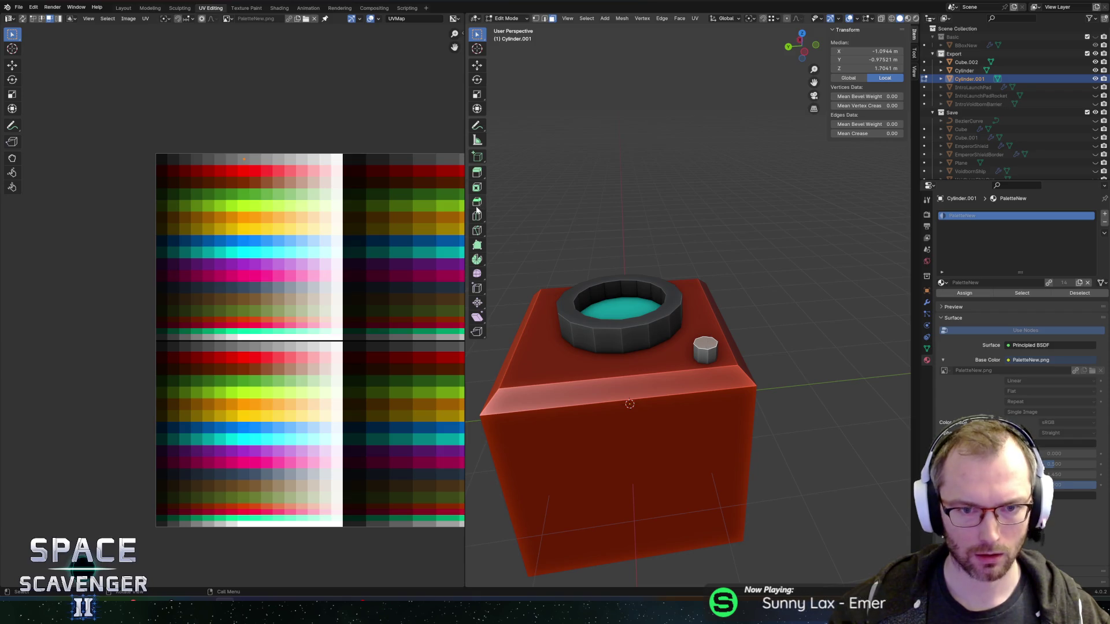
# - Spin the selected edge around the Y axis into a curved arm arcing beside the ring
pyautogui.click(477, 259)
pyautogui.moveTo(572, 243); pyautogui.dragTo(570, 168)
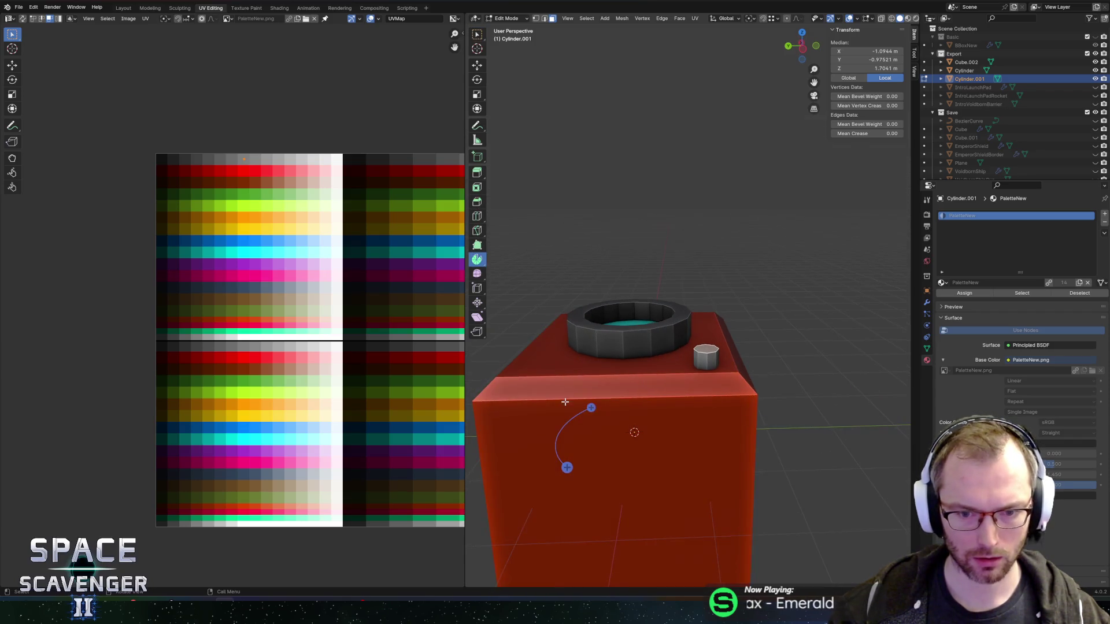
pyautogui.click(568, 21)
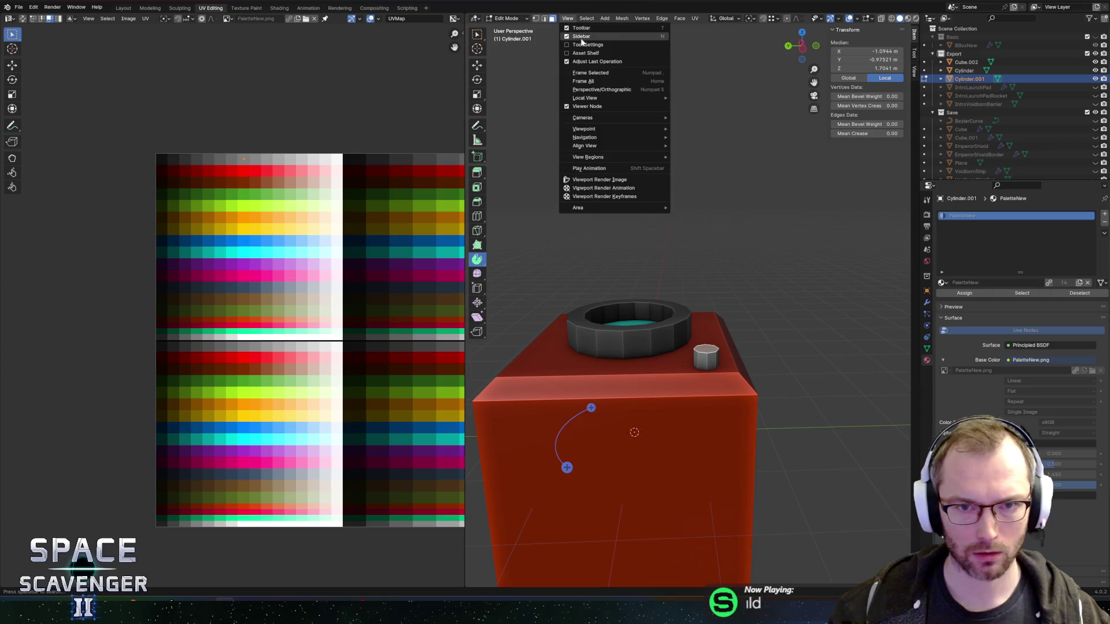
pyautogui.click(580, 49)
pyautogui.click(545, 29)
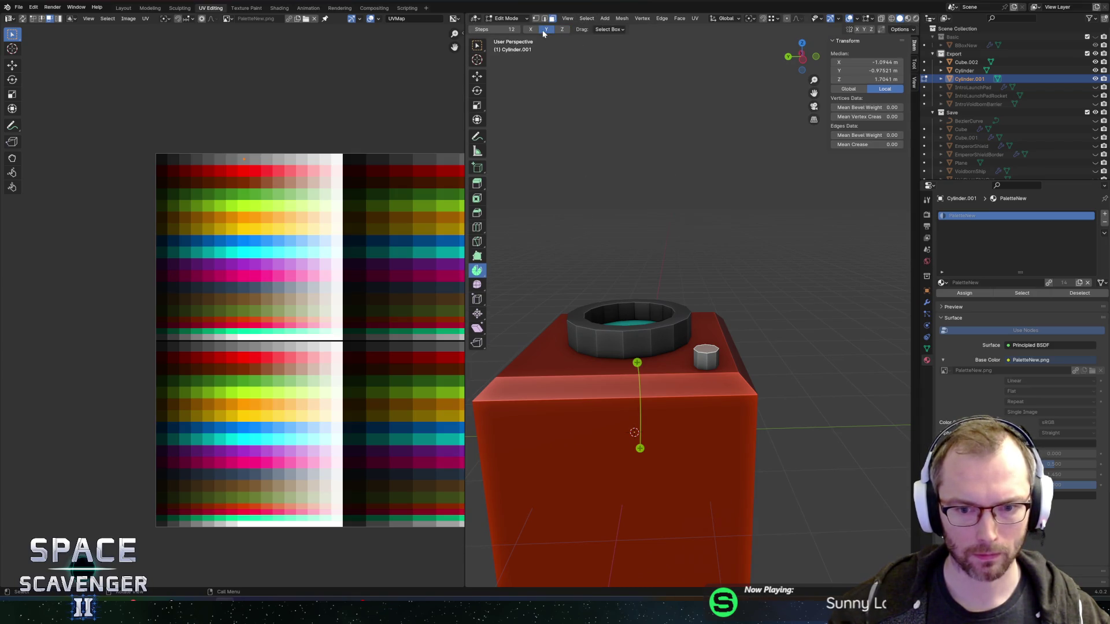
pyautogui.moveTo(687, 382)
pyautogui.mouseDown()
pyautogui.moveTo(645, 359)
pyautogui.moveTo(585, 363)
pyautogui.mouseUp()
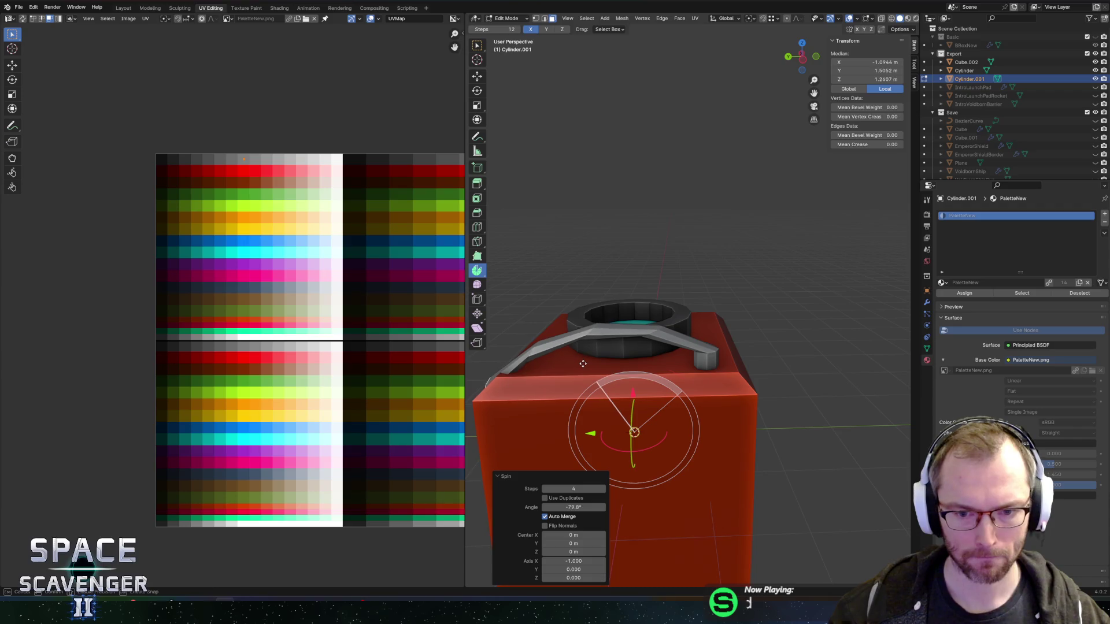
pyautogui.moveTo(632, 393)
pyautogui.mouseDown()
pyautogui.moveTo(627, 303)
pyautogui.moveTo(668, 315)
pyautogui.moveTo(625, 324)
pyautogui.moveTo(651, 317)
pyautogui.mouseUp()
pyautogui.moveTo(614, 266)
pyautogui.mouseDown()
pyautogui.moveTo(597, 274)
pyautogui.moveTo(612, 272)
pyautogui.mouseUp()
pyautogui.click(573, 507)
# - Set the spin angle to -90° and adjust the spin centre to position the pipe
pyautogui.press('Left')
pyautogui.hotkey('shift', 'Left')
pyautogui.hotkey('shift', 'Left')
pyautogui.hotkey('shift', 'Left')
pyautogui.write('0')
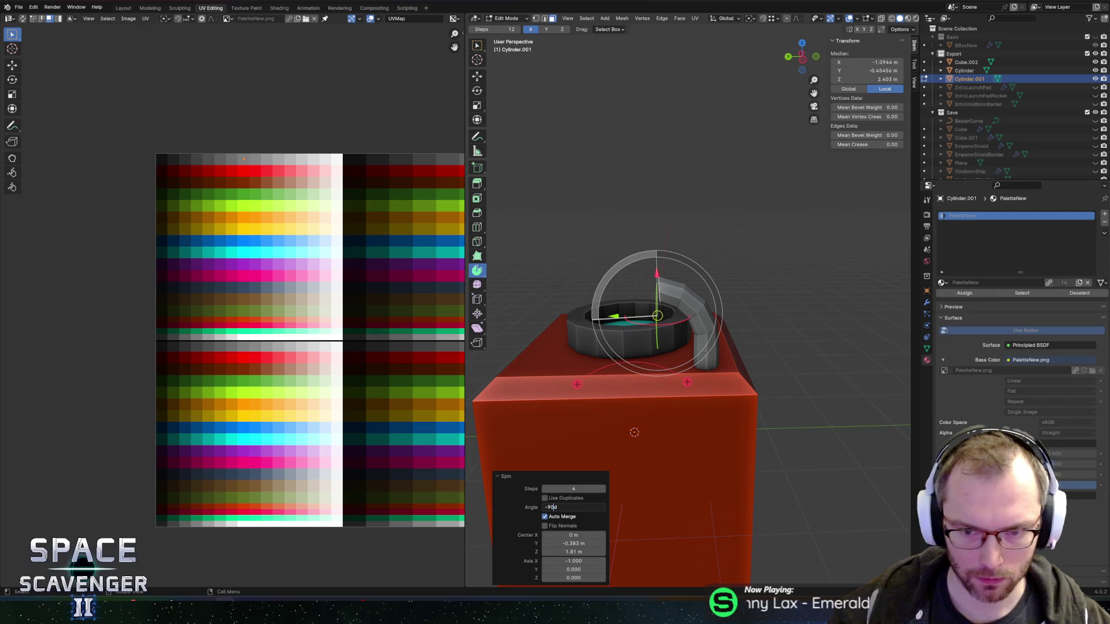
pyautogui.press('Return')
pyautogui.moveTo(657, 272); pyautogui.dragTo(657, 297)
pyautogui.moveTo(616, 339); pyautogui.dragTo(634, 340)
pyautogui.moveTo(675, 298); pyautogui.dragTo(680, 283)
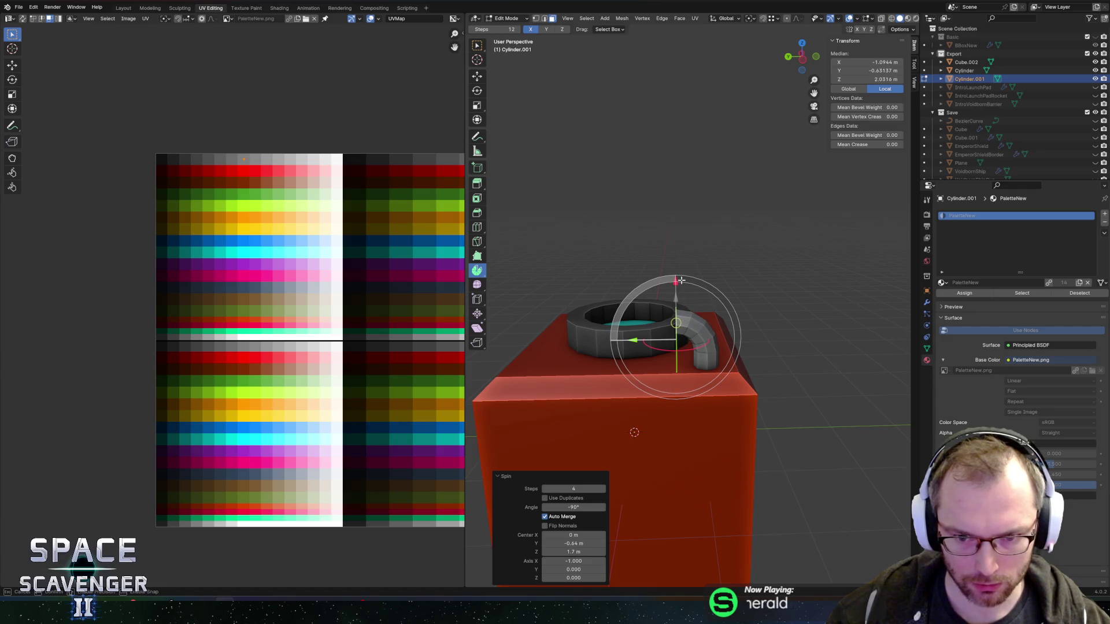
pyautogui.moveTo(681, 279); pyautogui.dragTo(680, 277)
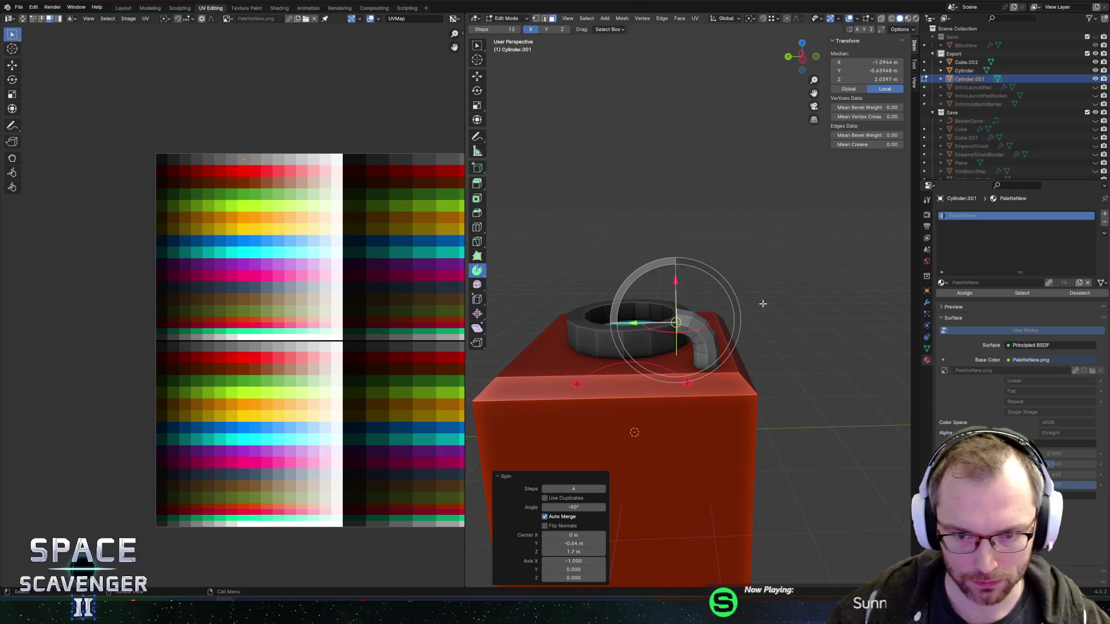
pyautogui.hscroll(-5, 636, 347)
# - Duplicate the bent spout, move it 1.82 m along Y, and rotate it 180° around Z
pyautogui.press('Tab')
pyautogui.press('Tab')
pyautogui.hscroll(-5, 601, 301)
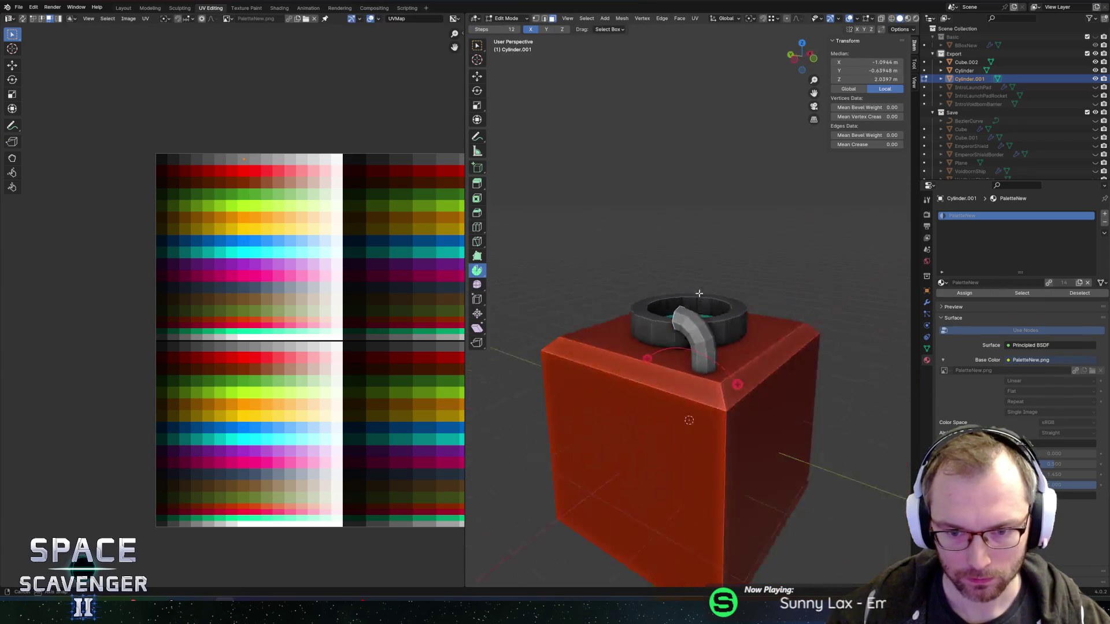
pyautogui.press('l')
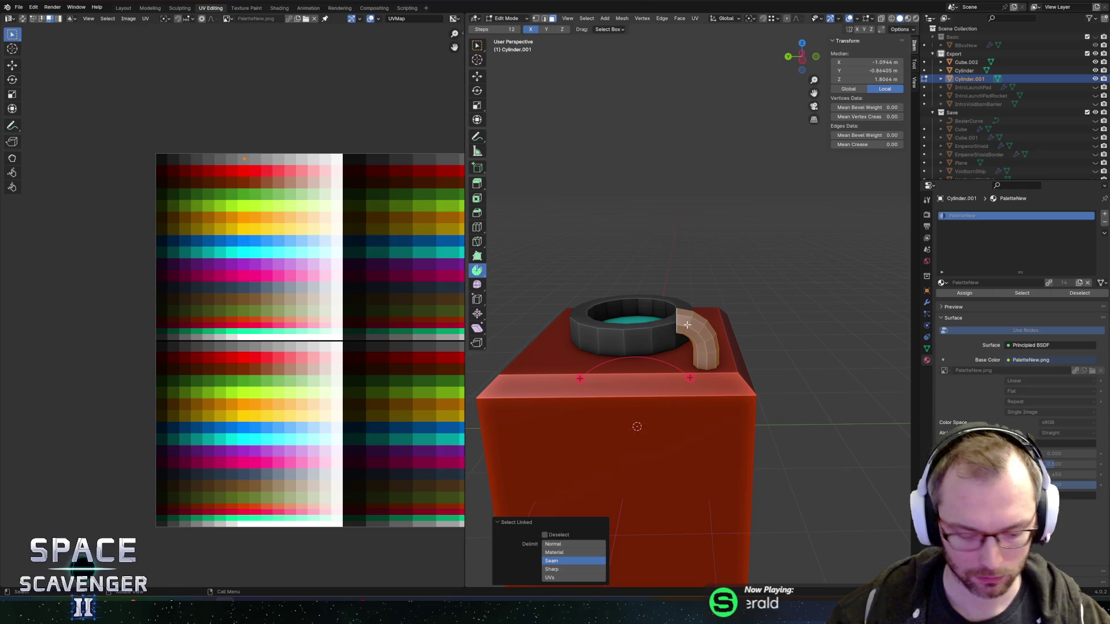
pyautogui.press('g')
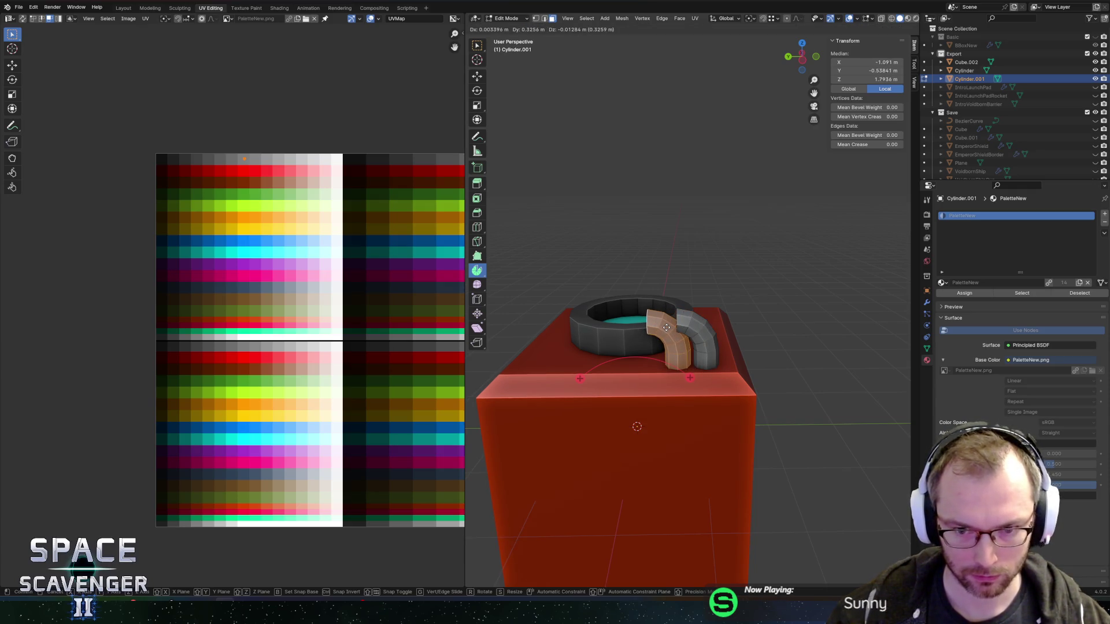
pyautogui.press('y')
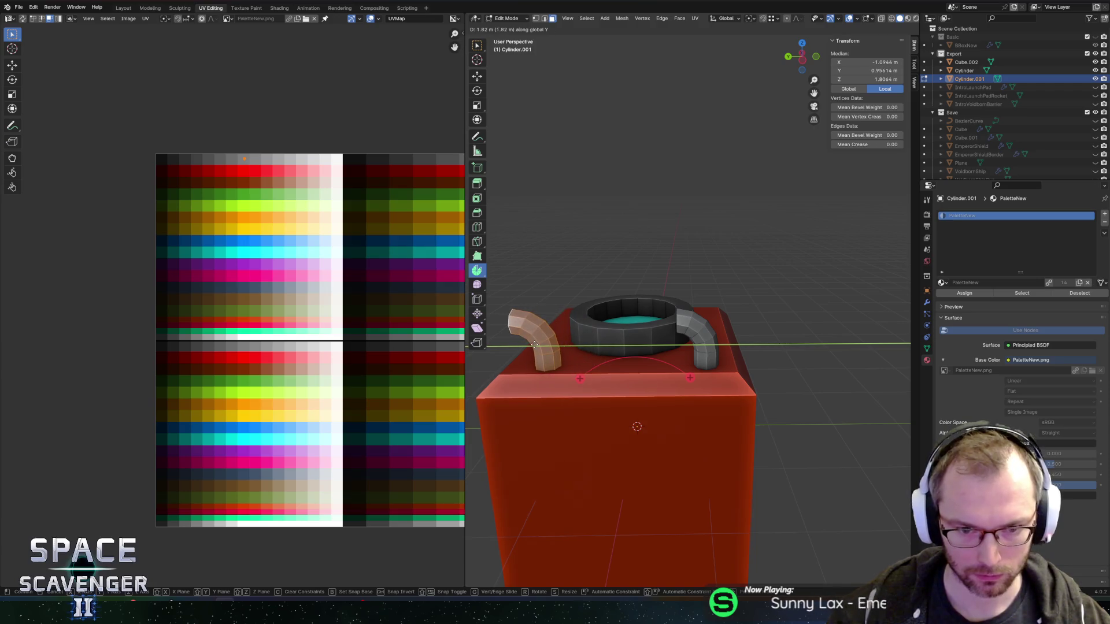
pyautogui.click(582, 340)
pyautogui.write('rz')
pyautogui.write('80')
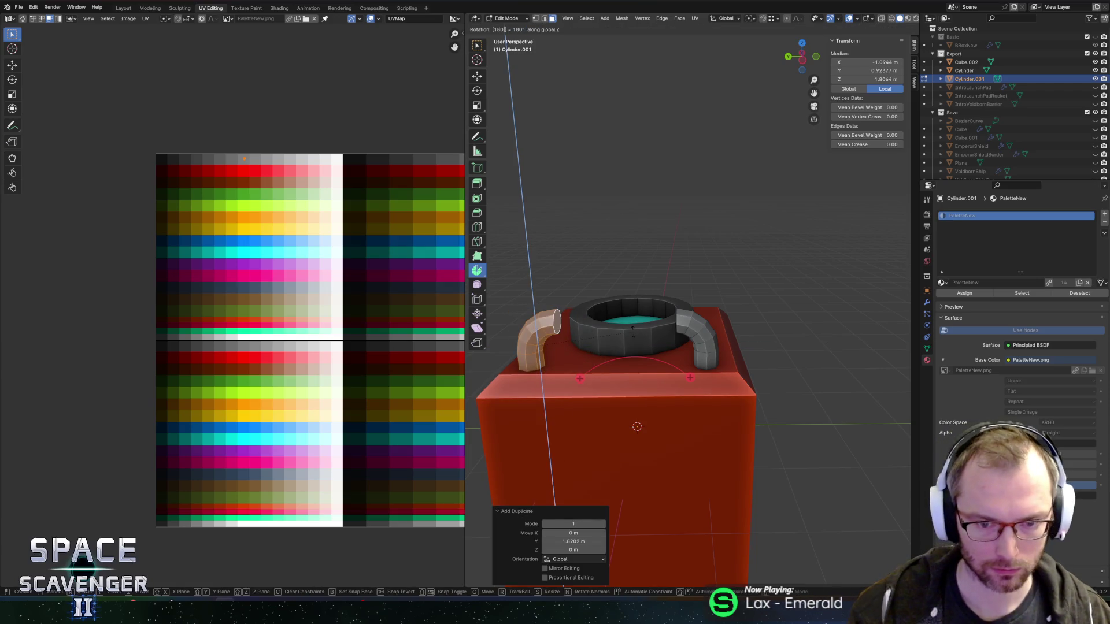
pyautogui.press('Return')
pyautogui.moveTo(598, 335)
pyautogui.mouseDown()
pyautogui.moveTo(566, 323)
pyautogui.moveTo(517, 363)
pyautogui.mouseUp()
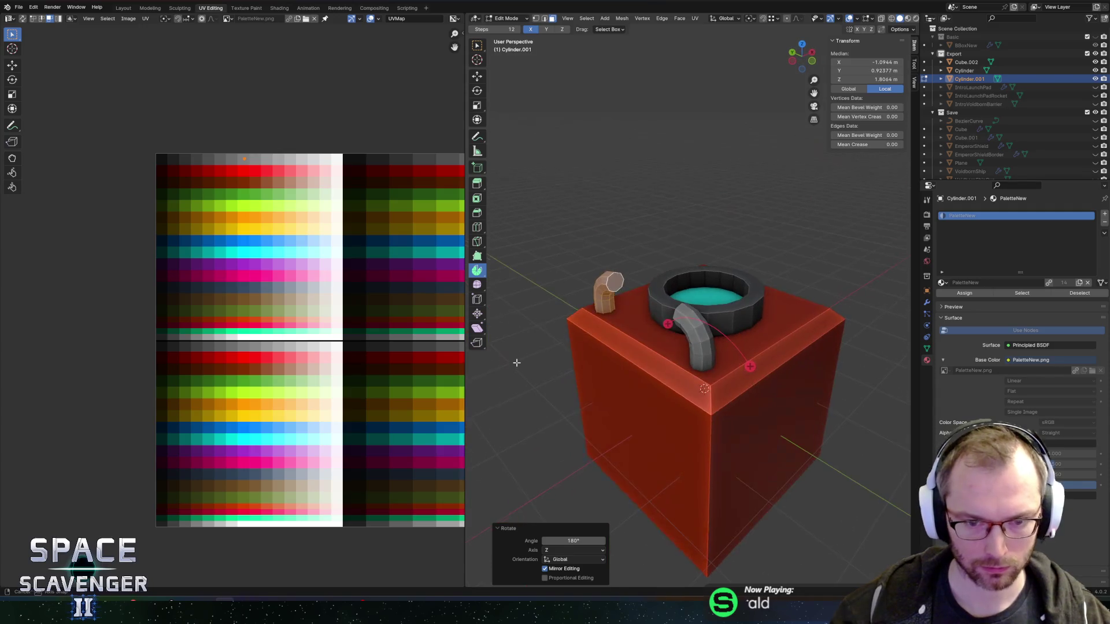
pyautogui.rightClick(678, 321)
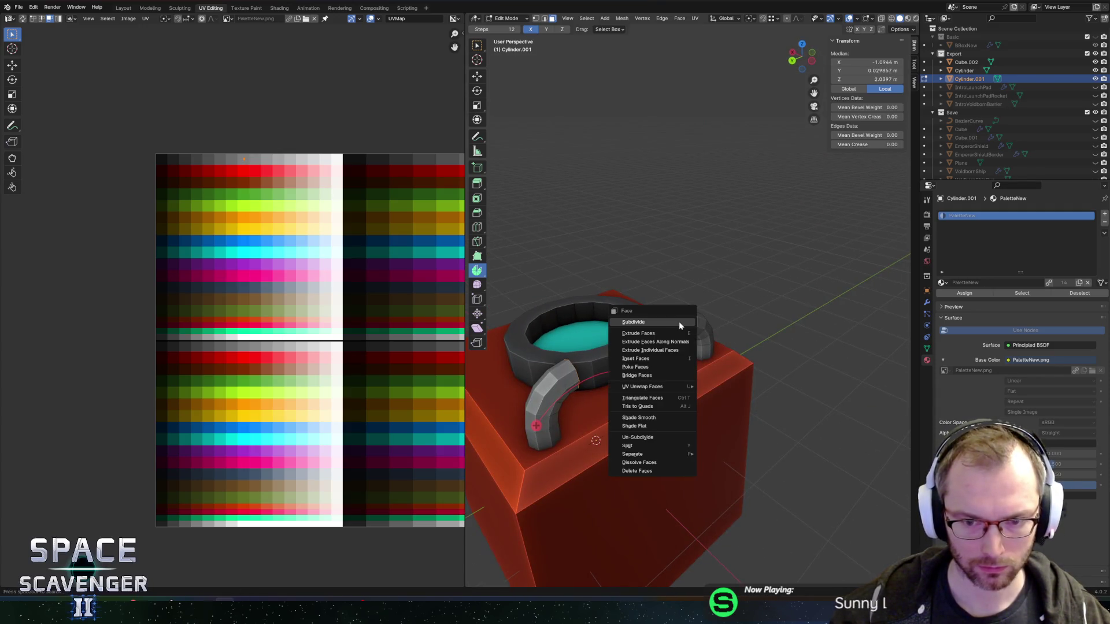
# - Bridge the two pipe ends into one arched handle, thin it by -0.029 m, and lower it onto the crate
pyautogui.click(650, 377)
pyautogui.press('l')
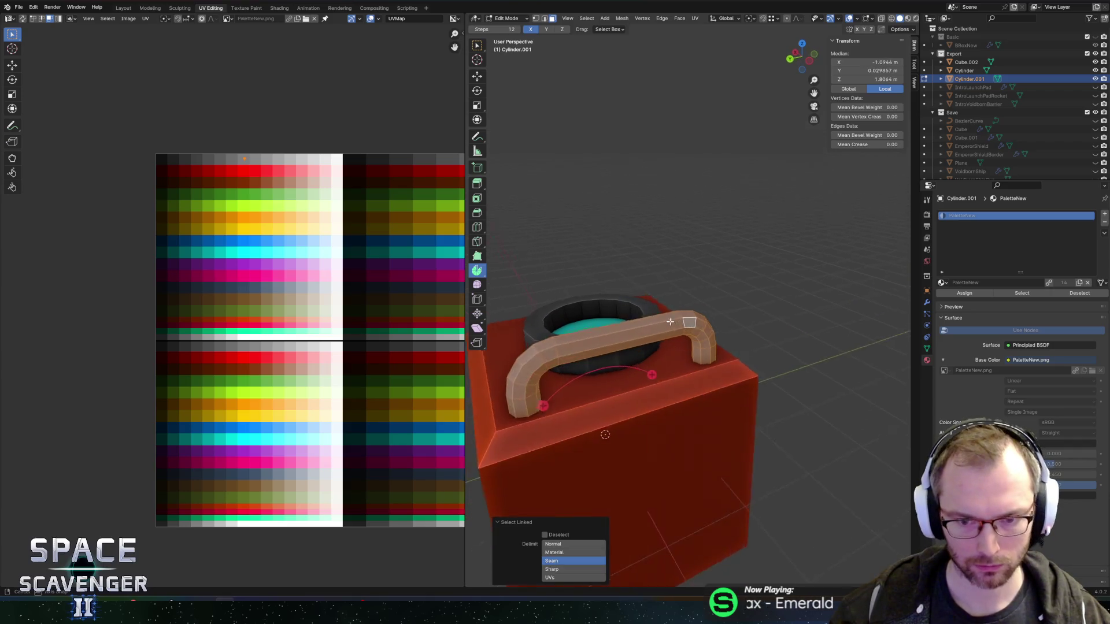
pyautogui.hotkey('alt', 'z')
pyautogui.hotkey('alt', 's')
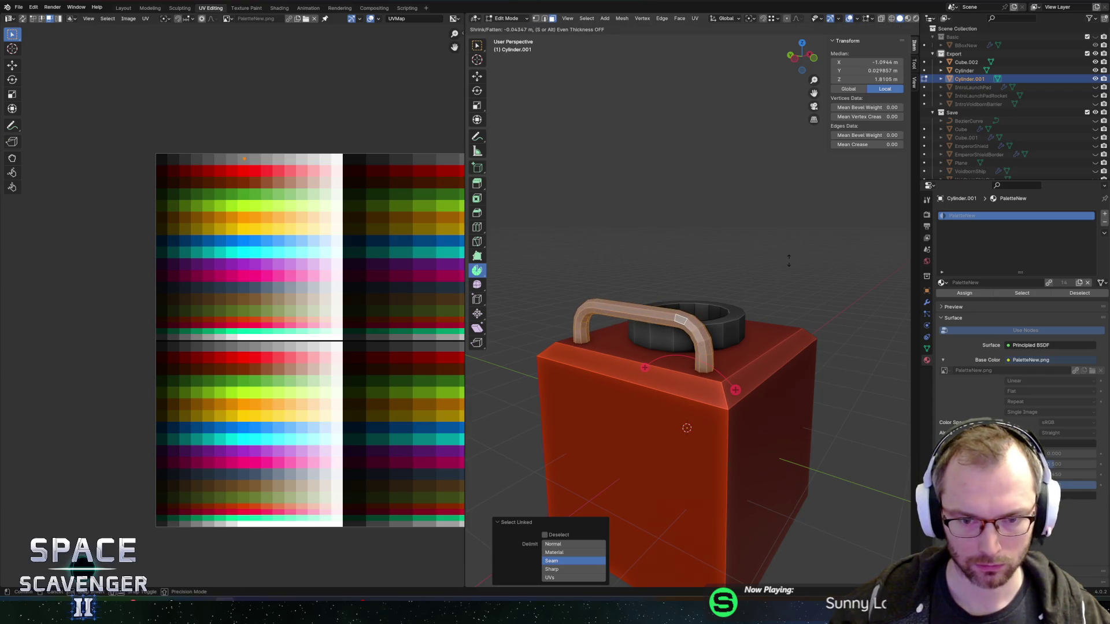
pyautogui.click(791, 260)
pyautogui.press('g')
pyautogui.press('z')
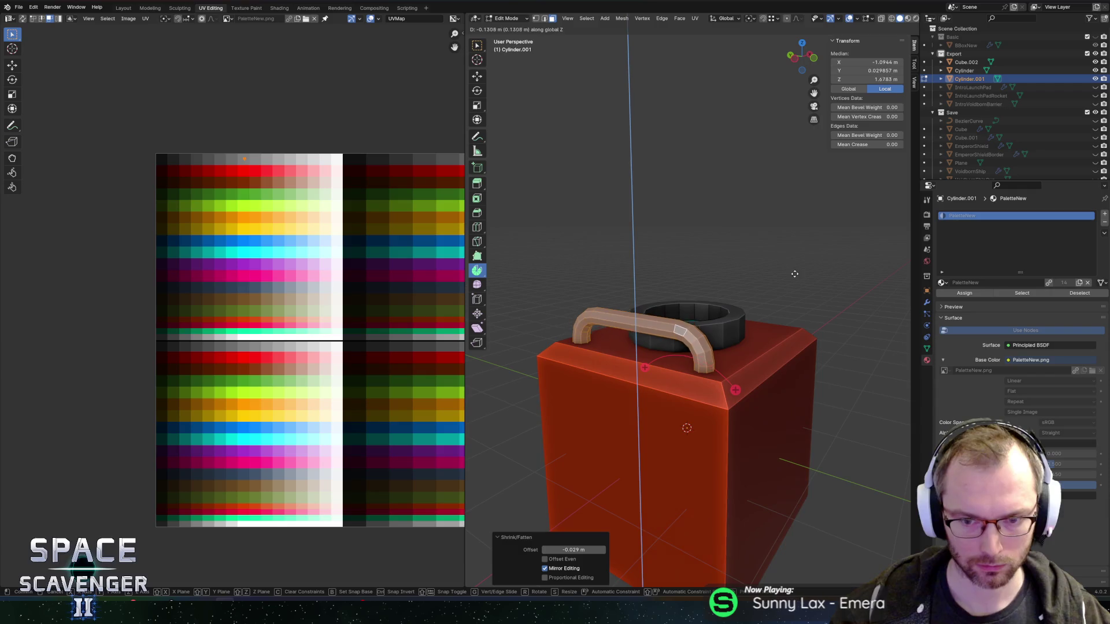
pyautogui.click(791, 281)
pyautogui.press('Tab')
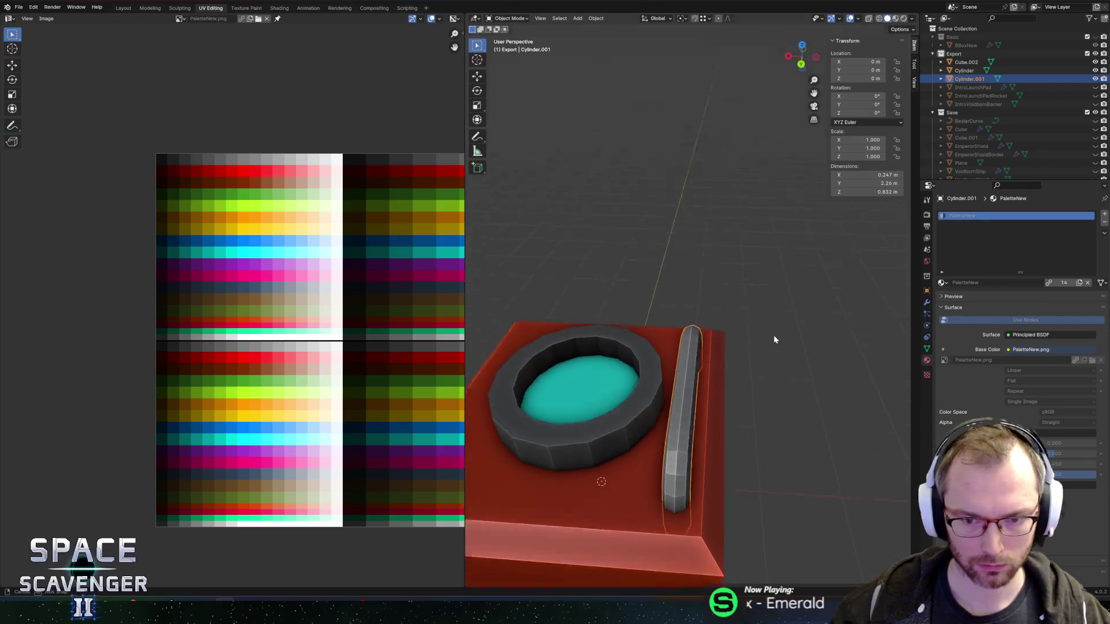
# - Apply smooth shading to the arched handle
pyautogui.scroll(-3, 778, 323)
pyautogui.moveTo(760, 318); pyautogui.dragTo(731, 310)
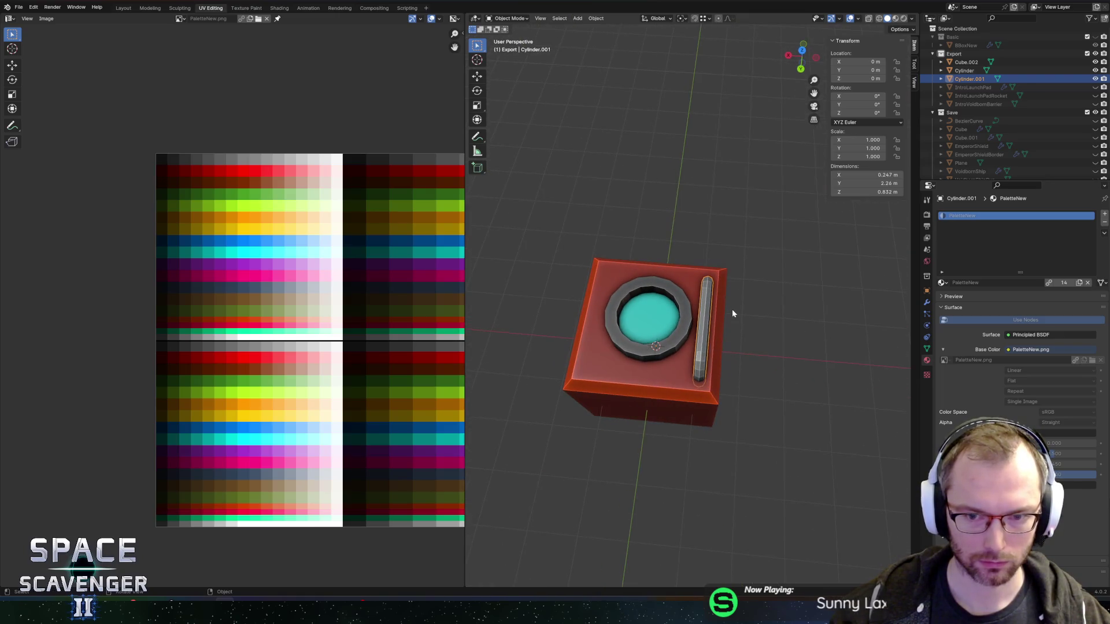
pyautogui.press('Tab')
pyautogui.press('Tab')
pyautogui.rightClick(702, 310)
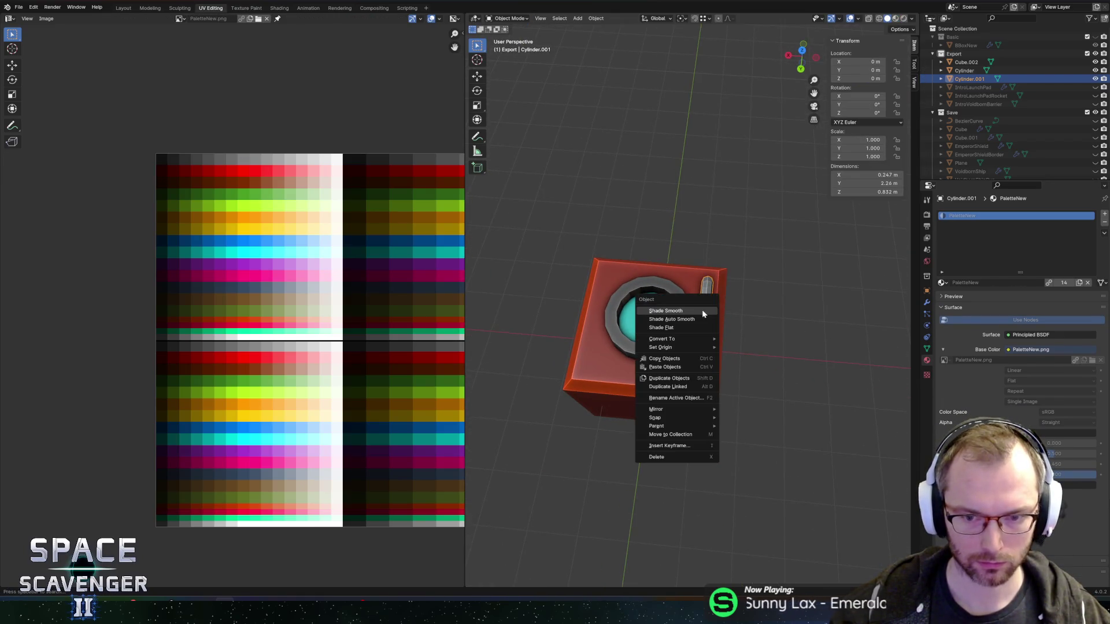
pyautogui.click(702, 309)
pyautogui.press('Tab')
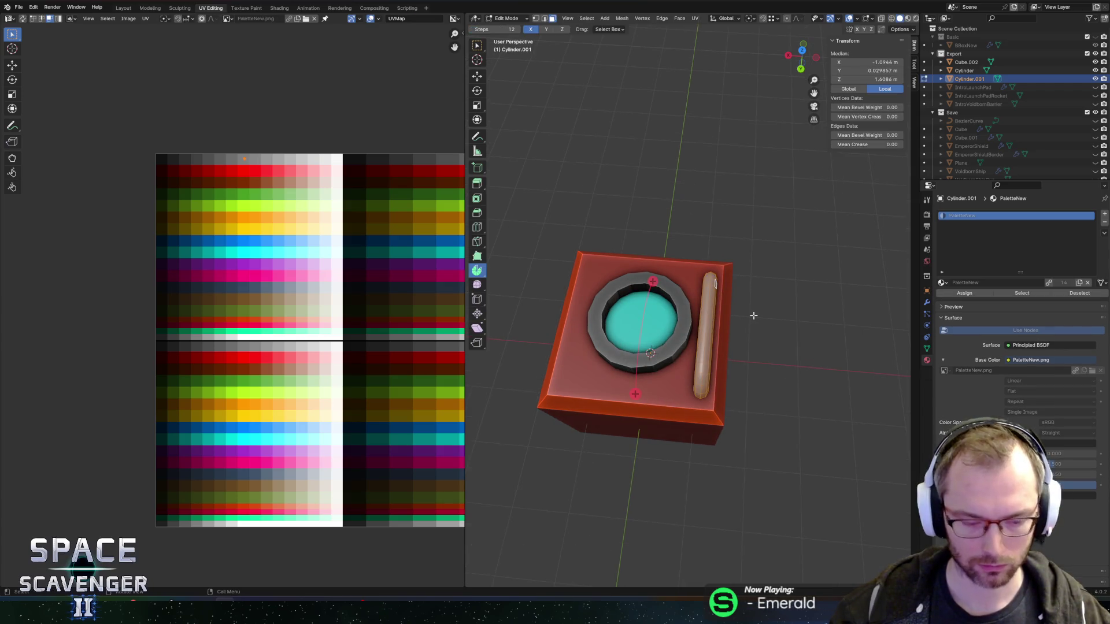
# - Duplicate the handle 2.1937 m along X onto the hatch's left side
pyautogui.hotkey('shift', 'd')
pyautogui.press('x')
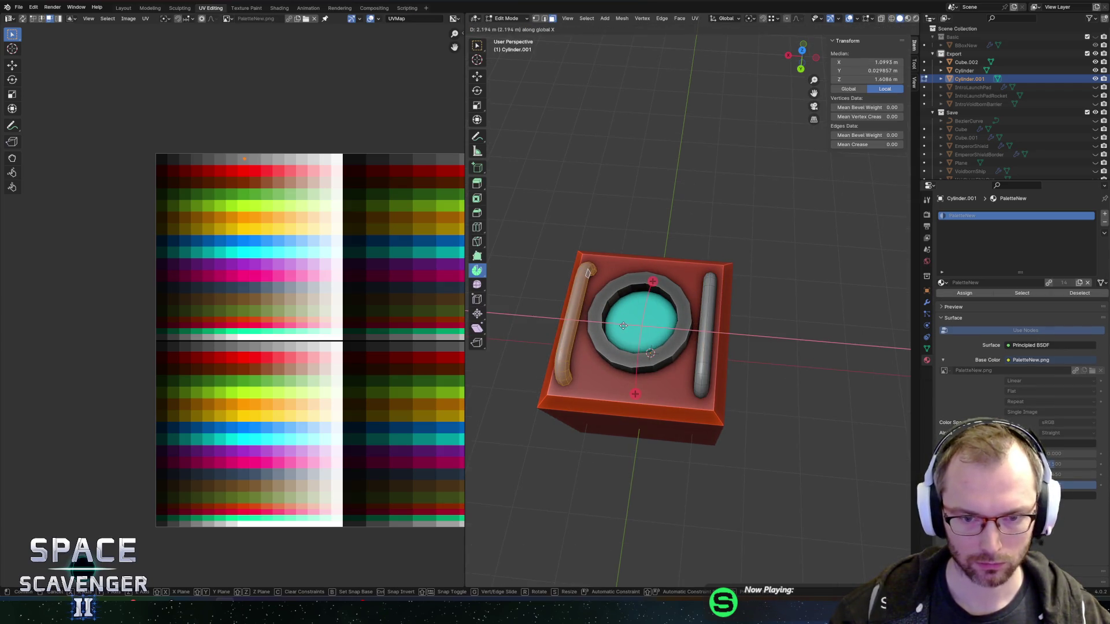
pyautogui.click(623, 325)
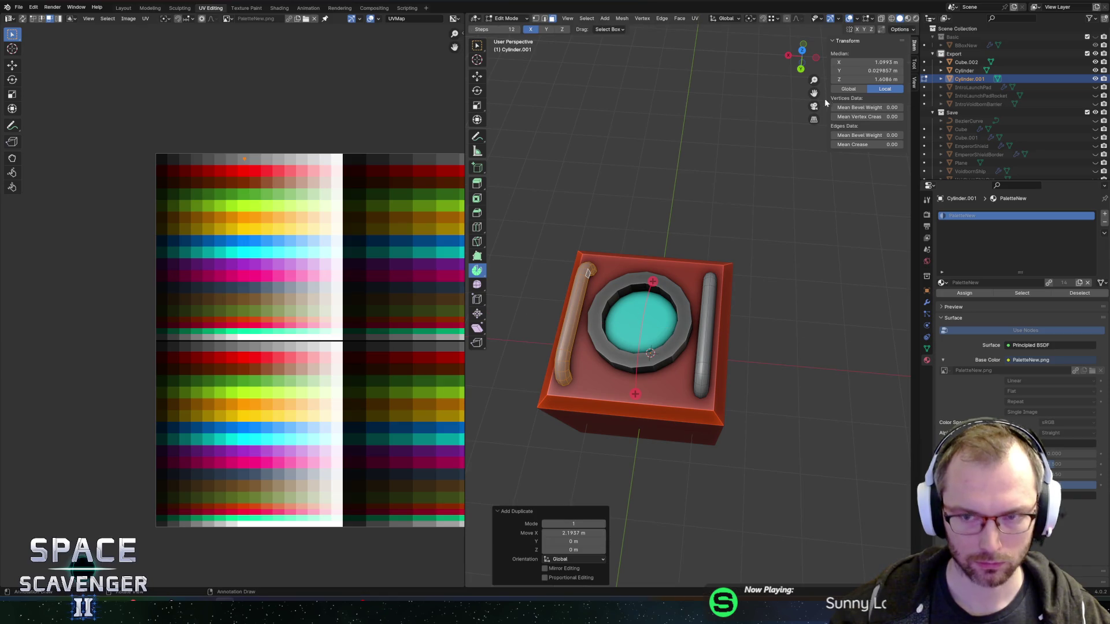
pyautogui.click(803, 51)
pyautogui.press('KP_Decimal')
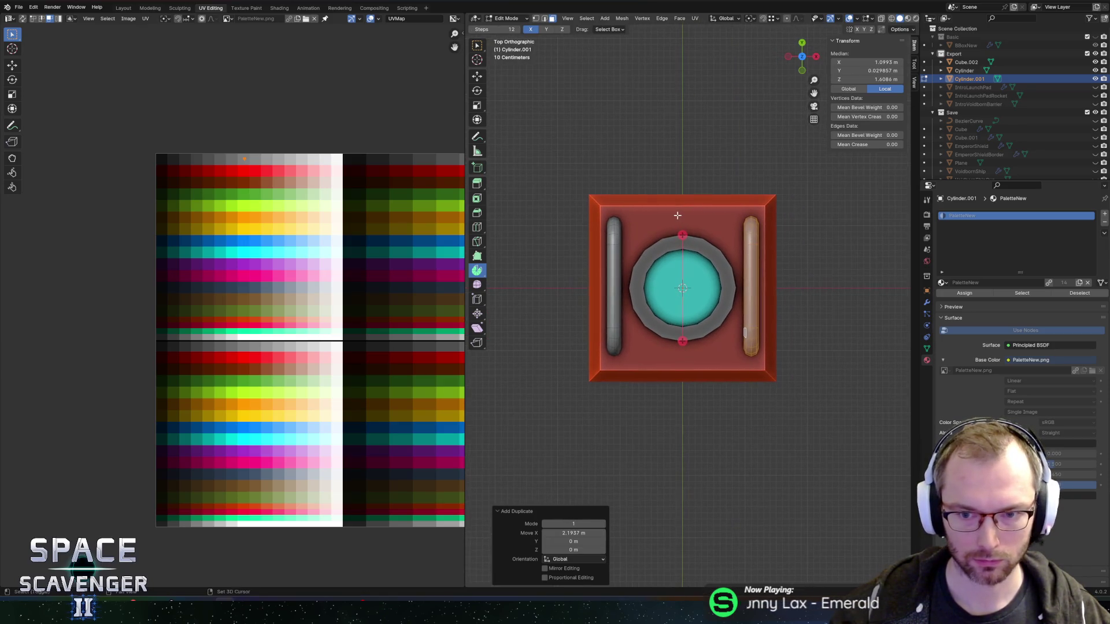
pyautogui.scroll(2, 678, 230)
pyautogui.press('Tab')
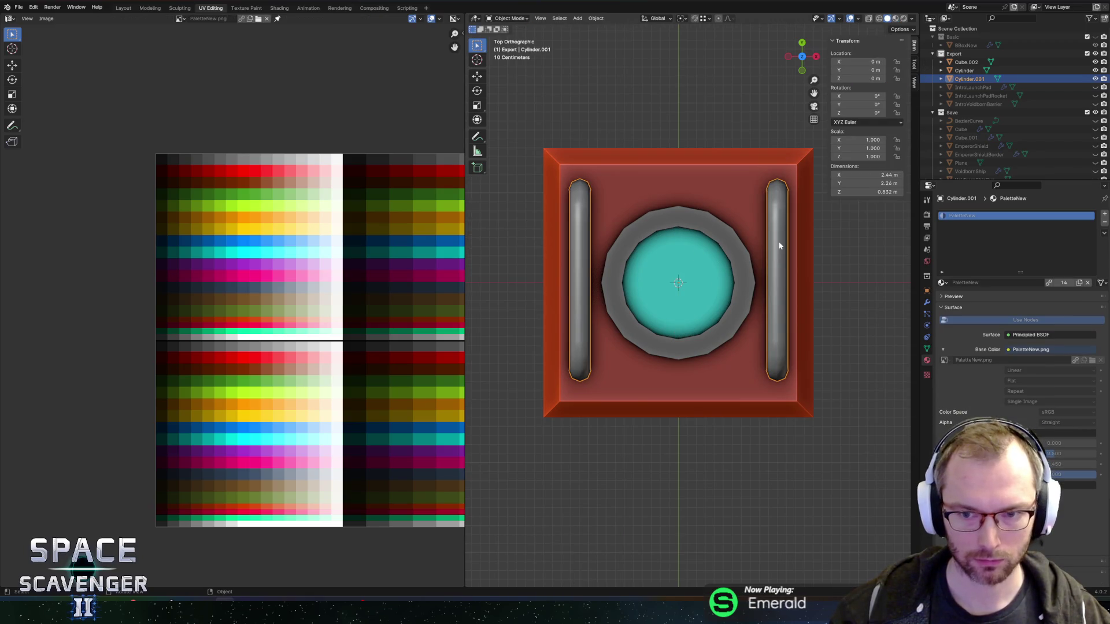
# - Flat-shade both handles
pyautogui.rightClick(779, 246)
pyautogui.click(762, 261)
pyautogui.scroll(-3, 761, 262)
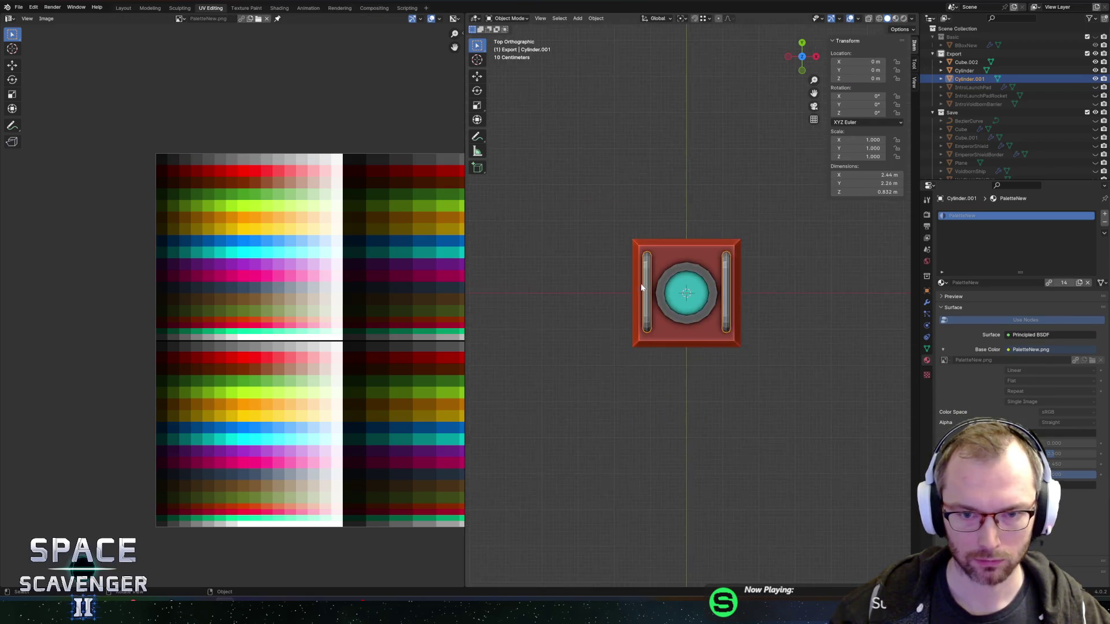
pyautogui.scroll(4, 783, 214)
pyautogui.moveTo(748, 334)
pyautogui.mouseDown()
pyautogui.moveTo(720, 384)
pyautogui.moveTo(702, 354)
pyautogui.mouseUp()
# - Select the hatch cylinder's top face and try an inset, then undo it
pyautogui.click(677, 276)
pyautogui.press('Tab')
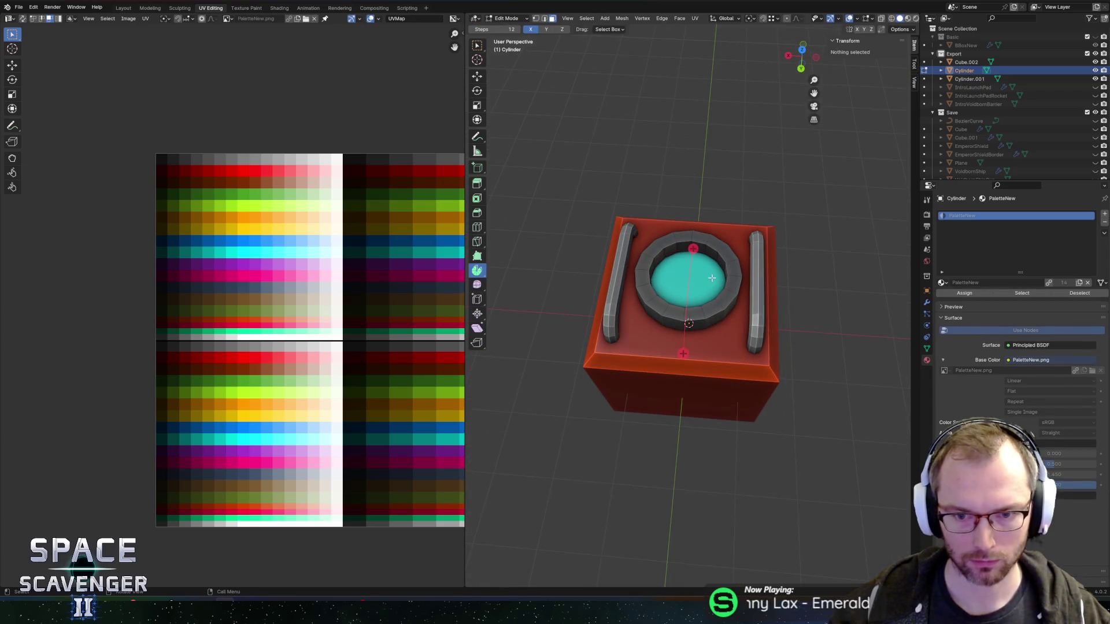
pyautogui.click(709, 278)
pyautogui.scroll(2, 725, 263)
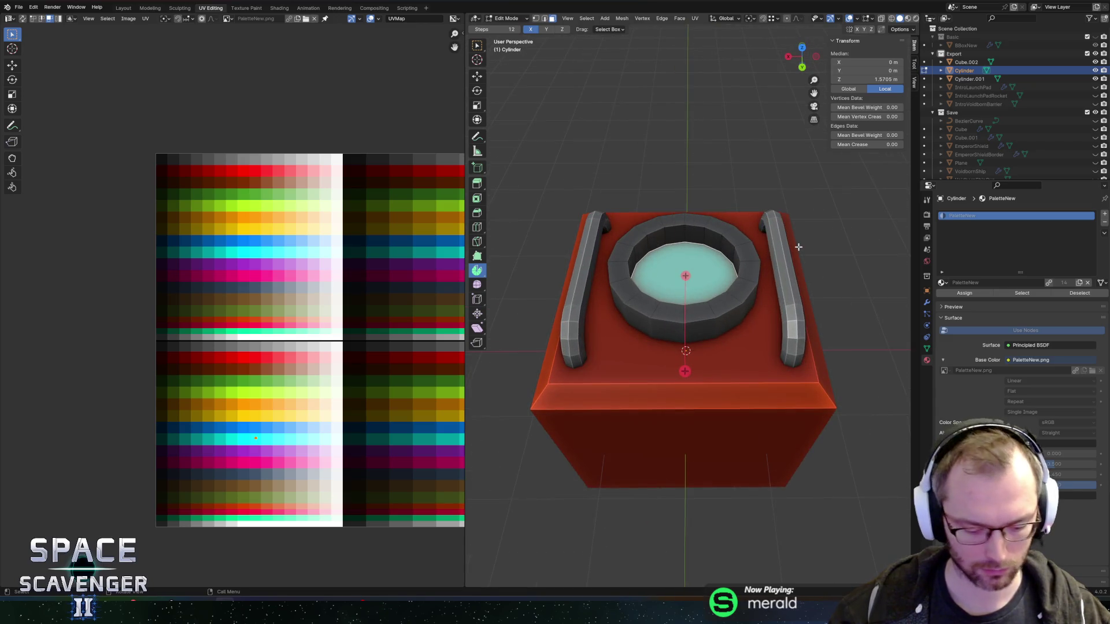
pyautogui.press('i')
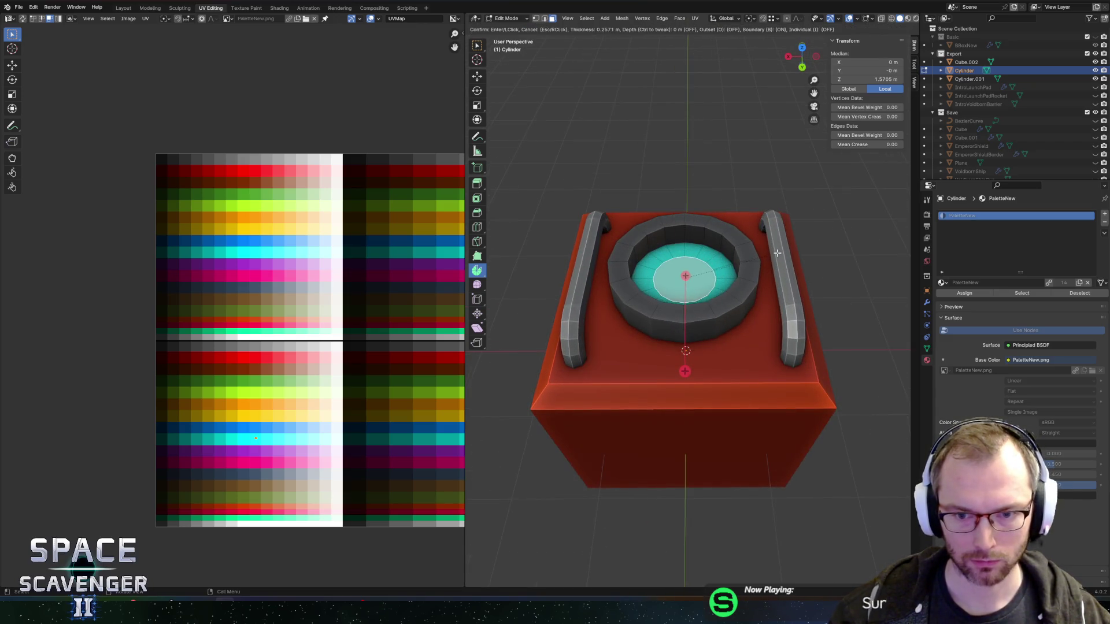
pyautogui.click(768, 261)
pyautogui.hotkey('ctrl', 'r')
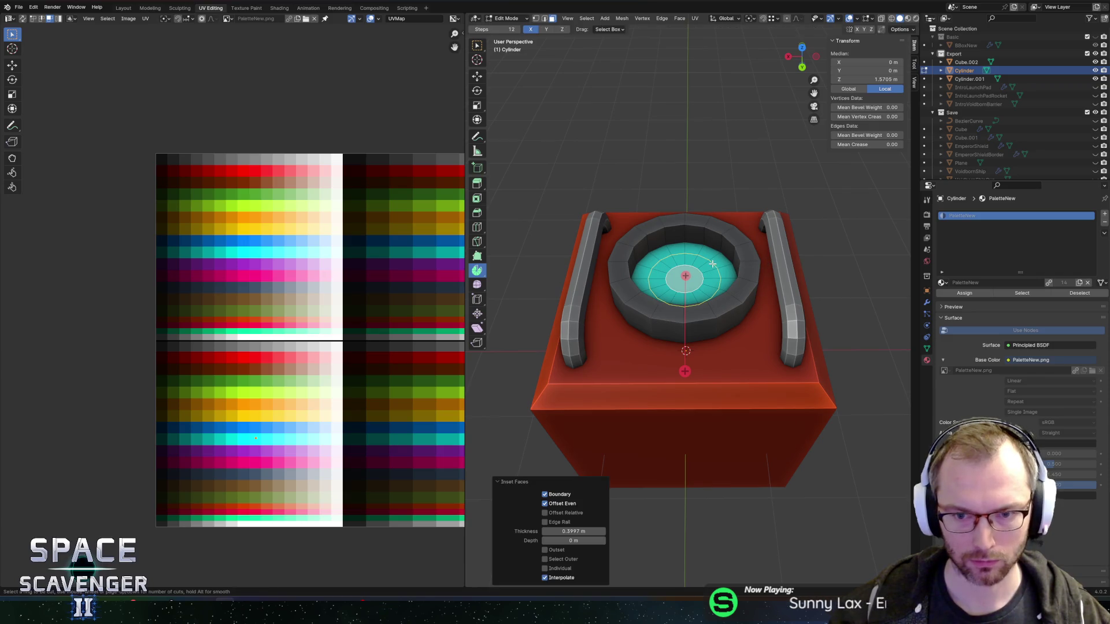
pyautogui.press('Escape')
pyautogui.hotkey('ctrl', 'z')
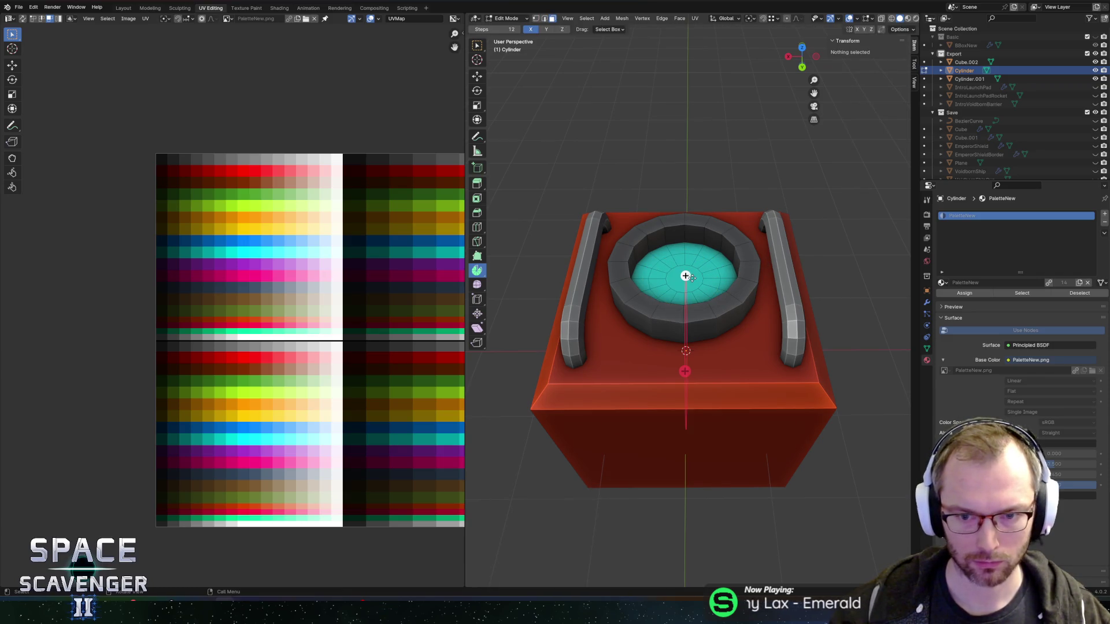
# - Grow a selection from the centre vertex and lift it about 0.22 m into a gentle dome
pyautogui.hotkey('alt', 'z')
pyautogui.hotkey('alt', 'z')
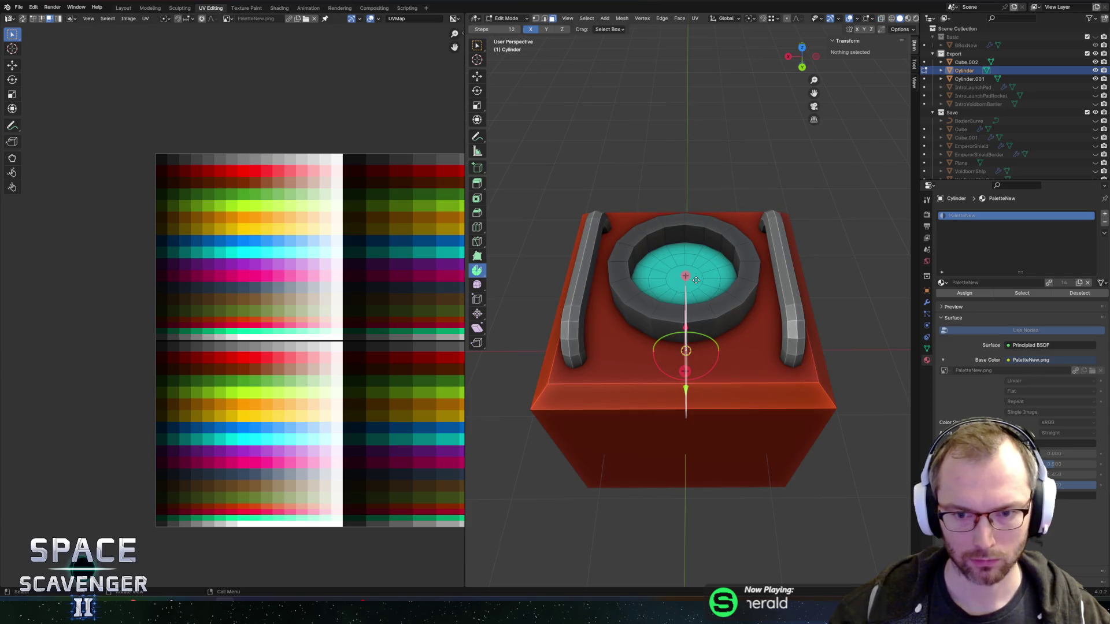
pyautogui.click(686, 276)
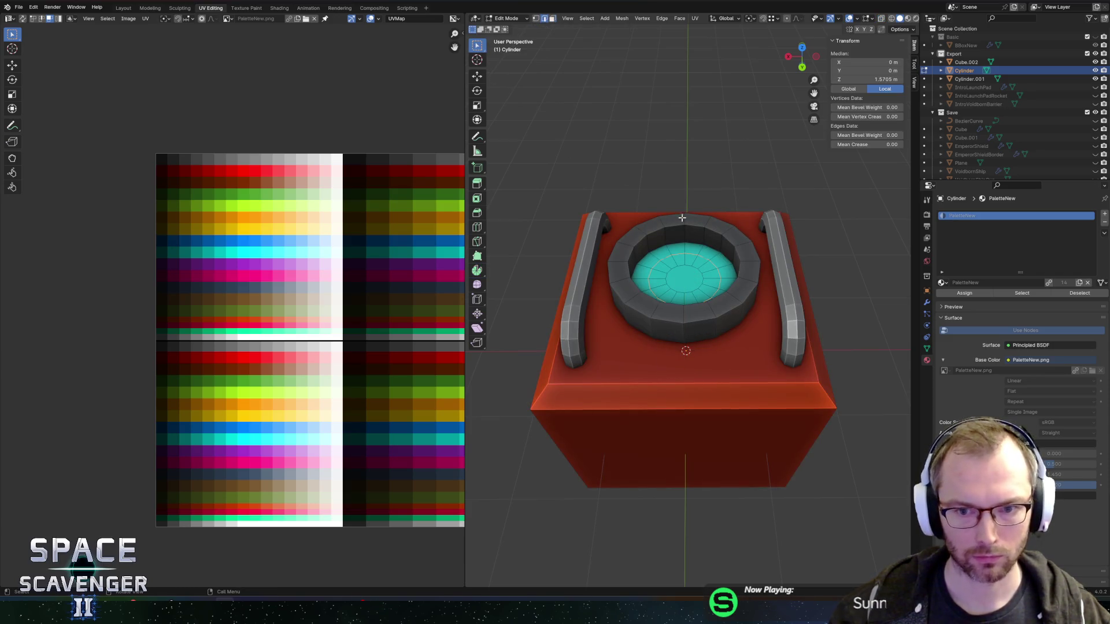
pyautogui.press('ctrl+KP_Add')
pyautogui.press('g')
pyautogui.press('z')
pyautogui.press('Escape')
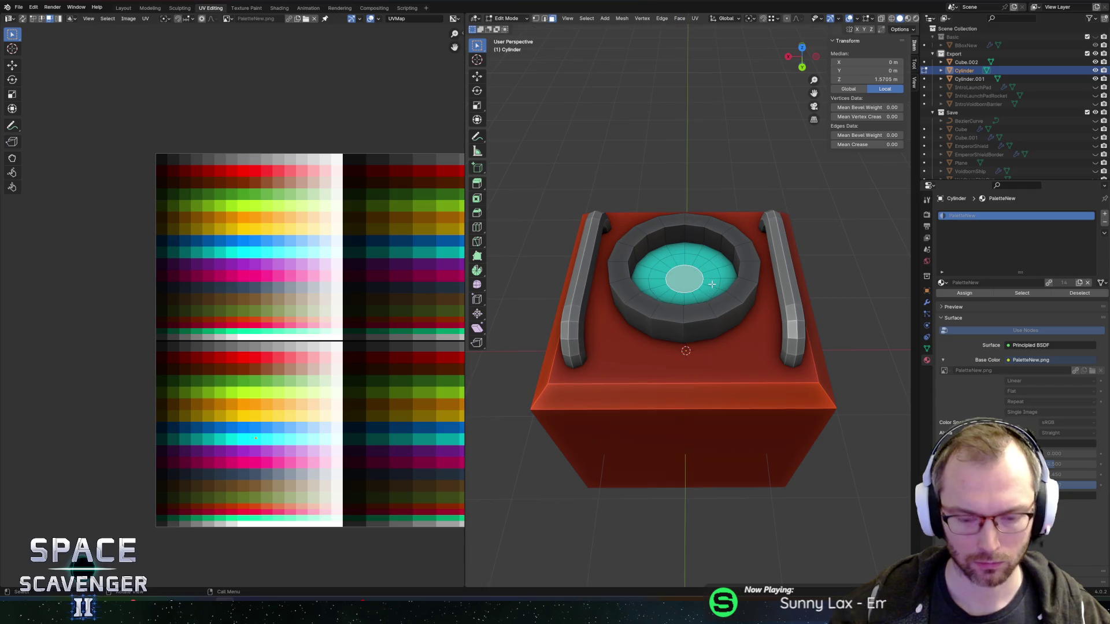
pyautogui.press('g')
pyautogui.press('z')
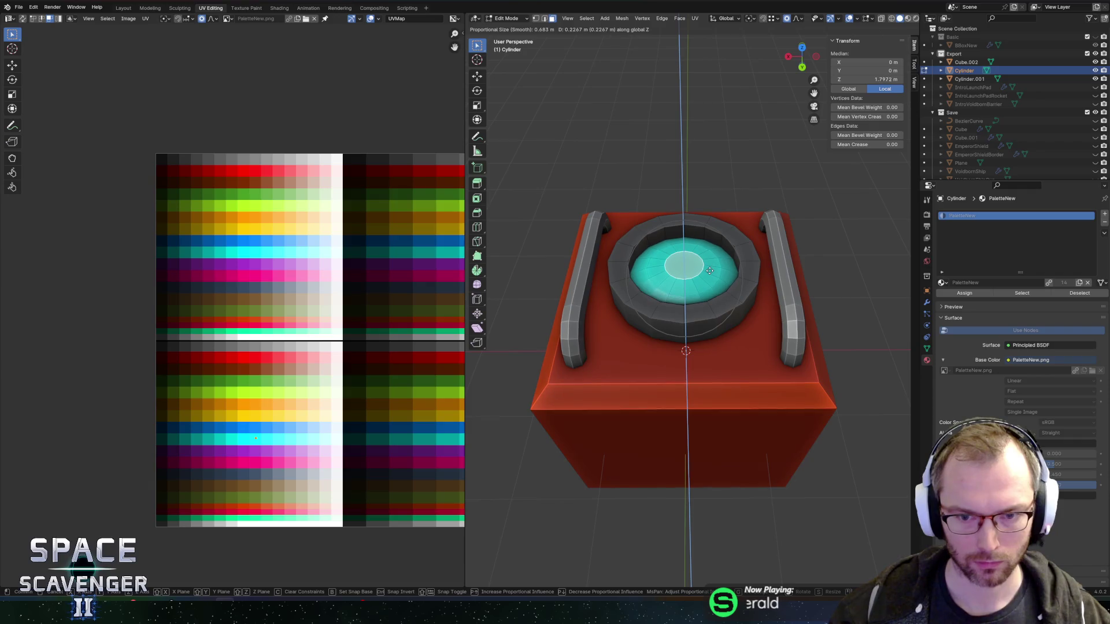
pyautogui.click(707, 267)
pyautogui.press('Tab')
pyautogui.scroll(-5, 707, 266)
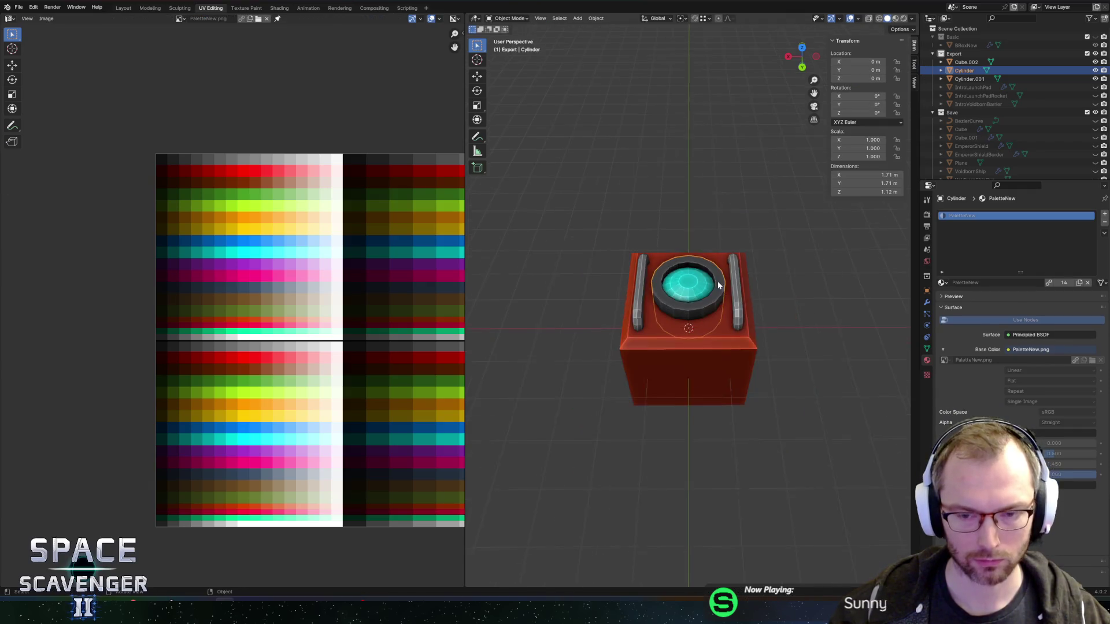
# - Apply smooth, then auto smooth shading to the hatch cylinder
pyautogui.click(704, 259)
pyautogui.rightClick(698, 272)
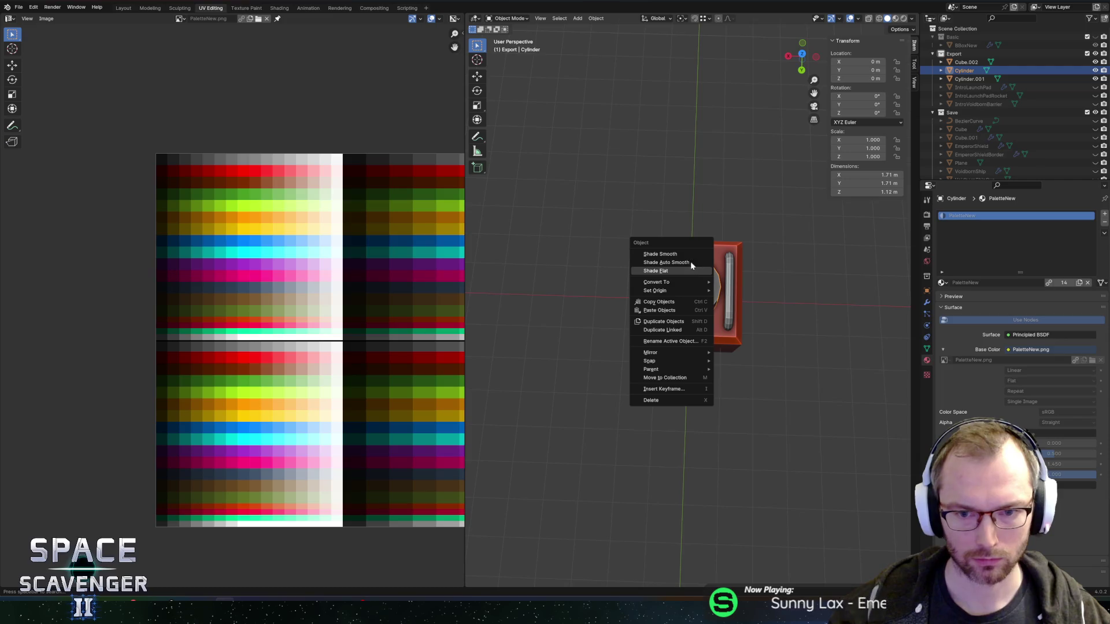
pyautogui.click(681, 254)
pyautogui.rightClick(681, 272)
pyautogui.click(681, 273)
pyautogui.scroll(3, 691, 213)
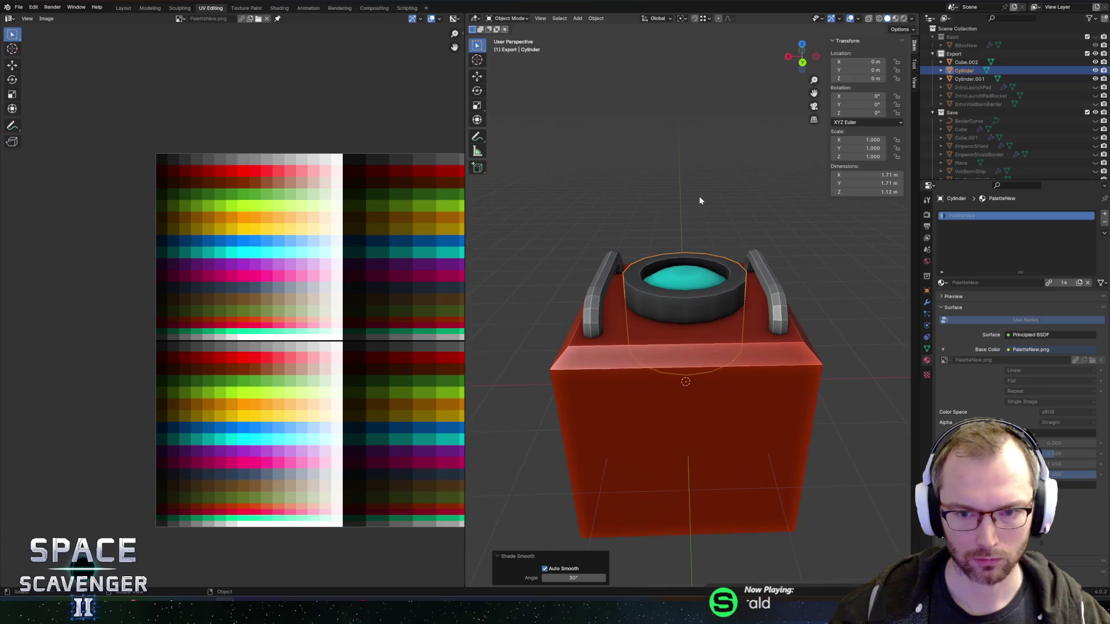
pyautogui.moveTo(699, 196)
pyautogui.mouseDown()
pyautogui.moveTo(719, 176)
pyautogui.moveTo(762, 219)
pyautogui.moveTo(701, 313)
pyautogui.mouseUp()
# - Lower the hatch ring onto the crate and scale it up by about 1.27
pyautogui.press('Tab')
pyautogui.hotkey('alt', 'z')
pyautogui.hotkey('alt', 'z')
pyautogui.moveTo(672, 362); pyautogui.dragTo(751, 266)
pyautogui.press('g')
pyautogui.press('z')
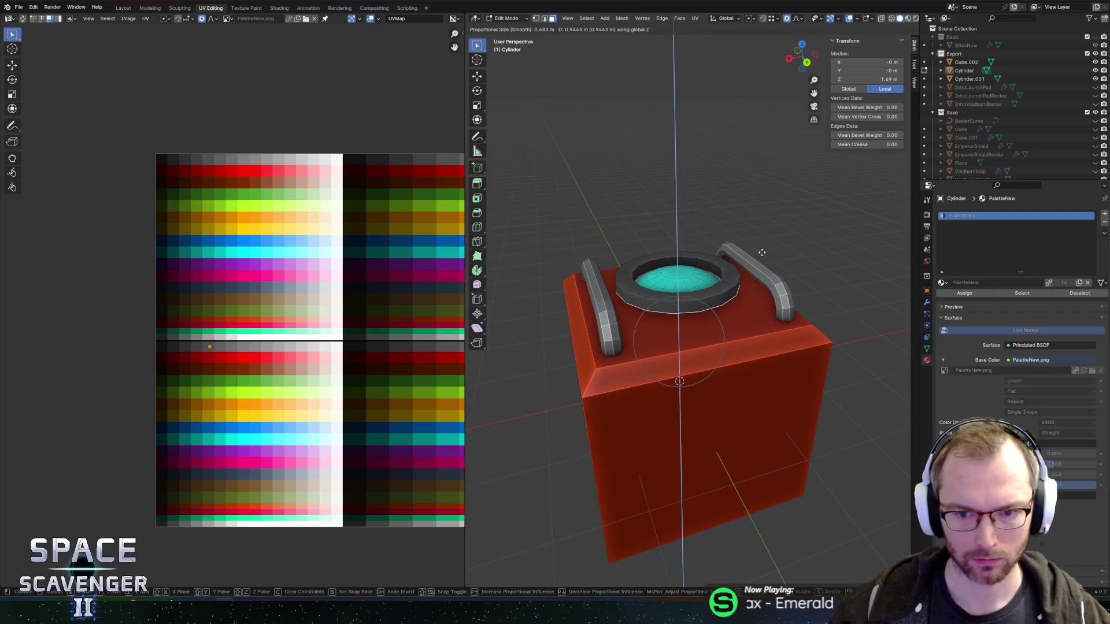
pyautogui.click(772, 275)
pyautogui.press('o')
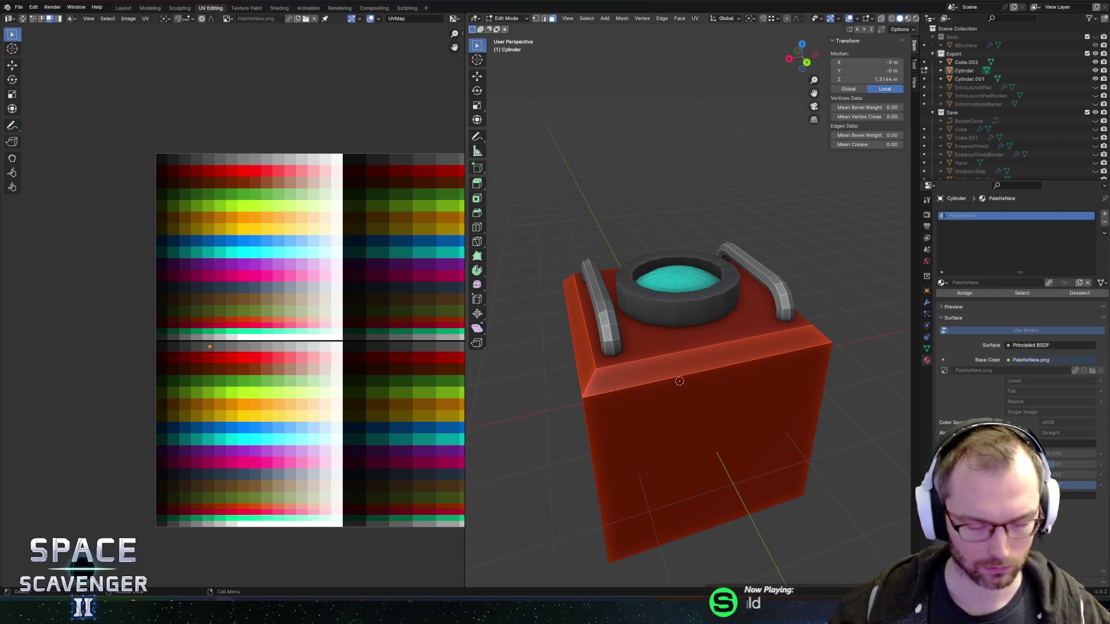
pyautogui.press('s')
pyautogui.scroll(-2, 837, 281)
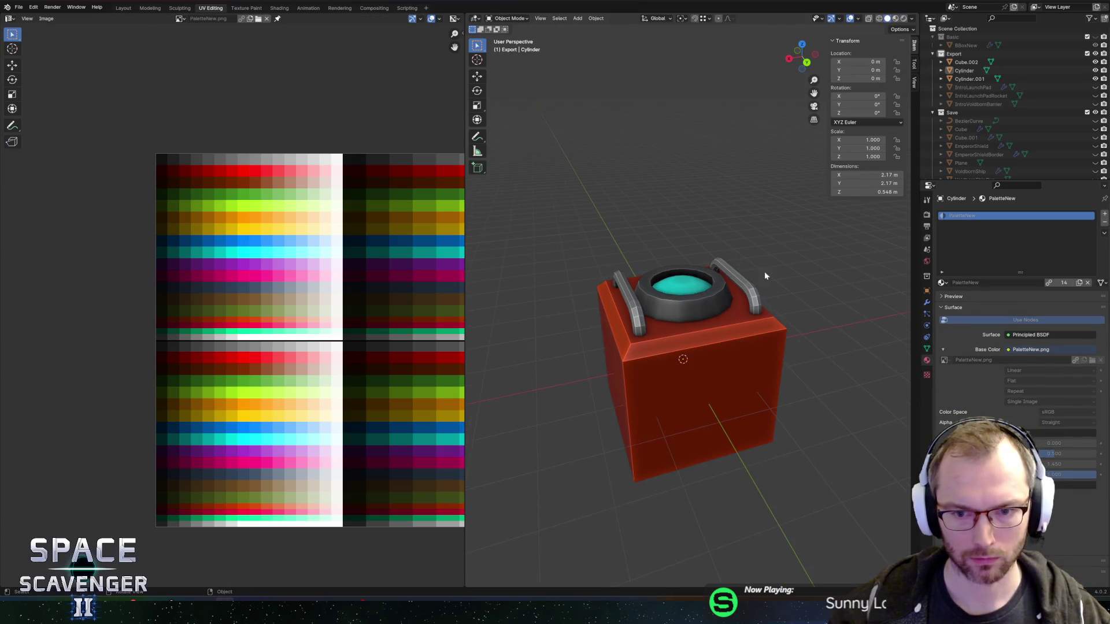
pyautogui.keyDown('alt'); pyautogui.keyDown('shift'); pyautogui.click(717, 306); pyautogui.keyUp('shift'); pyautogui.keyUp('alt')
# - Shift the ring's texture coordinates along X and give it a darker grey palette colour
pyautogui.press('g')
pyautogui.press('x')
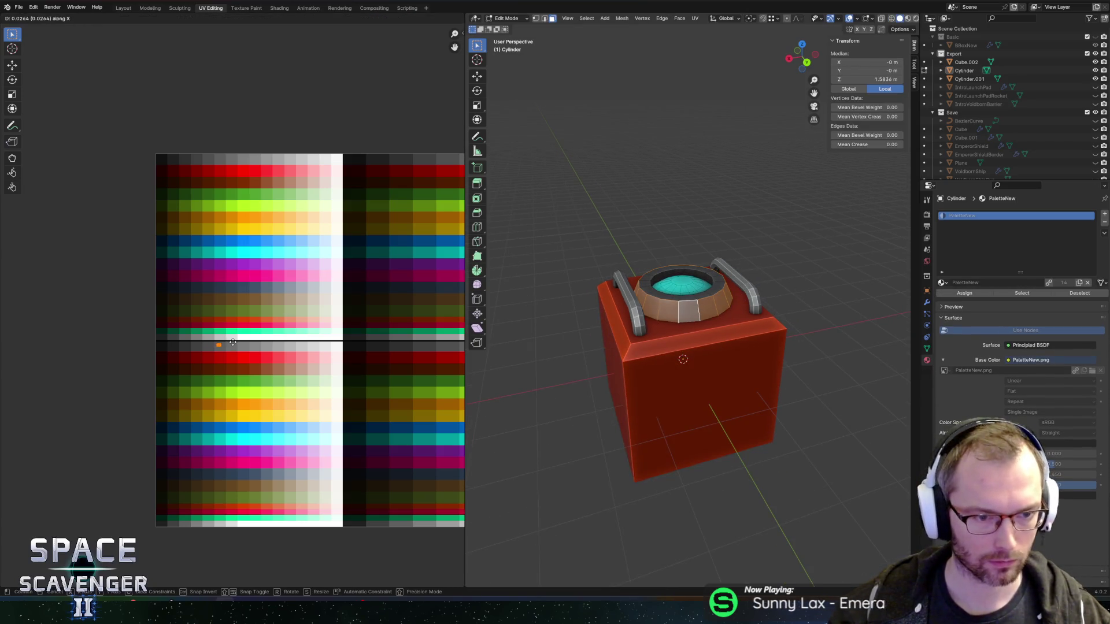
pyautogui.click(240, 341)
pyautogui.press('Tab')
pyautogui.scroll(-5, 692, 155)
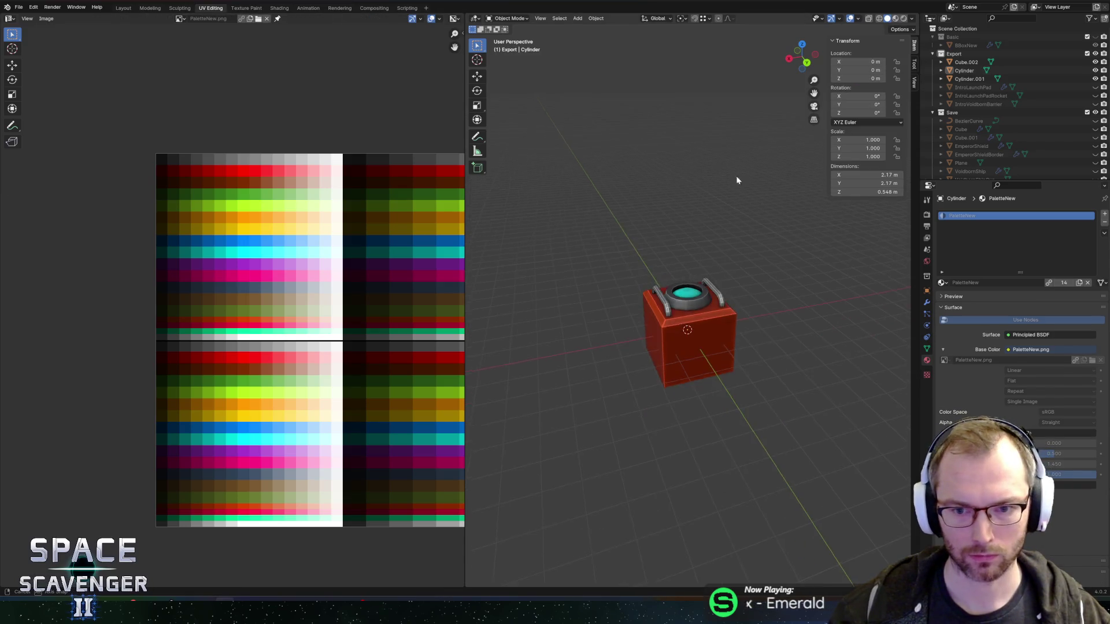
pyautogui.scroll(3, 714, 220)
# - Shrink the linked ring and dome slightly in X and Y, keeping their height unchanged
pyautogui.press('Tab')
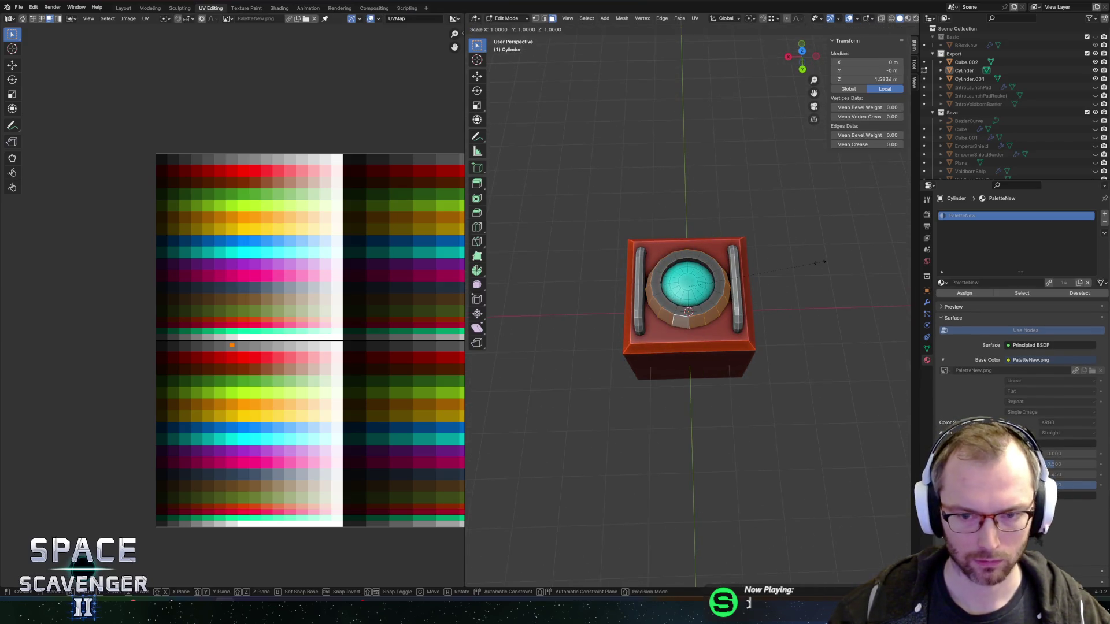
pyautogui.hotkey('ctrl', 'l')
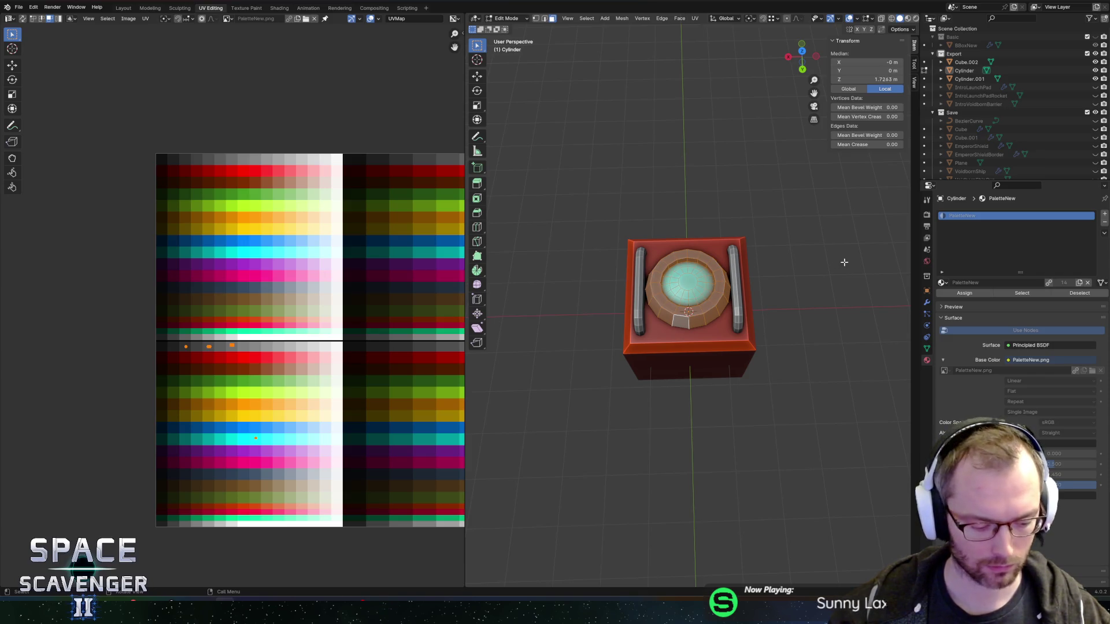
pyautogui.press('s')
pyautogui.hotkey('shift', 'z')
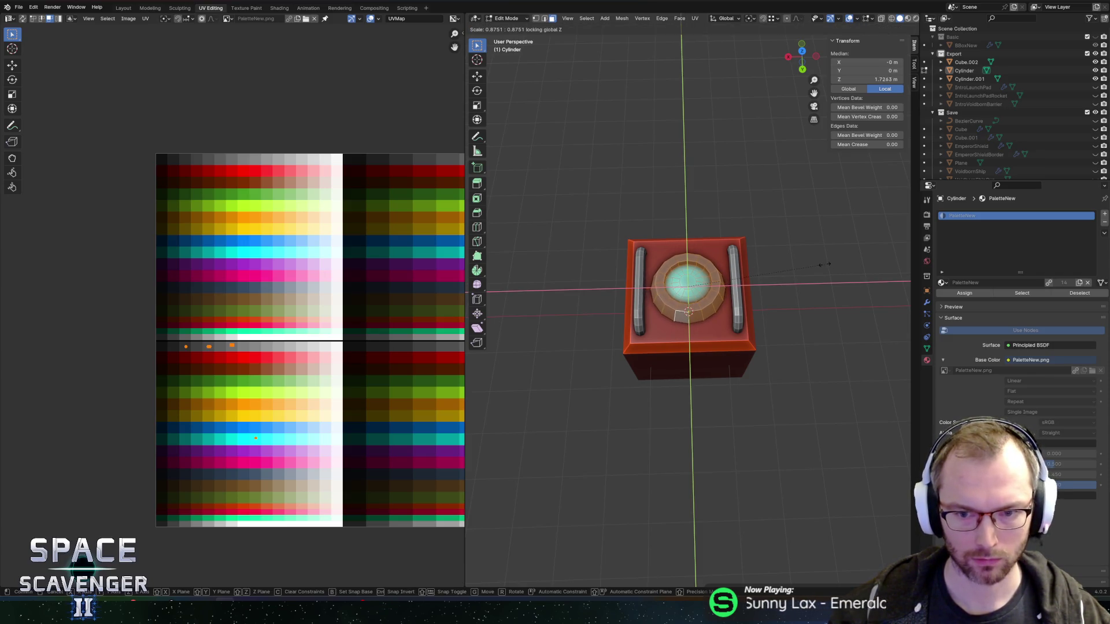
pyautogui.click(825, 264)
pyautogui.scroll(-5, 821, 264)
pyautogui.press('Tab')
pyautogui.scroll(3, 735, 243)
pyautogui.moveTo(738, 243)
pyautogui.mouseDown()
pyautogui.moveTo(718, 194)
pyautogui.moveTo(696, 203)
pyautogui.moveTo(705, 188)
pyautogui.moveTo(716, 207)
pyautogui.moveTo(800, 203)
pyautogui.moveTo(735, 206)
pyautogui.moveTo(717, 232)
pyautogui.mouseUp()
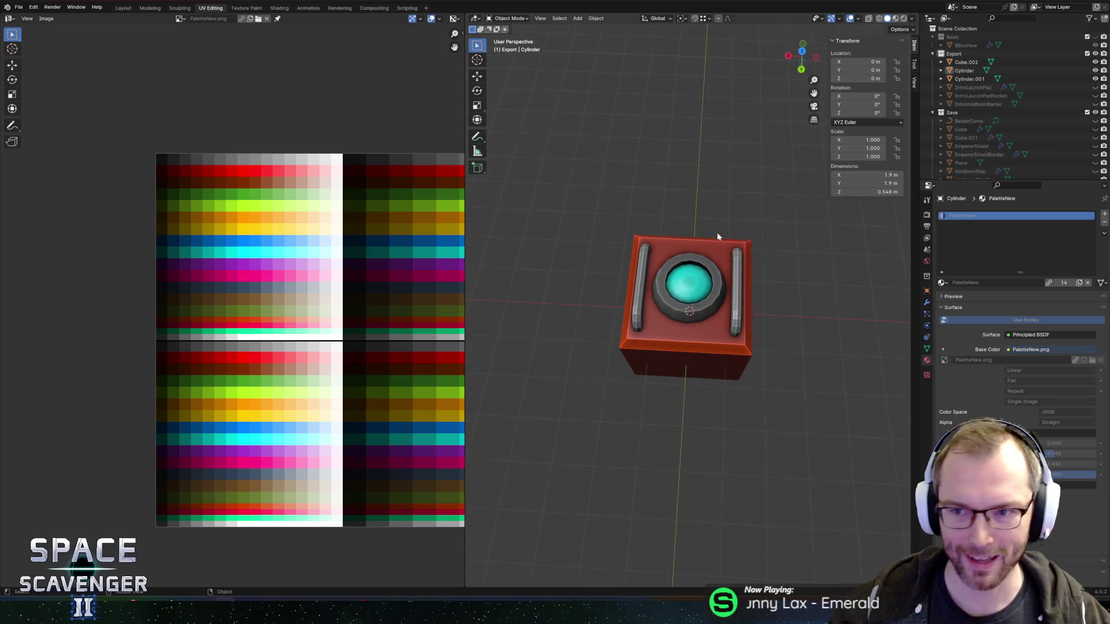
# - Join the handle pieces into the cylinder dome object
pyautogui.click(720, 286)
pyautogui.keyDown('shift'); pyautogui.click(741, 280); pyautogui.keyUp('shift')
pyautogui.keyDown('shift'); pyautogui.click(699, 255); pyautogui.keyUp('shift')
pyautogui.hotkey('ctrl', 'j')
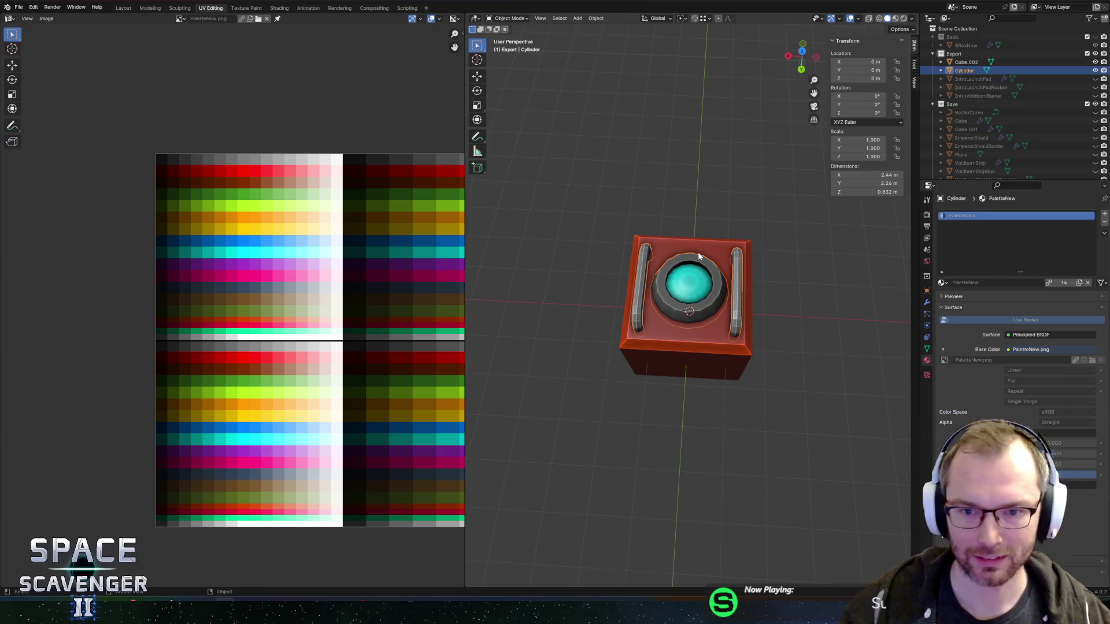
# - Join the dome into the box object Cube.002
pyautogui.click(966, 62)
pyautogui.keyDown('ctrl'); pyautogui.click(964, 70); pyautogui.keyUp('ctrl')
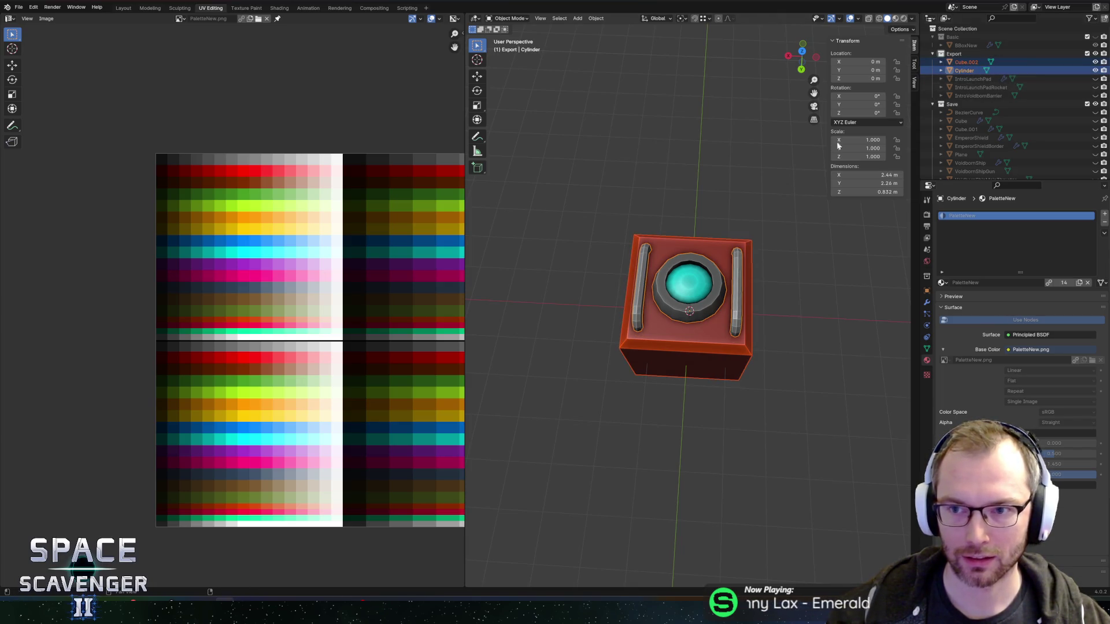
pyautogui.click(659, 188)
pyautogui.click(695, 294)
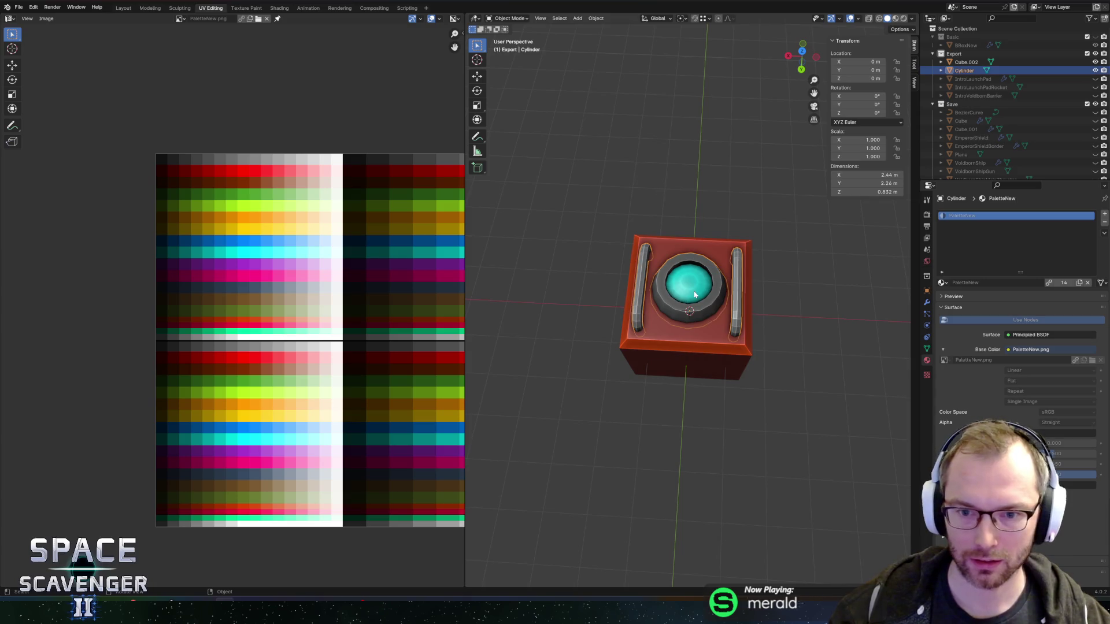
pyautogui.keyDown('shift'); pyautogui.click(712, 249); pyautogui.keyUp('shift')
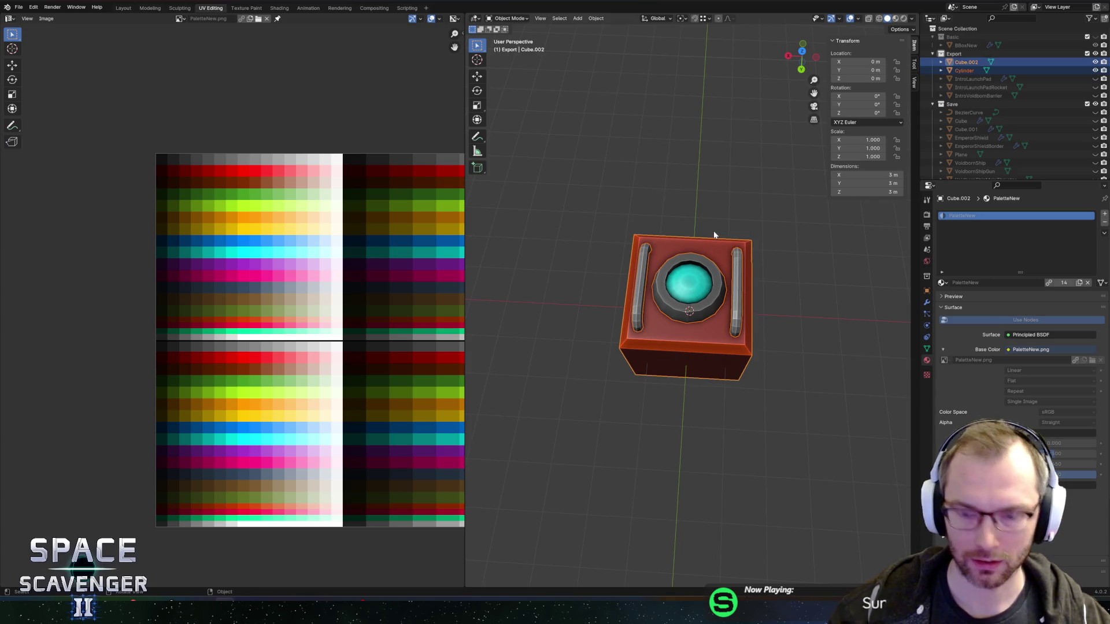
pyautogui.hotkey('ctrl', 'j')
# - Rename the combined object IntroOldCapsule and save Cutscene.blend
pyautogui.doubleClick(966, 62)
pyautogui.write('OldCapsule')
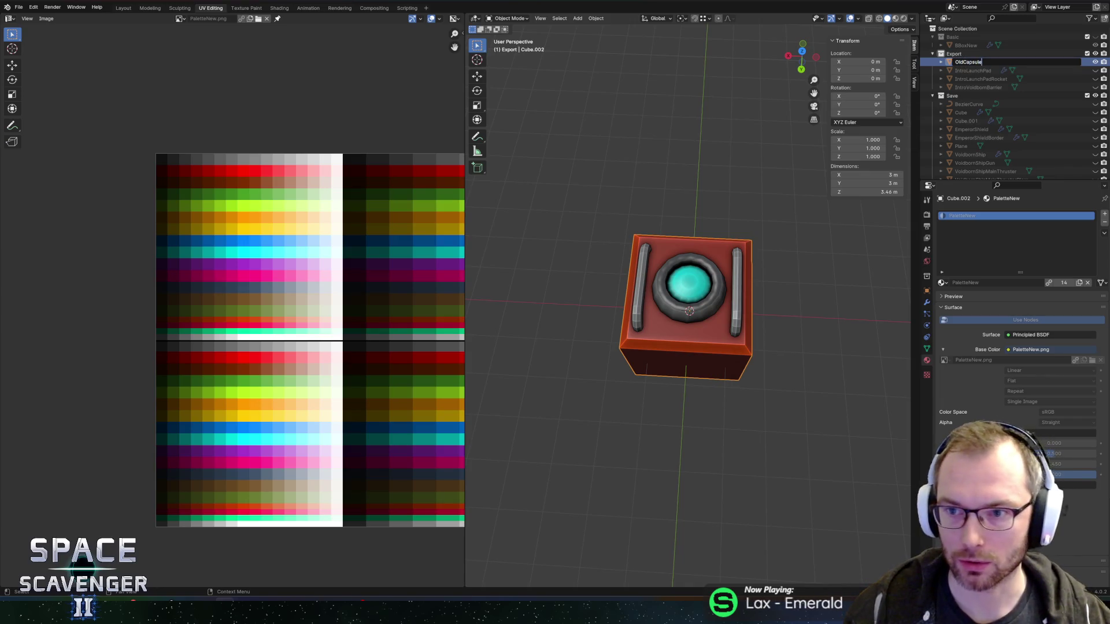
pyautogui.press('Return')
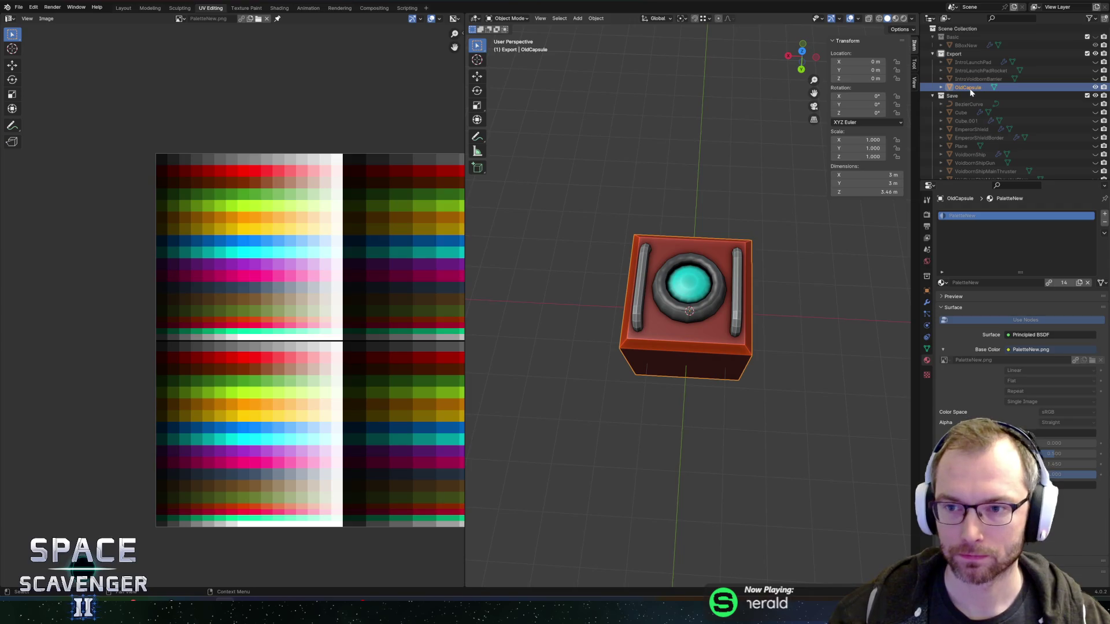
pyautogui.doubleClick(970, 88)
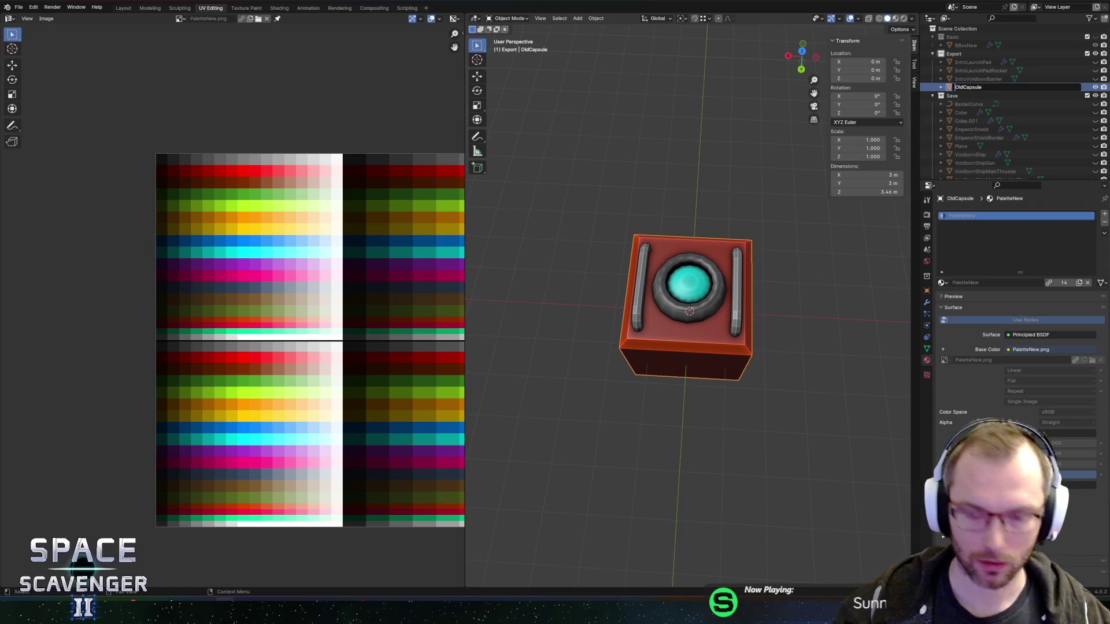
pyautogui.write('Intro')
pyautogui.press('Return')
pyautogui.hotkey('ctrl', 's')
# - Reselect the capsule, save the blend file again, and bring up the FBX export settings
pyautogui.moveTo(783, 172)
pyautogui.mouseDown()
pyautogui.moveTo(765, 227)
pyautogui.moveTo(819, 167)
pyautogui.moveTo(729, 248)
pyautogui.moveTo(585, 258)
pyautogui.moveTo(653, 277)
pyautogui.mouseUp()
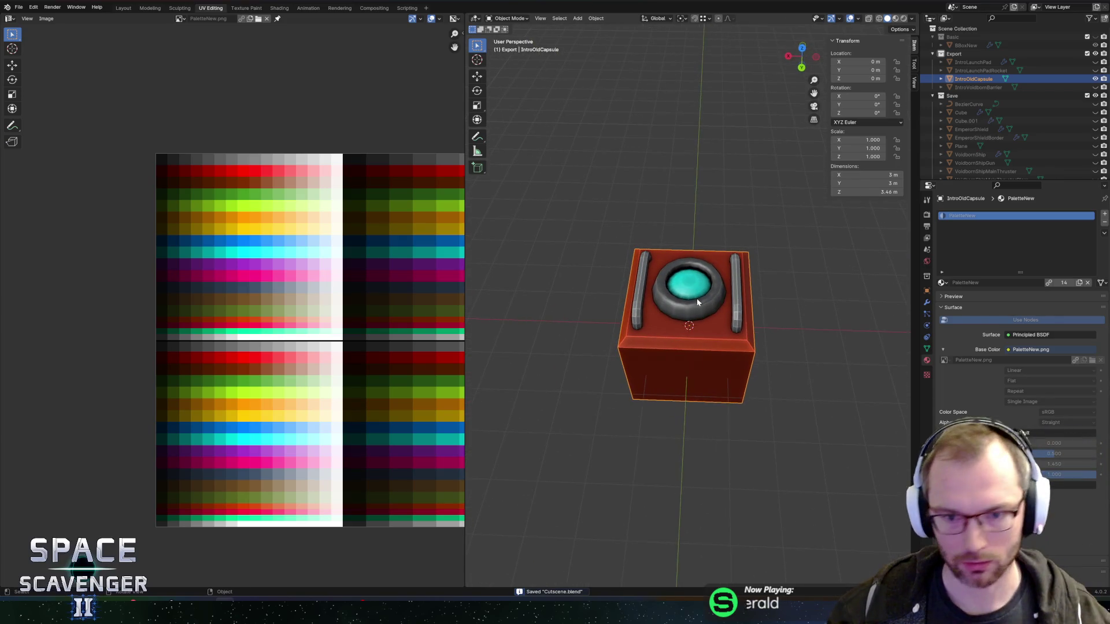
pyautogui.click(817, 207)
pyautogui.moveTo(817, 207)
pyautogui.mouseDown()
pyautogui.moveTo(701, 302)
pyautogui.moveTo(736, 222)
pyautogui.mouseUp()
pyautogui.click(701, 301)
pyautogui.hotkey('ctrl', 's')
pyautogui.hotkey('ctrl', 'shift', 'e')
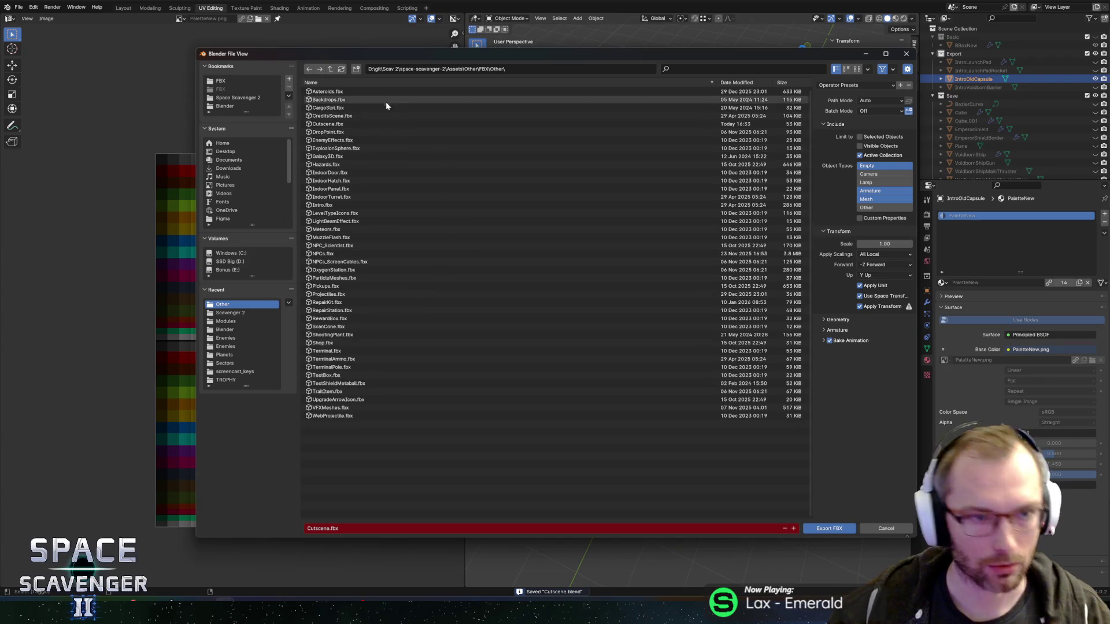
# - Export the capsule as Cutscene.fbx in the FBX Other folder, then switch to Unity
pyautogui.click(249, 84)
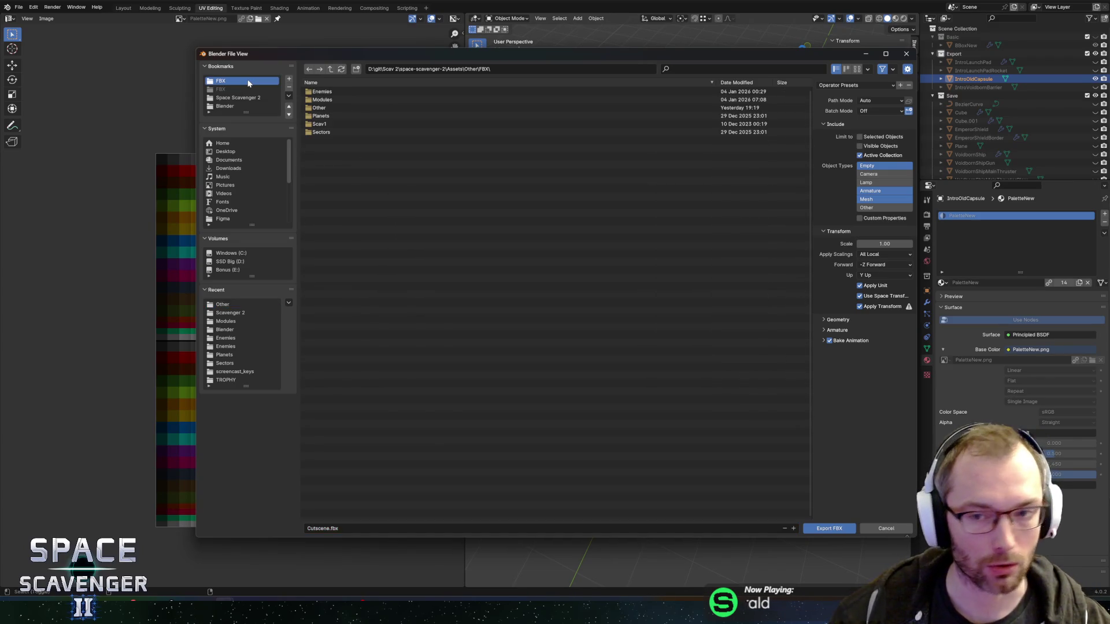
pyautogui.click(332, 108)
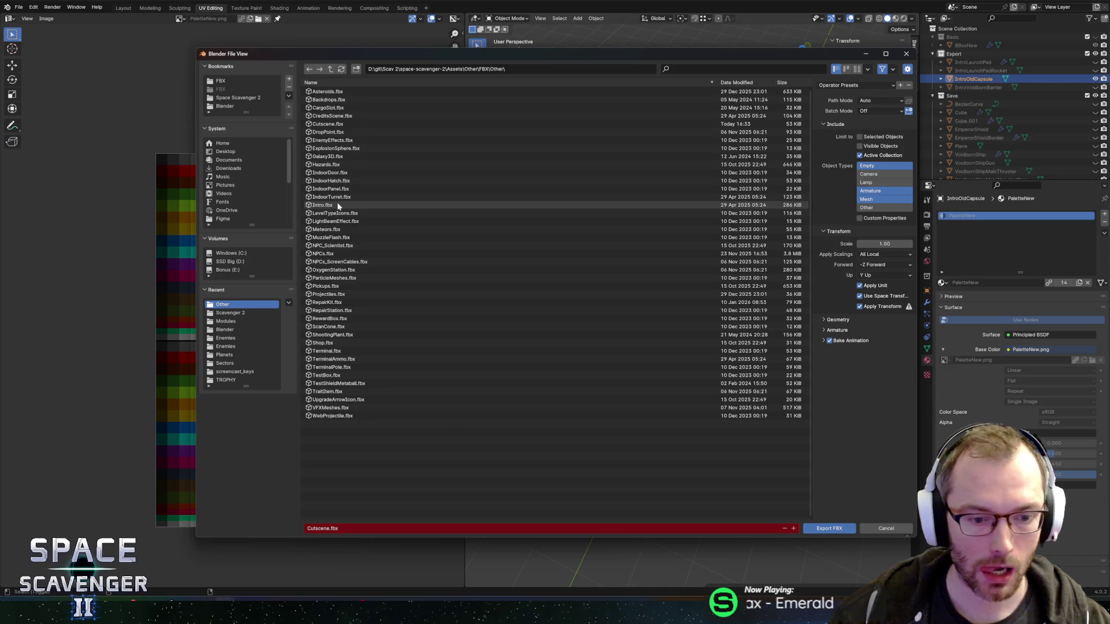
pyautogui.click(330, 124)
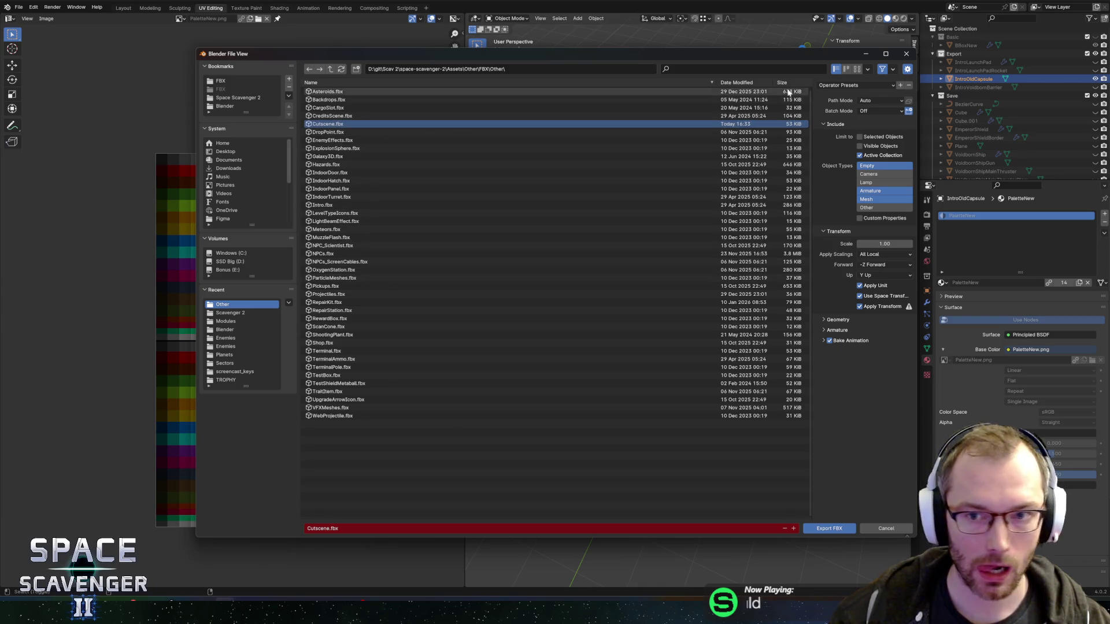
pyautogui.click(954, 53)
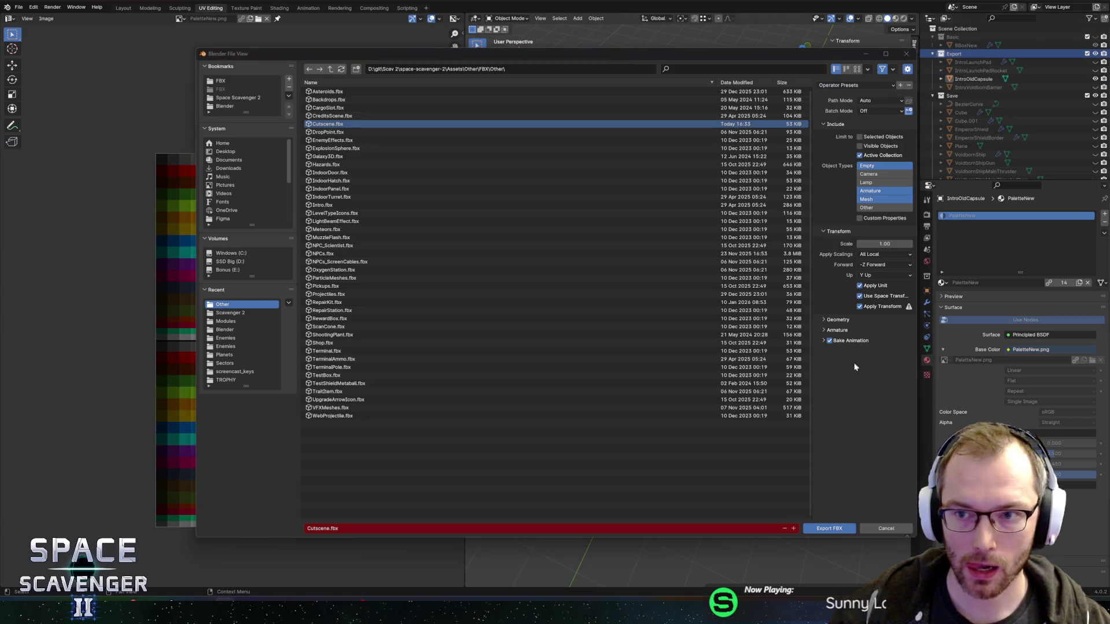
pyautogui.hotkey('alt', 'Tab')
pyautogui.hotkey('alt', 'Tab')
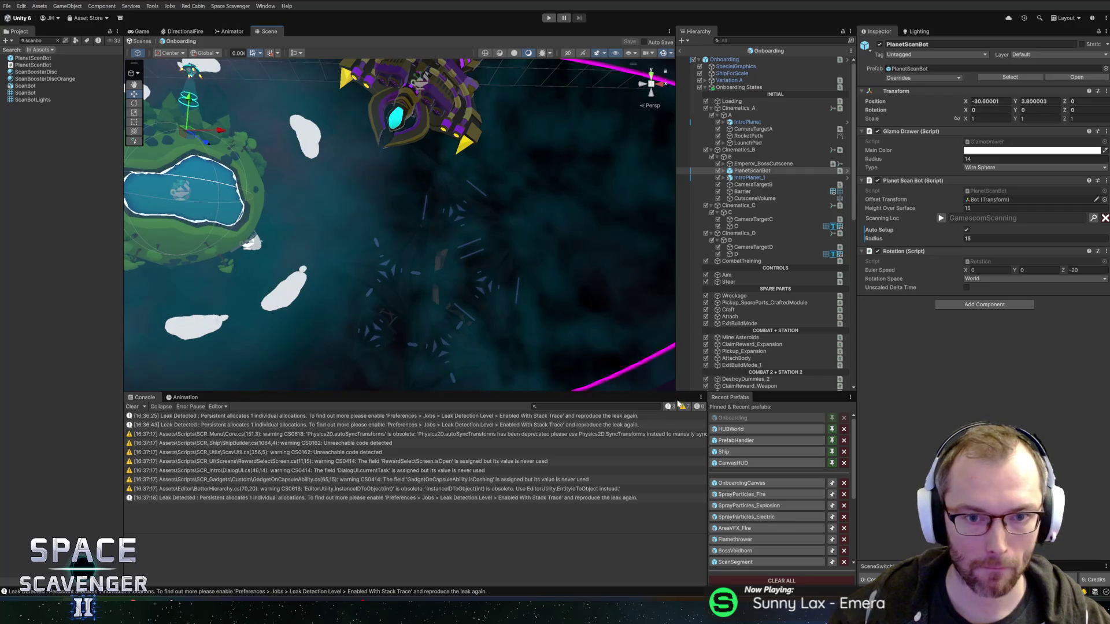
# - Select the Barrier object in the Hierarchy and duplicate it
pyautogui.press('f')
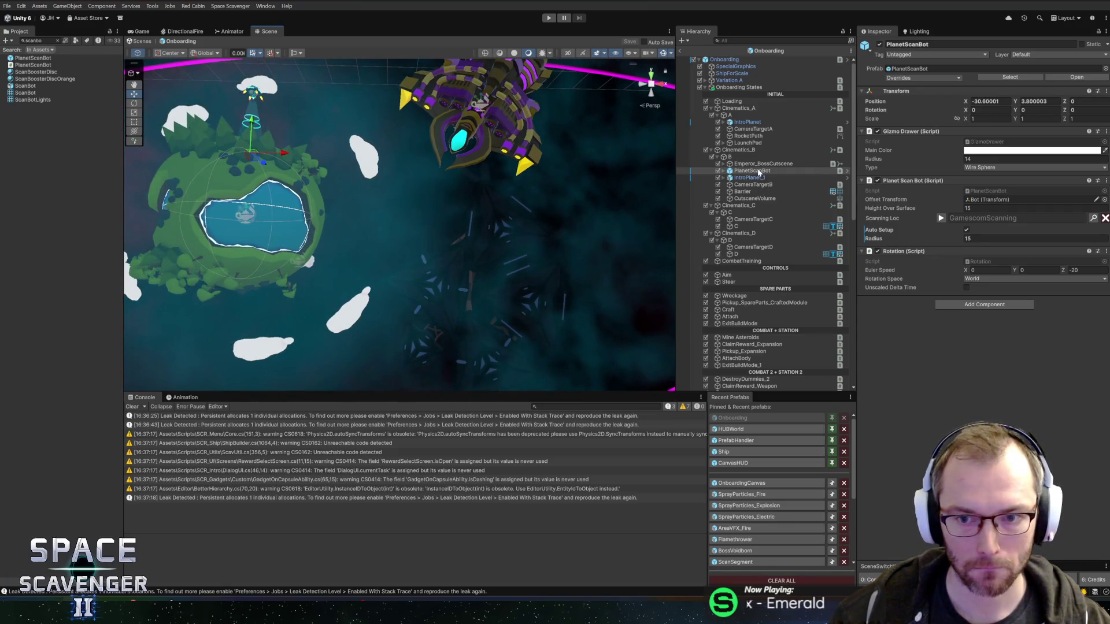
pyautogui.click(761, 164)
pyautogui.click(743, 192)
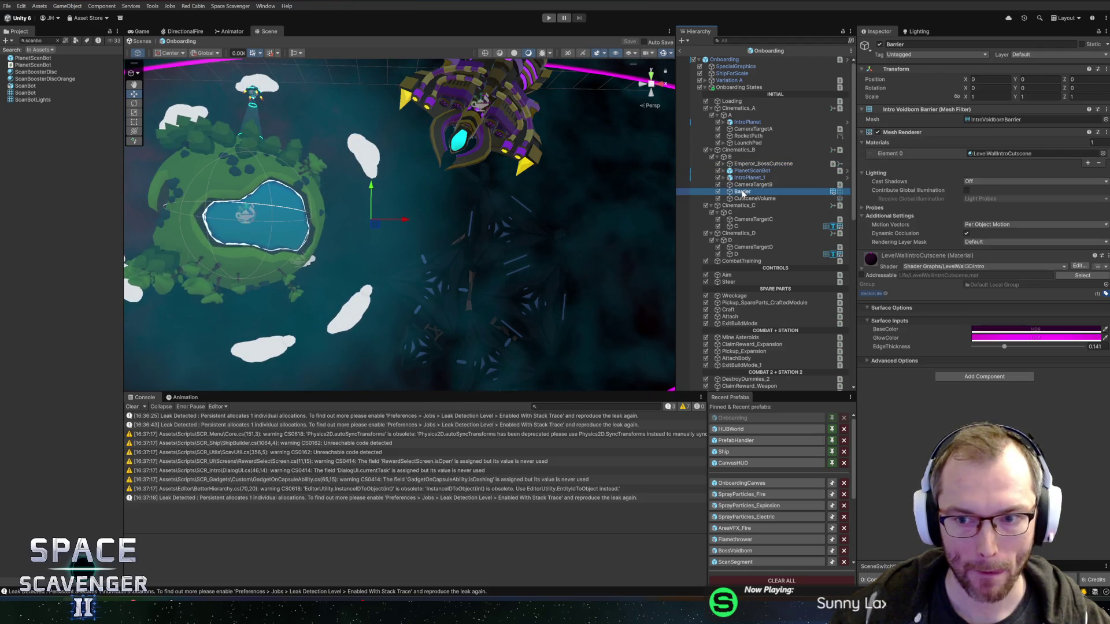
pyautogui.hotkey('ctrl', 'd')
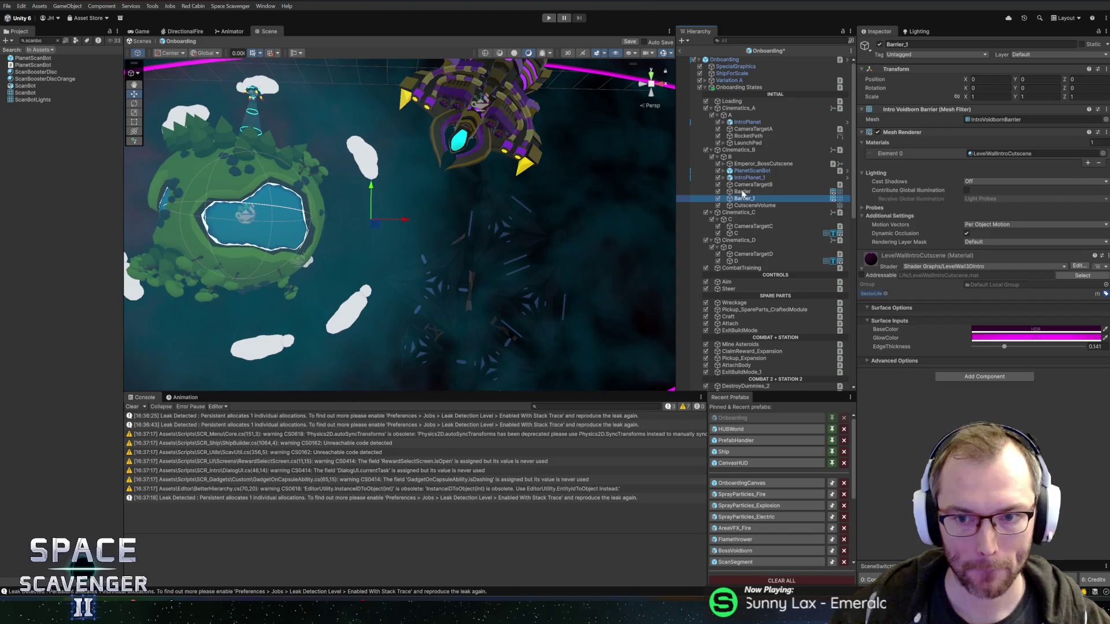
# - Assign the IntroOldCapsule mesh and the _Basic material to the Barrier copy
pyautogui.click(1105, 120)
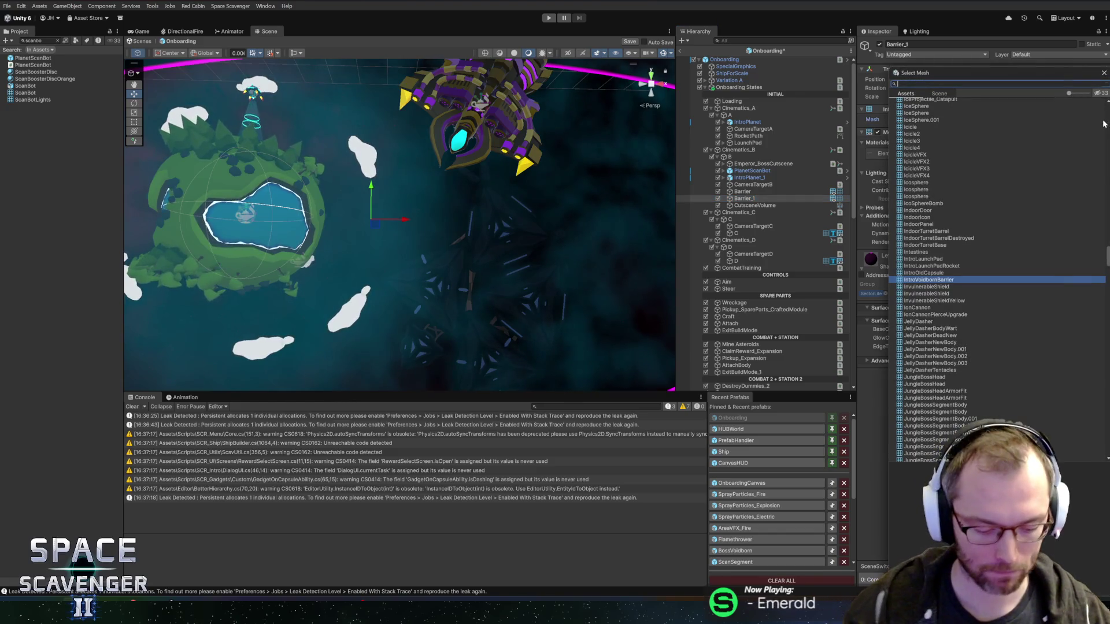
pyautogui.write('intro')
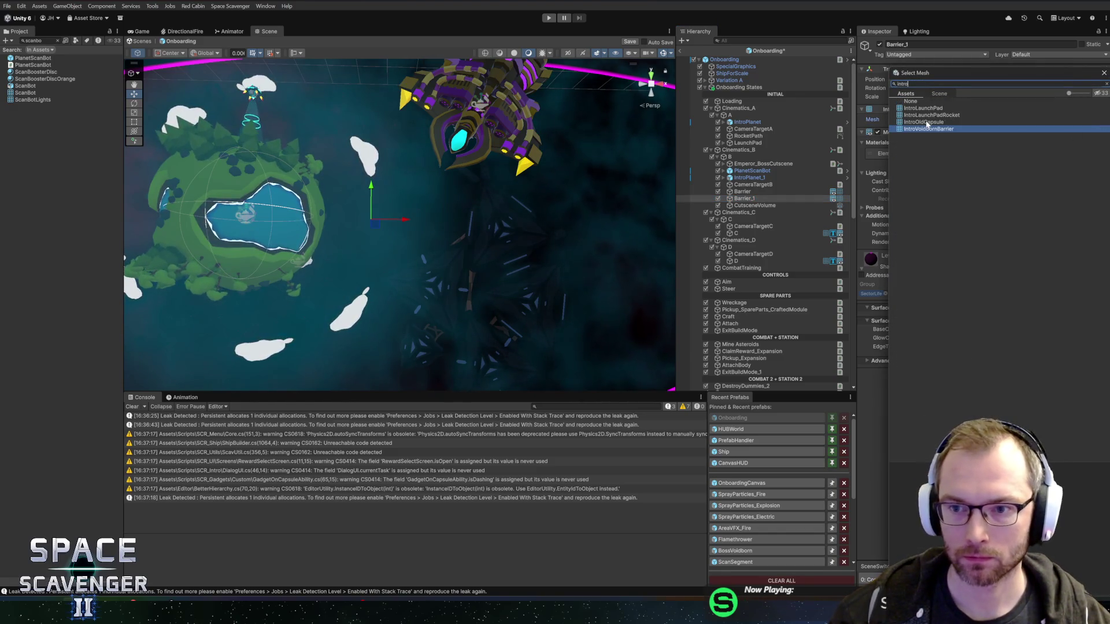
pyautogui.doubleClick(927, 122)
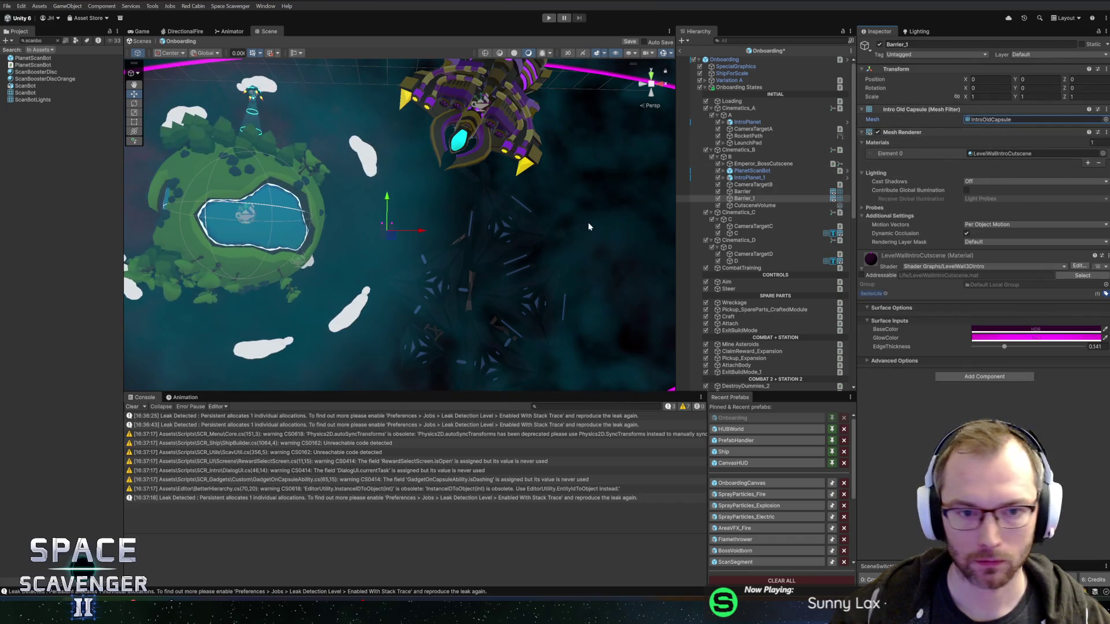
pyautogui.click(1102, 153)
pyautogui.write('bas')
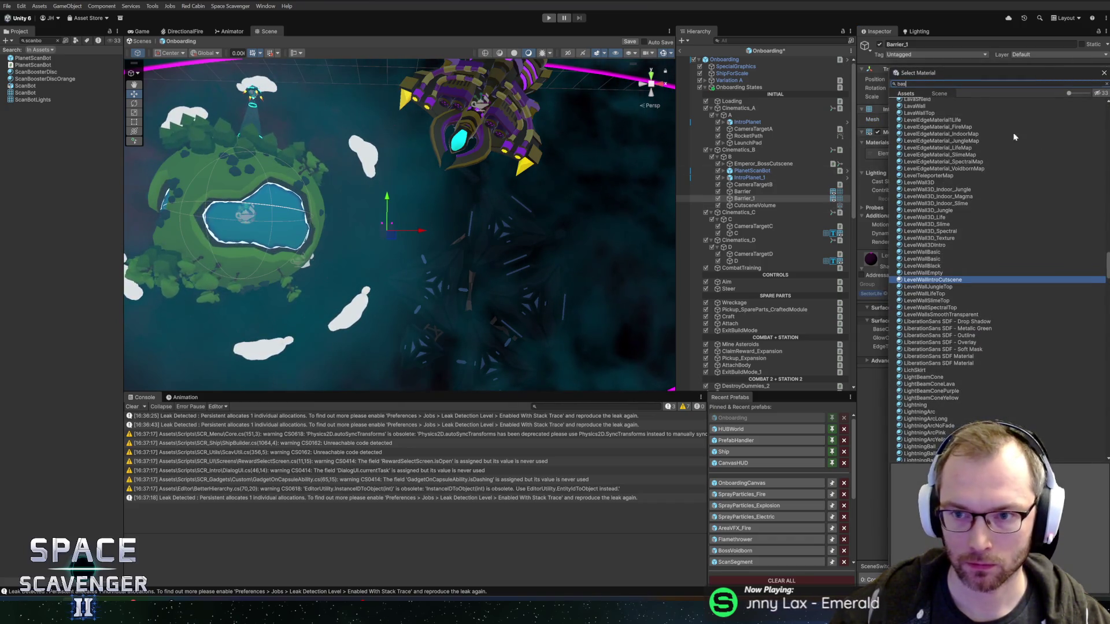
pyautogui.doubleClick(937, 110)
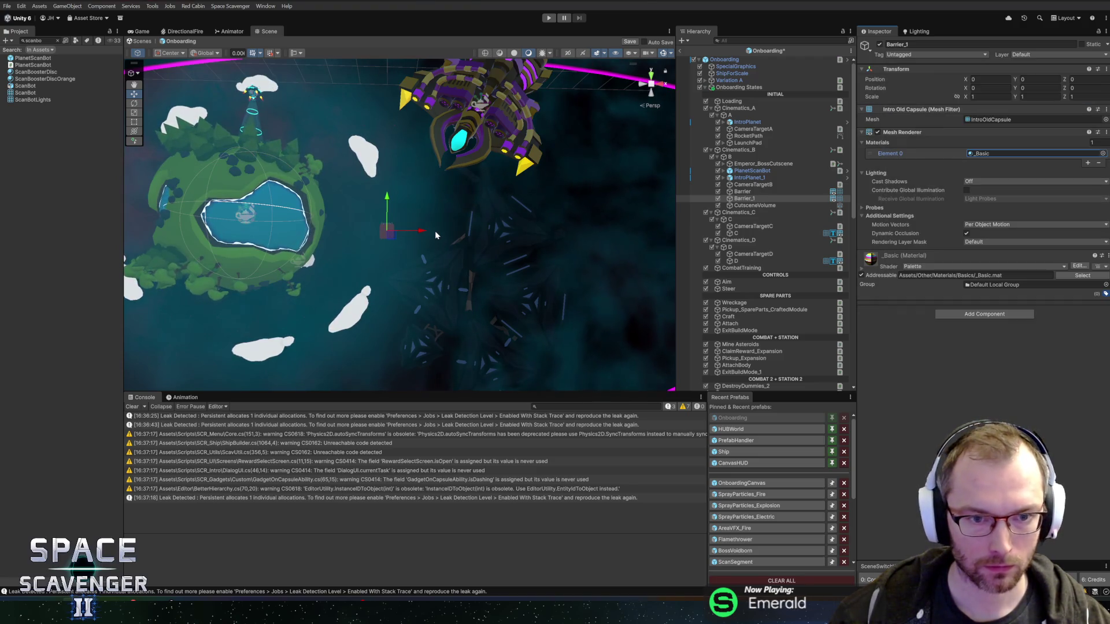
# - Back in Blender, select the IntroOldCapsule object
pyautogui.hotkey('alt', 'Tab')
pyautogui.scroll(-4, 692, 263)
pyautogui.scroll(2, 688, 306)
pyautogui.click(685, 318)
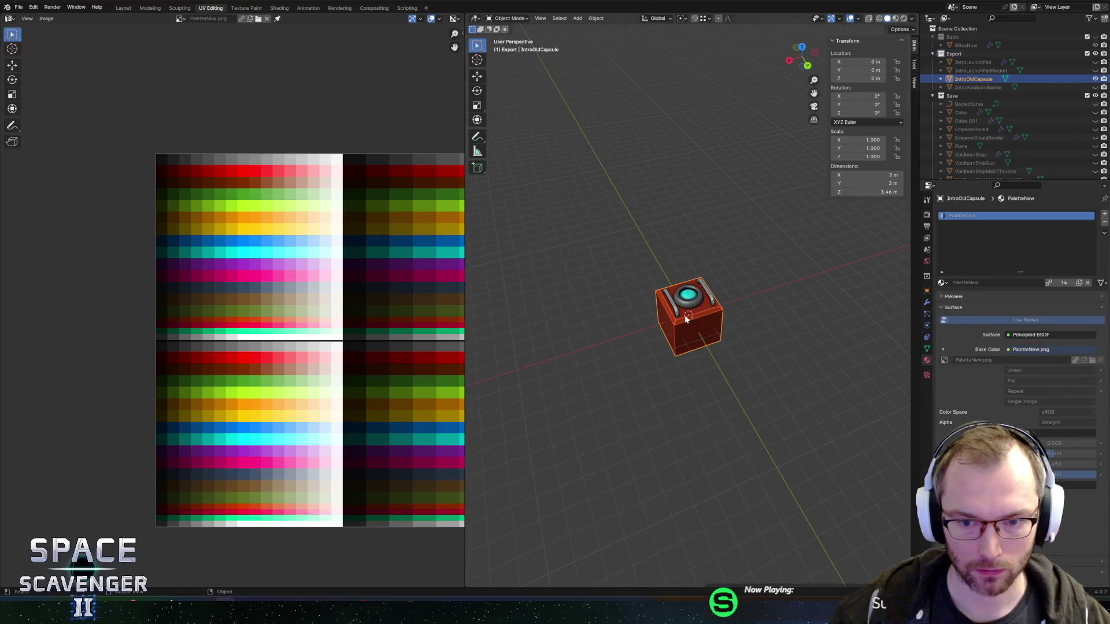
# - Rotate IntroOldCapsule -90° about X and apply the rotation to the mesh
pyautogui.write('rx-90')
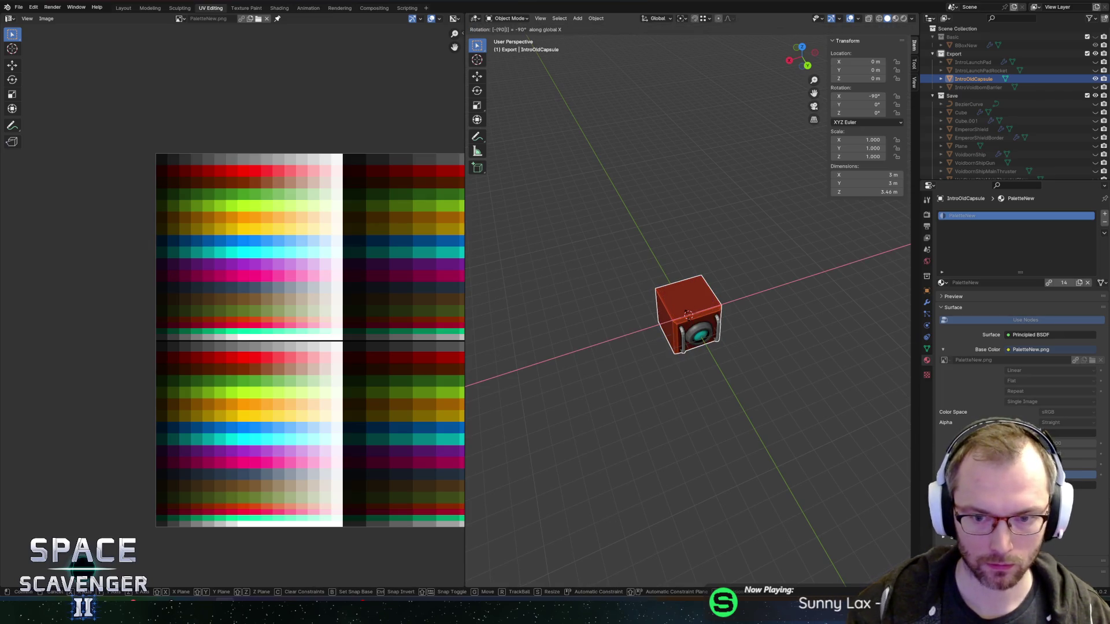
pyautogui.press('Return')
pyautogui.hotkey('ctrl', 'a')
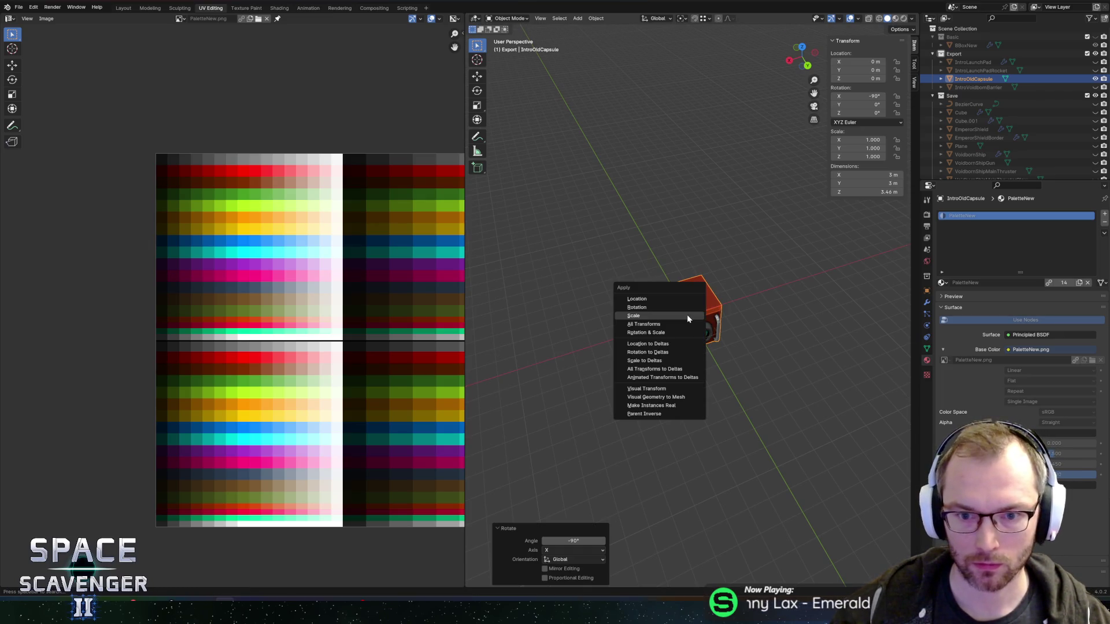
pyautogui.click(658, 307)
# - Re-export the capsule to FBX and return to Unity
pyautogui.hotkey('ctrl', 'shift', 'e')
pyautogui.click(830, 530)
pyautogui.hotkey('alt', 'Tab')
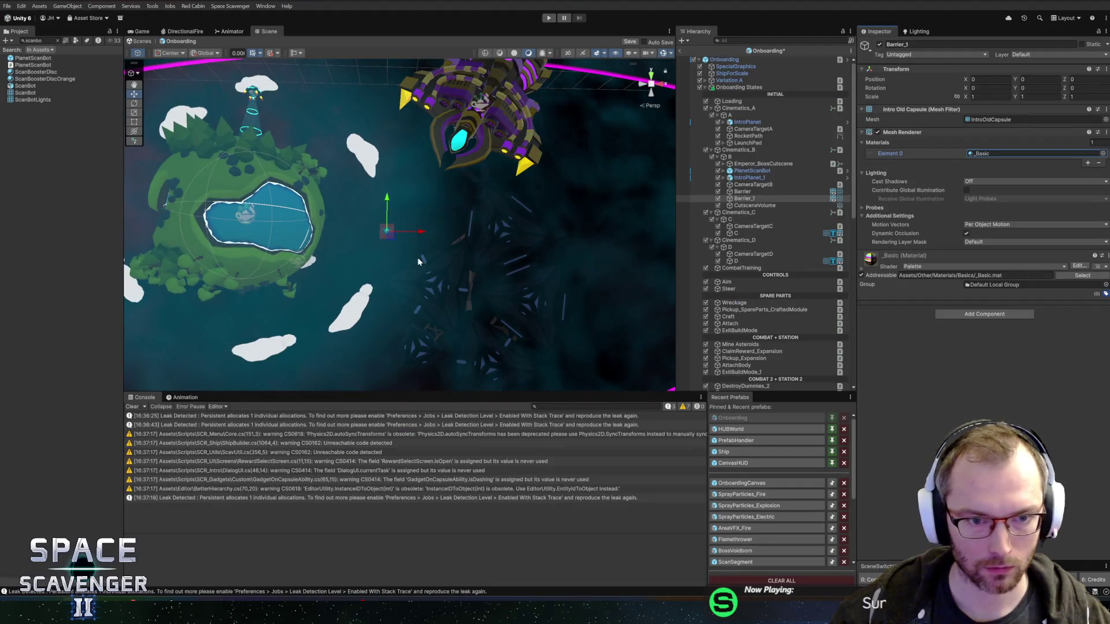
# - Rename Barrier_1 to OldCapsule
pyautogui.click(744, 192)
pyautogui.click(749, 200)
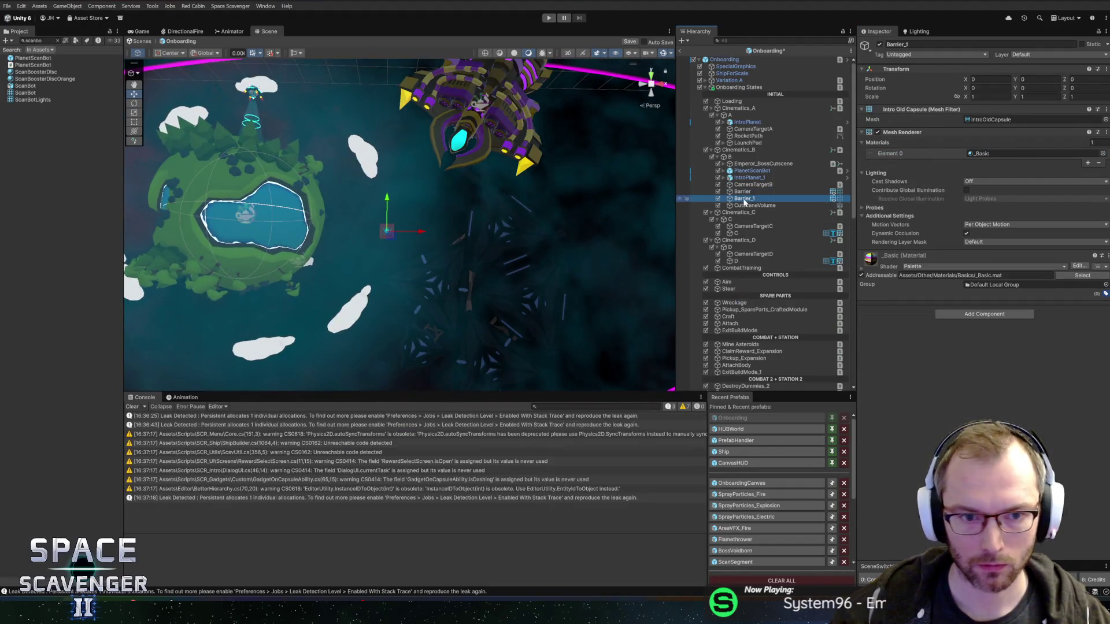
pyautogui.press('F2')
pyautogui.write('OldCapsule')
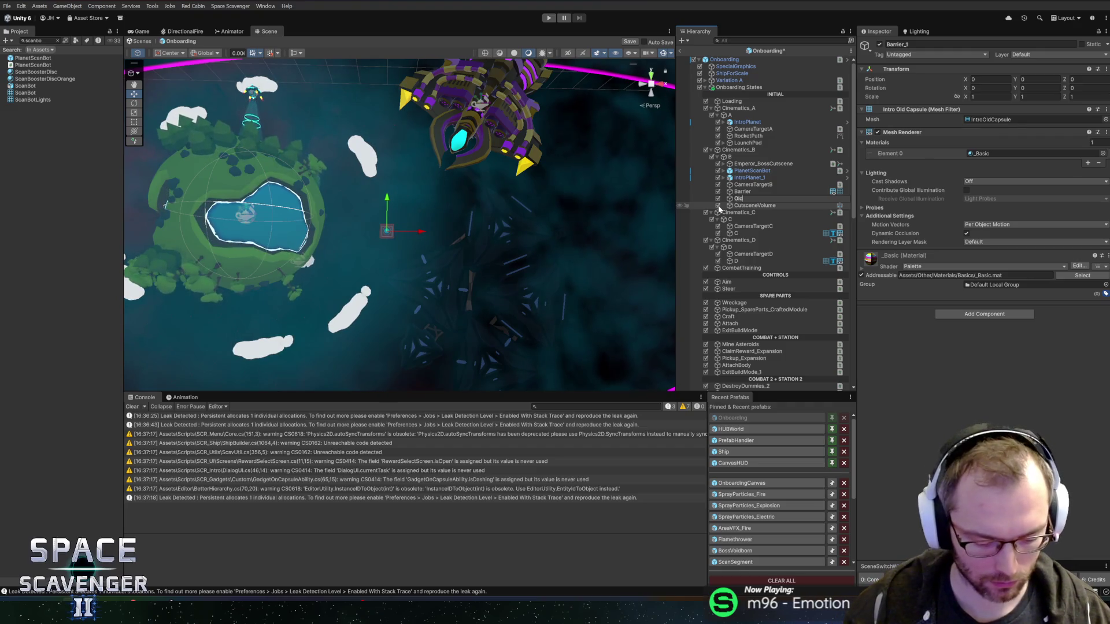
pyautogui.press('Return')
# - Move OldCapsule to about 14.86, -11.86 and check the model's front view in Blender
pyautogui.moveTo(386, 237)
pyautogui.mouseDown()
pyautogui.moveTo(488, 281)
pyautogui.moveTo(459, 298)
pyautogui.mouseUp()
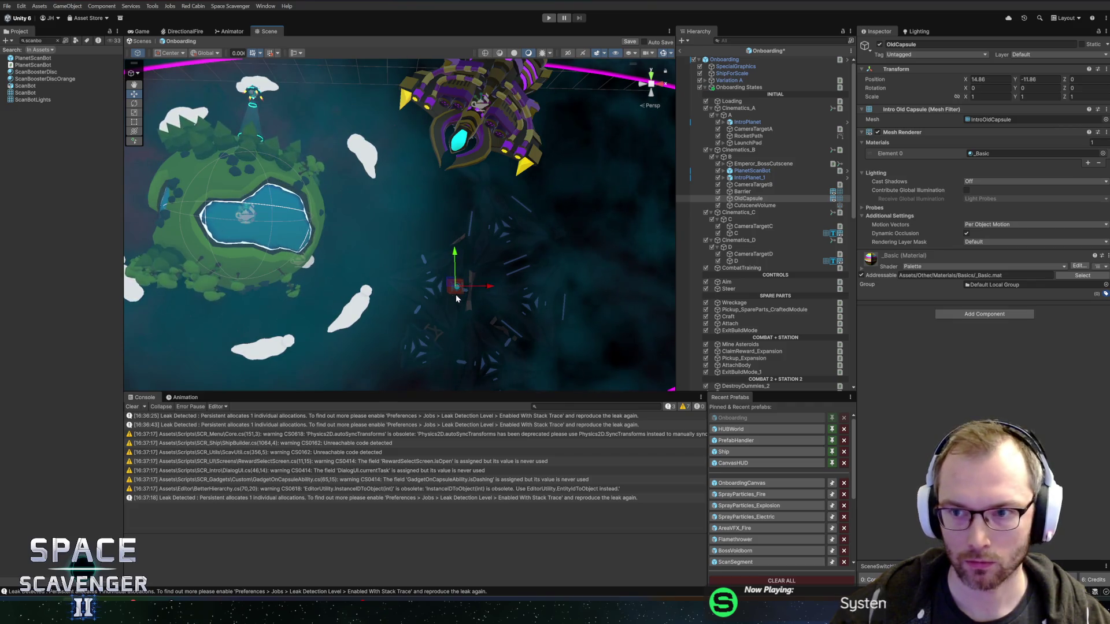
pyautogui.scroll(10, 448, 306)
pyautogui.scroll(-3, 486, 268)
pyautogui.moveTo(457, 266)
pyautogui.mouseDown()
pyautogui.moveTo(294, 237)
pyautogui.moveTo(297, 203)
pyautogui.moveTo(353, 221)
pyautogui.mouseUp()
pyautogui.hotkey('alt', 'Tab')
pyautogui.press('KP_1')
pyautogui.hotkey('alt', 'Tab')
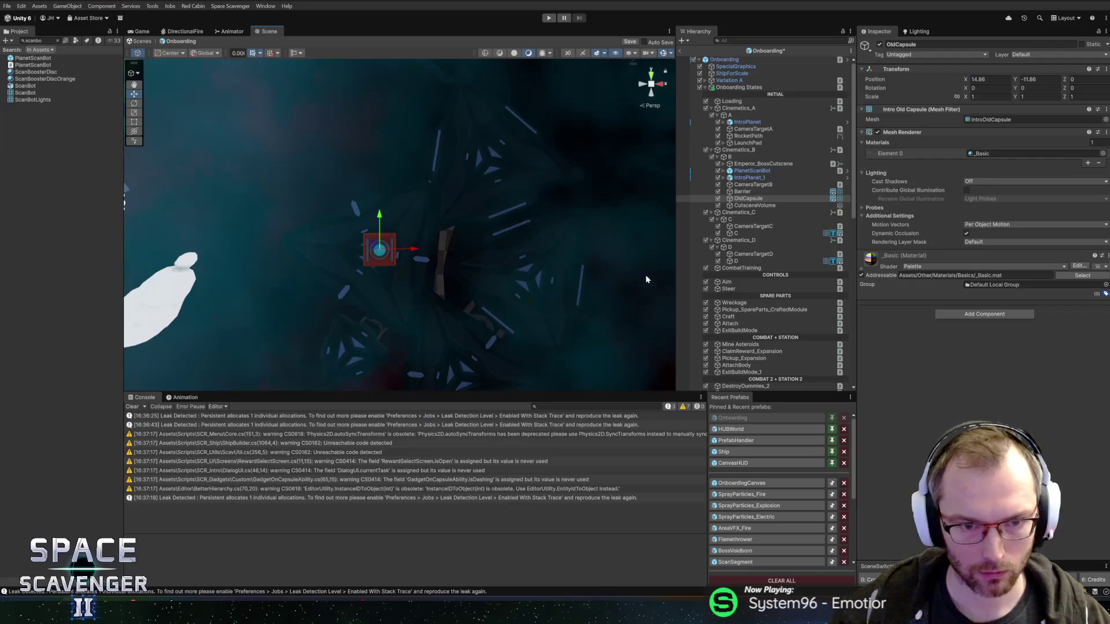
# - Duplicate OldCapsule and name the copy Thruster
pyautogui.click(751, 199)
pyautogui.hotkey('ctrl', 'd')
pyautogui.press('F2')
pyautogui.write('ter')
pyautogui.press('Return')
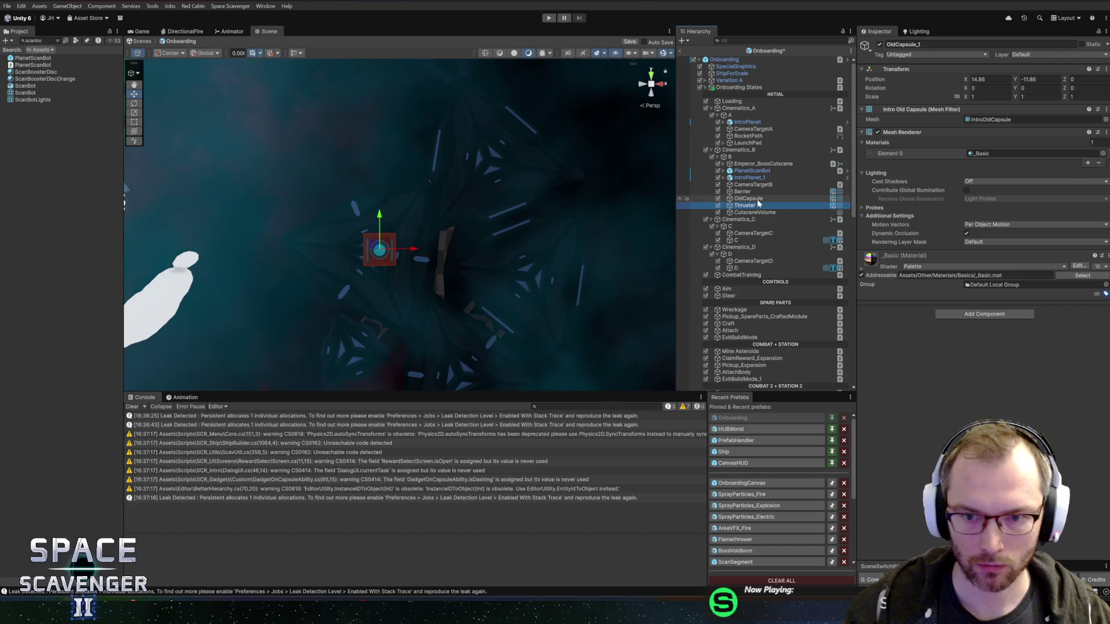
pyautogui.keyDown('ctrl'); pyautogui.click(752, 199); pyautogui.keyUp('ctrl')
# - Group OldCapsule and Thruster under a new empty parent, then undo the grouping
pyautogui.rightClick(754, 200)
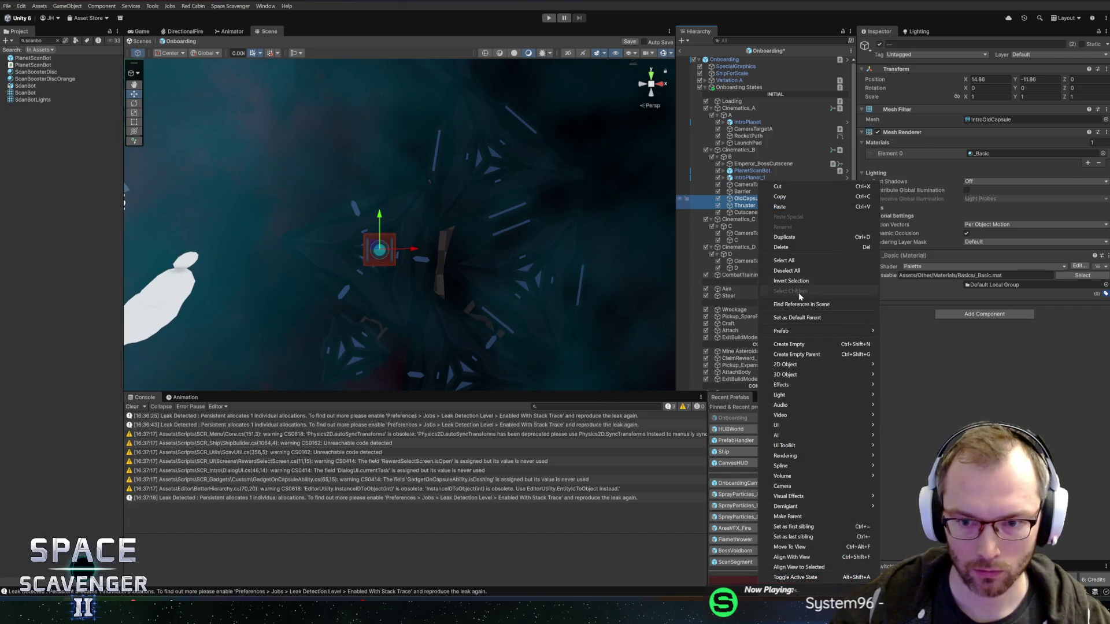
pyautogui.click(804, 355)
pyautogui.click(747, 214)
pyautogui.click(754, 206)
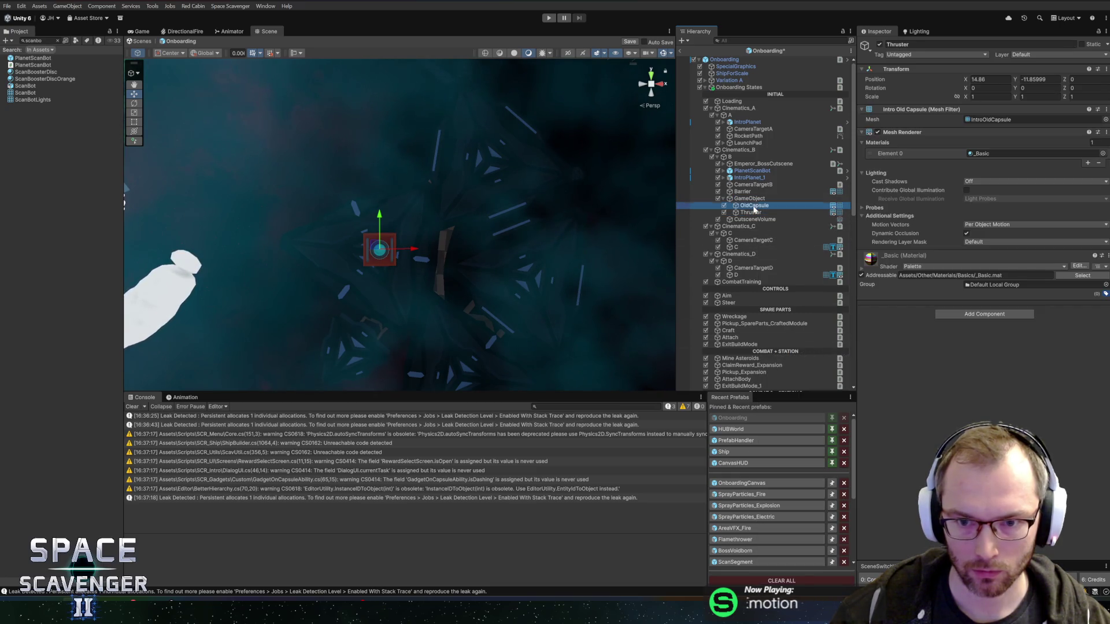
pyautogui.press('Up')
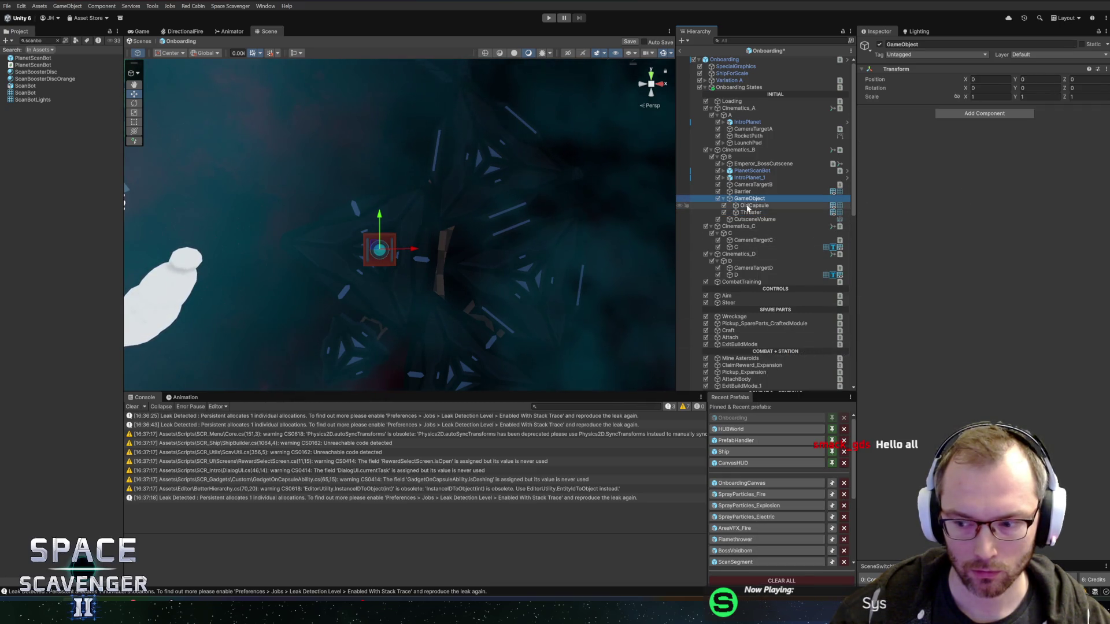
pyautogui.hotkey('ctrl', 'z')
pyautogui.hotkey('ctrl', 'z')
pyautogui.hotkey('ctrl', 'z')
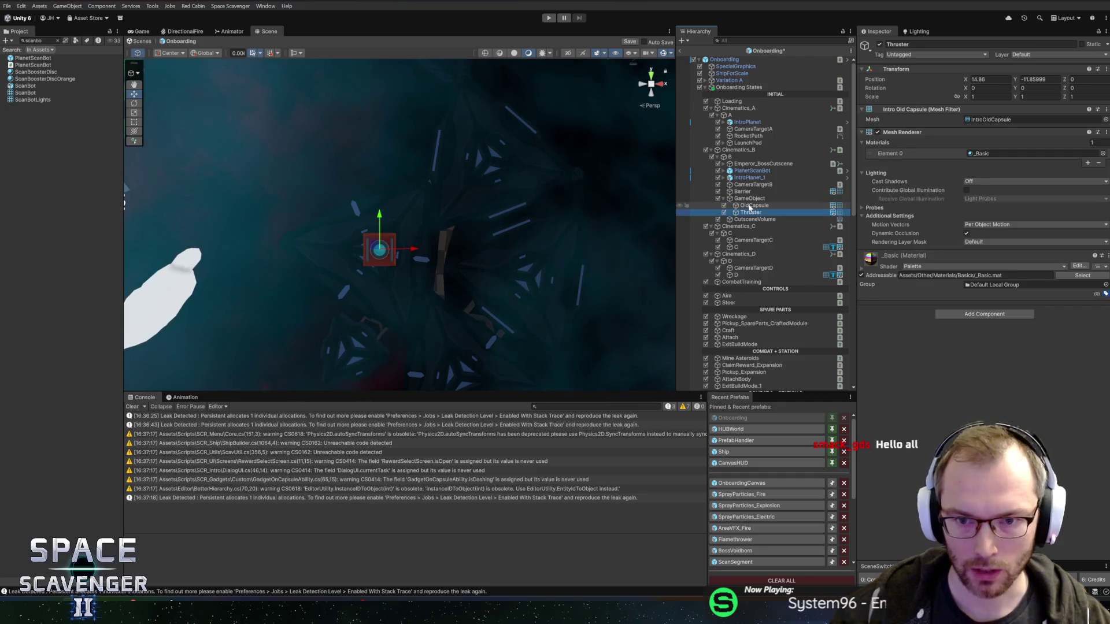
pyautogui.hotkey('ctrl', 'z')
pyautogui.hotkey('ctrl', 'z')
pyautogui.hotkey('ctrl', 'z')
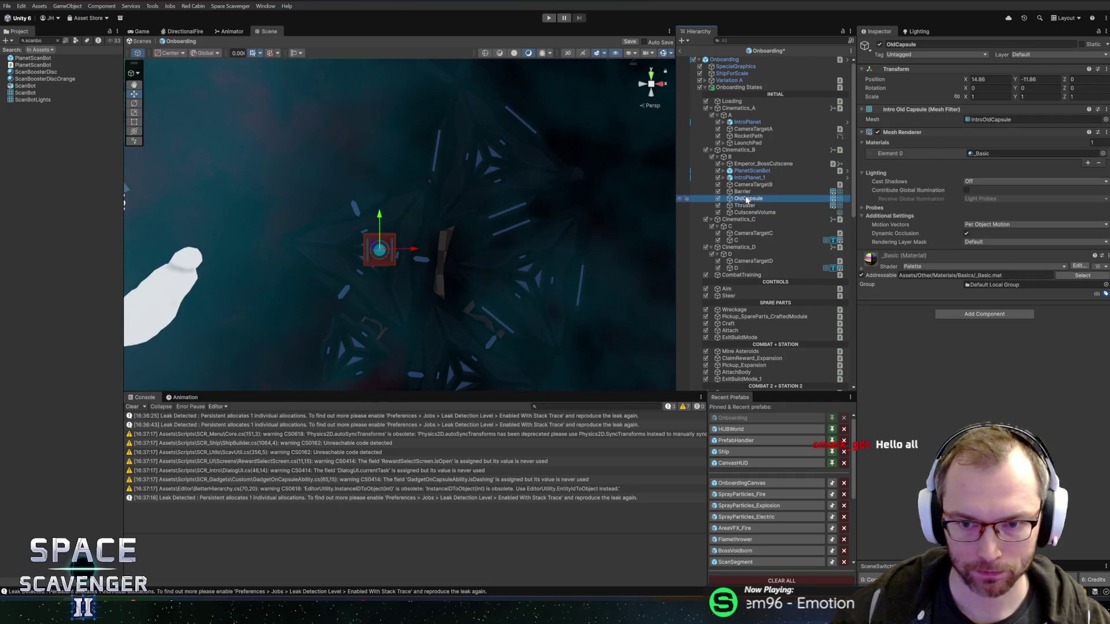
pyautogui.hotkey('ctrl', 'z')
pyautogui.hotkey('ctrl', 'z')
pyautogui.hotkey('ctrl', 'z')
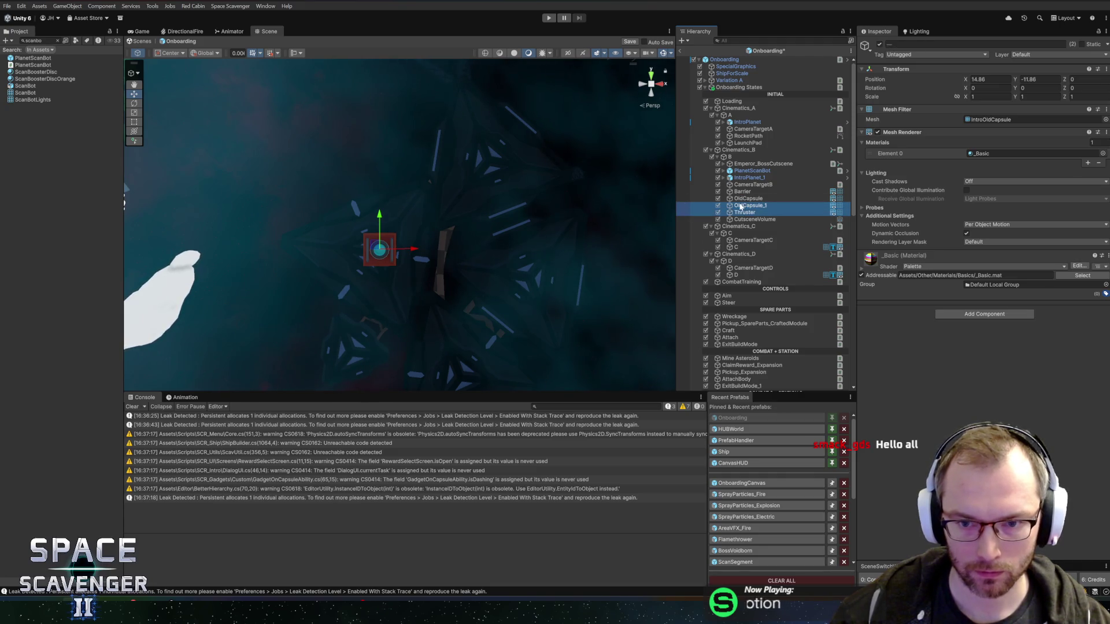
# - Remove the Mesh Renderer and Mesh Filter from OldCapsule and frame its child OldCapsule_1
pyautogui.click(755, 200)
pyautogui.rightClick(921, 133)
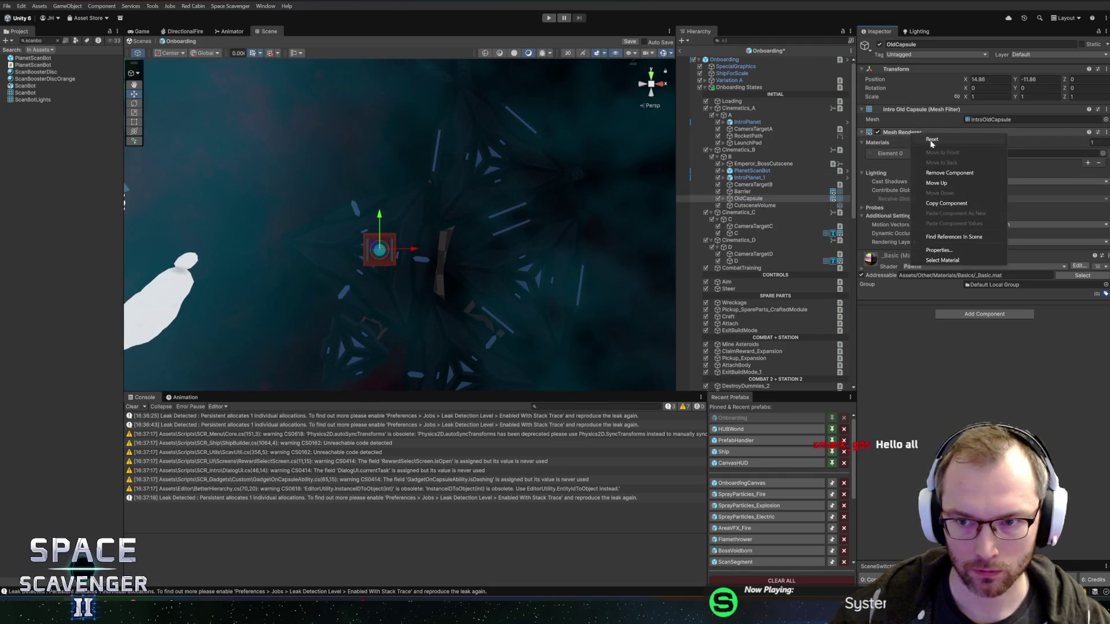
pyautogui.click(933, 173)
pyautogui.rightClick(933, 111)
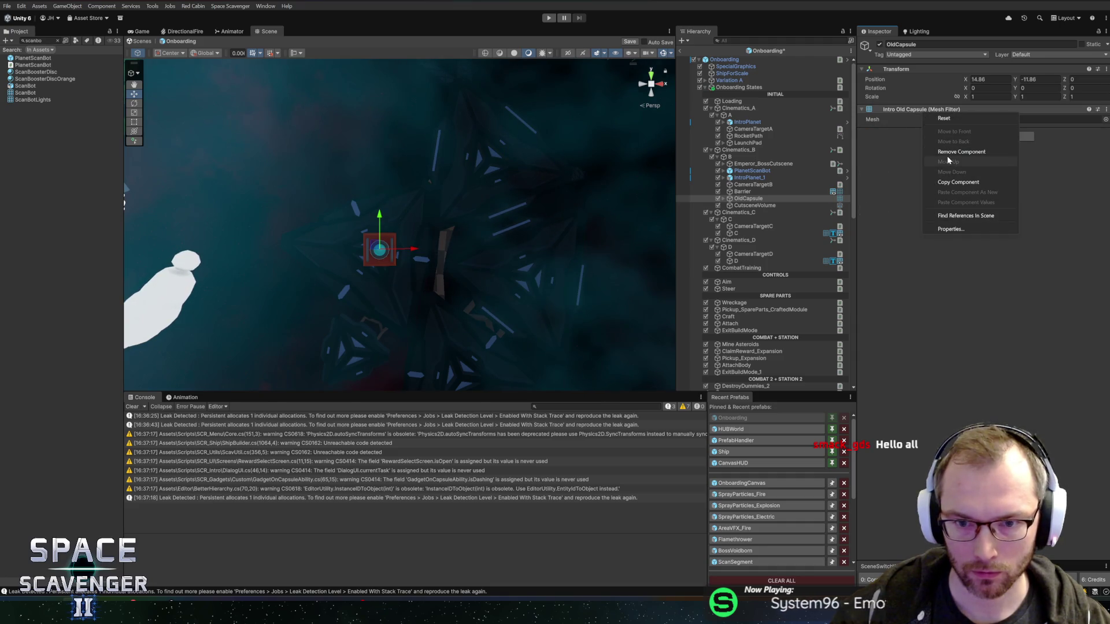
pyautogui.click(962, 152)
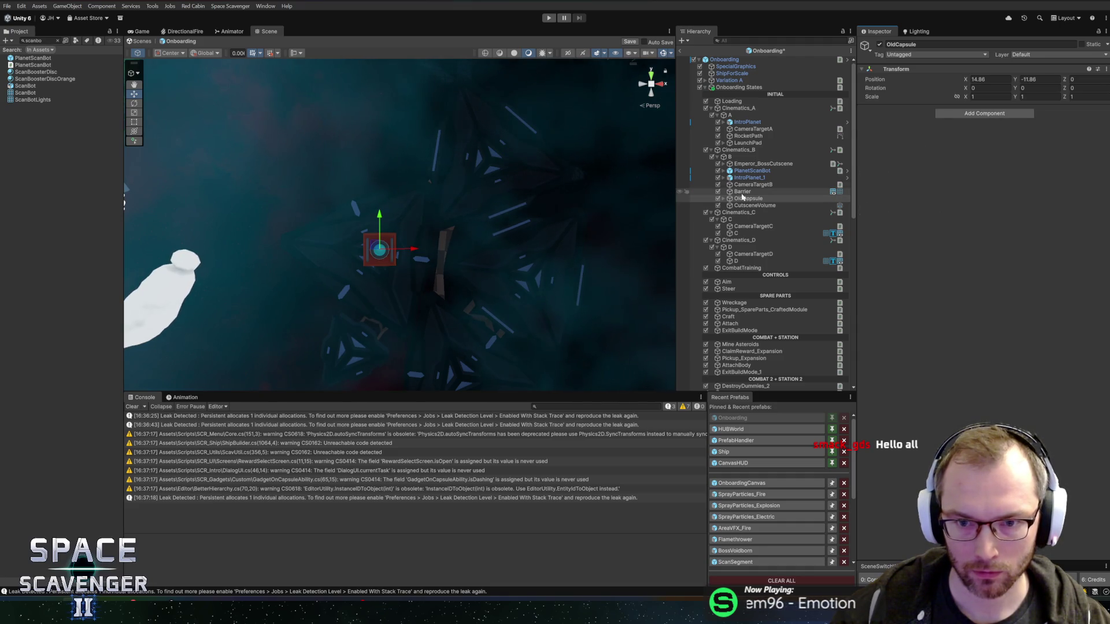
pyautogui.click(724, 198)
pyautogui.doubleClick(750, 205)
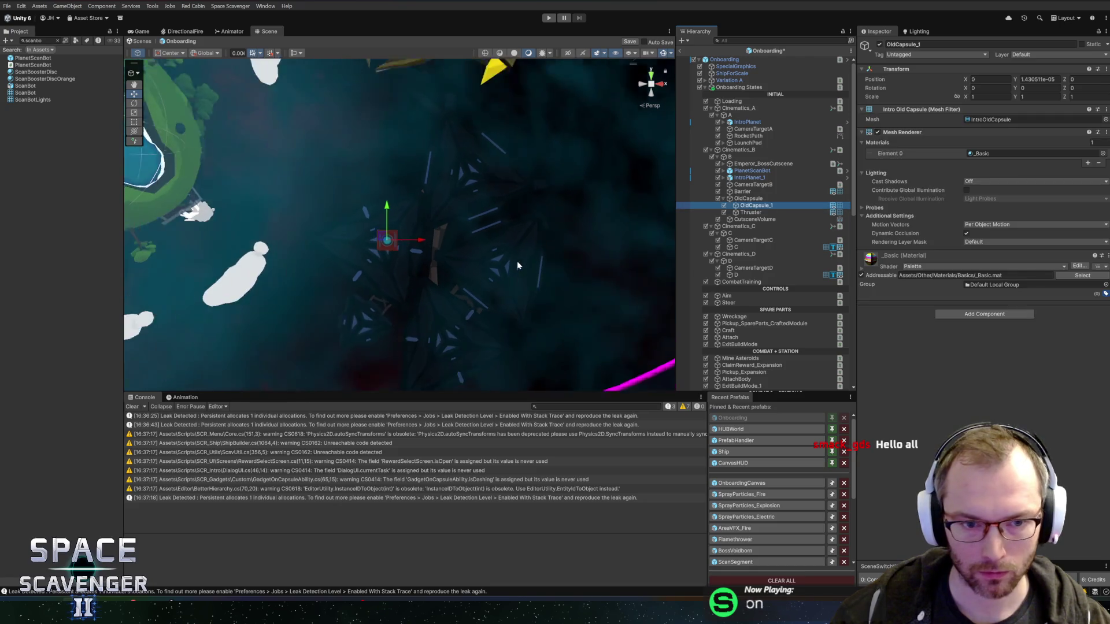
# - Search the Thruster's mesh picker for 'engine' and assign the EngineSmall mesh
pyautogui.click(754, 213)
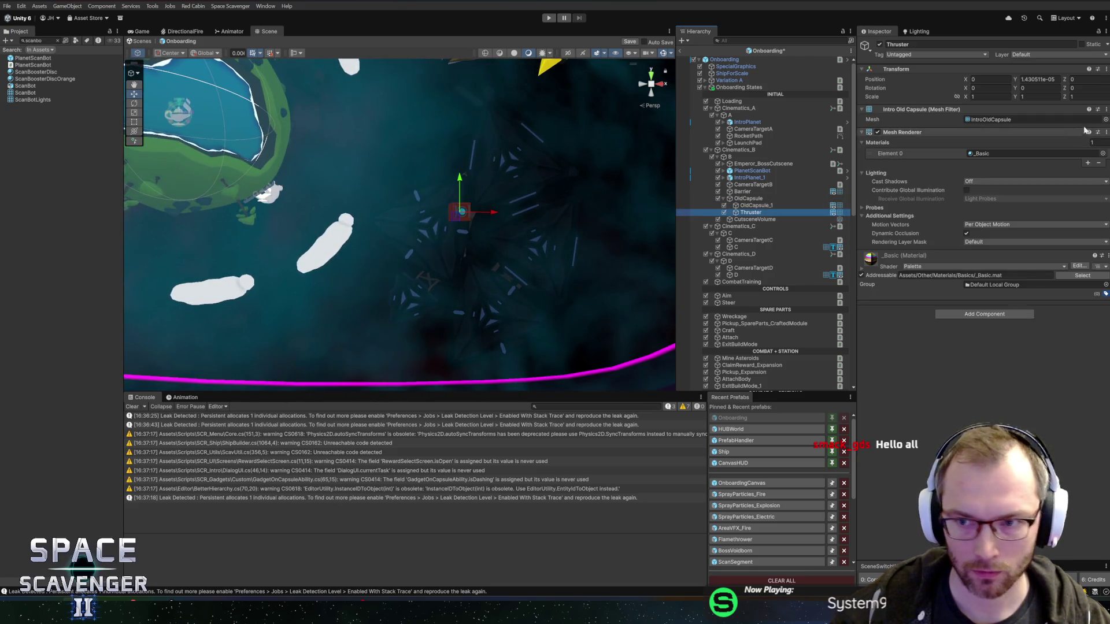
pyautogui.click(1104, 120)
pyautogui.write('thrustwe')
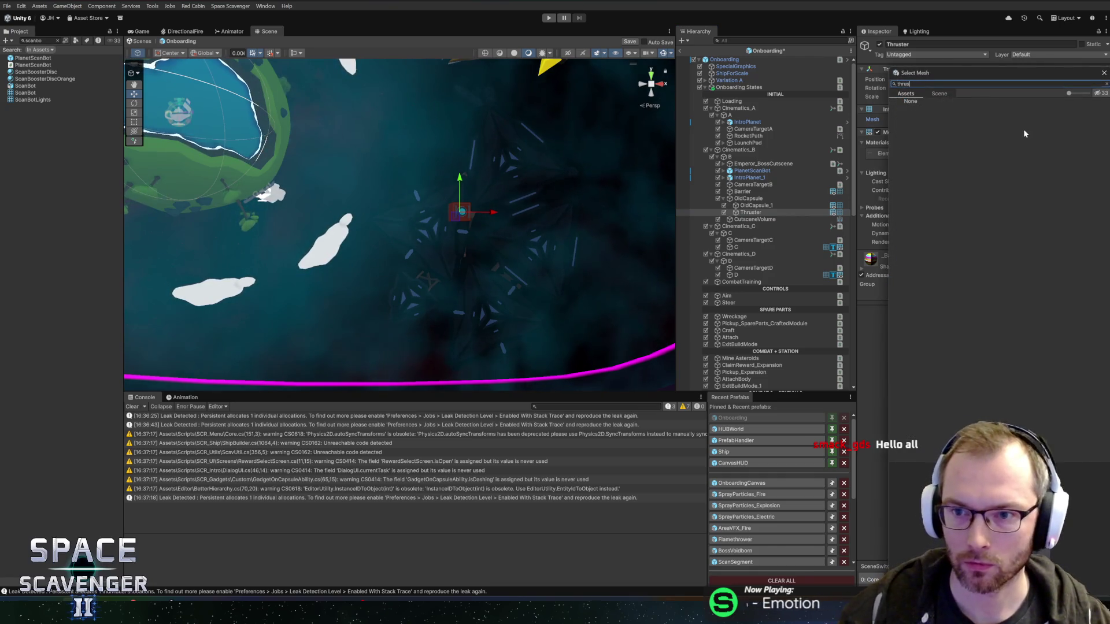
pyautogui.press('BackSpace')
pyautogui.press('BackSpace')
pyautogui.press('BackSpace')
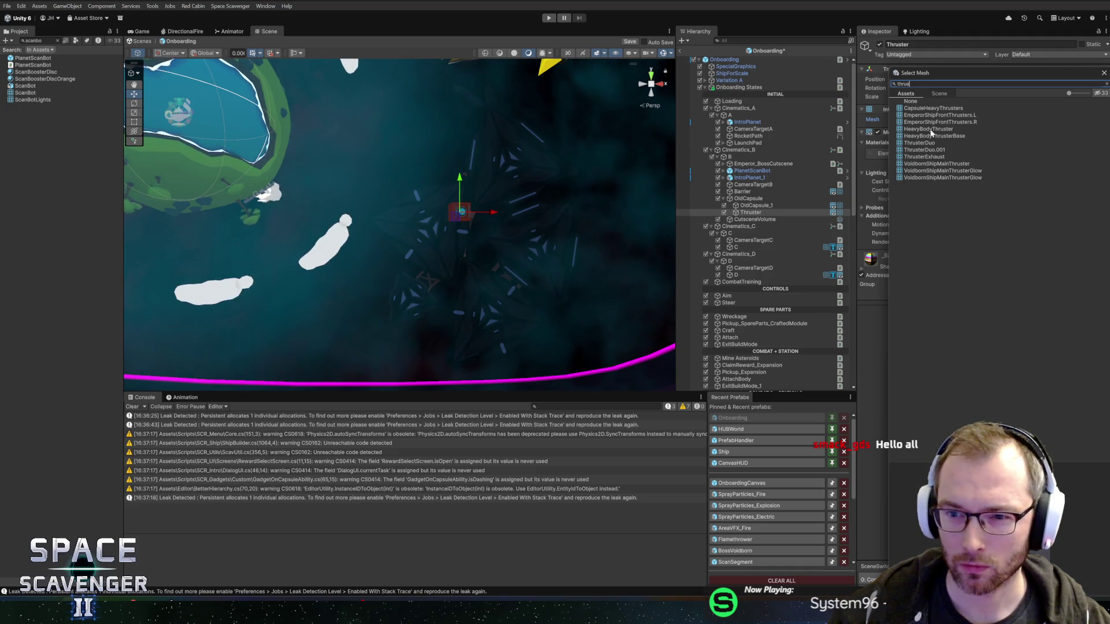
pyautogui.press('BackSpace')
pyautogui.press('BackSpace')
pyautogui.press('BackSpace')
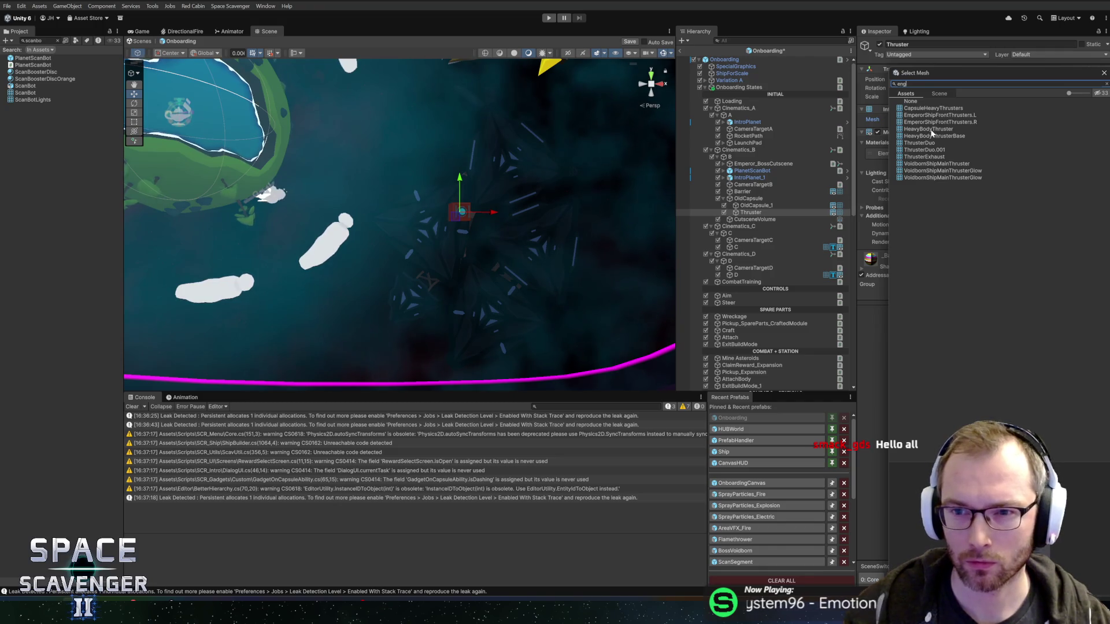
pyautogui.write('ine')
pyautogui.click(926, 129)
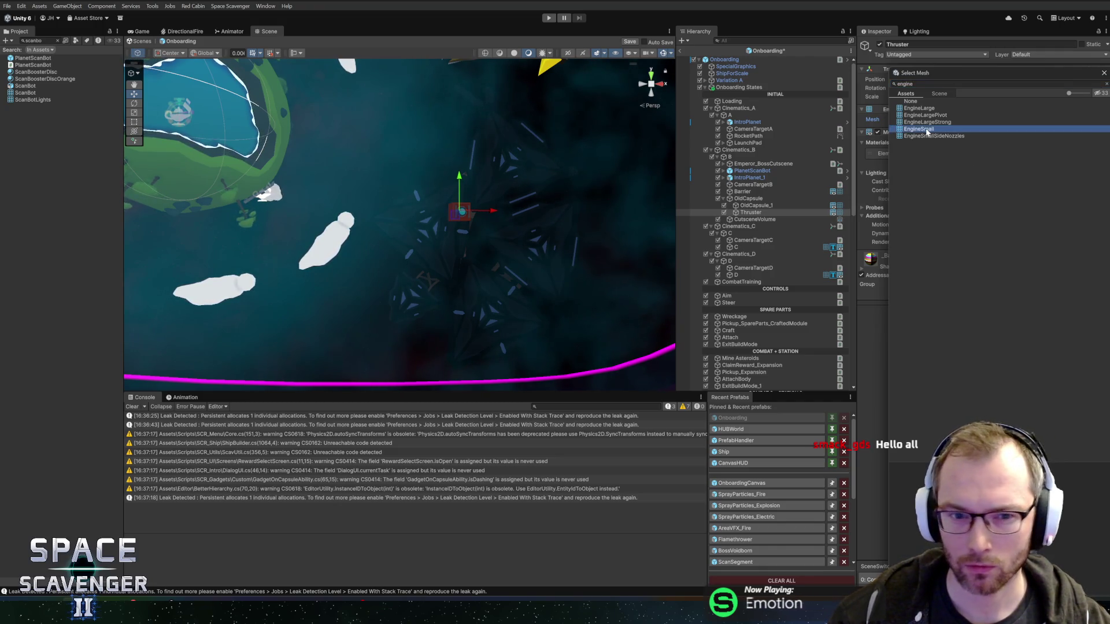
pyautogui.press('Return')
pyautogui.scroll(5, 572, 151)
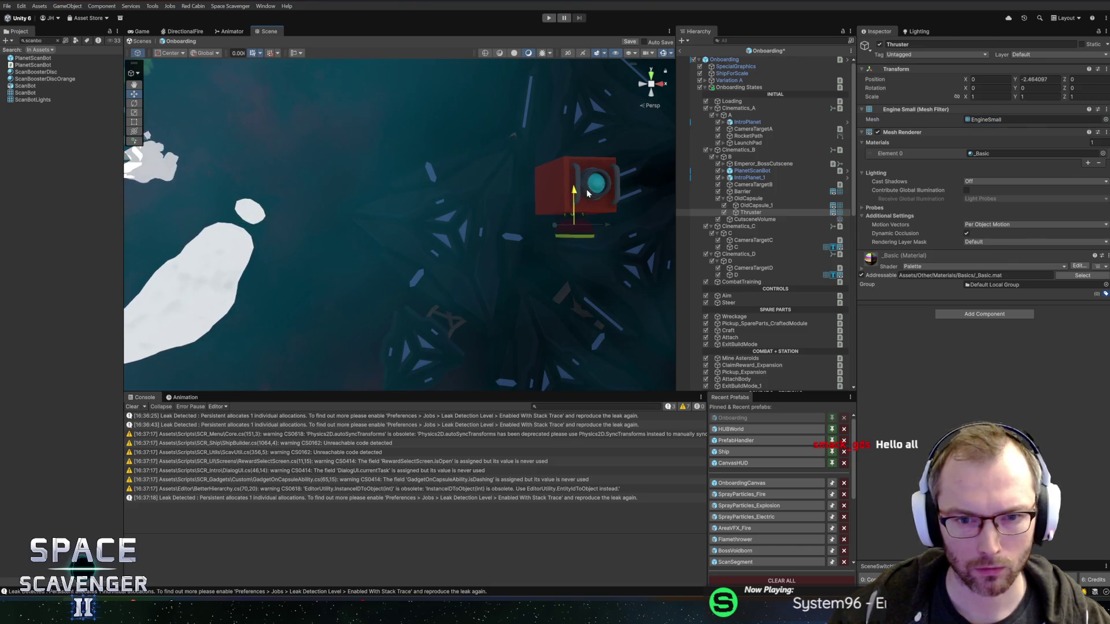
pyautogui.click(1102, 153)
# - Preview the 'skin' material variants on Thruster and apply HeavySkin1
pyautogui.write('kin1')
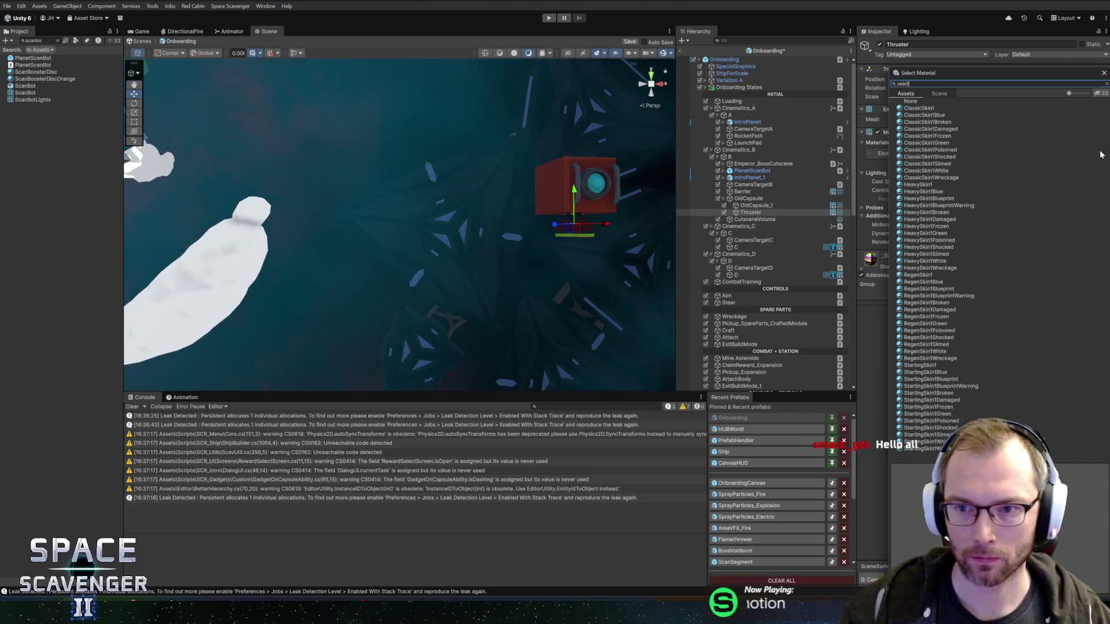
pyautogui.click(925, 276)
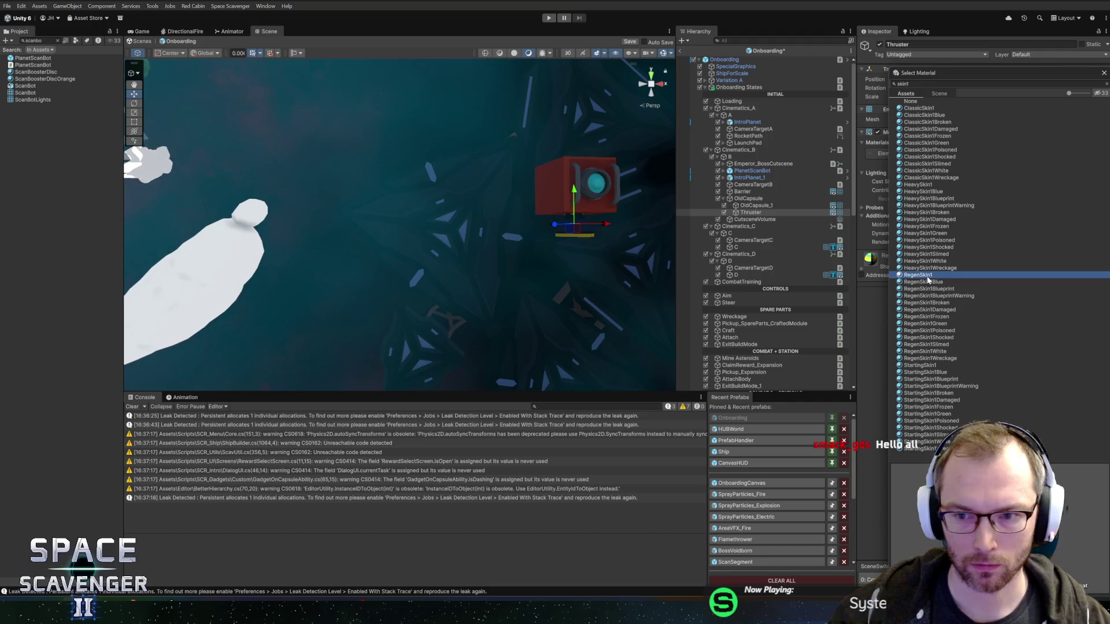
pyautogui.click(929, 241)
pyautogui.click(933, 247)
pyautogui.click(939, 254)
pyautogui.click(940, 234)
pyautogui.click(940, 227)
pyautogui.click(939, 220)
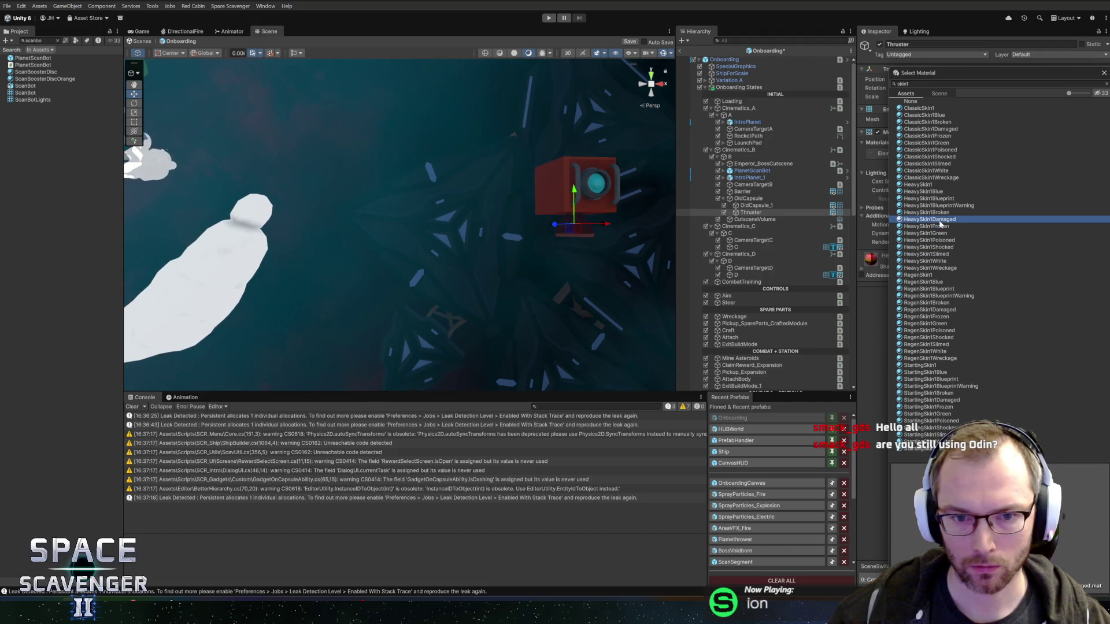
pyautogui.click(925, 185)
pyautogui.press('f')
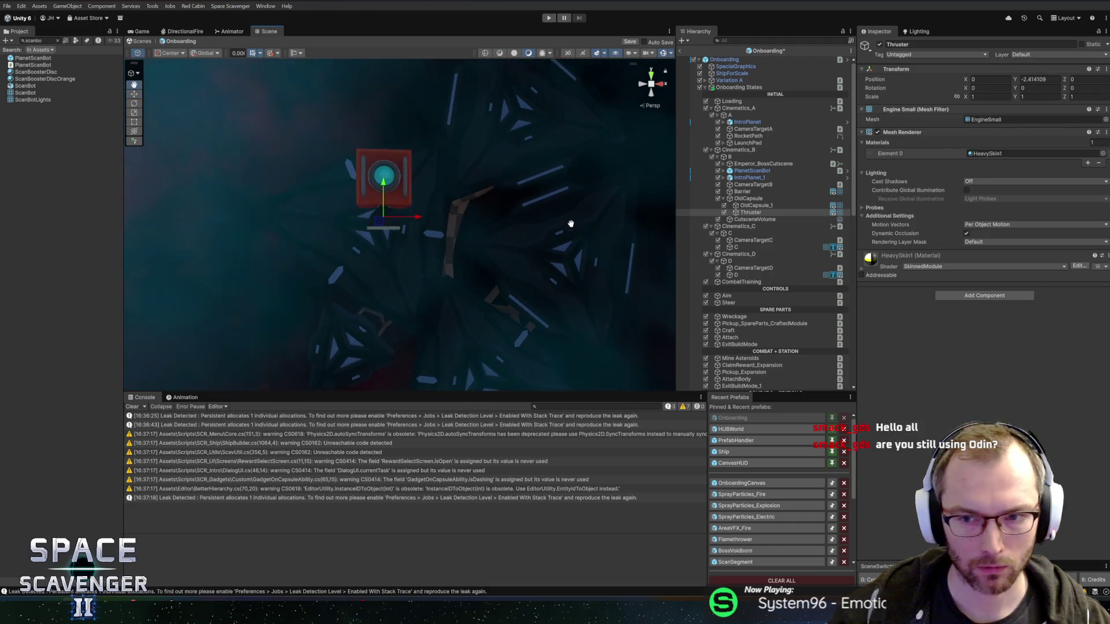
# - Search materials for 'heav', compare HeavySkin2 and HeavySkin3, and apply HeavySkin2
pyautogui.click(1102, 155)
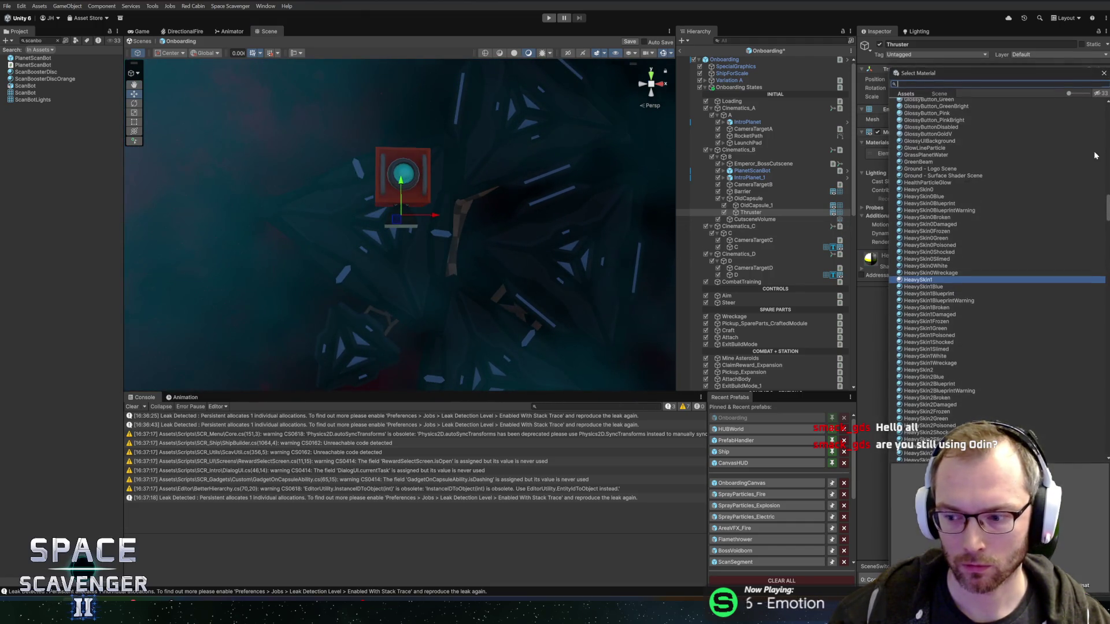
pyautogui.write('heav')
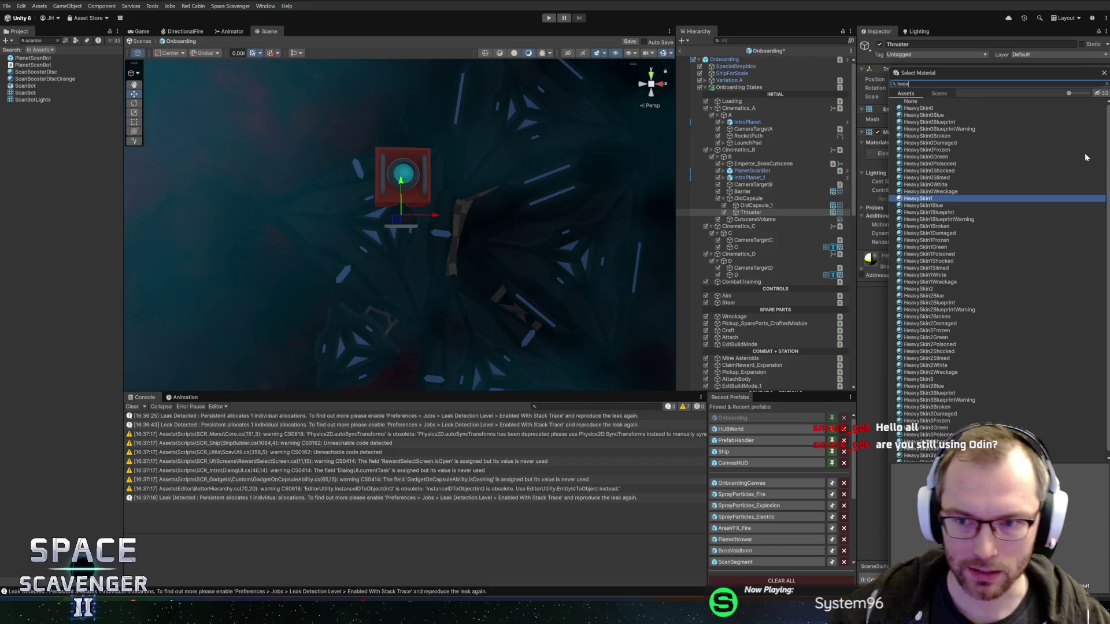
pyautogui.click(933, 289)
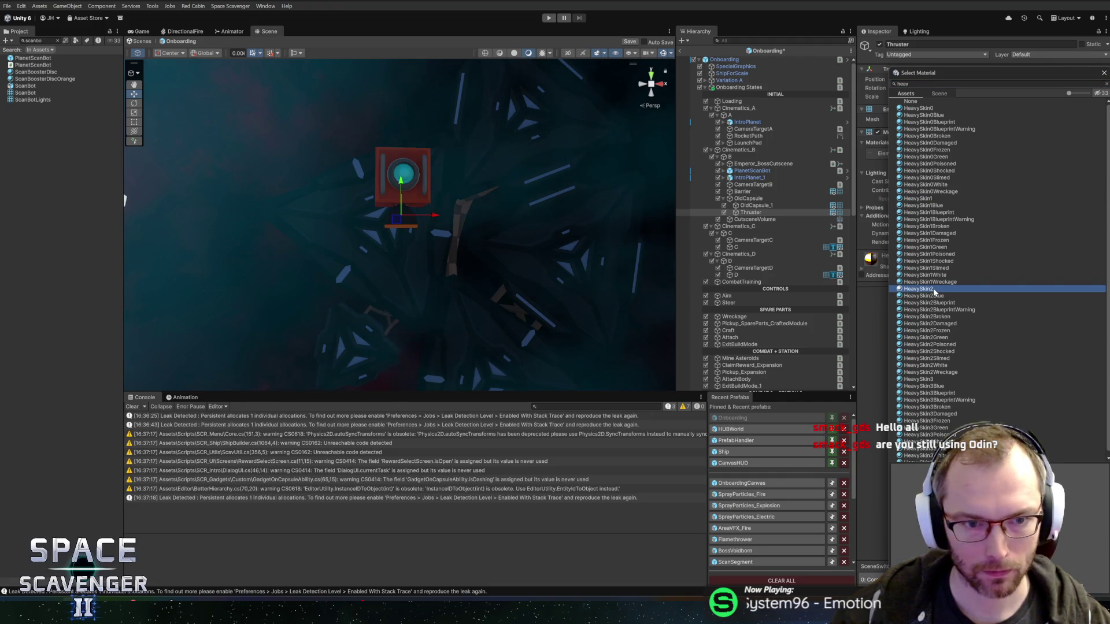
pyautogui.click(926, 380)
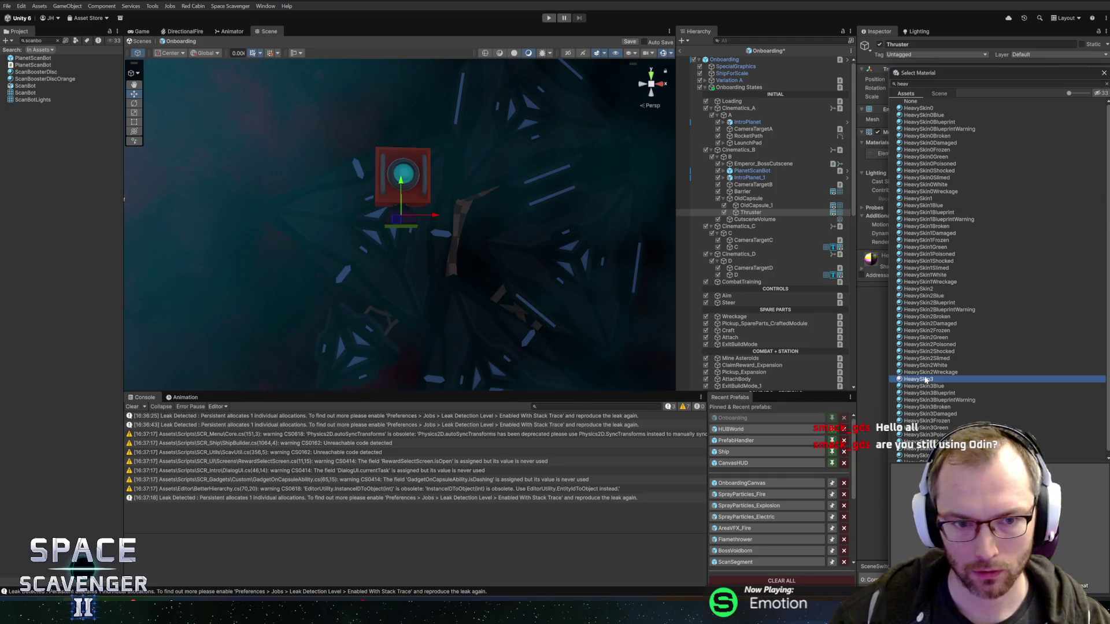
pyautogui.doubleClick(928, 289)
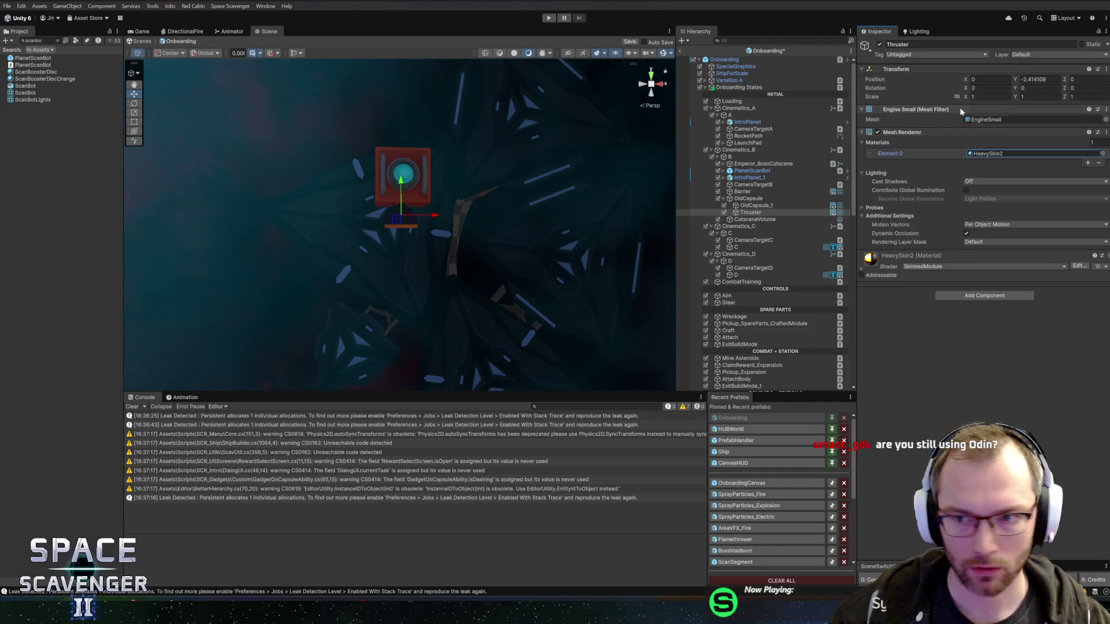
# - Scale Thruster to 1.1591, set its Y position to -2.5, and save the Onboarding scene
pyautogui.moveTo(404, 218); pyautogui.dragTo(416, 218)
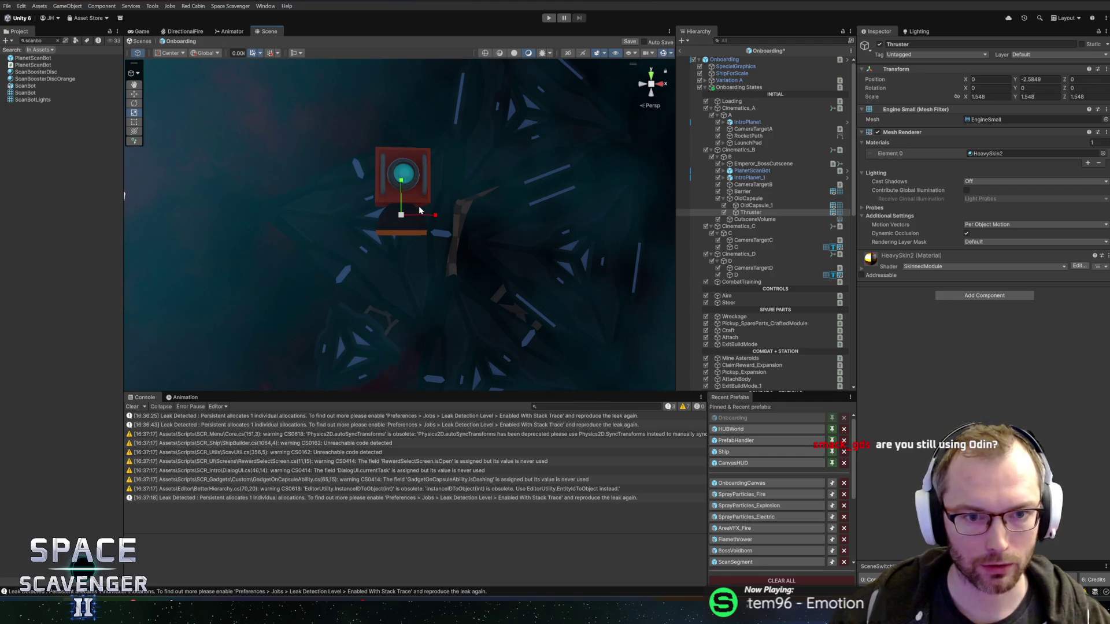
pyautogui.moveTo(403, 184)
pyautogui.mouseDown()
pyautogui.moveTo(408, 198)
pyautogui.moveTo(403, 183)
pyautogui.mouseUp()
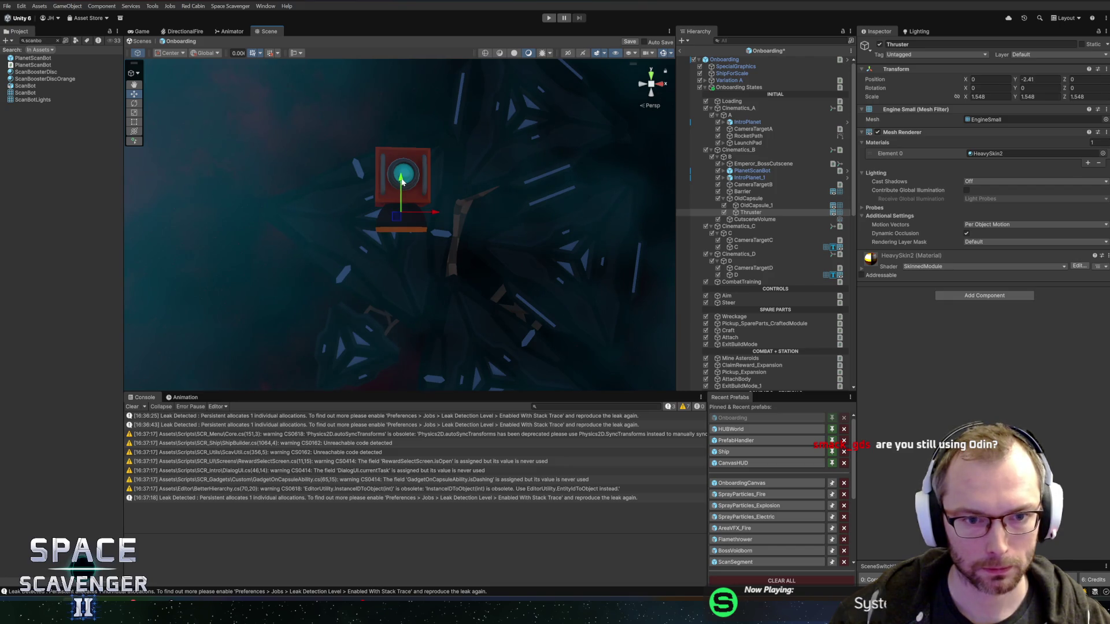
pyautogui.hotkey('ctrl', 'z')
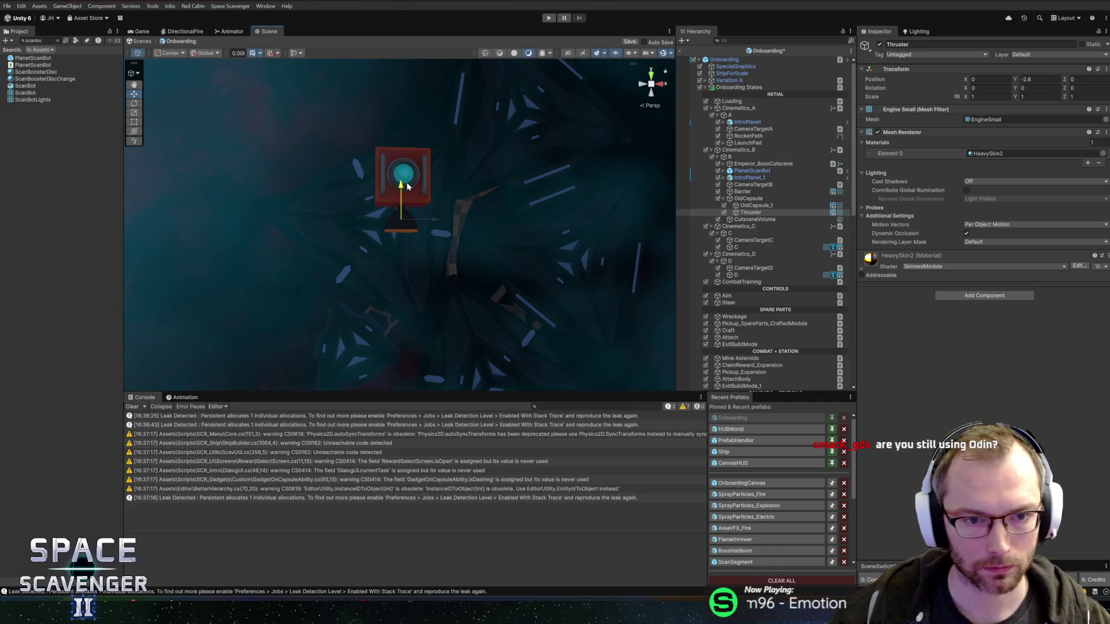
pyautogui.moveTo(411, 182); pyautogui.dragTo(411, 179)
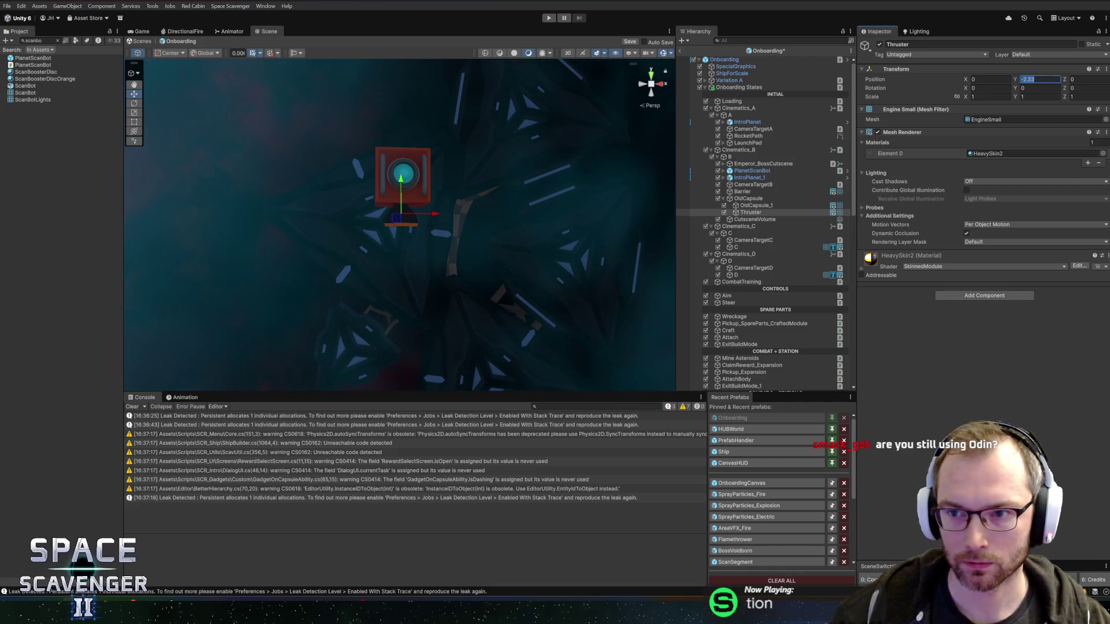
pyautogui.write('-2')
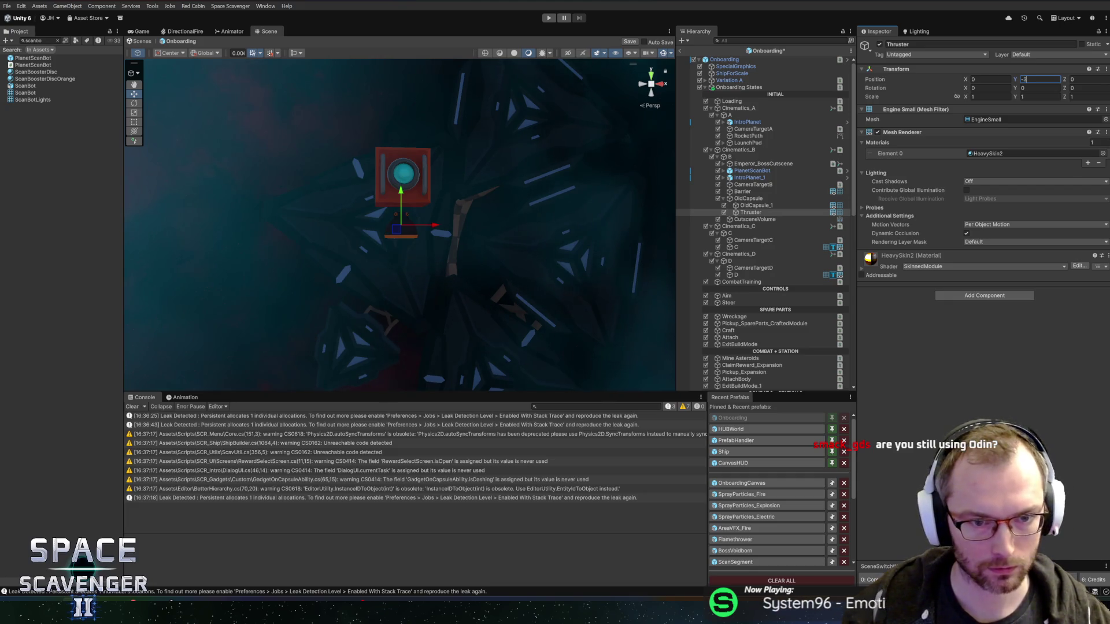
pyautogui.write('2.5')
pyautogui.moveTo(196, 220)
pyautogui.mouseDown()
pyautogui.moveTo(439, 163)
pyautogui.moveTo(488, 174)
pyautogui.moveTo(478, 154)
pyautogui.moveTo(542, 166)
pyautogui.moveTo(501, 171)
pyautogui.mouseUp()
pyautogui.hotkey('ctrl', 's')
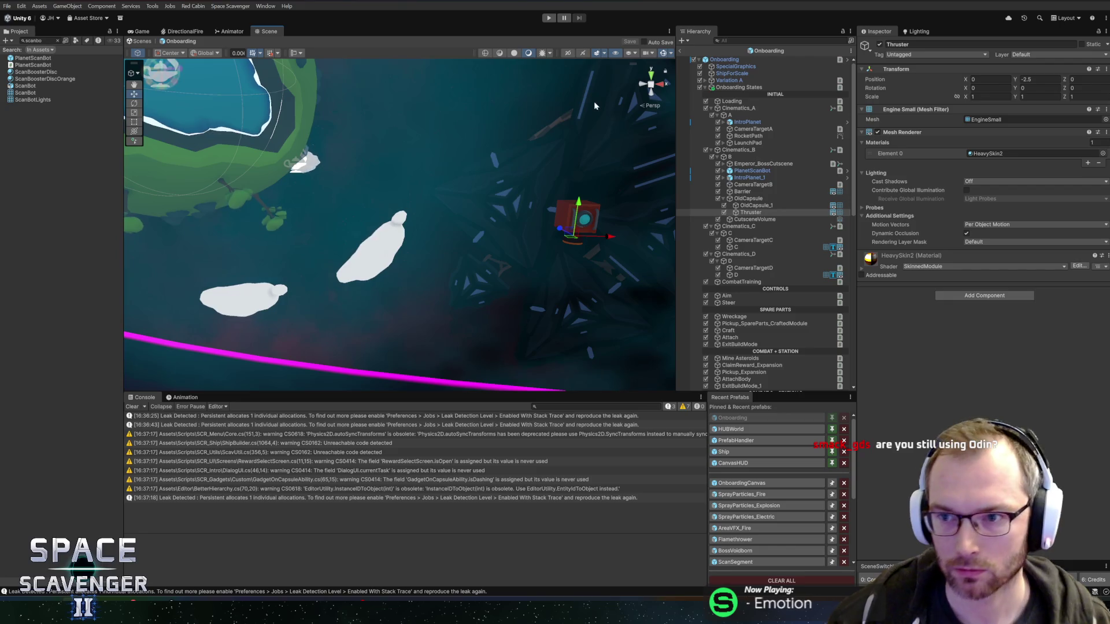
# - Frame the selected OldCapsule and tilt it about 7° around its Z axis
pyautogui.scroll(-5, 516, 157)
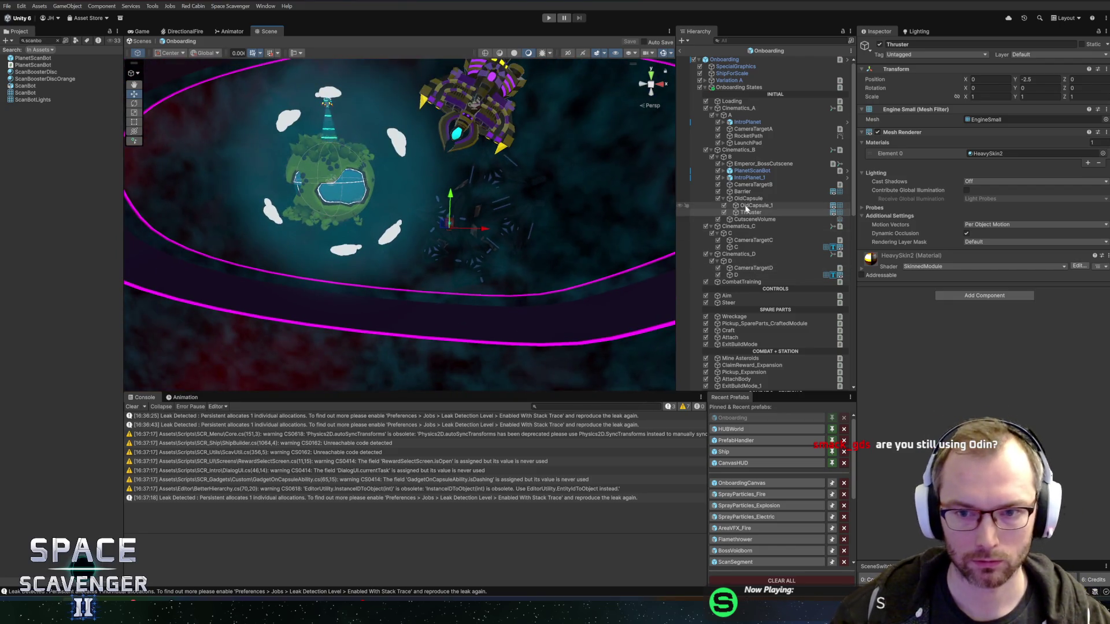
pyautogui.click(748, 199)
pyautogui.press('f')
pyautogui.press('e')
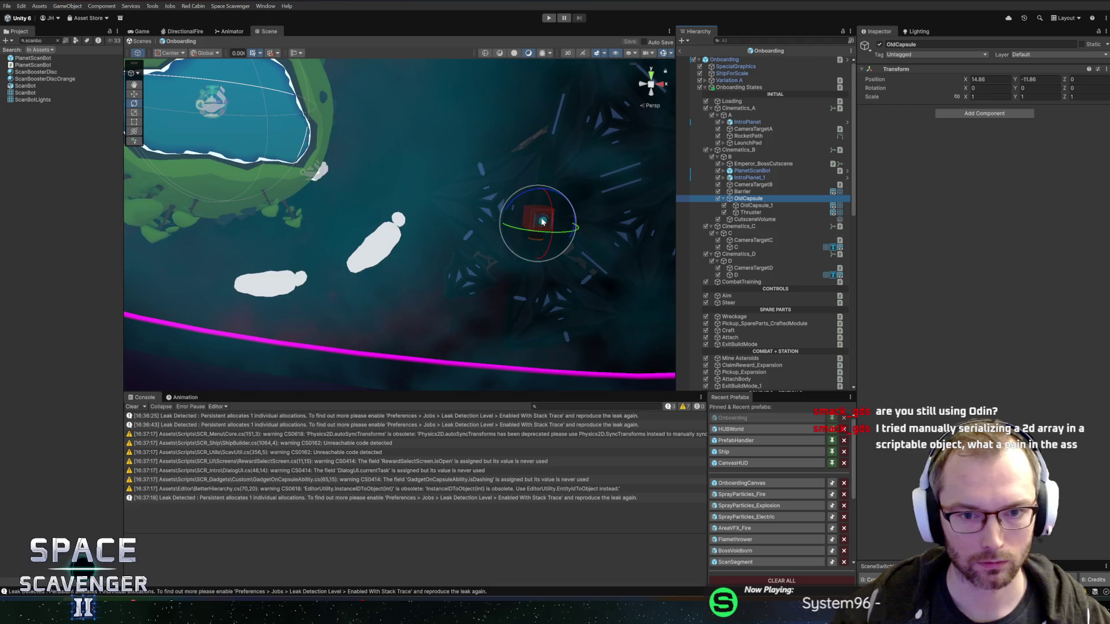
pyautogui.press('f')
pyautogui.moveTo(437, 200); pyautogui.dragTo(426, 199)
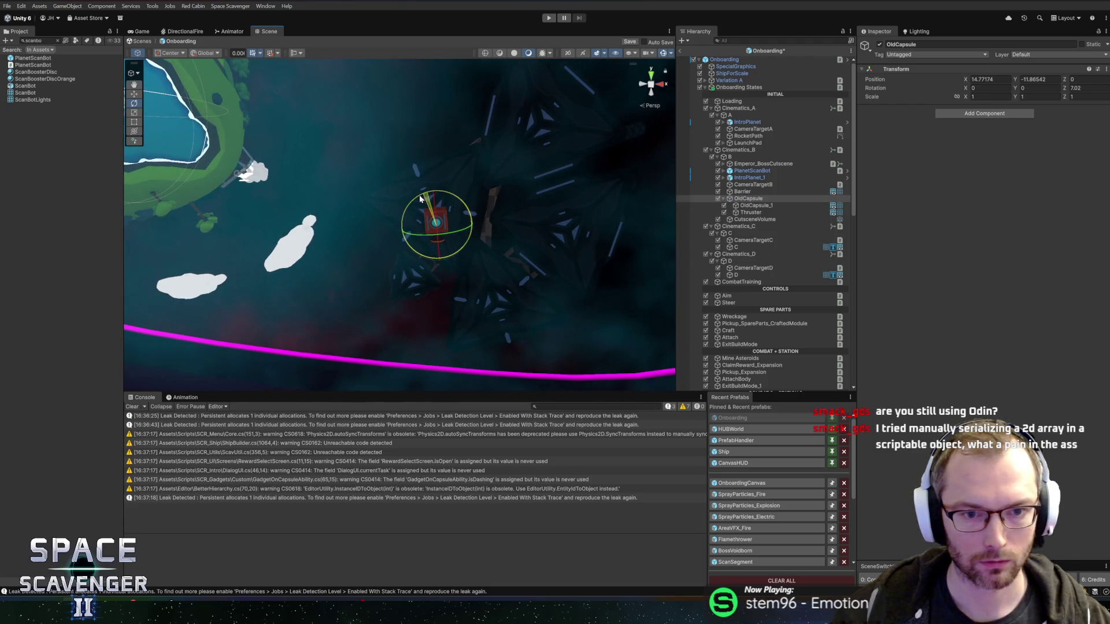
pyautogui.click(749, 205)
pyautogui.rightClick(749, 197)
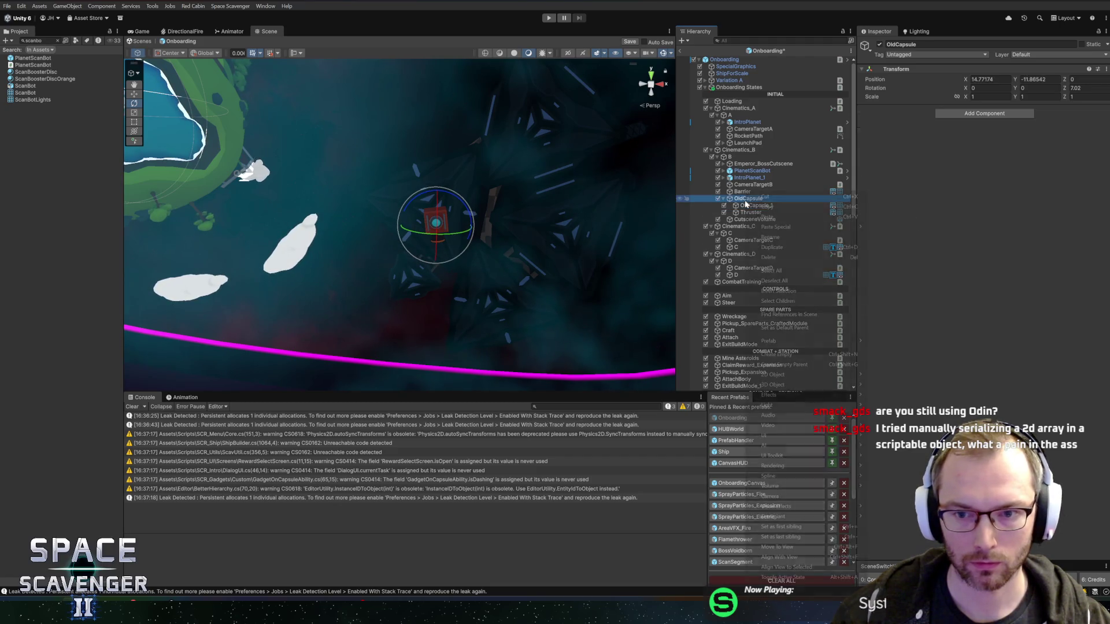
# - Create an empty 'Graphics' child first under OldCapsule and nest OldCapsule_1 and Thruster inside it
pyautogui.click(792, 355)
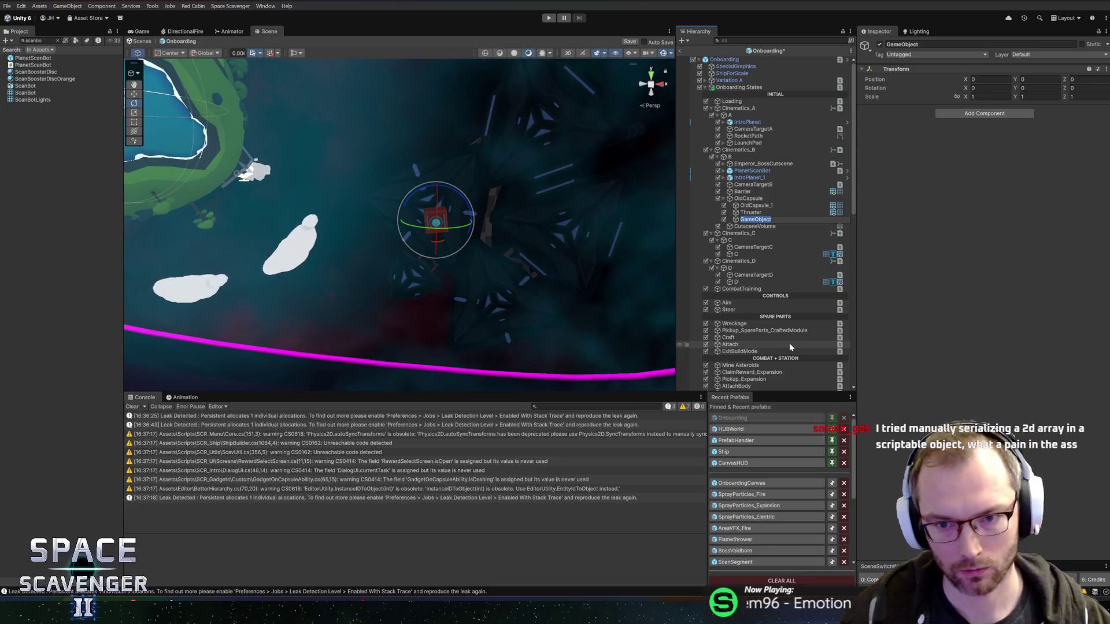
pyautogui.write('Graphics')
pyautogui.press('Return')
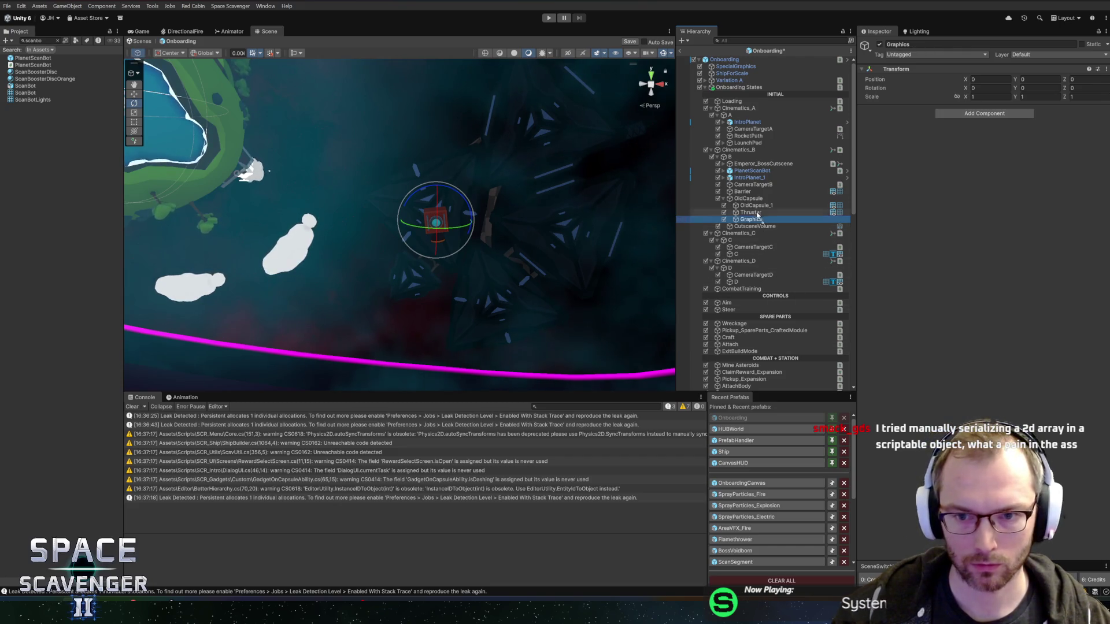
pyautogui.moveTo(757, 219); pyautogui.dragTo(760, 202)
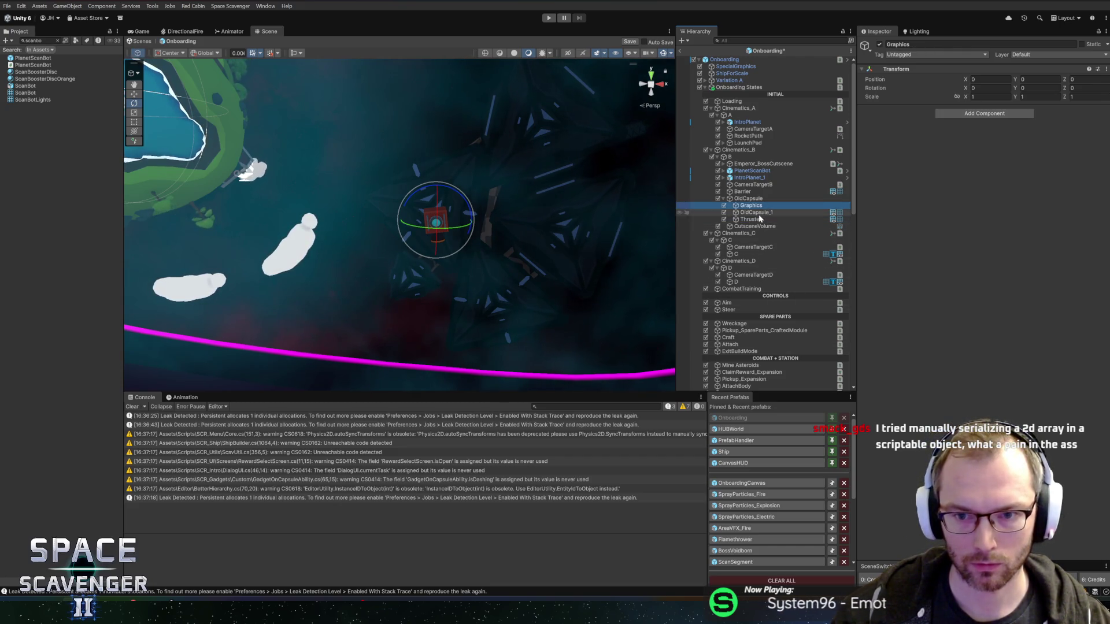
pyautogui.click(757, 213)
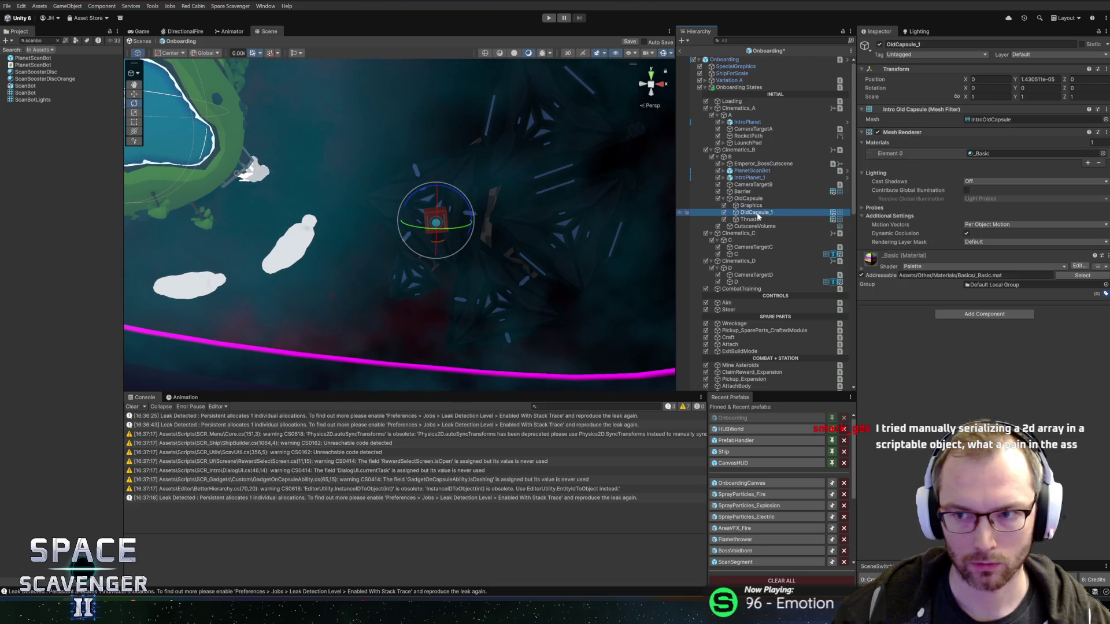
pyautogui.keyDown('shift'); pyautogui.click(752, 220); pyautogui.keyUp('shift')
pyautogui.moveTo(746, 216)
pyautogui.mouseDown()
pyautogui.moveTo(752, 206)
pyautogui.moveTo(835, 207)
pyautogui.mouseUp()
pyautogui.click(968, 118)
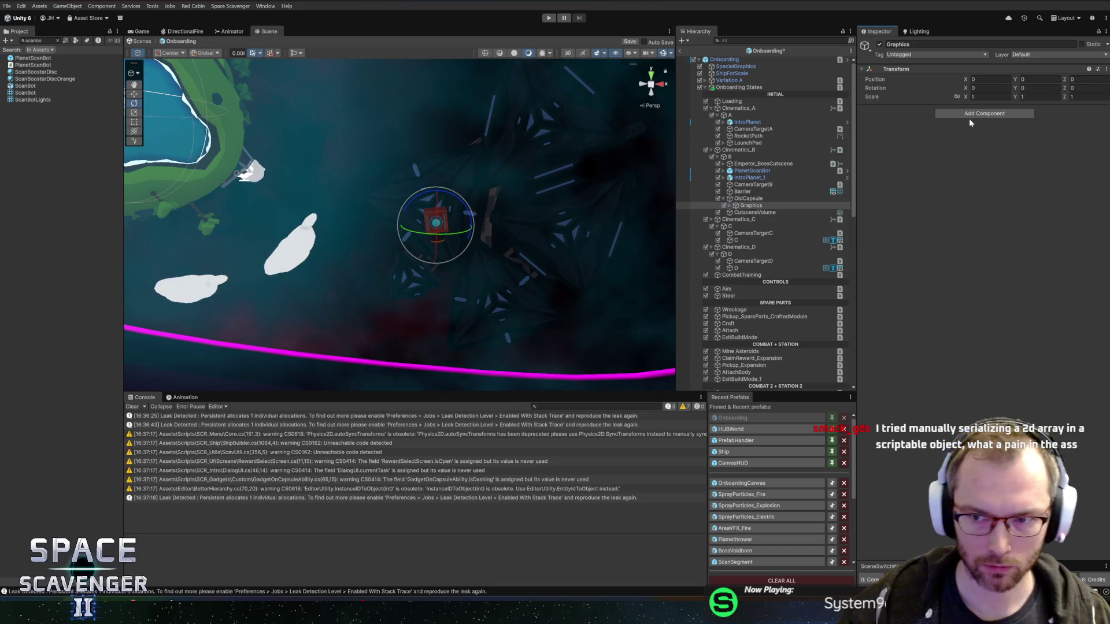
# - Give Graphics a Breathing Movement anchored to OldCapsule, Z rotation speed 0.4, magnitude 10, and save
pyautogui.write('brea')
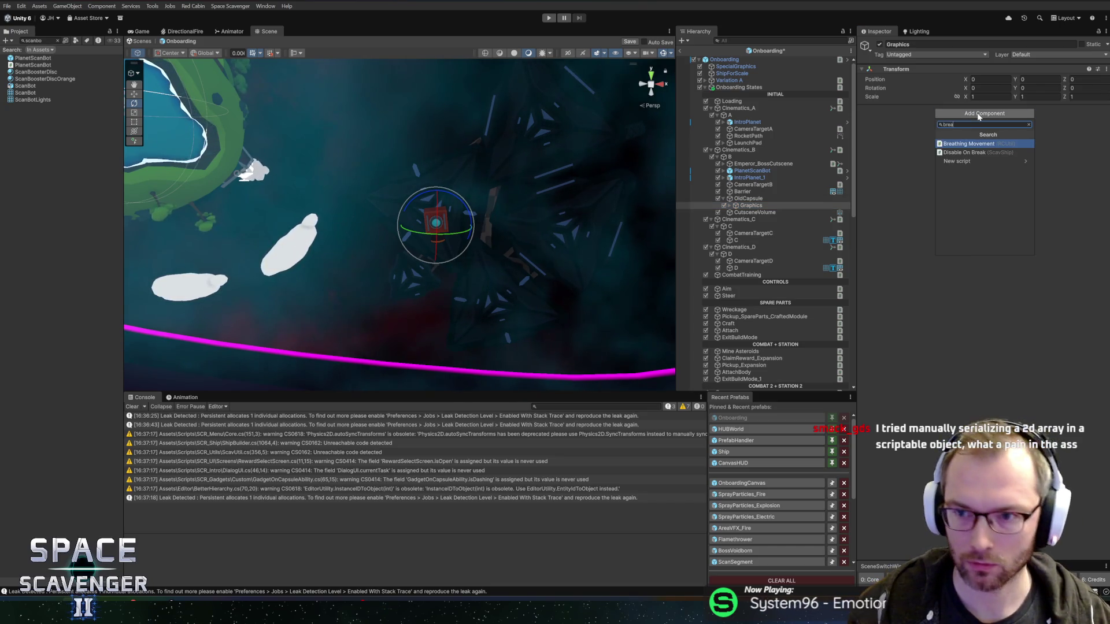
pyautogui.press('Return')
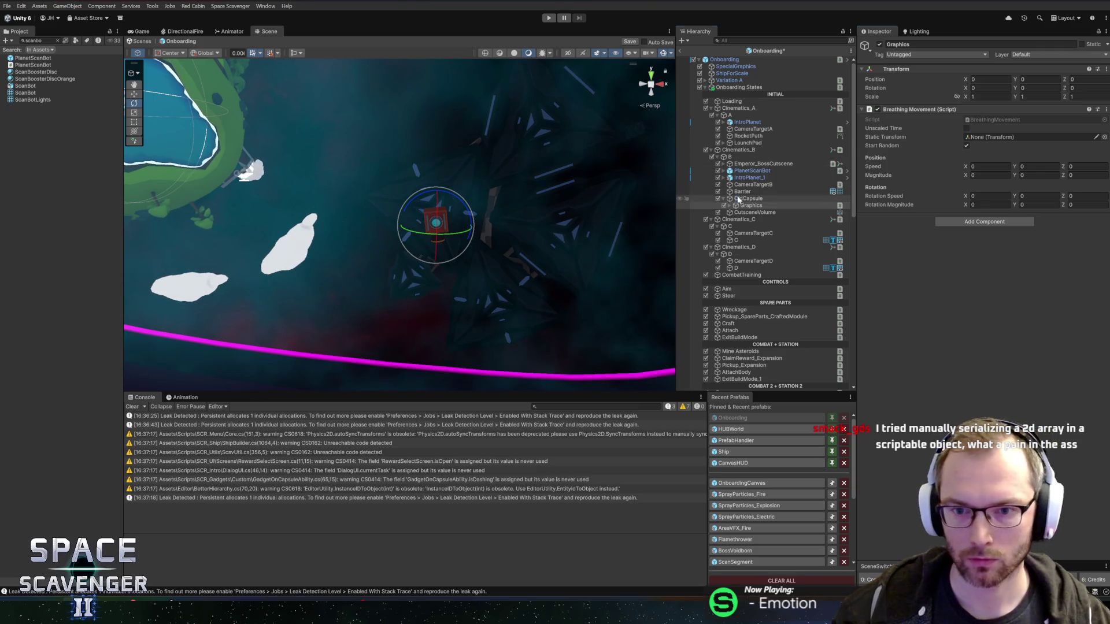
pyautogui.moveTo(998, 143); pyautogui.dragTo(1000, 139)
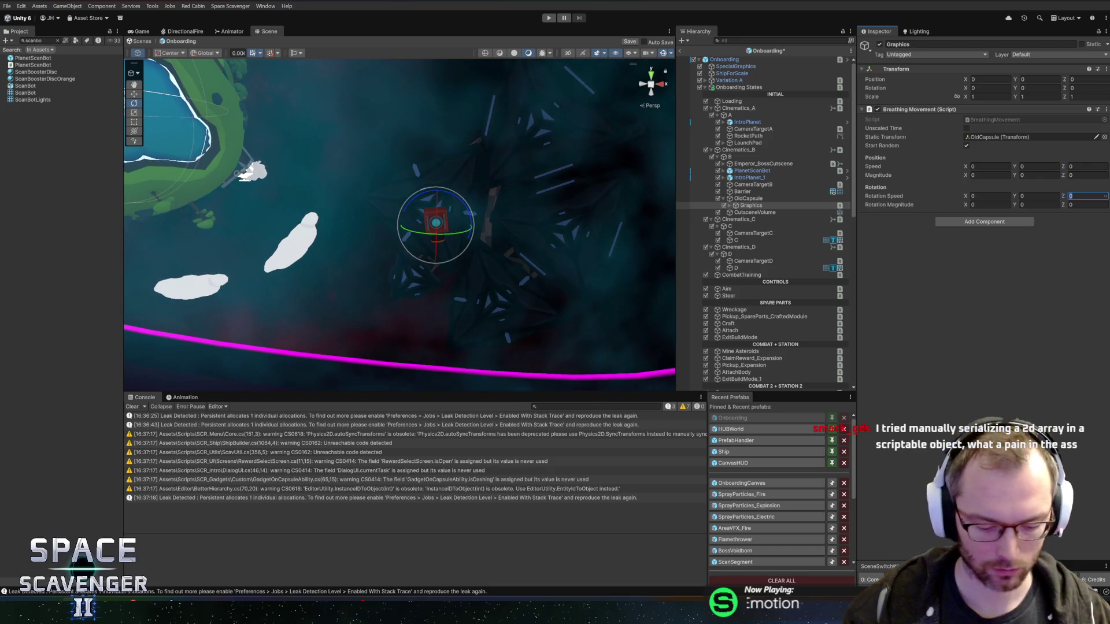
pyautogui.write('.4')
pyautogui.press('Tab')
pyautogui.press('Tab')
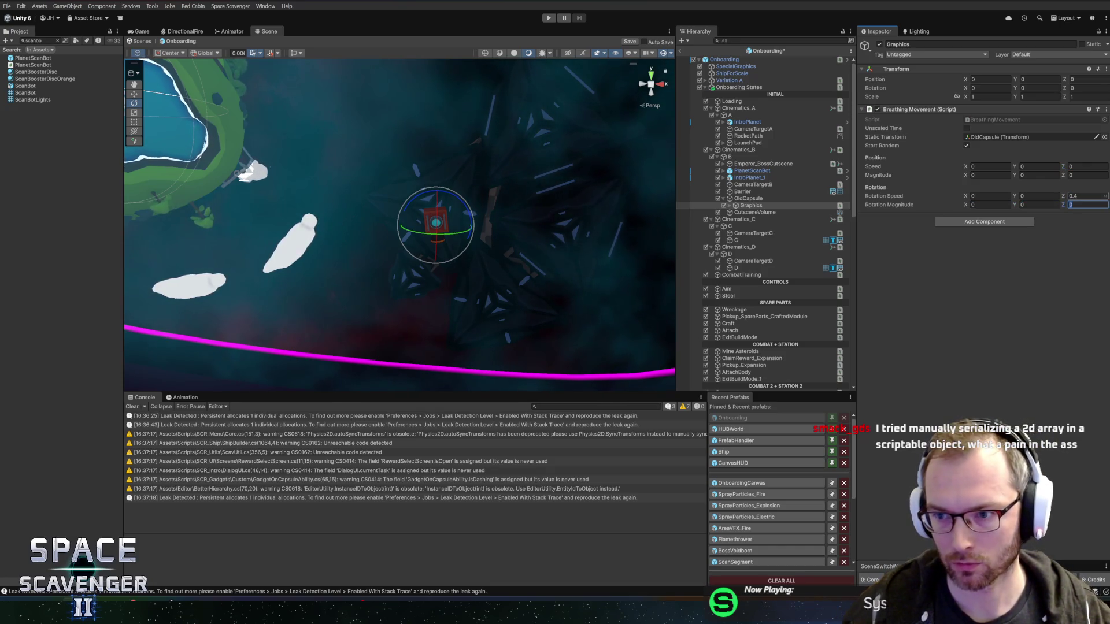
pyautogui.write('10')
pyautogui.hotkey('ctrl', 's')
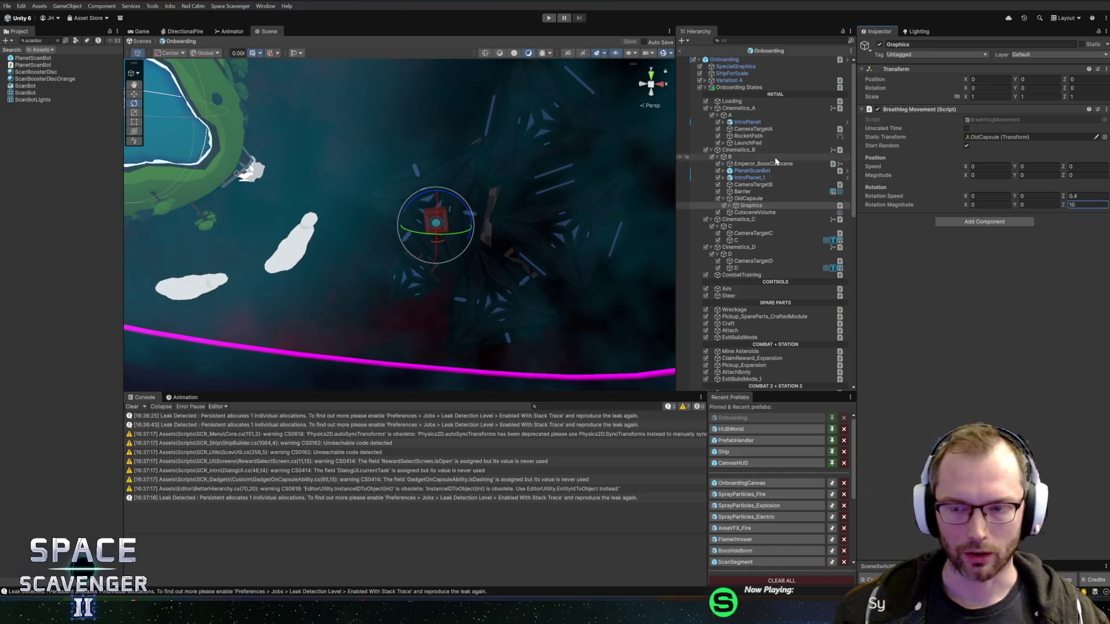
pyautogui.click(924, 278)
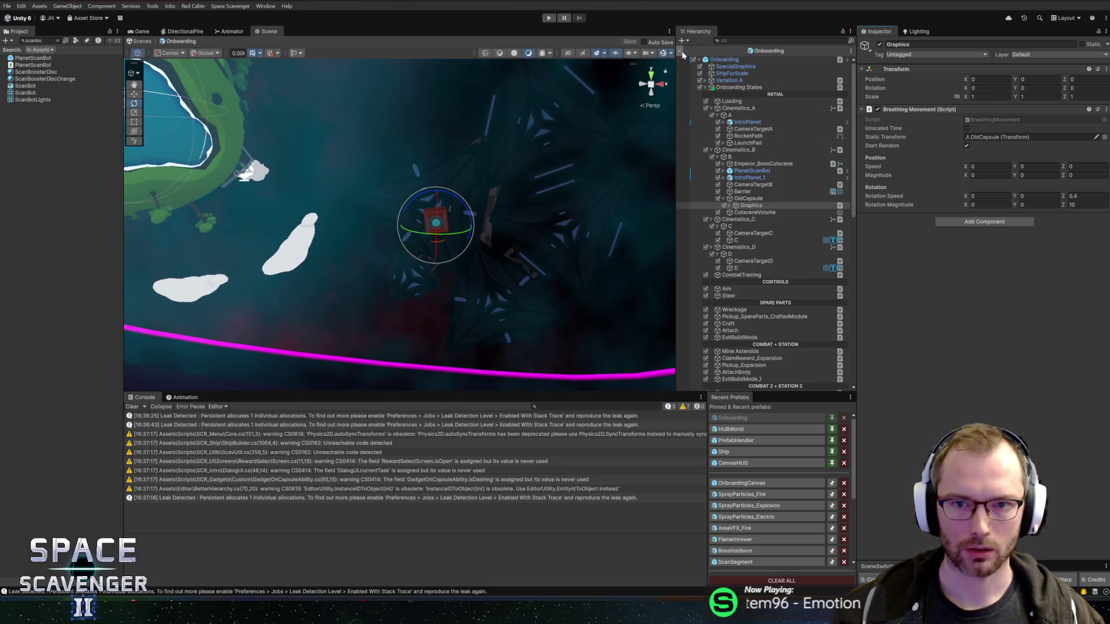
pyautogui.click(681, 51)
pyautogui.click(549, 18)
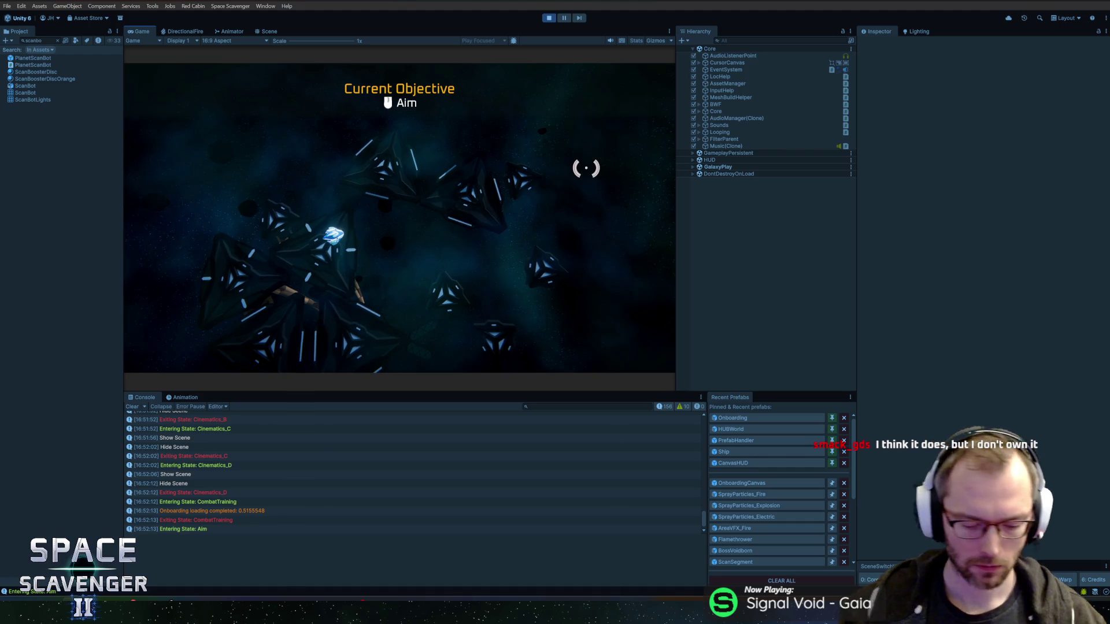
# - Stop play mode once combat training reaches the Aim objective
pyautogui.hotkey('ctrl', 'p')
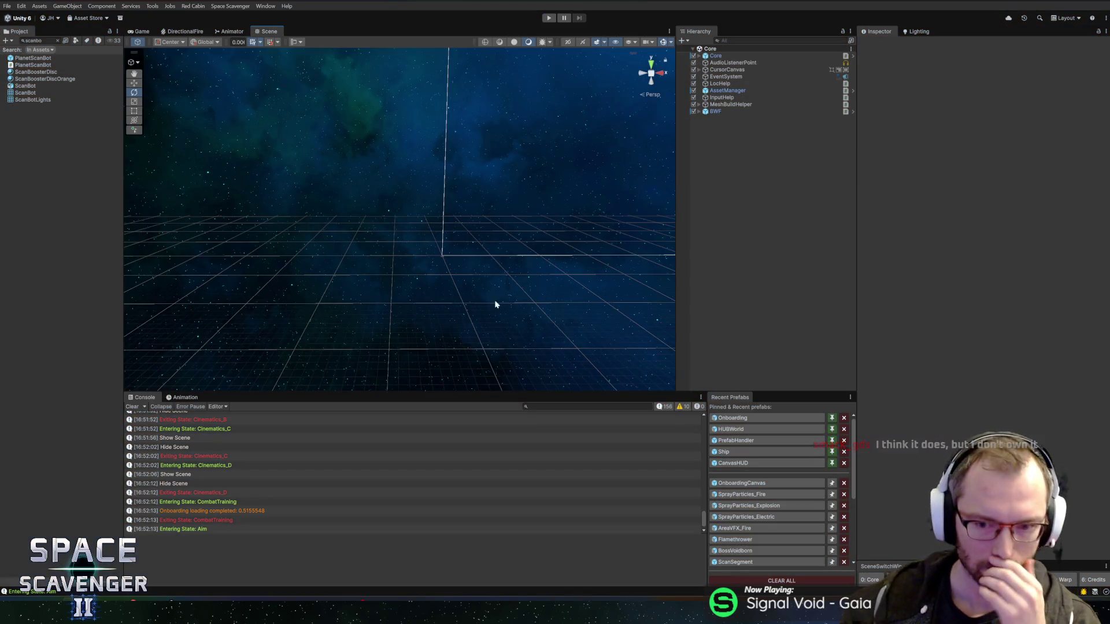
# - Reopen the Onboarding prefab from Recent Prefabs, select OldCapsule and switch to the Move tool
pyautogui.click(730, 482)
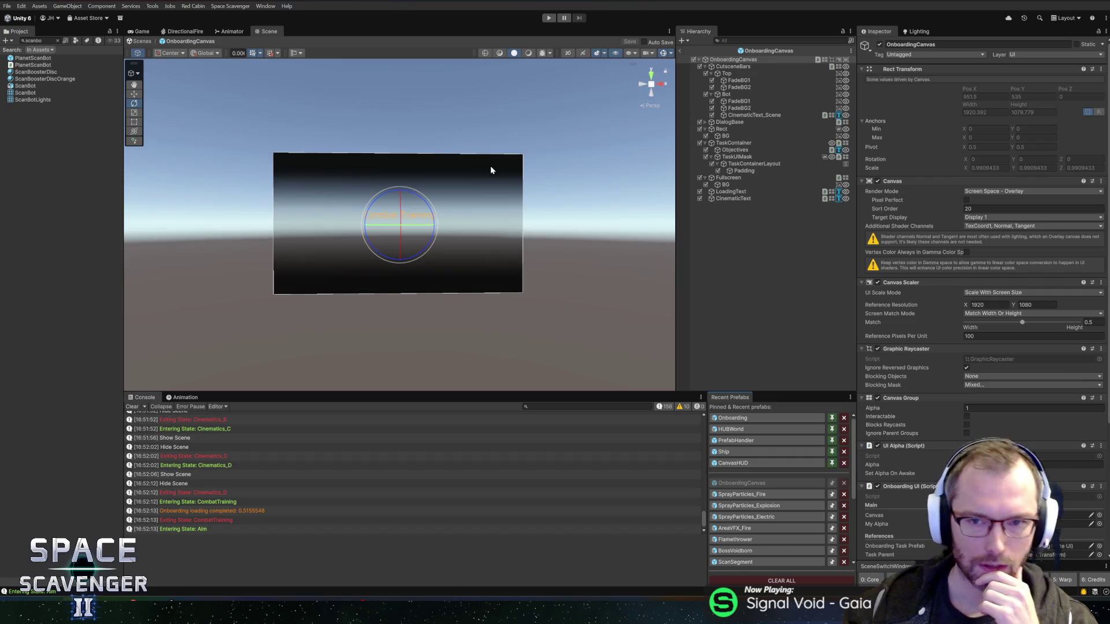
pyautogui.click(724, 419)
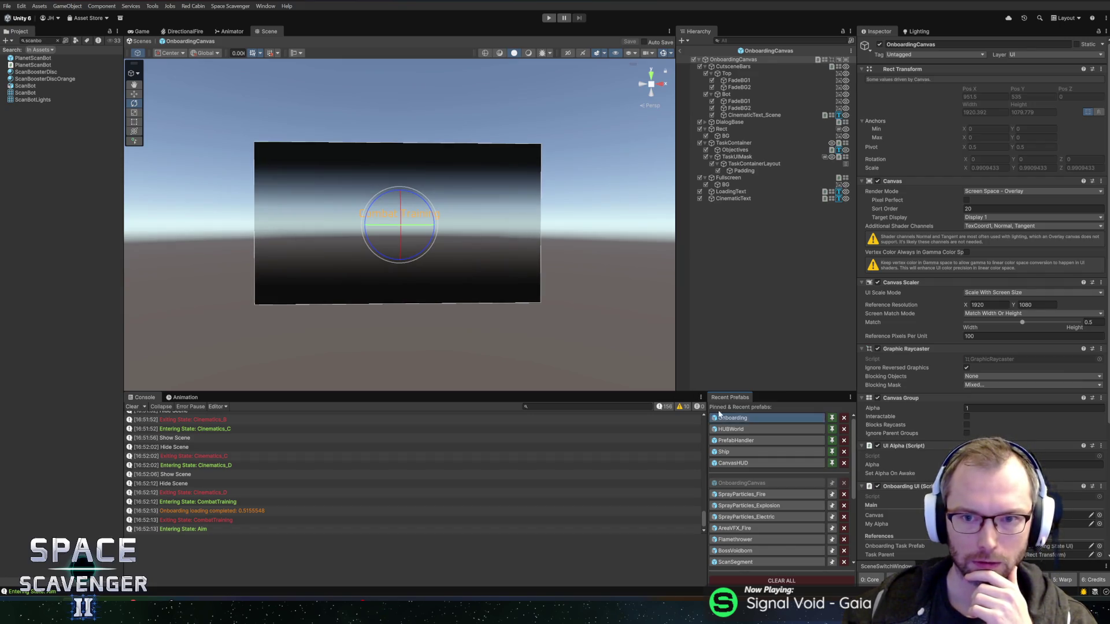
pyautogui.scroll(3, 437, 210)
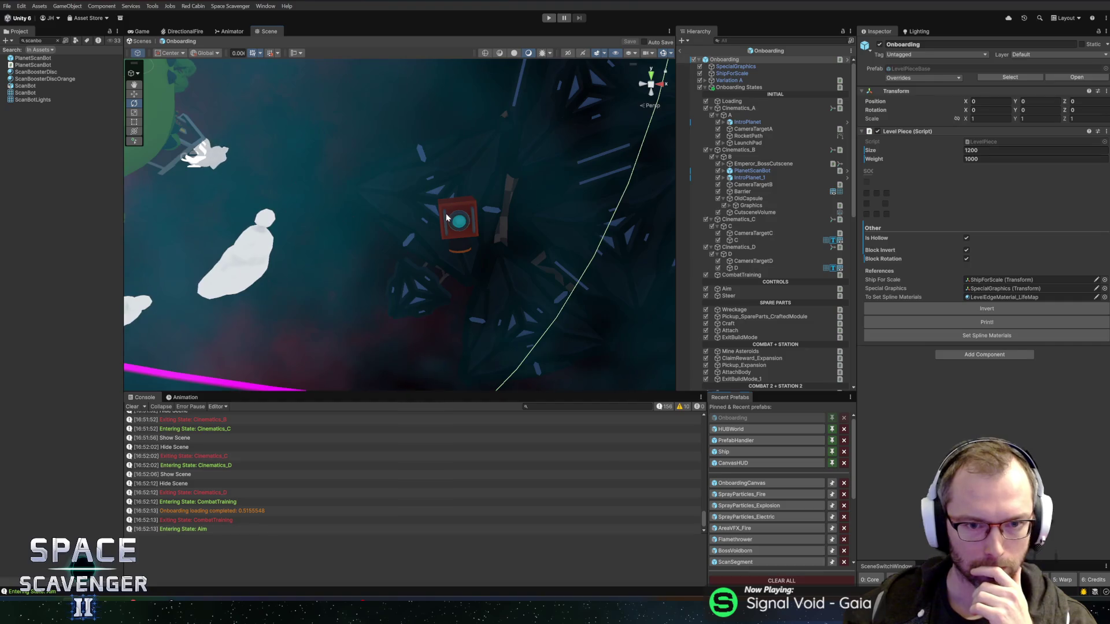
pyautogui.click(453, 220)
pyautogui.click(748, 199)
pyautogui.press('w')
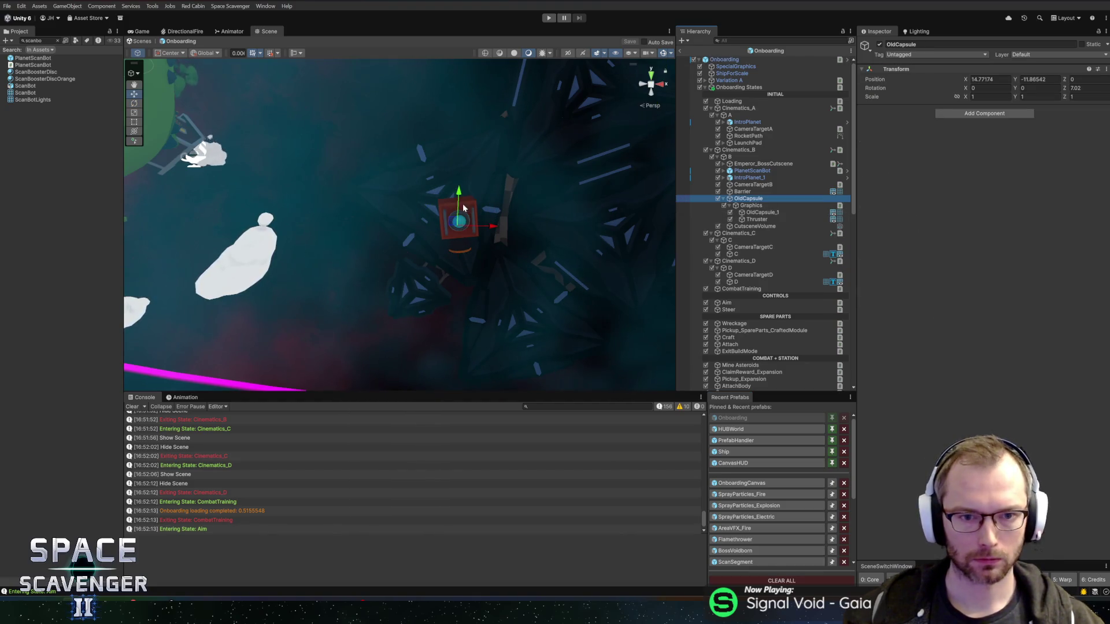
pyautogui.moveTo(455, 221); pyautogui.dragTo(482, 149)
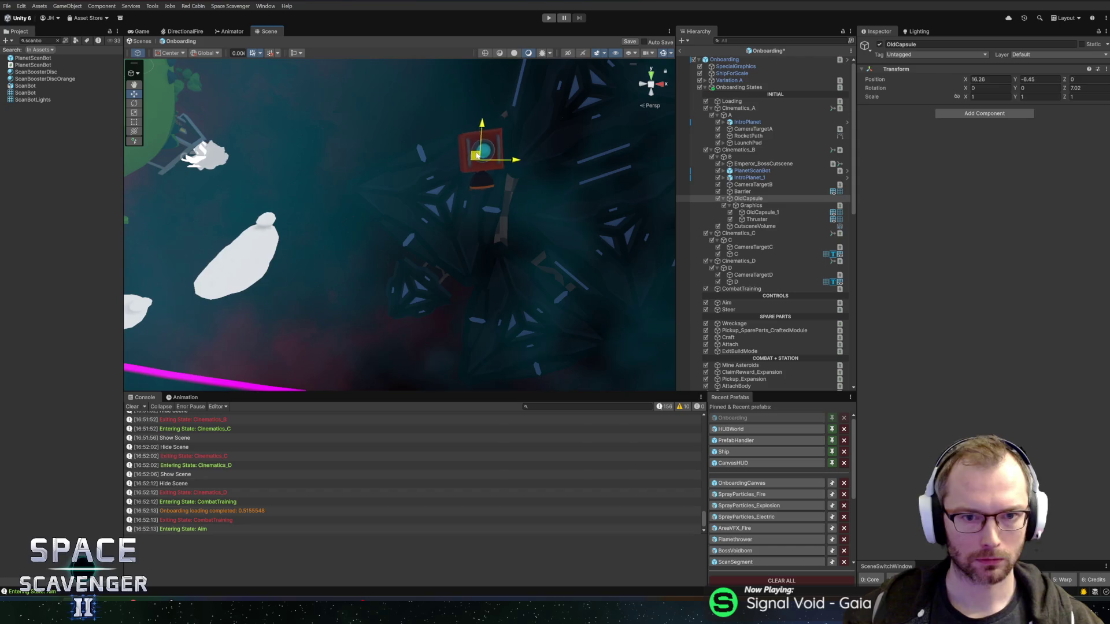
pyautogui.scroll(-2, 401, 133)
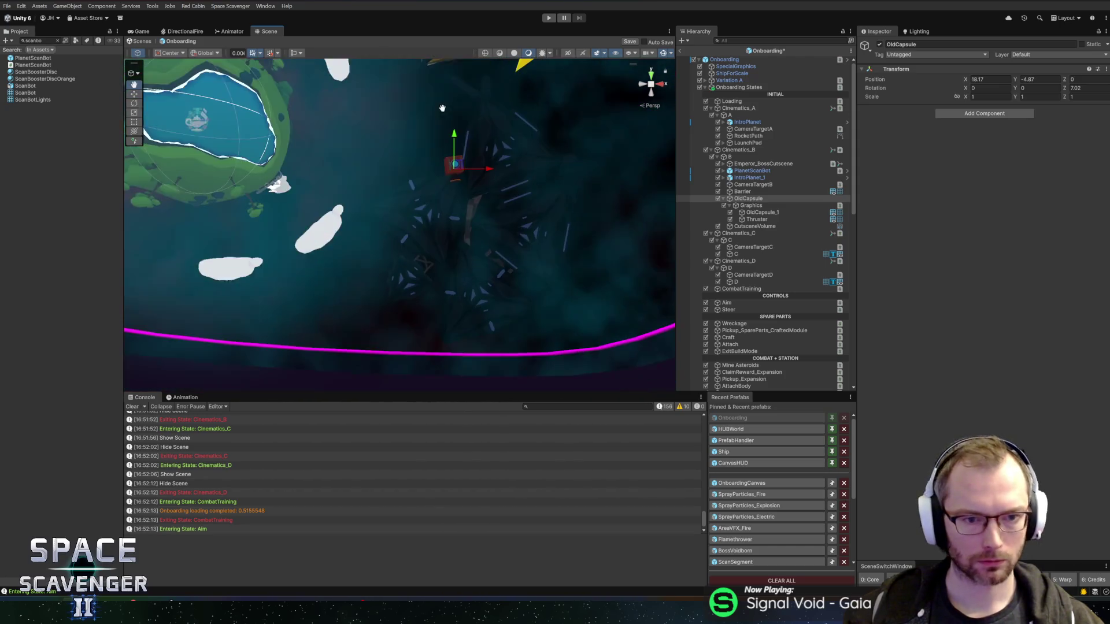
pyautogui.scroll(2, 405, 167)
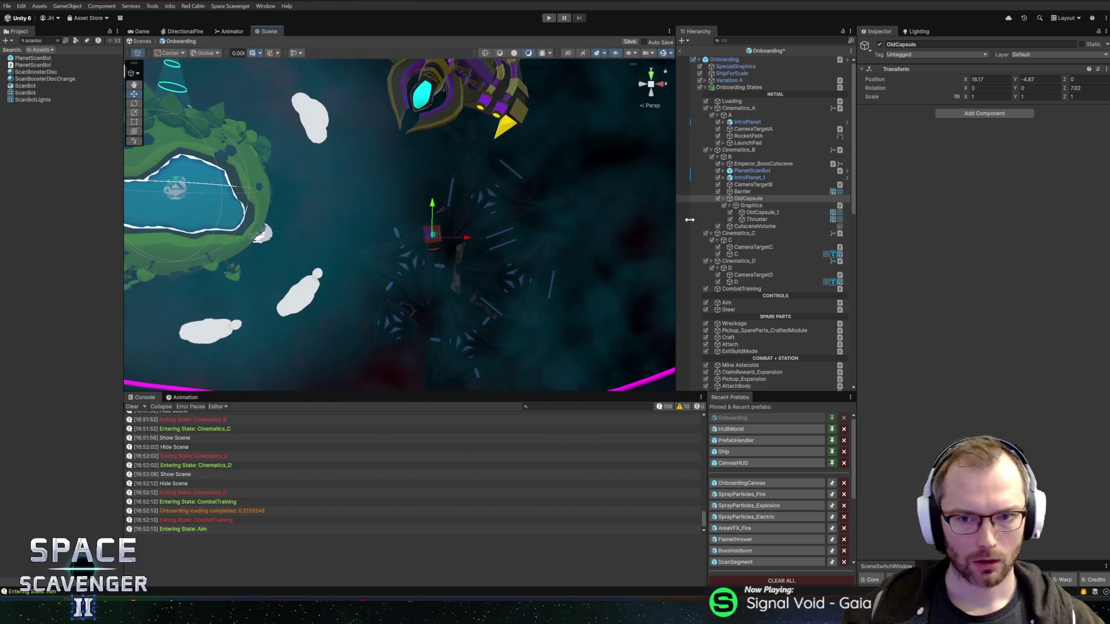
pyautogui.hotkey('alt', 'Tab')
pyautogui.press('Escape')
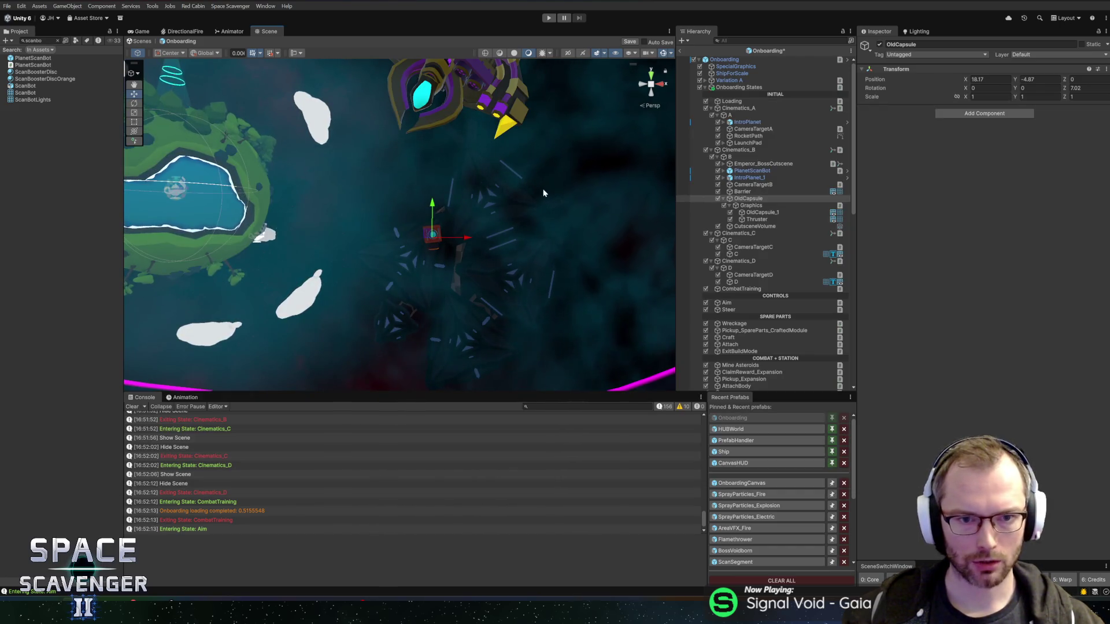
pyautogui.click(580, 199)
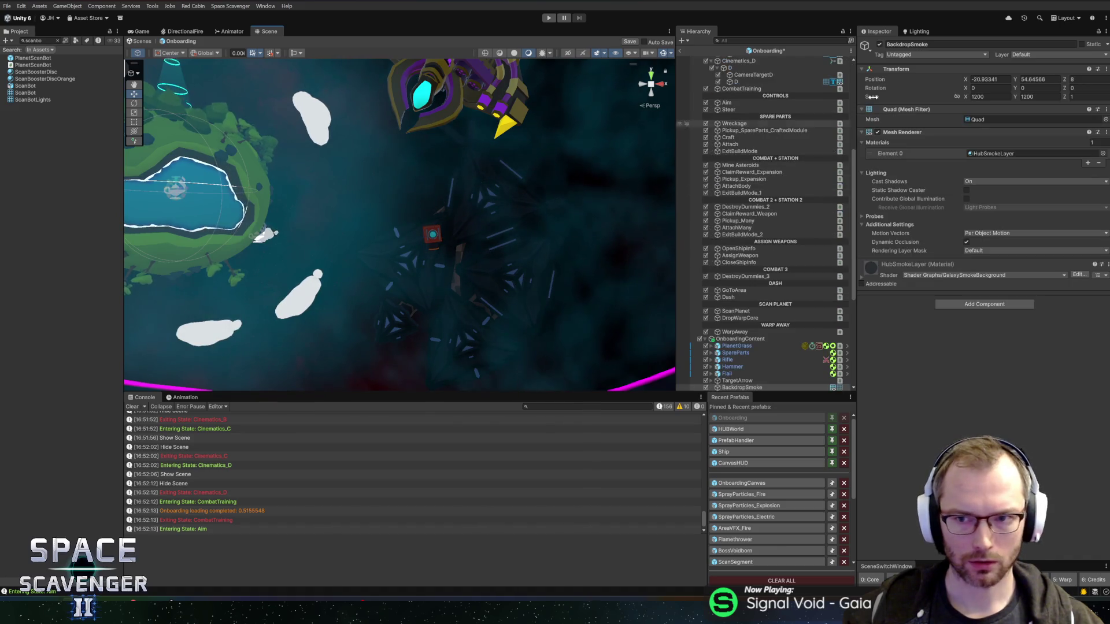
pyautogui.click(879, 45)
pyautogui.scroll(5, 422, 178)
pyautogui.moveTo(397, 154)
pyautogui.mouseDown()
pyautogui.moveTo(521, 164)
pyautogui.moveTo(497, 159)
pyautogui.mouseUp()
pyautogui.scroll(-10, 497, 158)
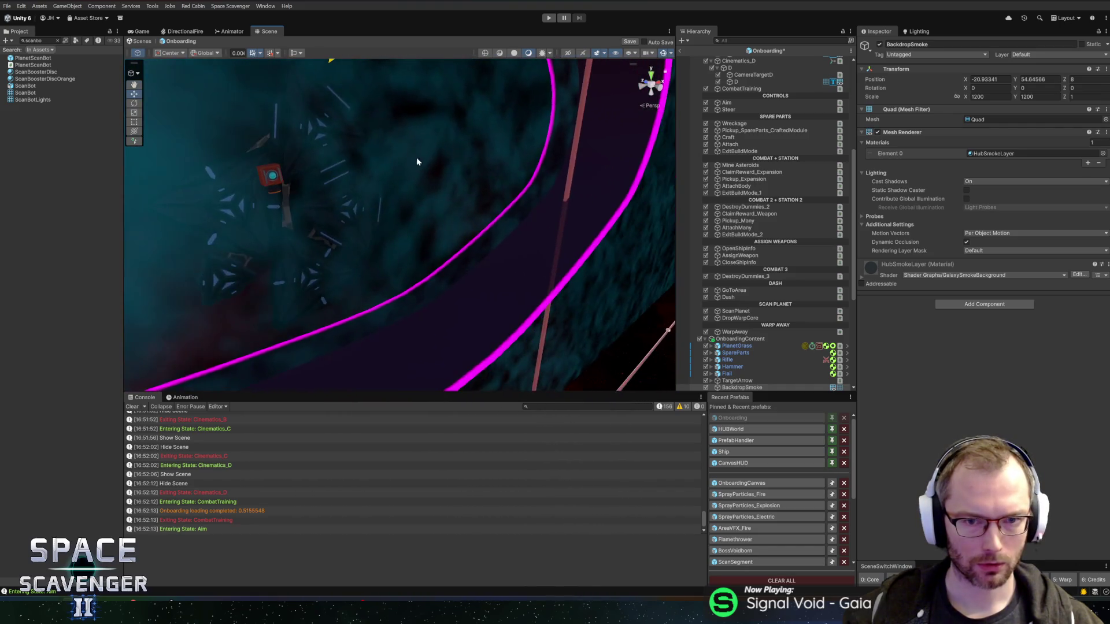
pyautogui.scroll(5, 493, 228)
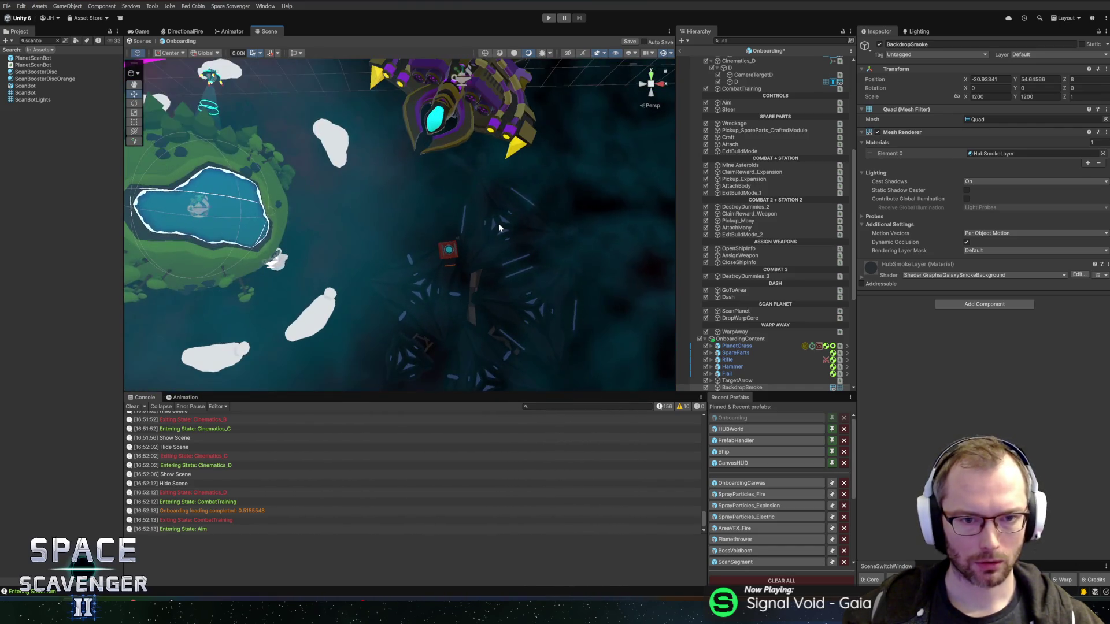
pyautogui.scroll(-8, 470, 214)
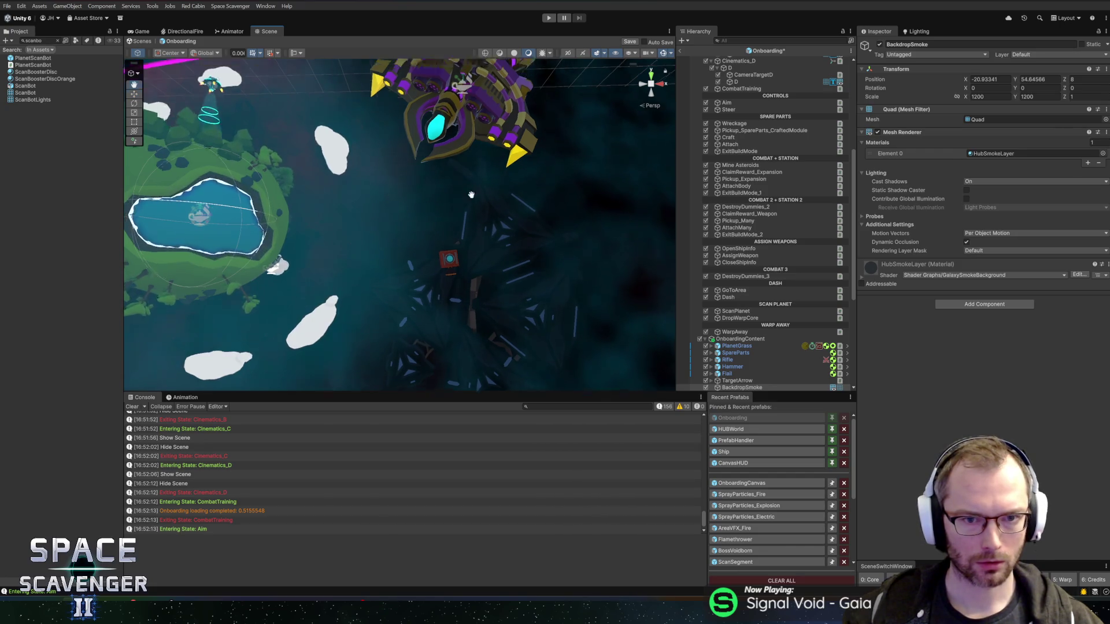
pyautogui.scroll(-10, 467, 227)
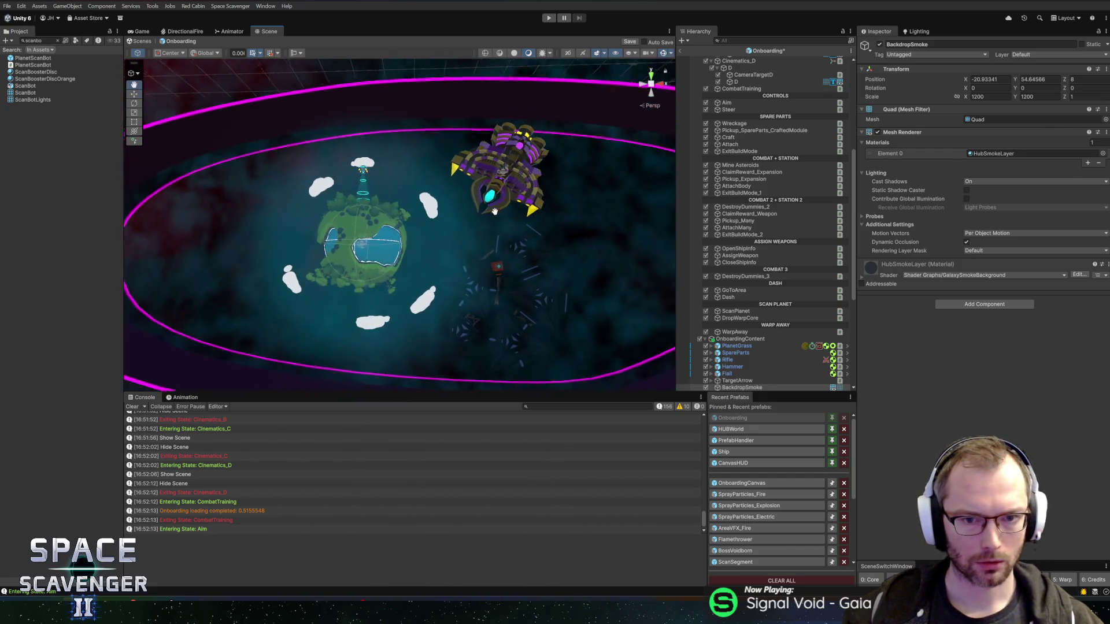
pyautogui.scroll(10, 460, 232)
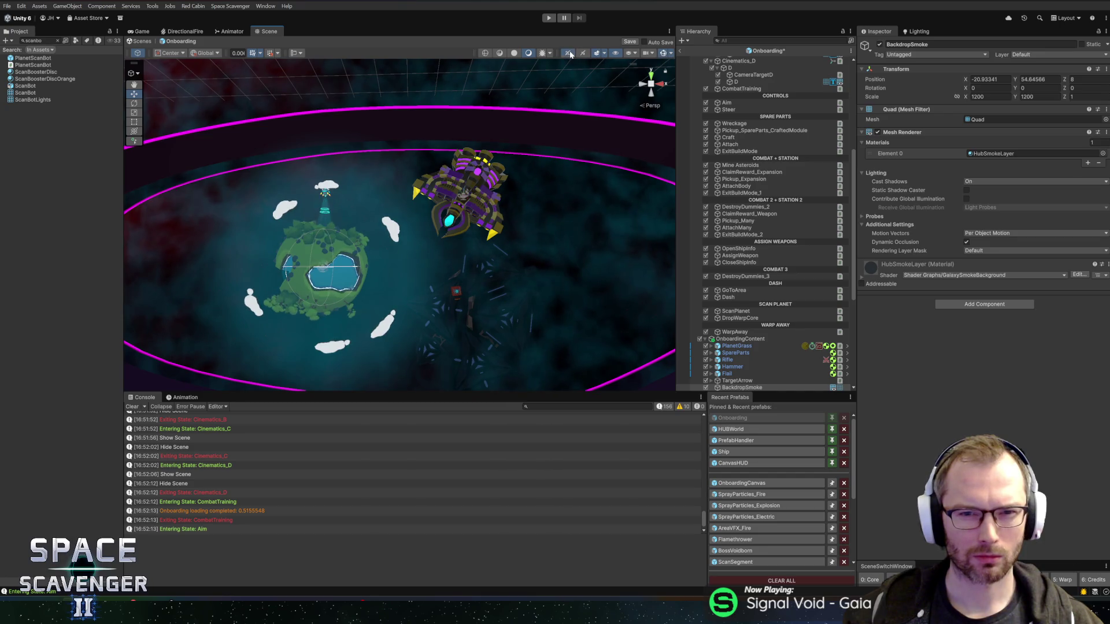
pyautogui.click(584, 54)
pyautogui.click(583, 54)
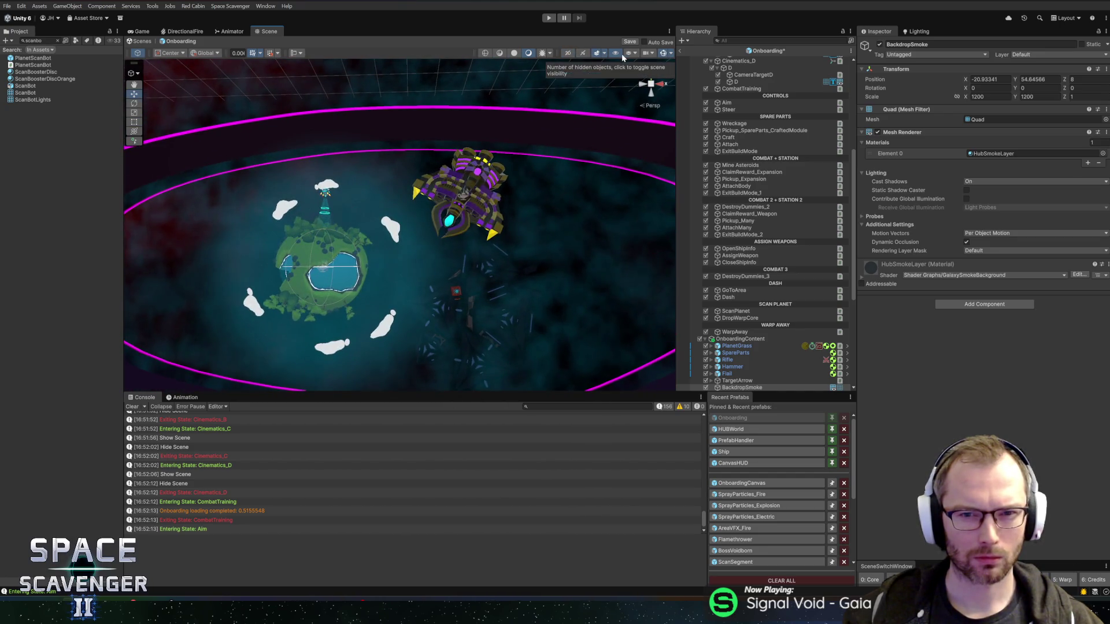
pyautogui.click(671, 53)
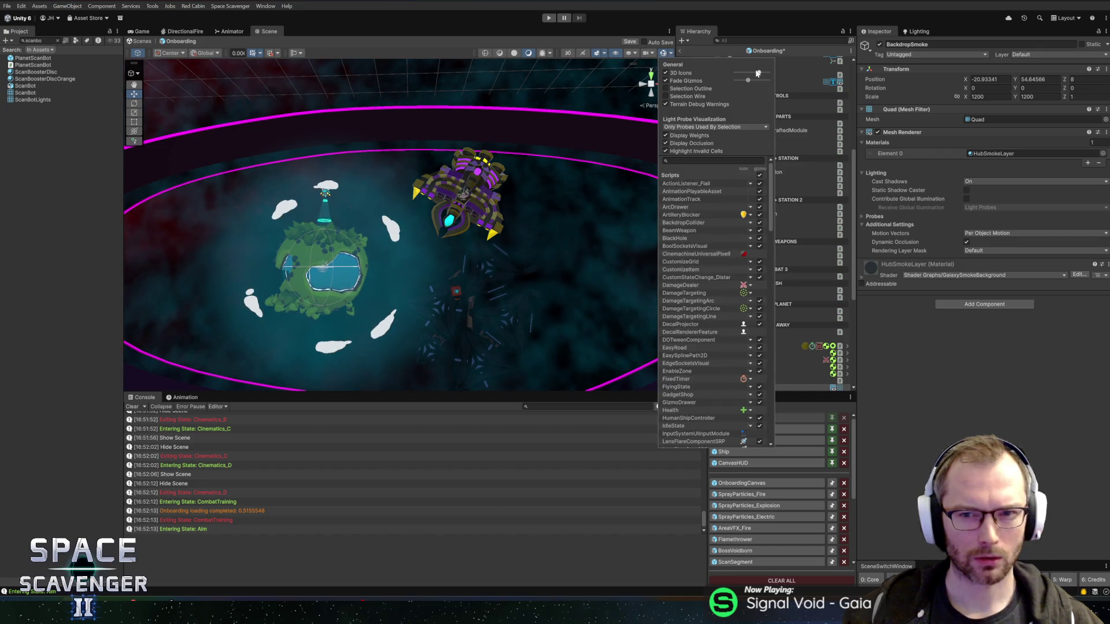
pyautogui.moveTo(746, 73)
pyautogui.mouseDown()
pyautogui.moveTo(762, 74)
pyautogui.moveTo(744, 74)
pyautogui.mouseUp()
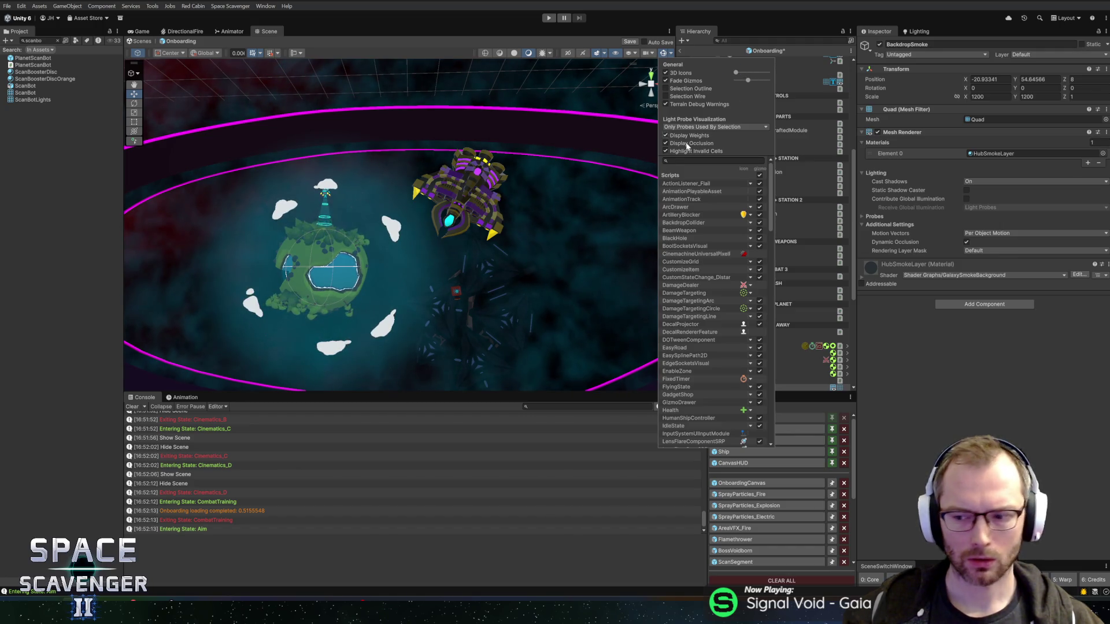
pyautogui.moveTo(492, 243)
pyautogui.mouseDown()
pyautogui.moveTo(484, 173)
pyautogui.moveTo(505, 223)
pyautogui.moveTo(469, 215)
pyautogui.mouseUp()
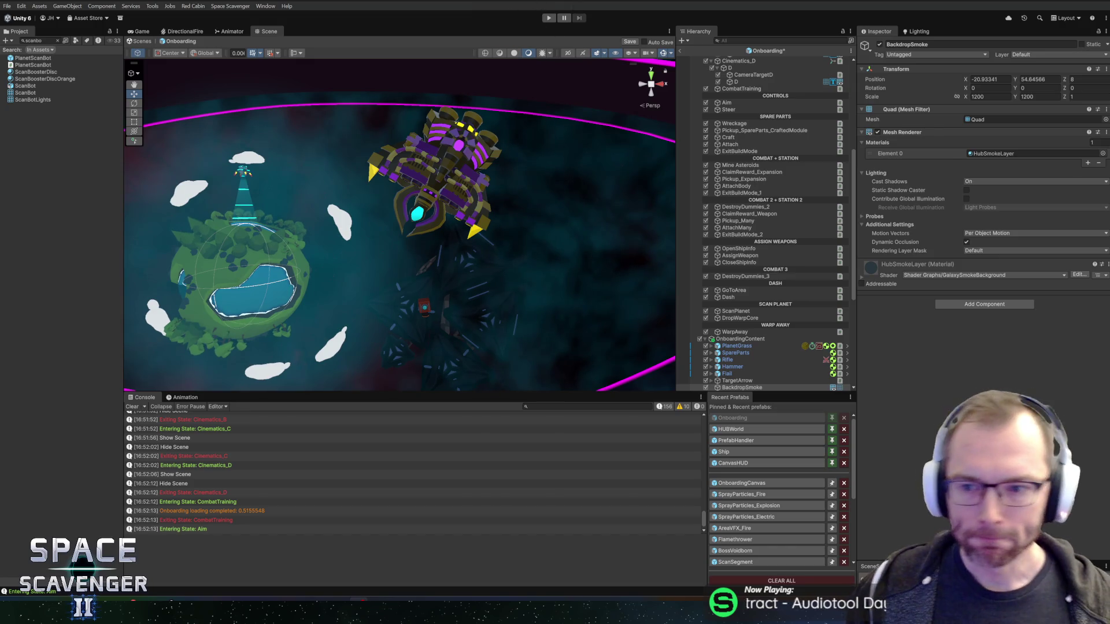
pyautogui.moveTo(490, 270); pyautogui.dragTo(632, 259)
# - Select GrassPlanetAndWater from the planet's overlap menu and deactivate its ScanFog graphics object
pyautogui.scroll(-8, 508, 254)
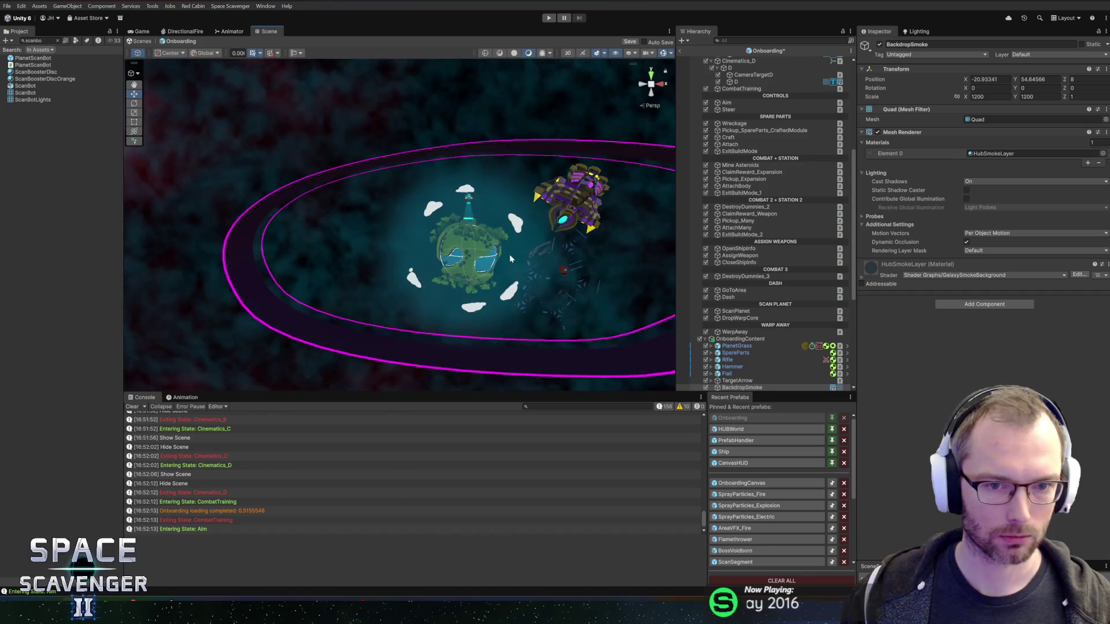
pyautogui.scroll(10, 464, 256)
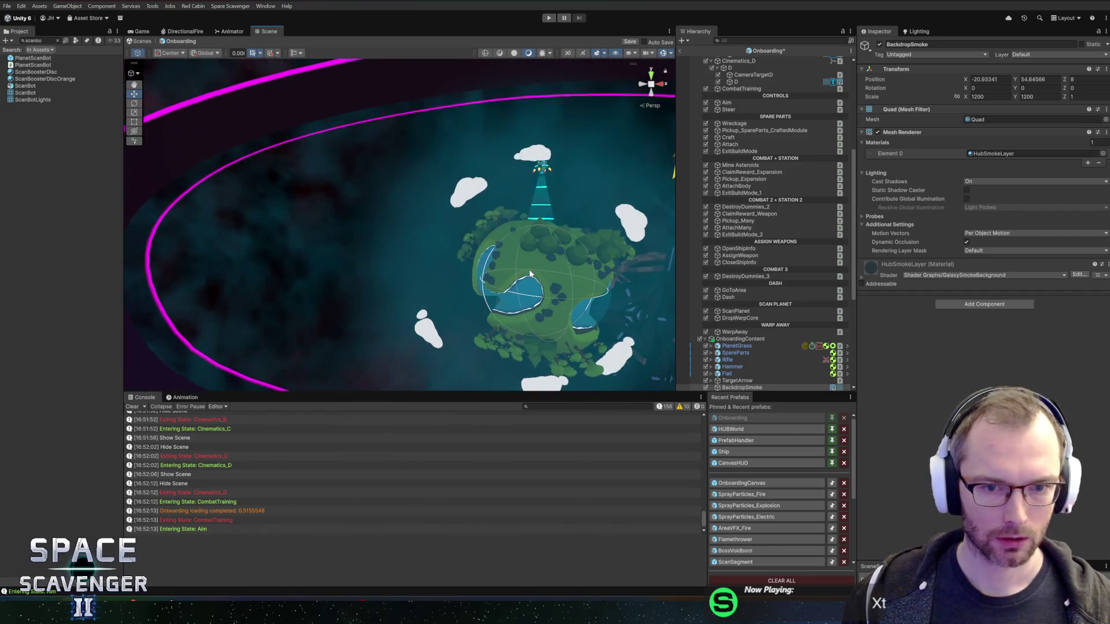
pyautogui.moveTo(446, 250); pyautogui.dragTo(418, 212)
pyautogui.keyDown('ctrl'); pyautogui.keyDown('alt'); pyautogui.click(418, 213); pyautogui.keyUp('alt'); pyautogui.keyUp('ctrl')
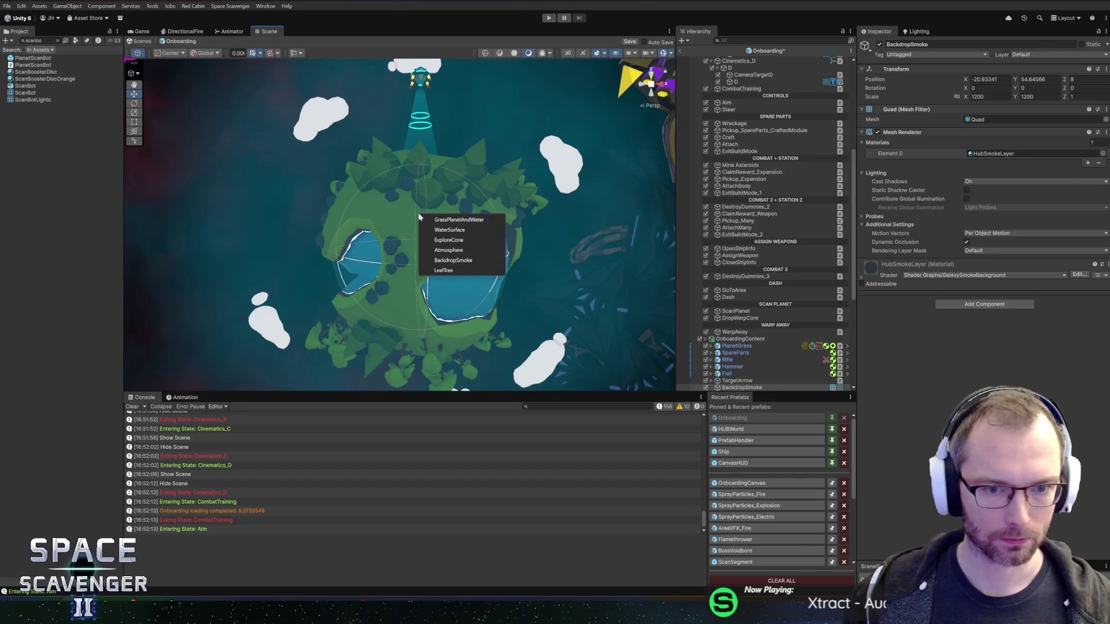
pyautogui.click(448, 261)
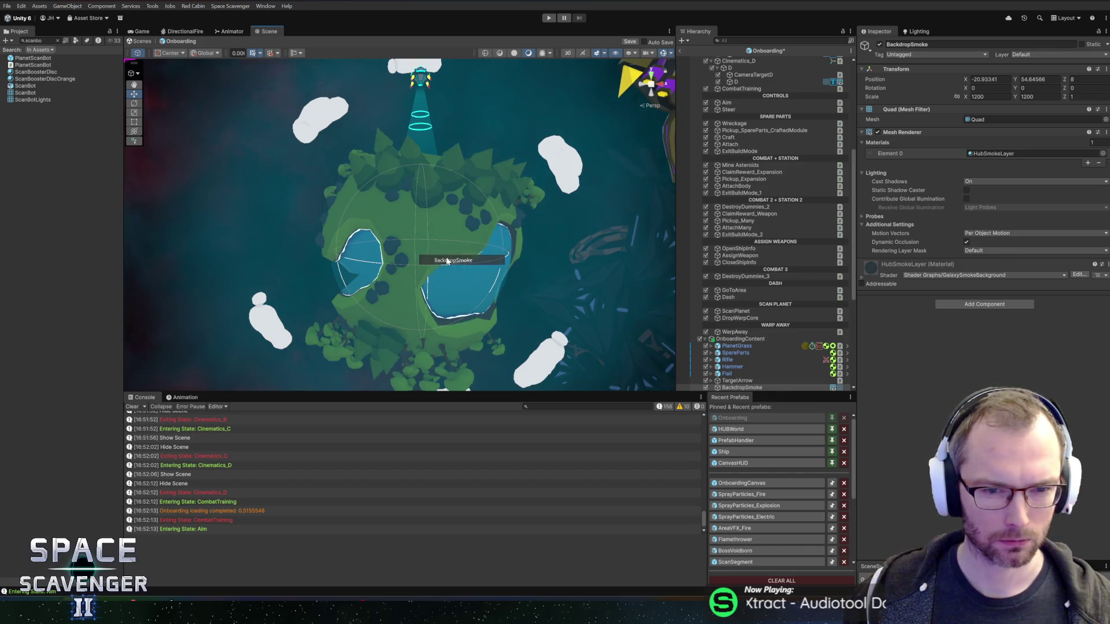
pyautogui.keyDown('ctrl'); pyautogui.keyDown('alt'); pyautogui.click(441, 238); pyautogui.keyUp('alt'); pyautogui.keyUp('ctrl')
pyautogui.click(466, 236)
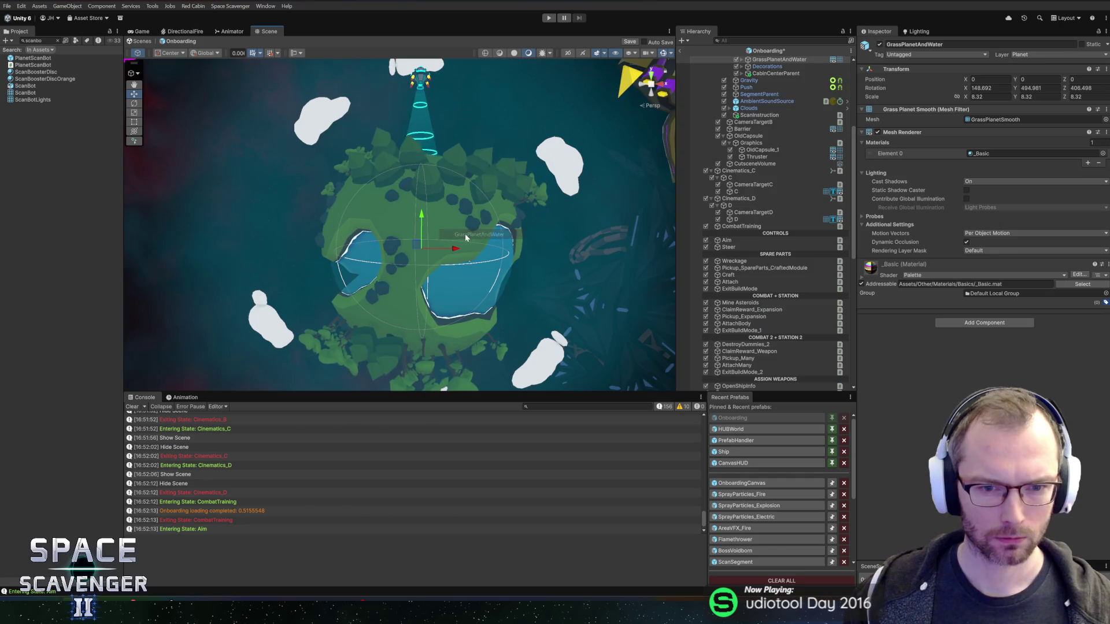
pyautogui.scroll(5, 779, 181)
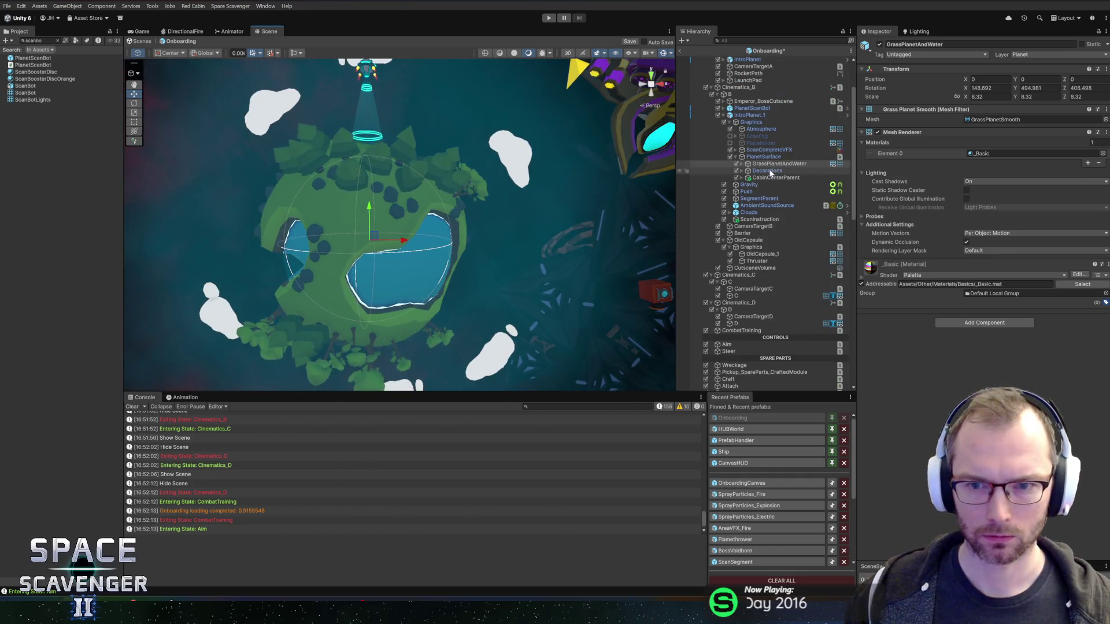
pyautogui.click(730, 136)
pyautogui.scroll(-3, 572, 196)
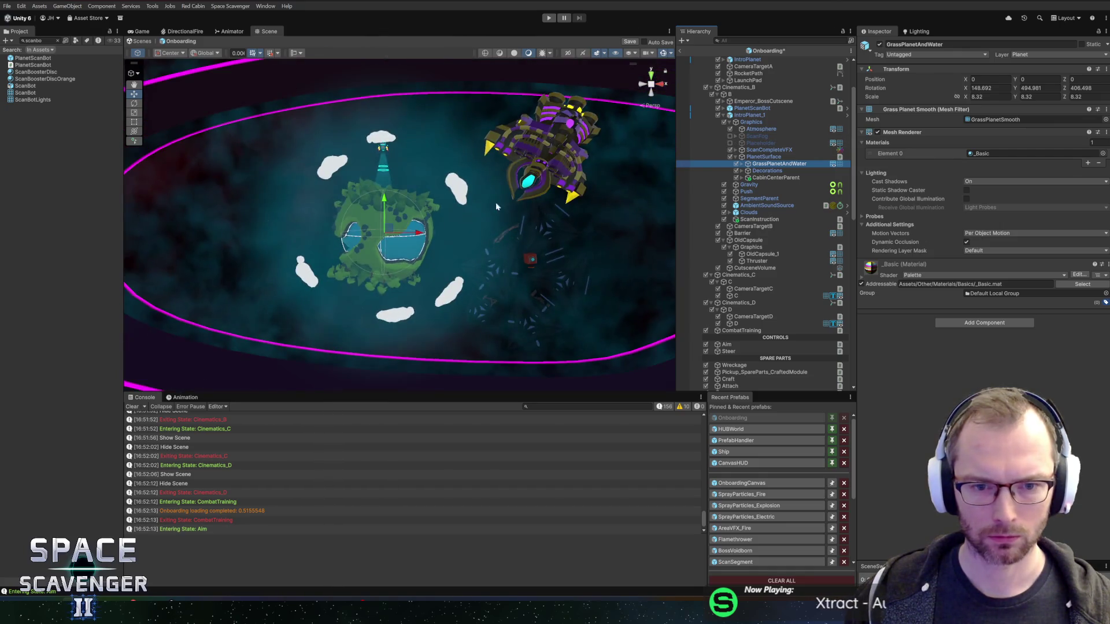
pyautogui.scroll(3, 415, 258)
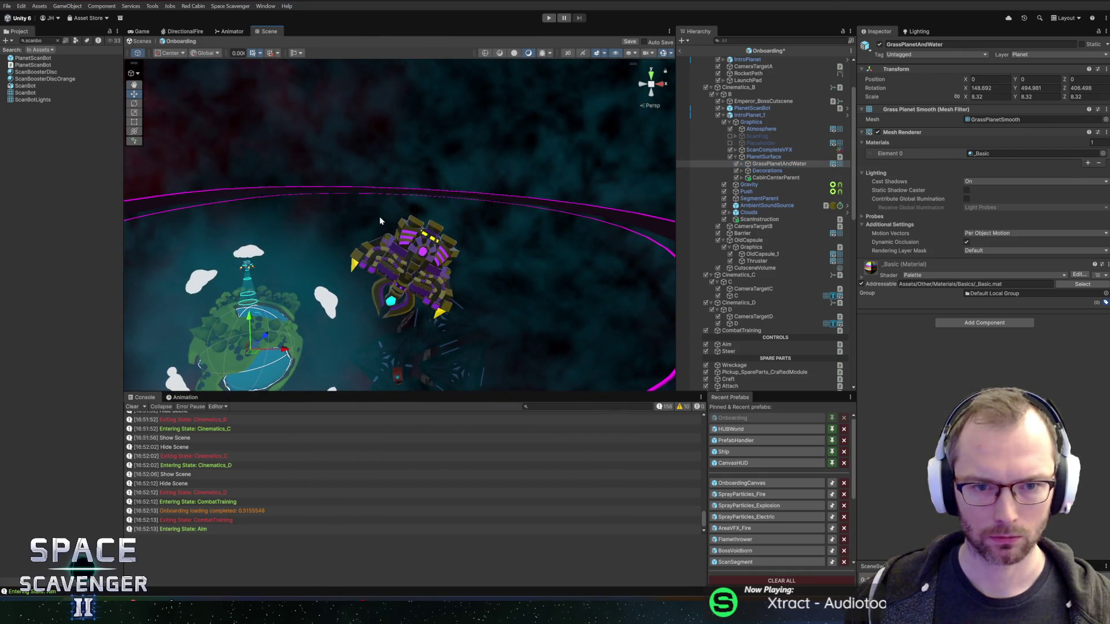
pyautogui.moveTo(379, 221)
pyautogui.mouseDown()
pyautogui.moveTo(441, 263)
pyautogui.moveTo(436, 302)
pyautogui.moveTo(290, 293)
pyautogui.moveTo(450, 270)
pyautogui.moveTo(439, 220)
pyautogui.mouseUp()
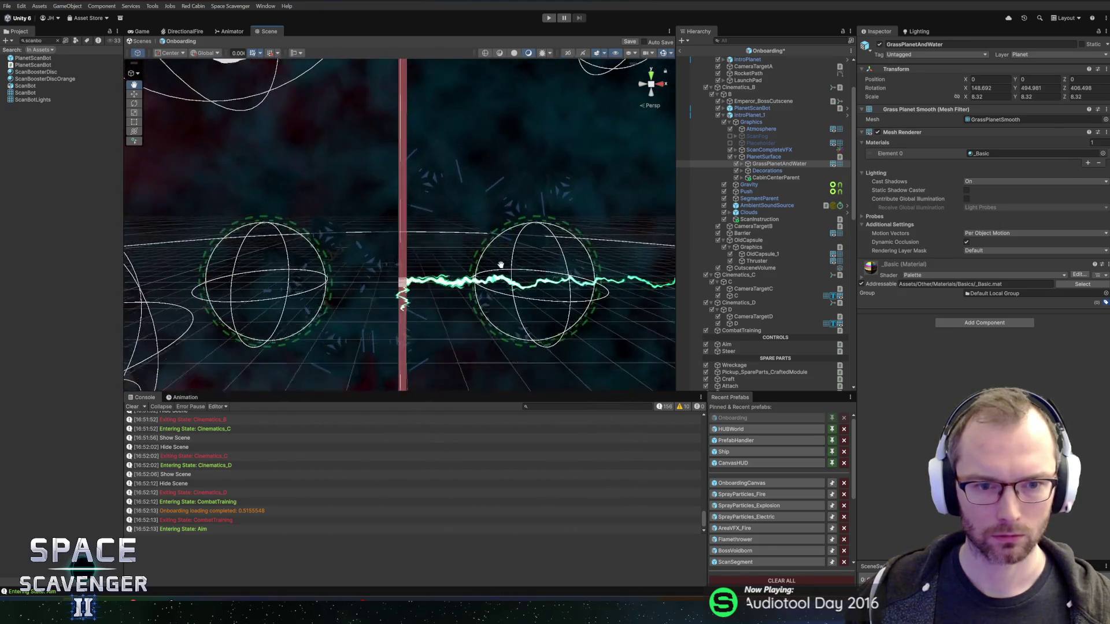
# - Check the Scene toolbar's effects, Layers and Scene Camera dropdowns, then open the Gizmos menu
pyautogui.scroll(-4, 437, 196)
pyautogui.scroll(1, 436, 168)
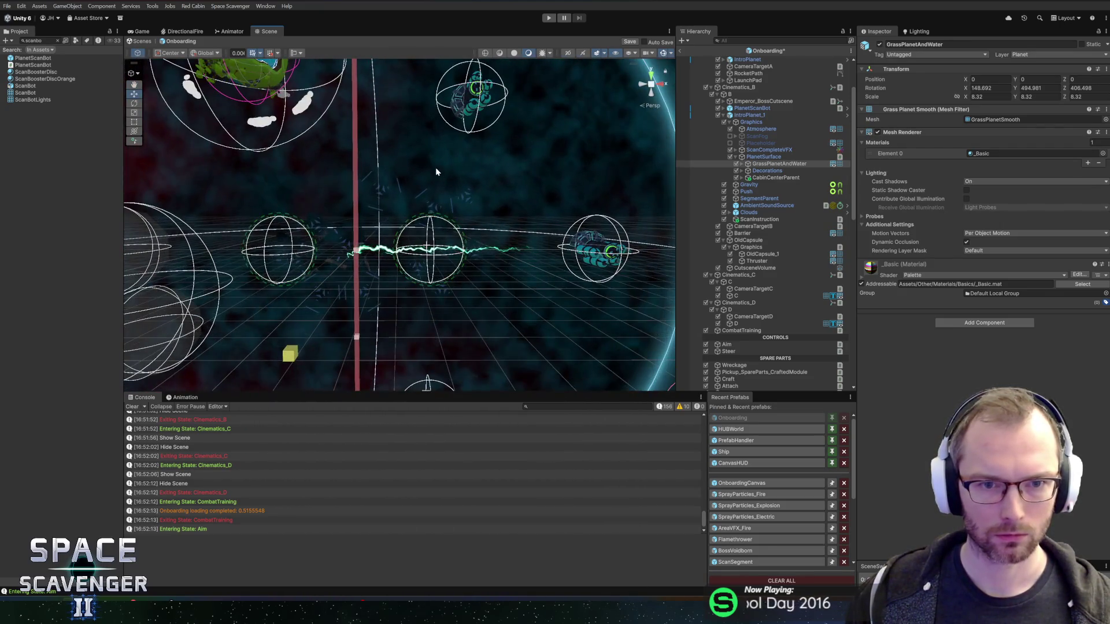
pyautogui.moveTo(436, 172); pyautogui.dragTo(446, 199)
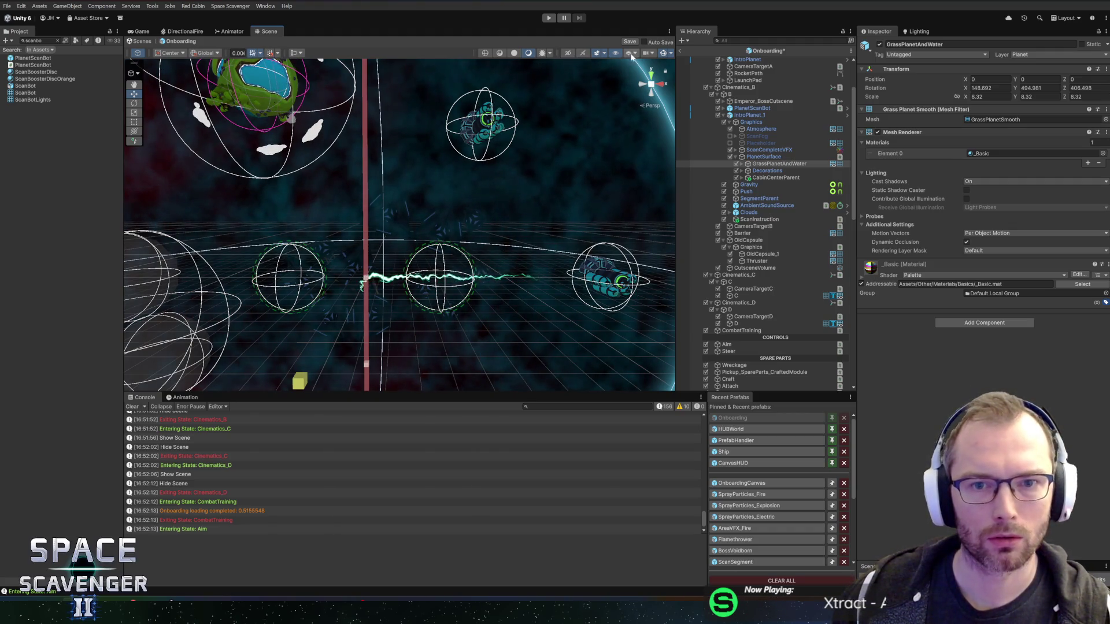
pyautogui.click(604, 54)
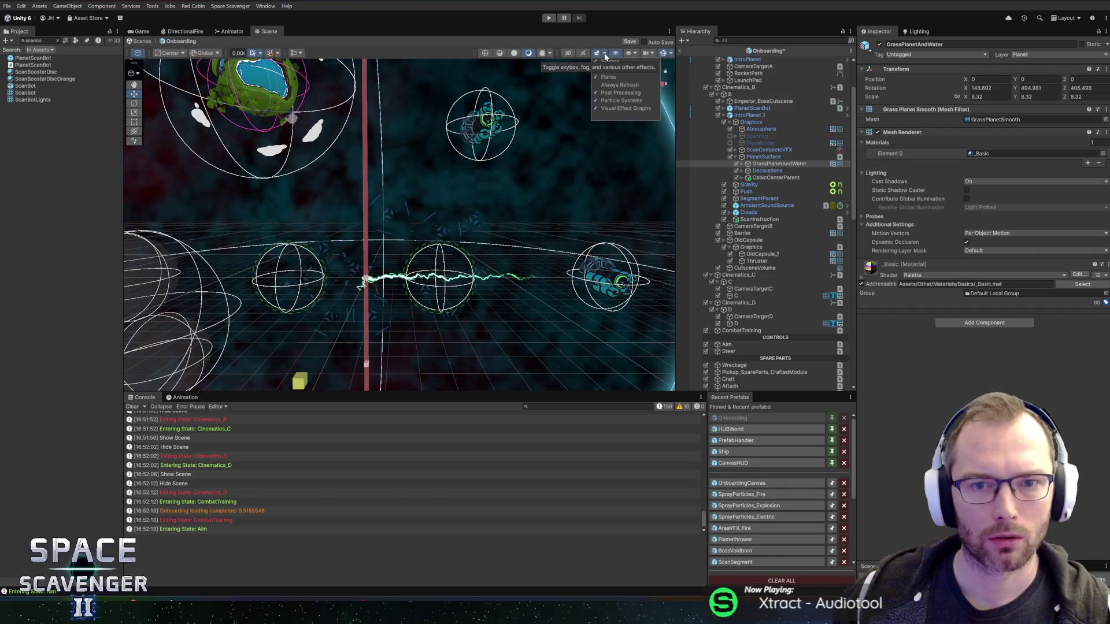
pyautogui.click(617, 53)
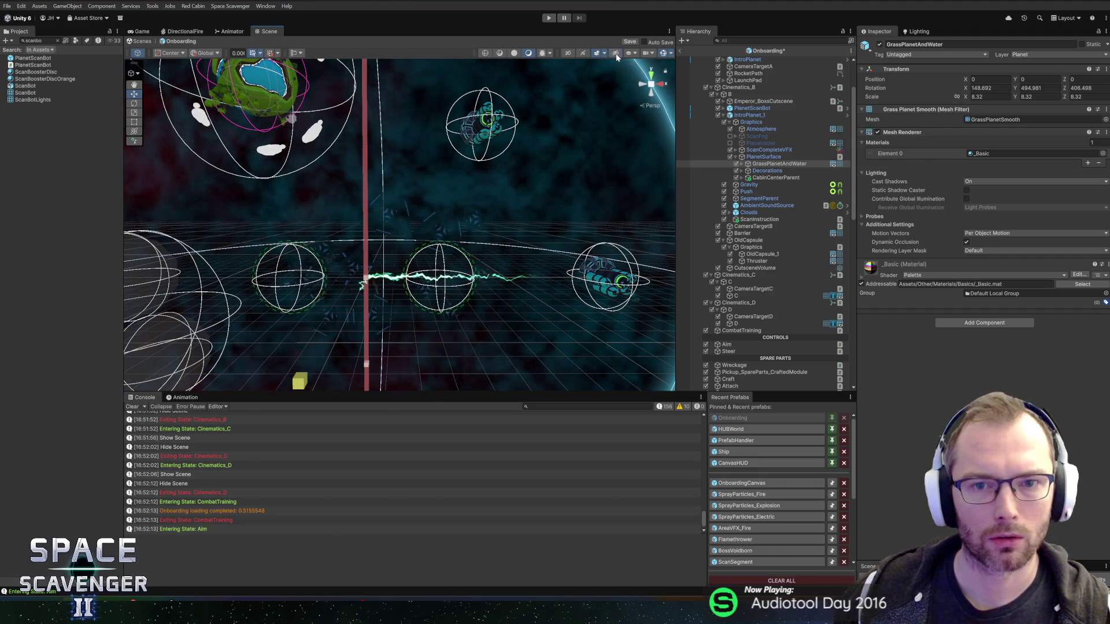
pyautogui.click(634, 54)
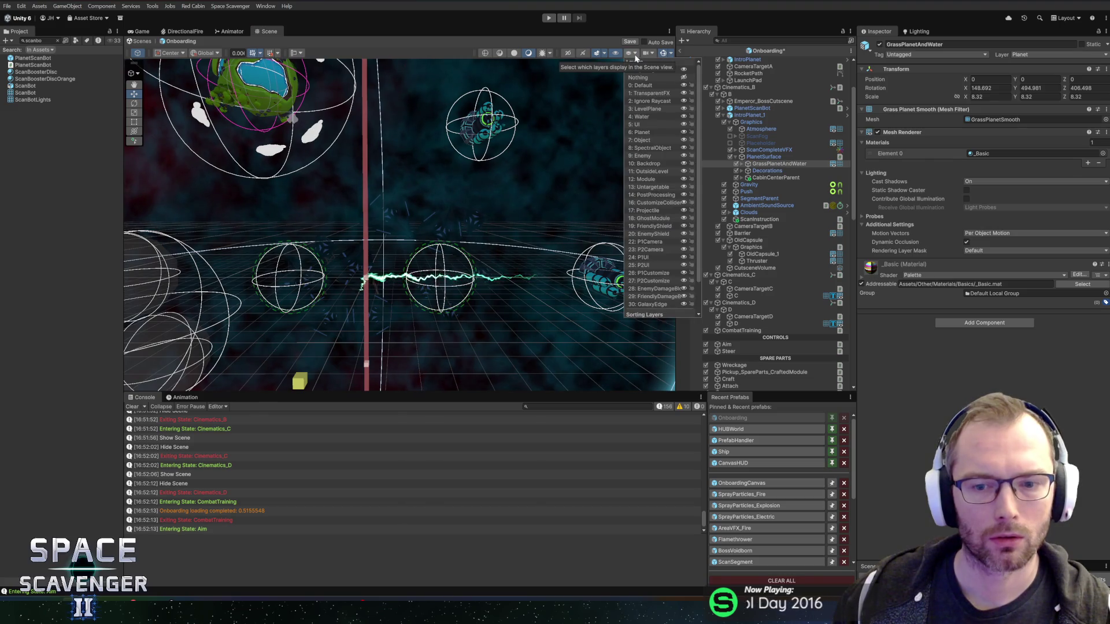
pyautogui.click(635, 56)
pyautogui.click(652, 54)
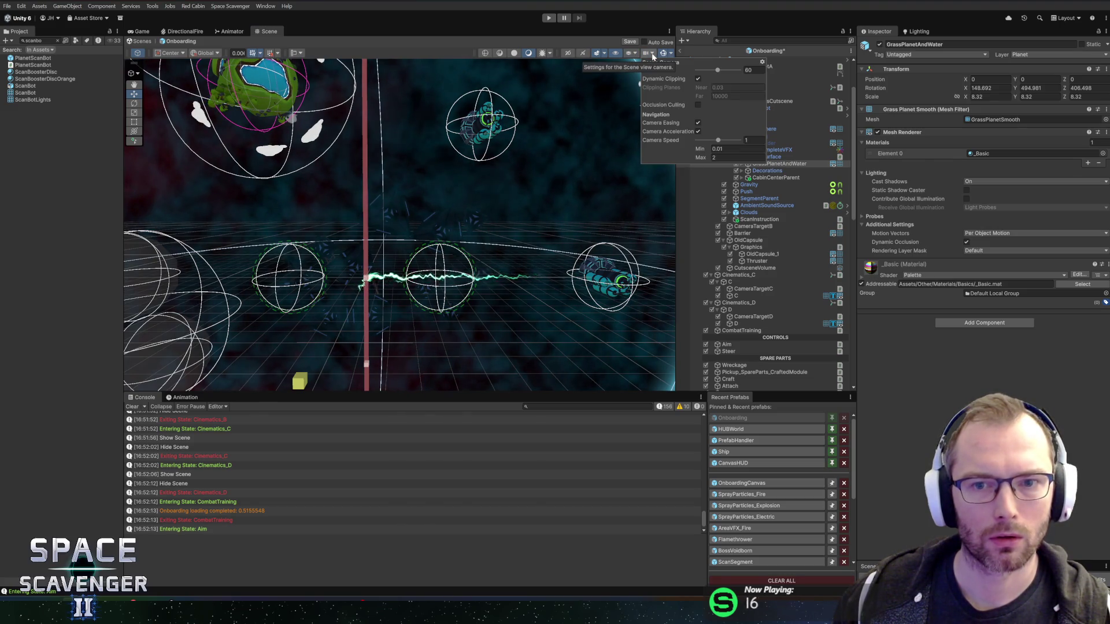
pyautogui.click(654, 54)
pyautogui.click(671, 53)
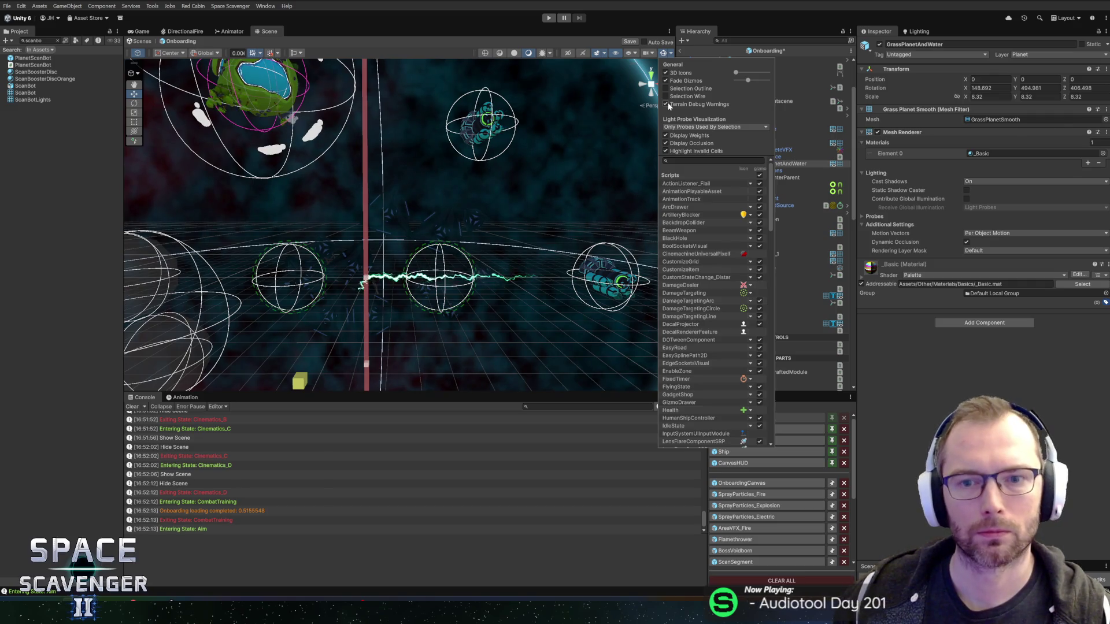
pyautogui.doubleClick(768, 128)
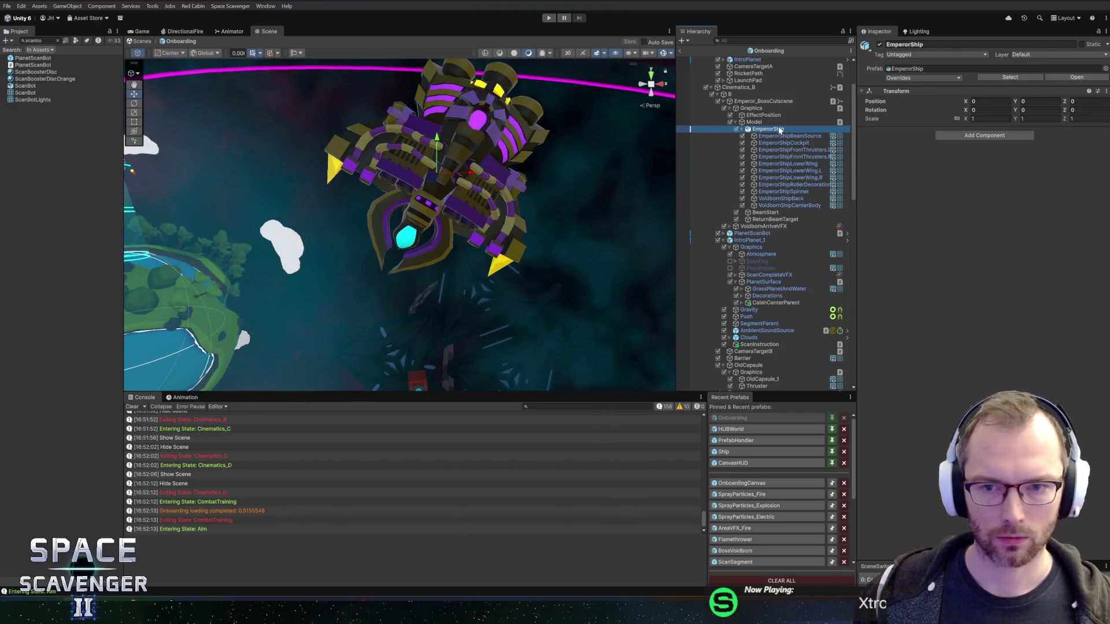
# - Select Emperor_BossCutscene, EmperorShip's parent, and open it in Prefab Mode
pyautogui.click(741, 129)
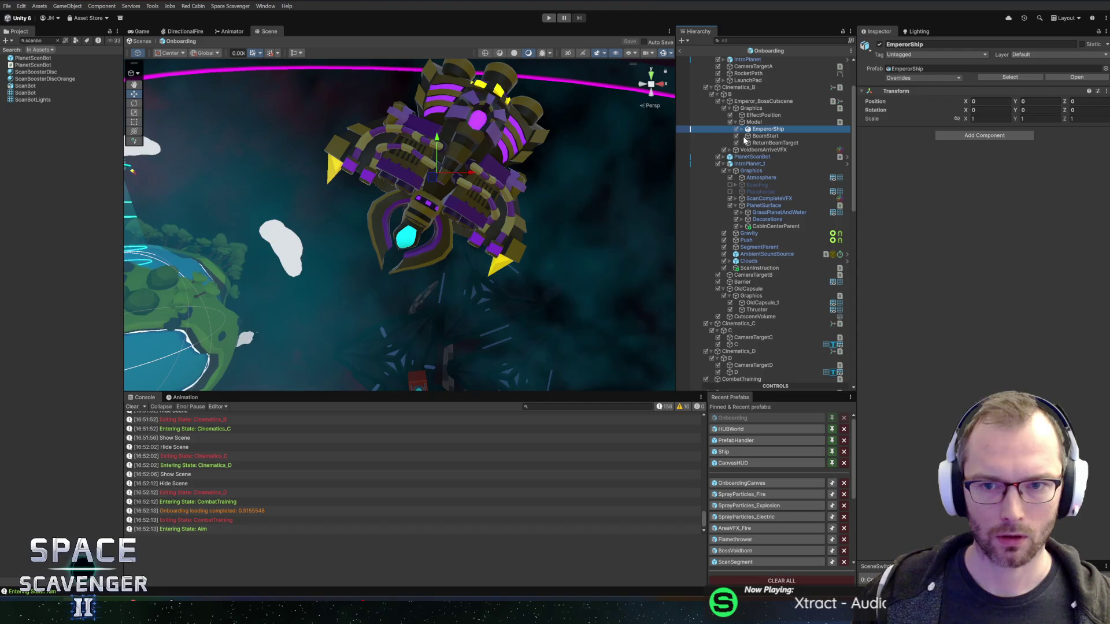
pyautogui.click(762, 103)
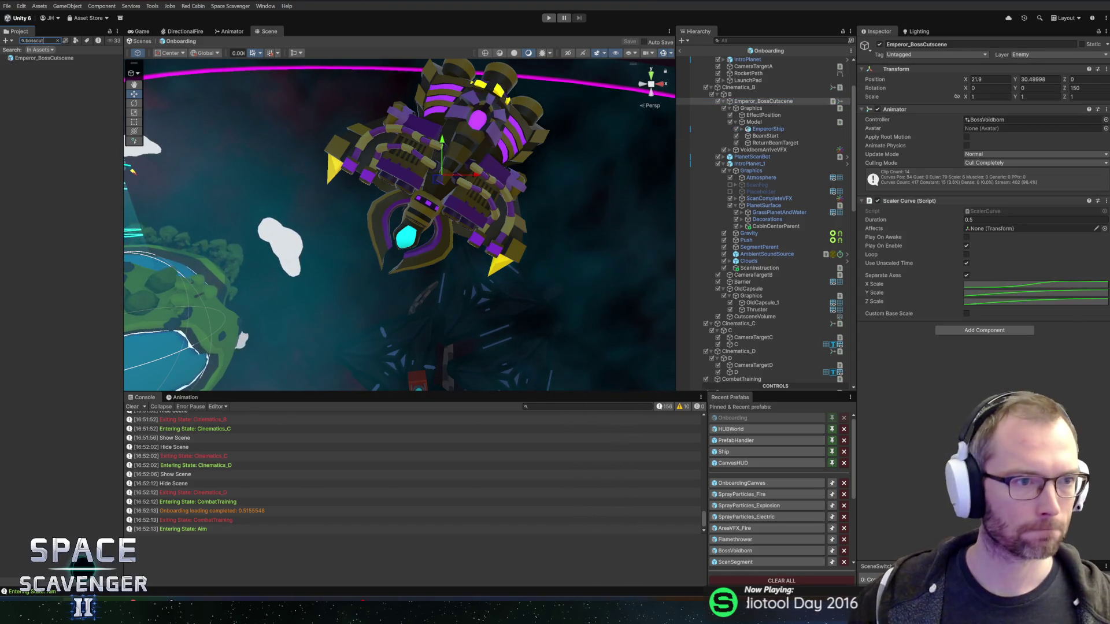
pyautogui.doubleClick(40, 59)
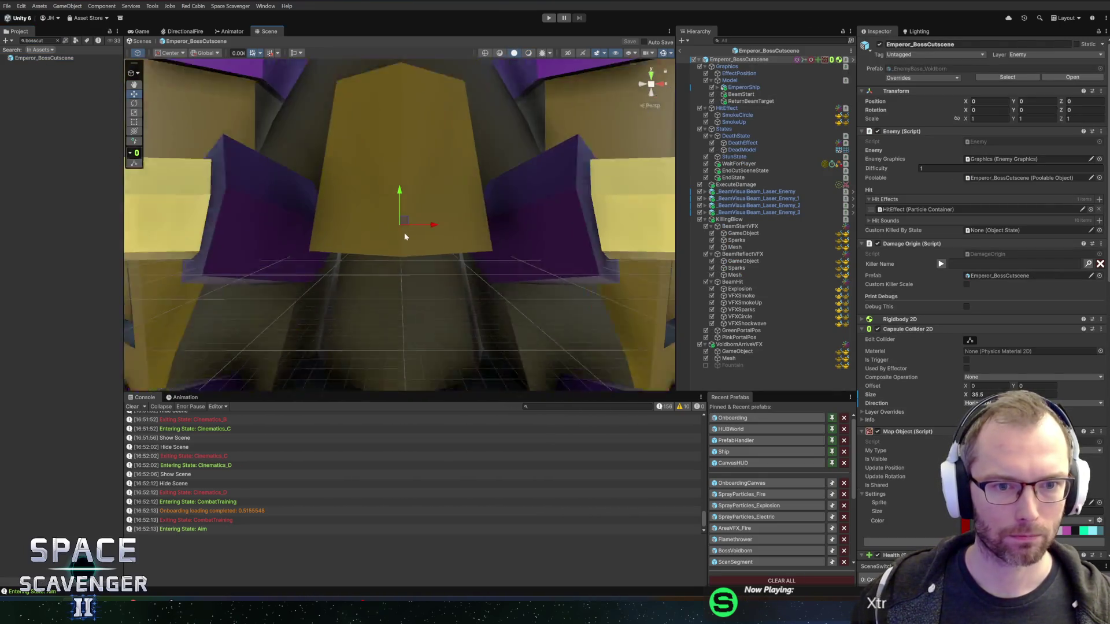
pyautogui.scroll(-4, 394, 222)
pyautogui.scroll(3, 405, 221)
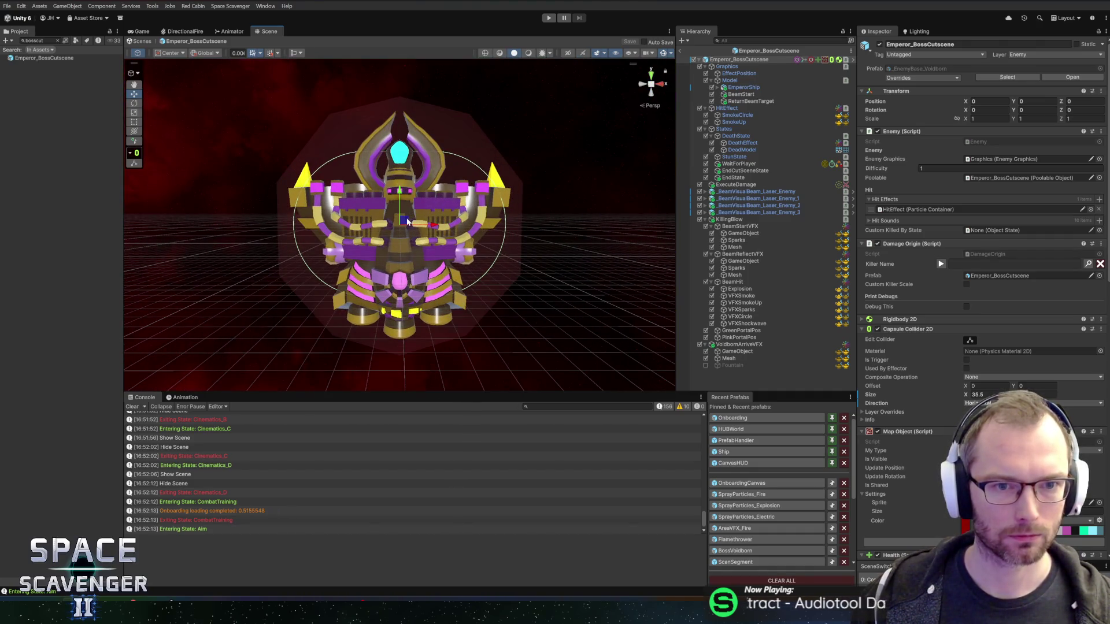
# - Return to the Onboarding prefab and deactivate the BackdropSmoke object
pyautogui.click(726, 420)
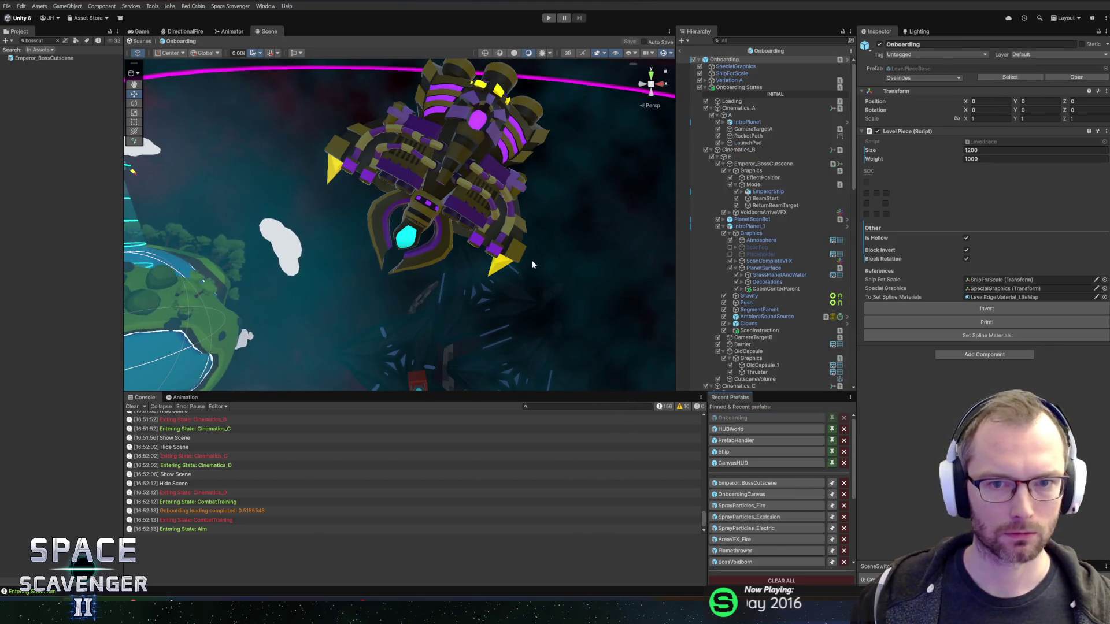
pyautogui.moveTo(531, 264)
pyautogui.mouseDown()
pyautogui.moveTo(625, 215)
pyautogui.moveTo(203, 216)
pyautogui.mouseUp()
pyautogui.scroll(-5, 360, 216)
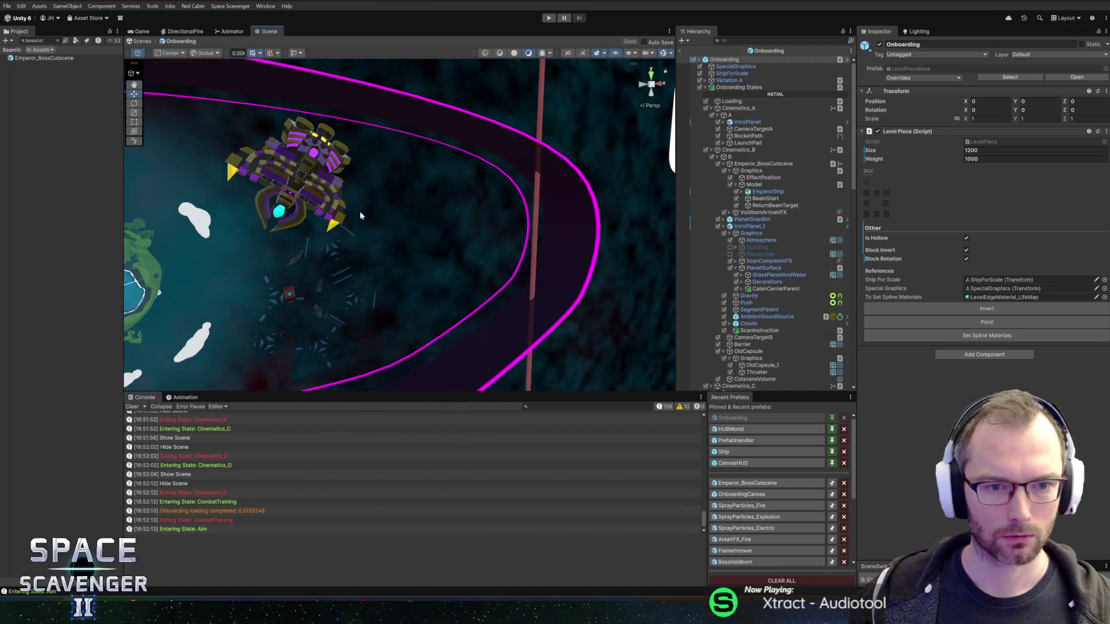
pyautogui.click(438, 232)
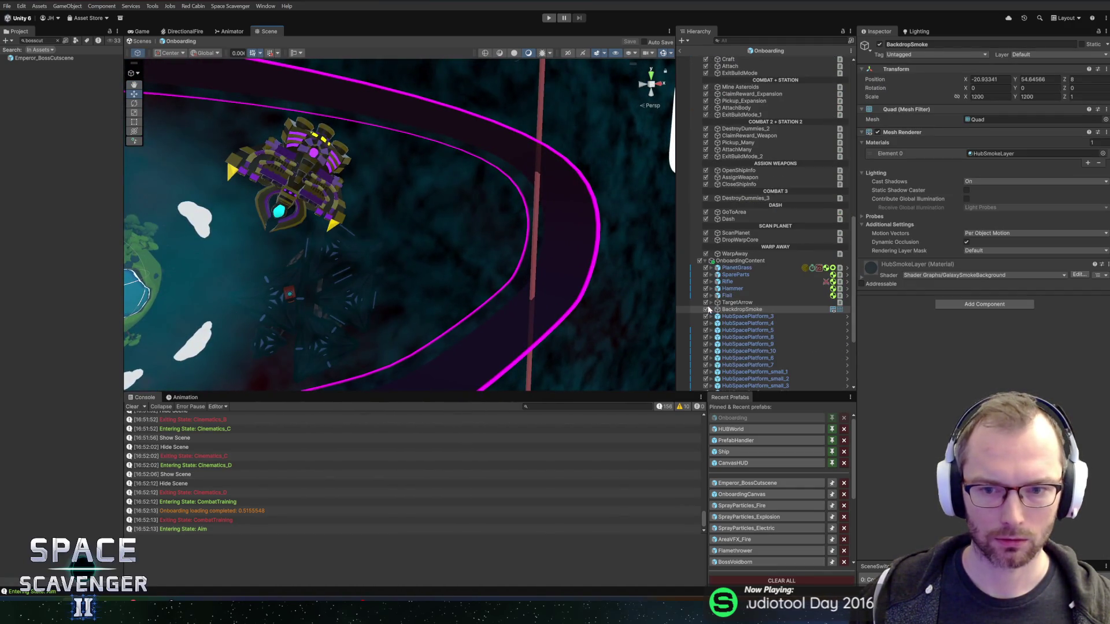
pyautogui.click(706, 309)
# - Look over the planet and ship, briefly open Emperor_BossCutscene, then return to Onboarding
pyautogui.moveTo(247, 240); pyautogui.dragTo(432, 237)
pyautogui.scroll(-3, 432, 237)
pyautogui.scroll(4, 474, 231)
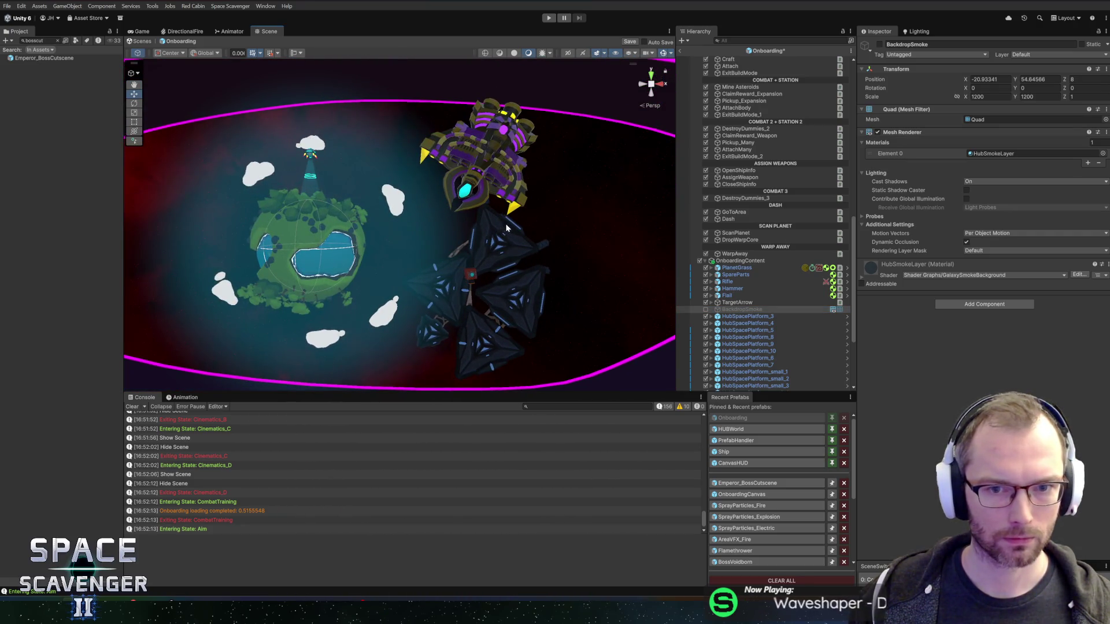
pyautogui.moveTo(529, 234)
pyautogui.mouseDown()
pyautogui.moveTo(433, 240)
pyautogui.moveTo(463, 239)
pyautogui.mouseUp()
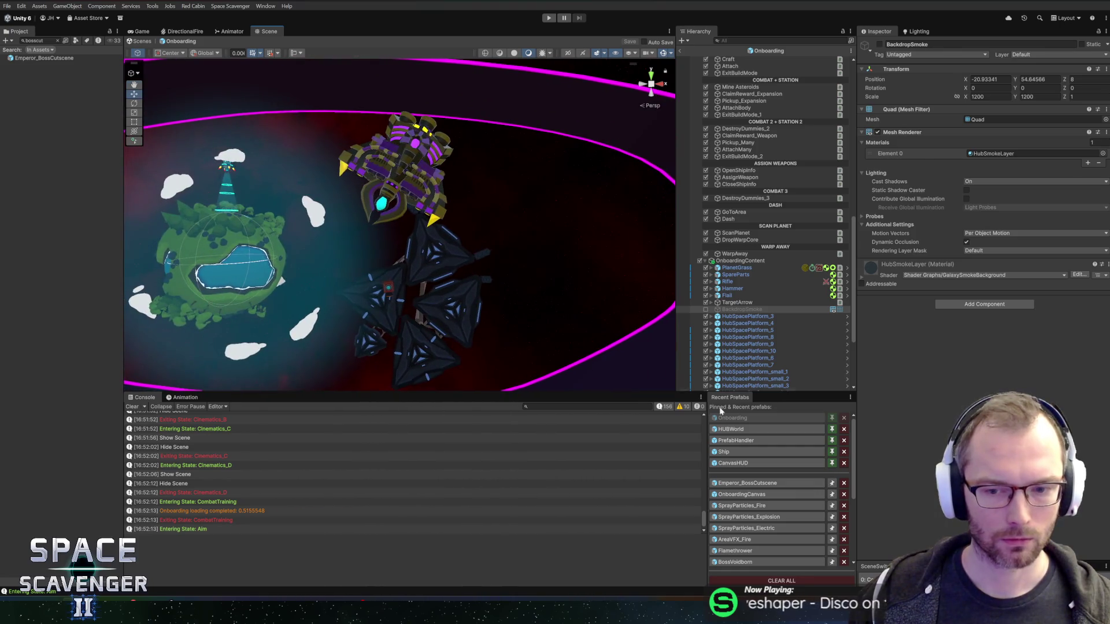
pyautogui.click(733, 483)
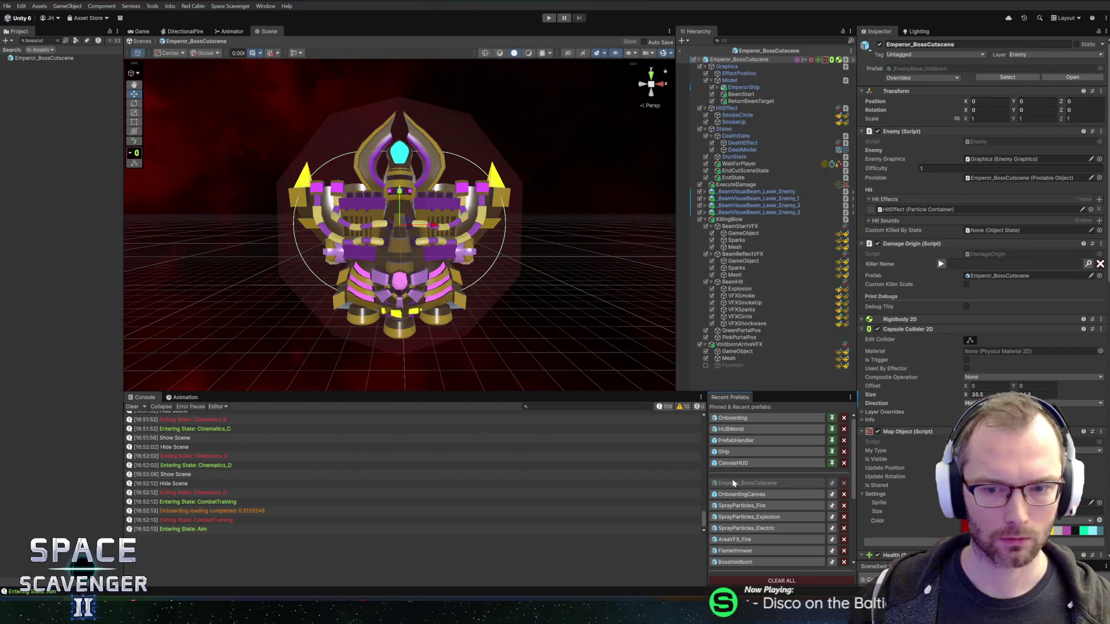
pyautogui.click(738, 423)
pyautogui.moveTo(462, 222)
pyautogui.mouseDown()
pyautogui.moveTo(439, 191)
pyautogui.moveTo(458, 220)
pyautogui.mouseUp()
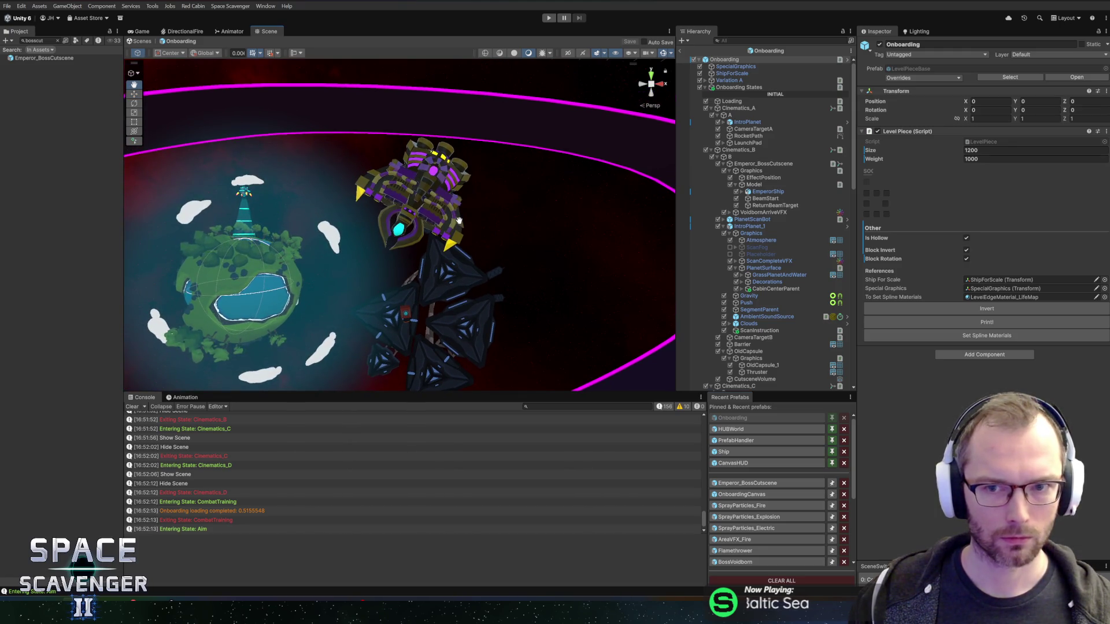
# - Toggle the Onboarding root and its States object off and back on
pyautogui.click(694, 60)
pyautogui.click(694, 60)
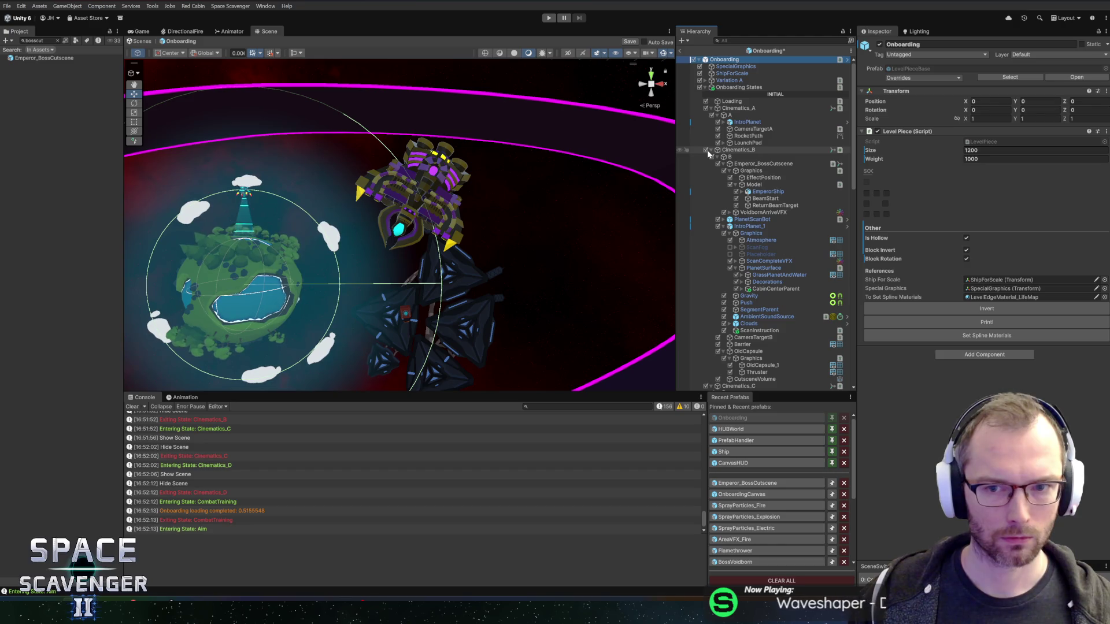
pyautogui.click(699, 88)
pyautogui.click(700, 88)
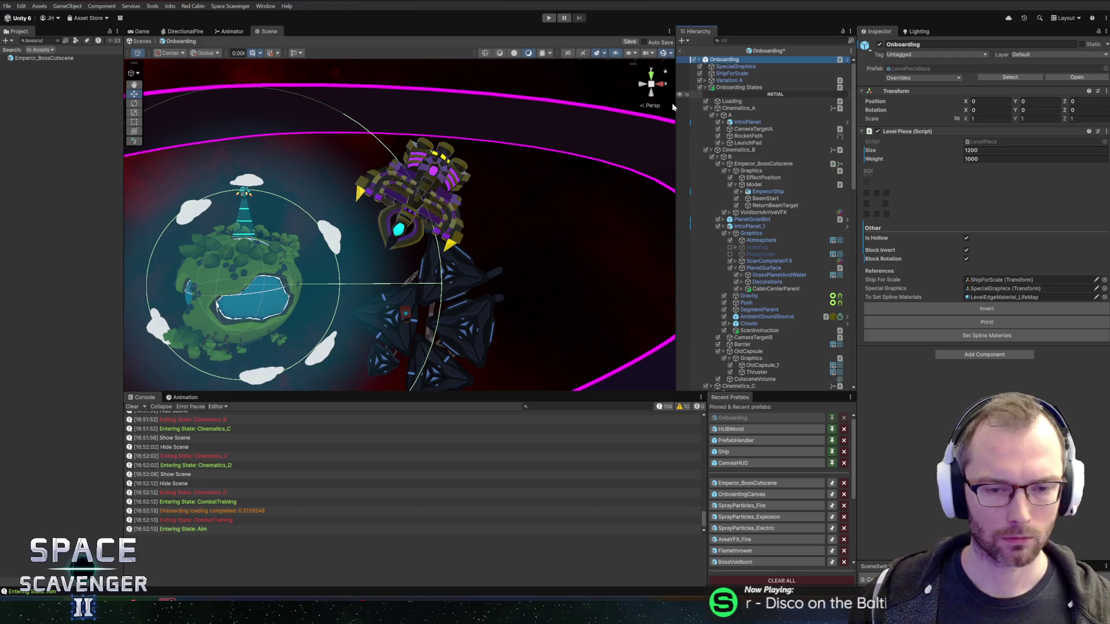
pyautogui.scroll(-10, 734, 279)
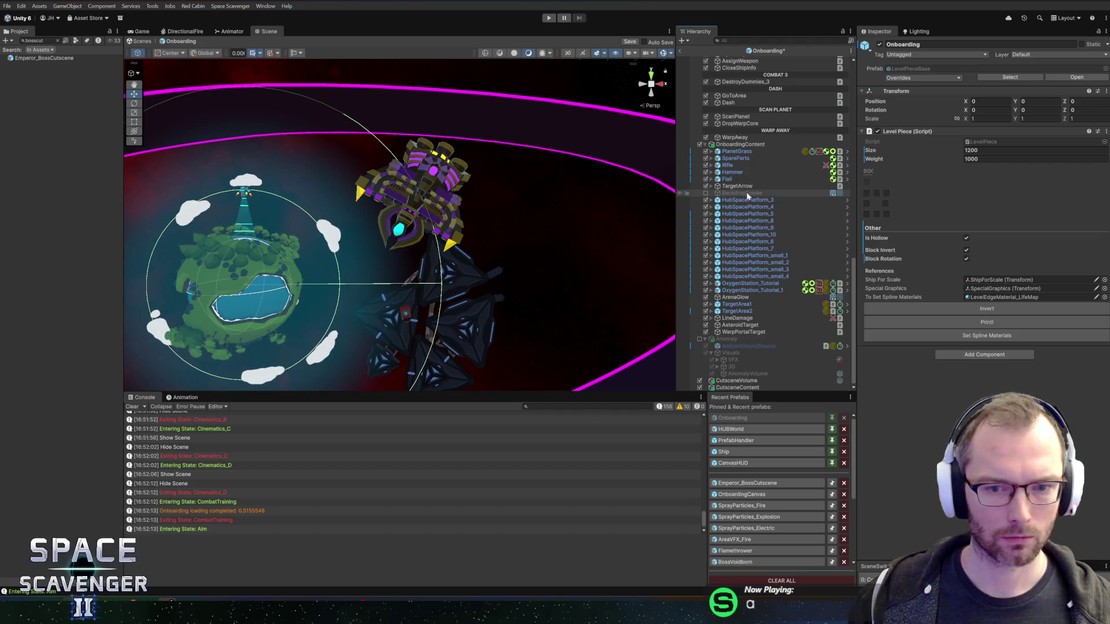
pyautogui.scroll(-10, 518, 245)
pyautogui.scroll(10, 463, 160)
pyautogui.scroll(5, 518, 205)
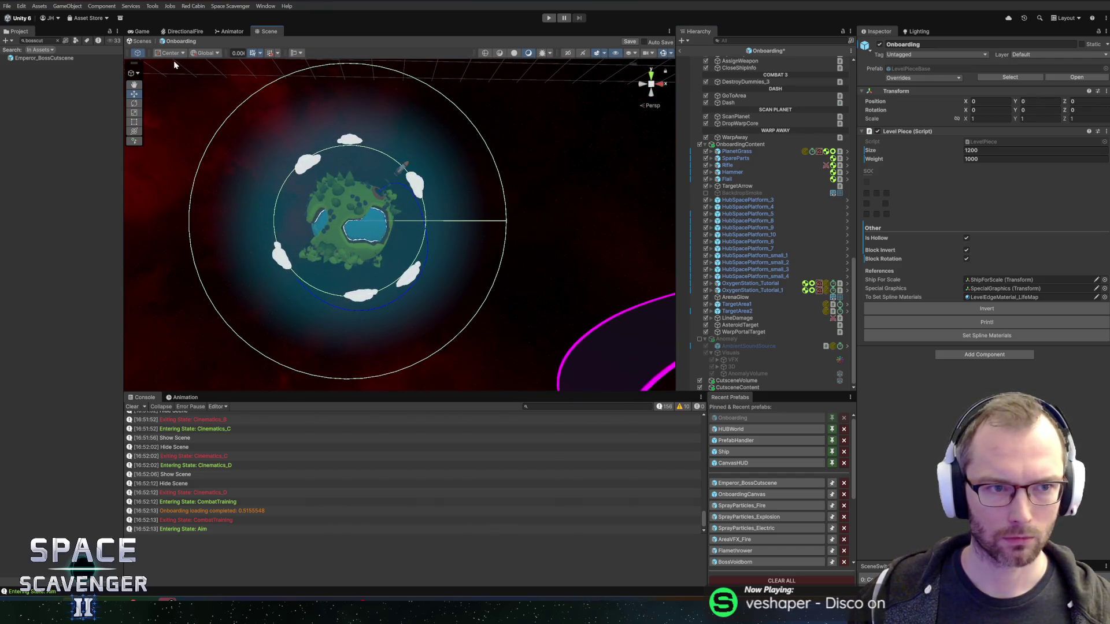
# - Try scene lighting and another shading mode, restore the bright view, and save the prefab
pyautogui.click(515, 53)
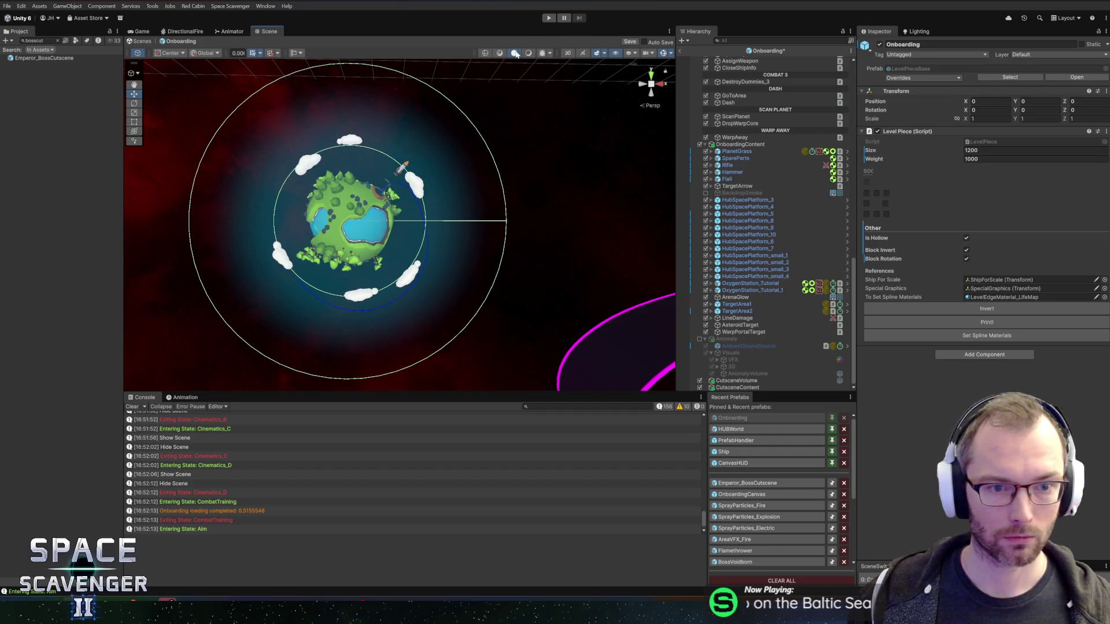
pyautogui.click(526, 54)
pyautogui.click(515, 54)
pyautogui.scroll(5, 483, 174)
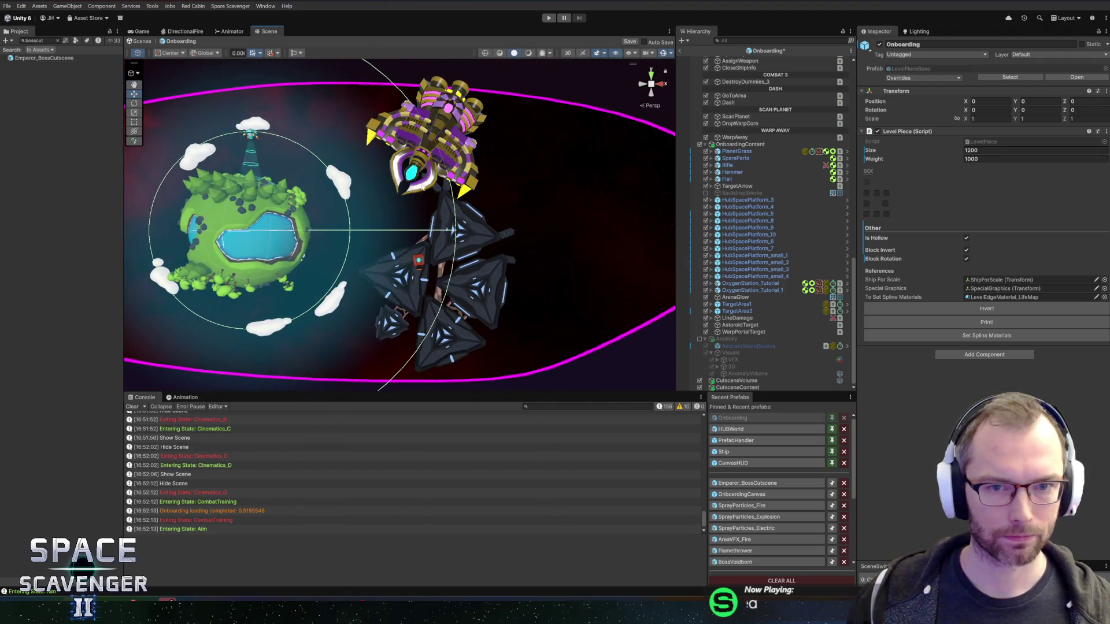
pyautogui.hotkey('ctrl', 's')
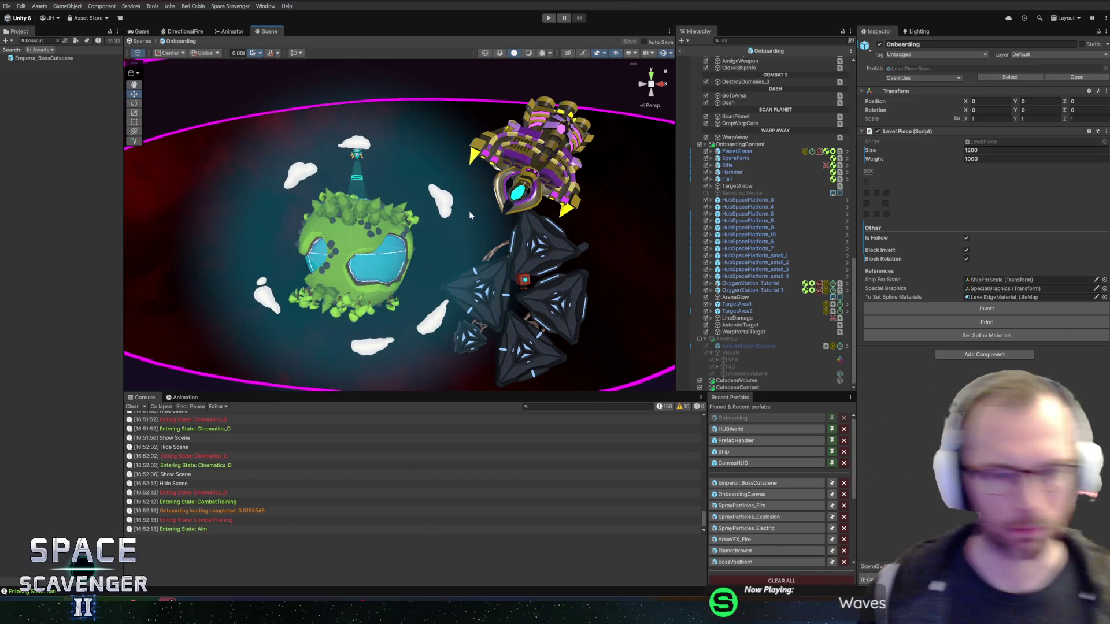
# - Reactivate BackdropSmoke, save the Onboarding prefab again and bring up the open-windows list
pyautogui.moveTo(472, 215); pyautogui.dragTo(432, 207)
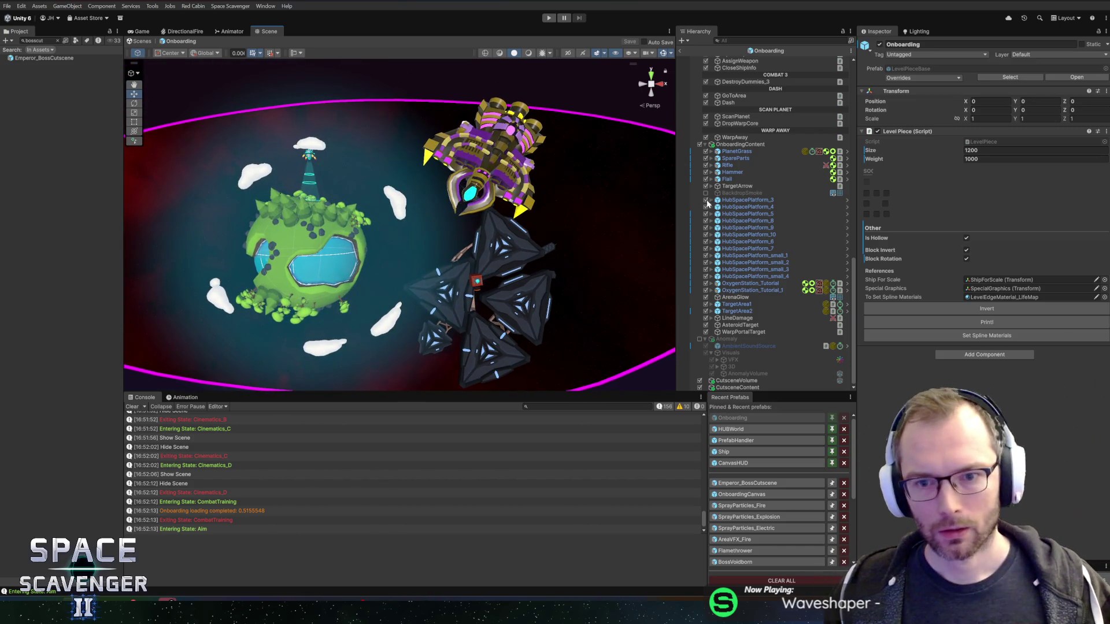
pyautogui.click(705, 193)
pyautogui.hotkey('ctrl', 's')
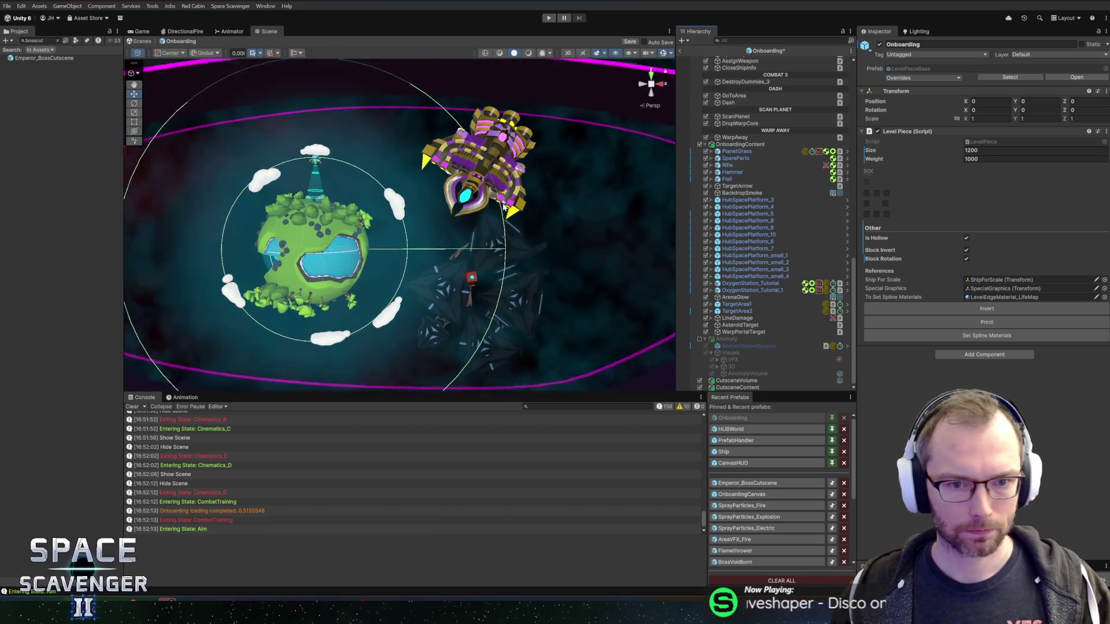
pyautogui.scroll(3, 508, 247)
pyautogui.scroll(3, 508, 248)
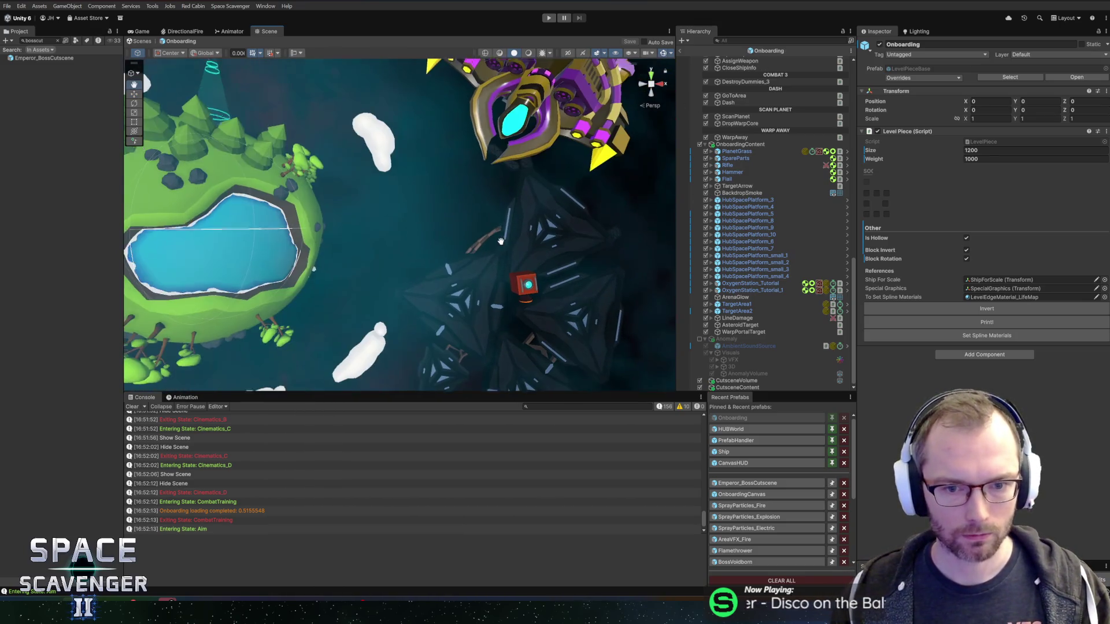
pyautogui.hotkey('alt', 'Tab')
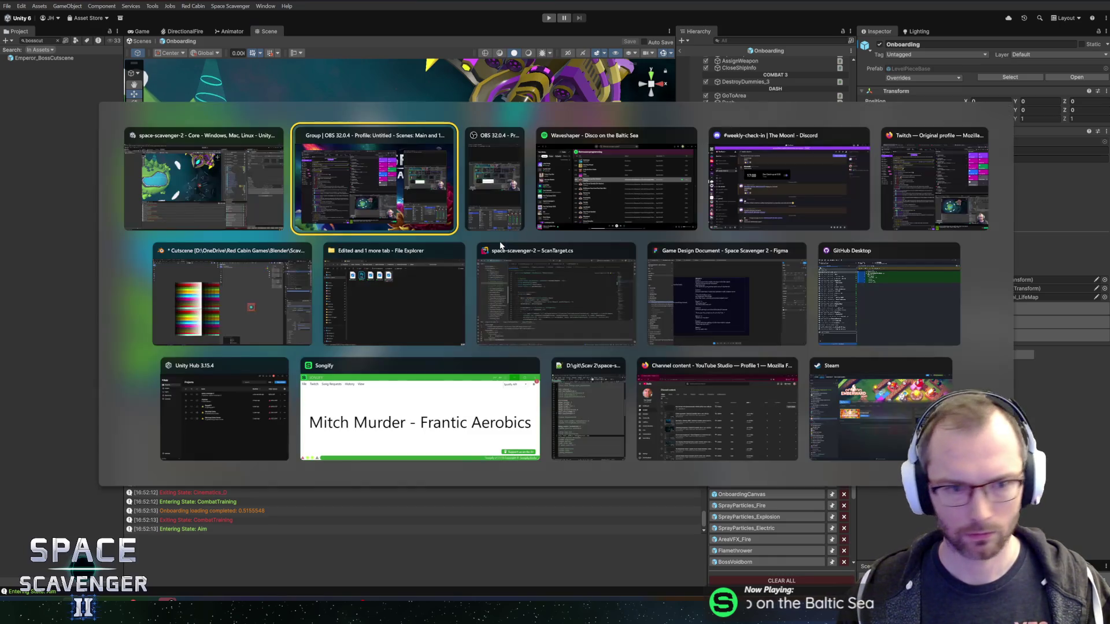
# - In the Blender Cutscene file, inset one side face of the capsule crate in Edit Mode
pyautogui.press('Down')
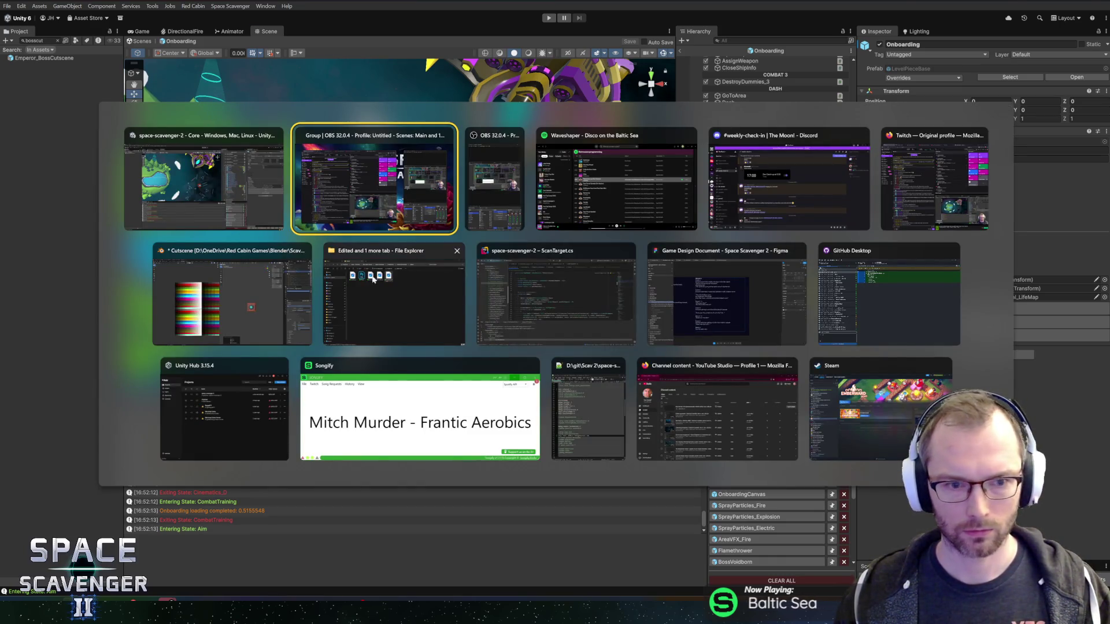
pyautogui.press('Left')
pyautogui.scroll(4, 671, 336)
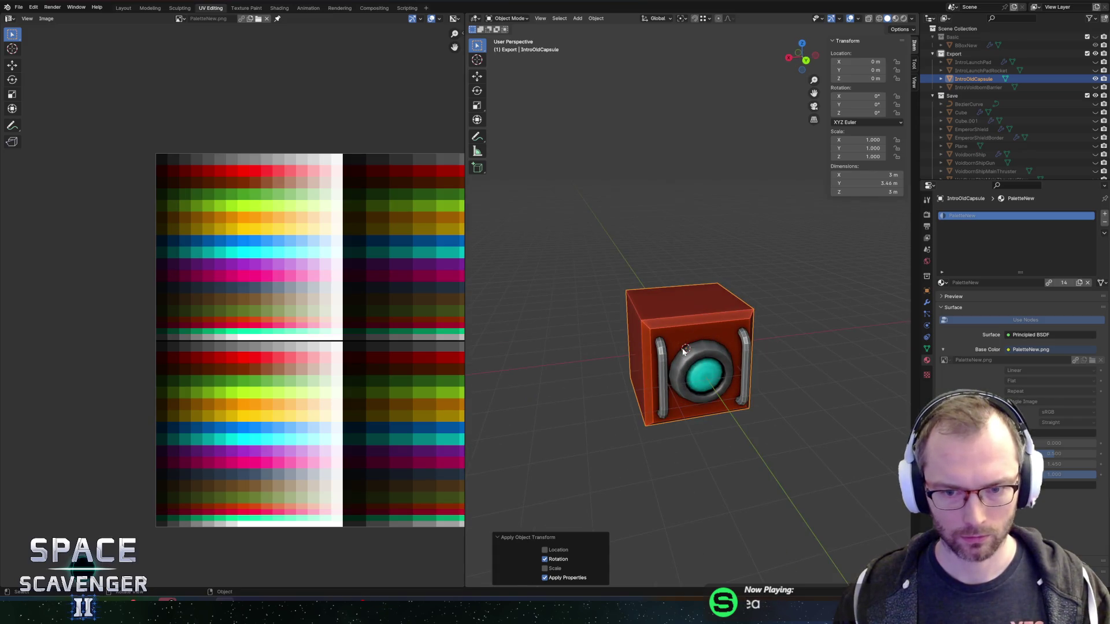
pyautogui.press('Tab')
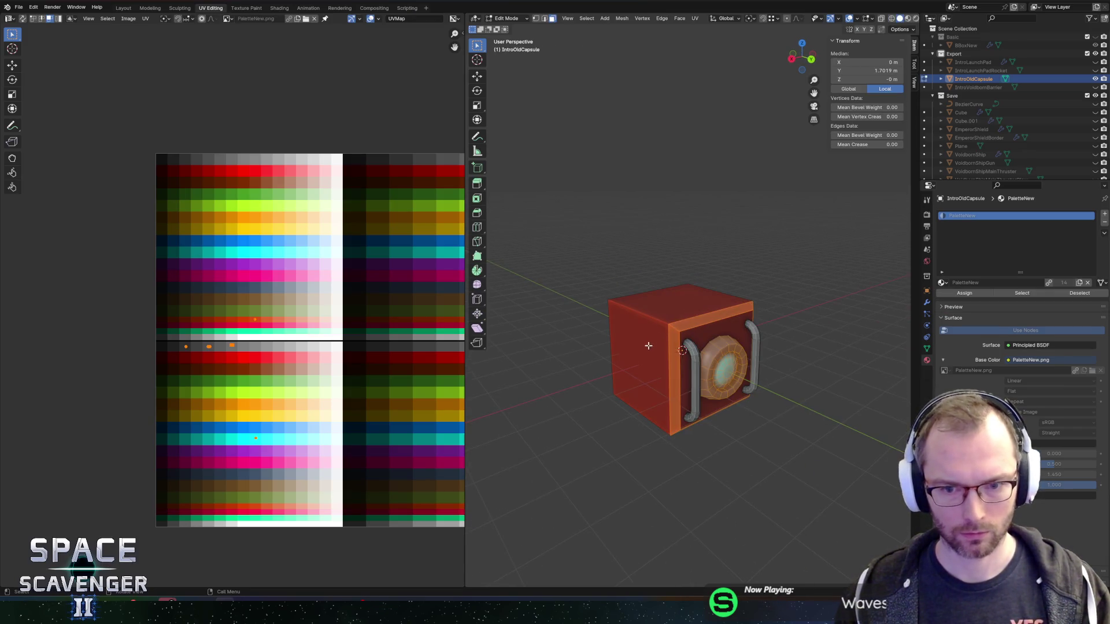
pyautogui.click(745, 350)
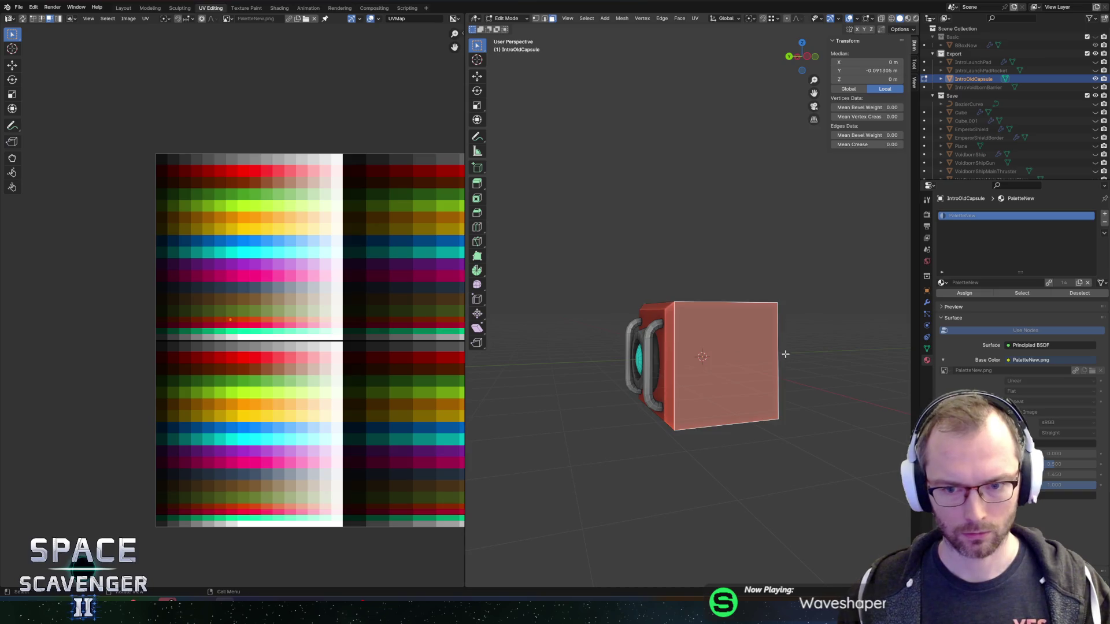
pyautogui.press('i')
pyautogui.click(836, 326)
# - Extrude the inset panel outward and stretch it to 1.233 along X
pyautogui.press('e')
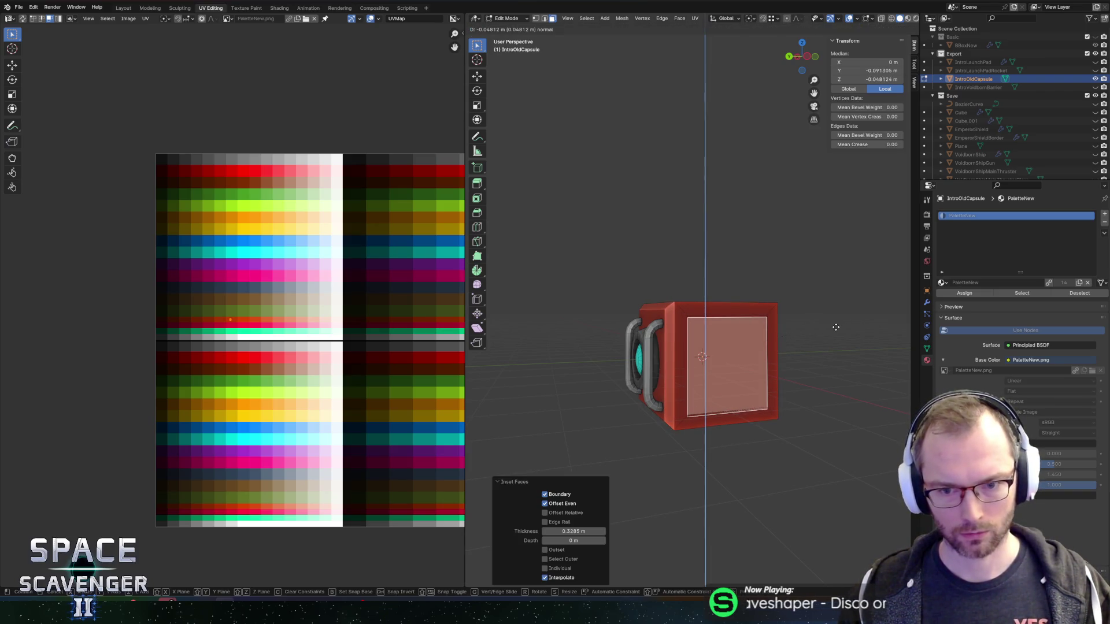
pyautogui.press('s')
pyautogui.press('x')
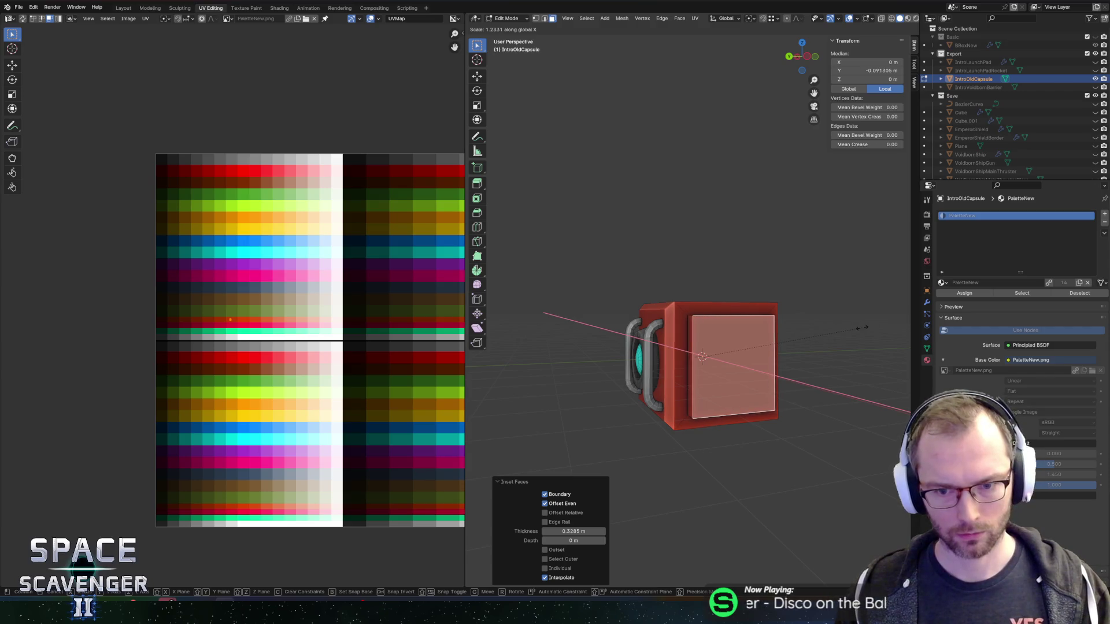
pyautogui.click(824, 328)
pyautogui.moveTo(823, 329); pyautogui.dragTo(678, 314)
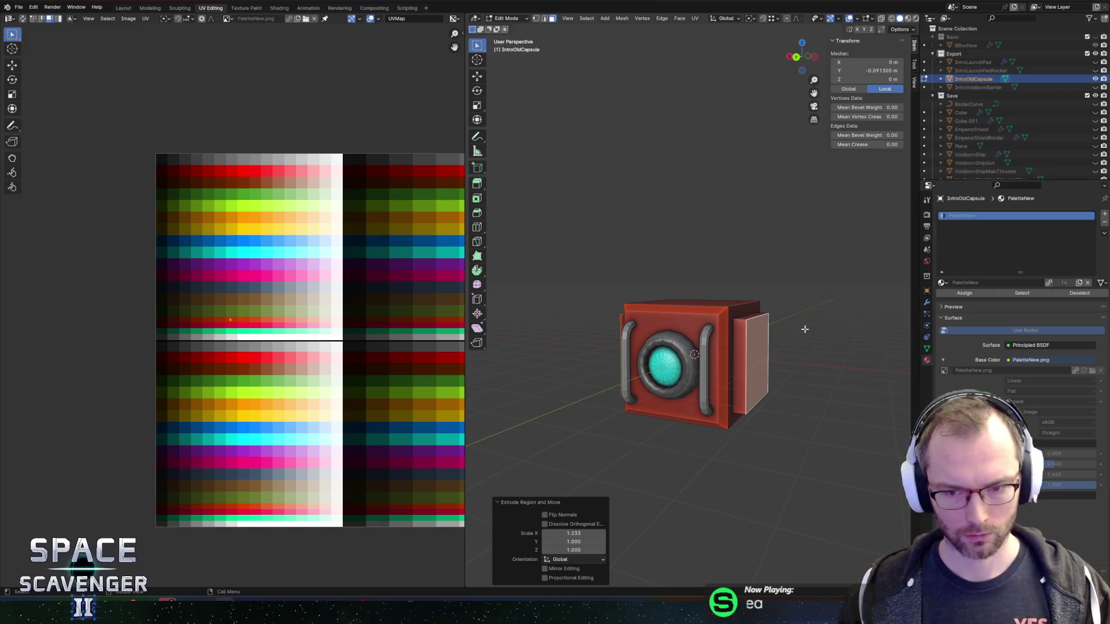
pyautogui.press('.')
pyautogui.rightClick(778, 323)
# - Resize the side panel, shrinking it to 0.819 and then to 0.937 along X
pyautogui.press('Escape')
pyautogui.press('.')
pyautogui.click(753, 269)
pyautogui.press('.')
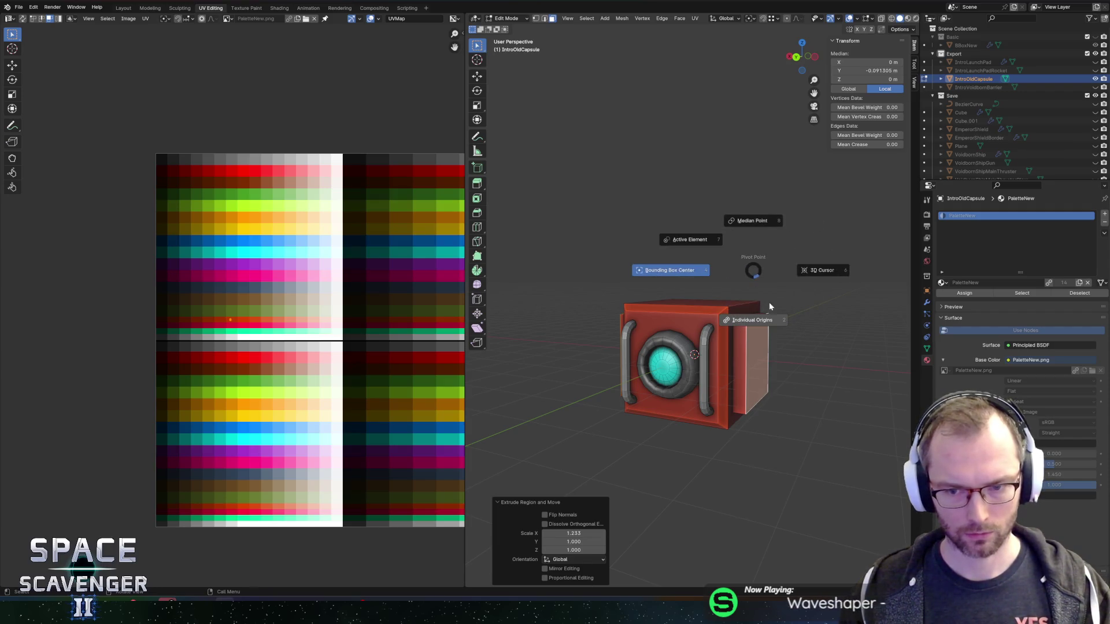
pyautogui.press('s')
pyautogui.click(809, 320)
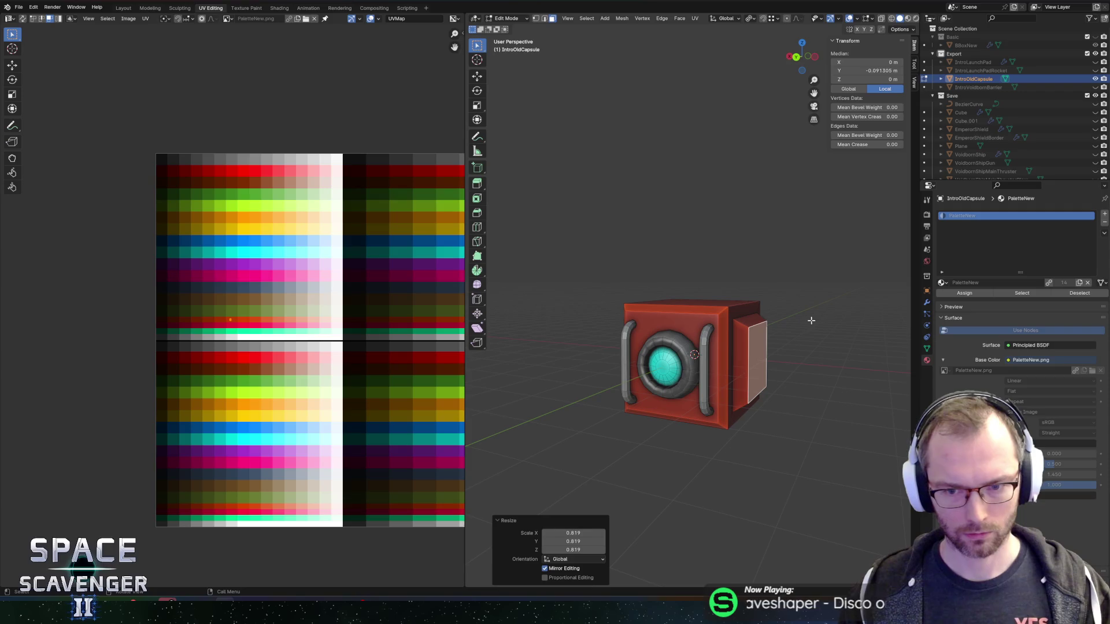
pyautogui.press('.')
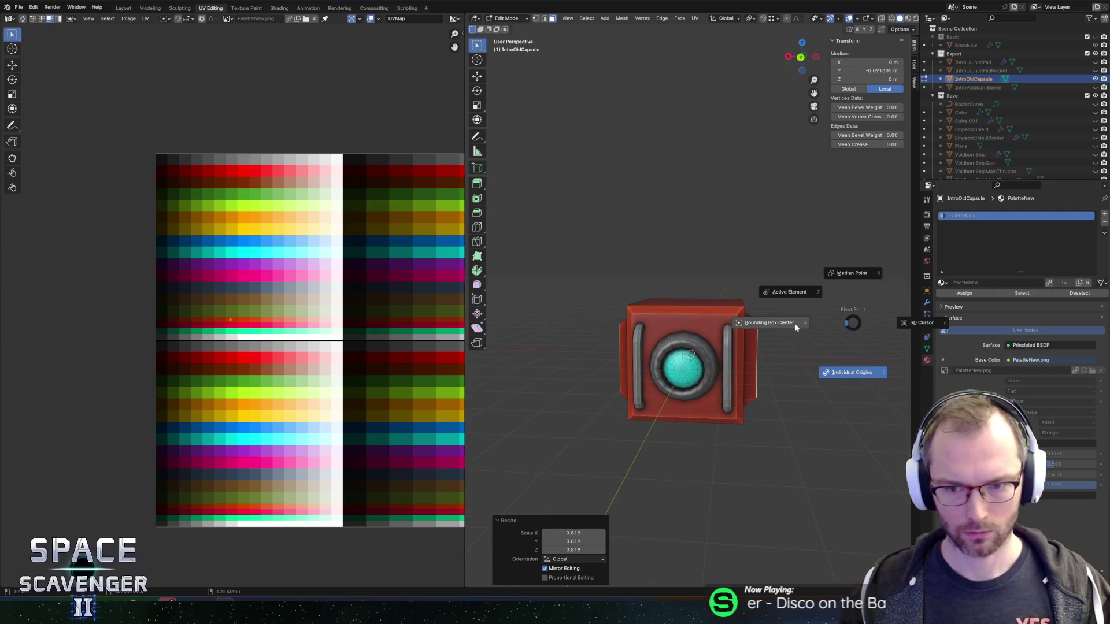
pyautogui.press('Escape')
pyautogui.press('s')
pyautogui.press('x')
pyautogui.click(848, 324)
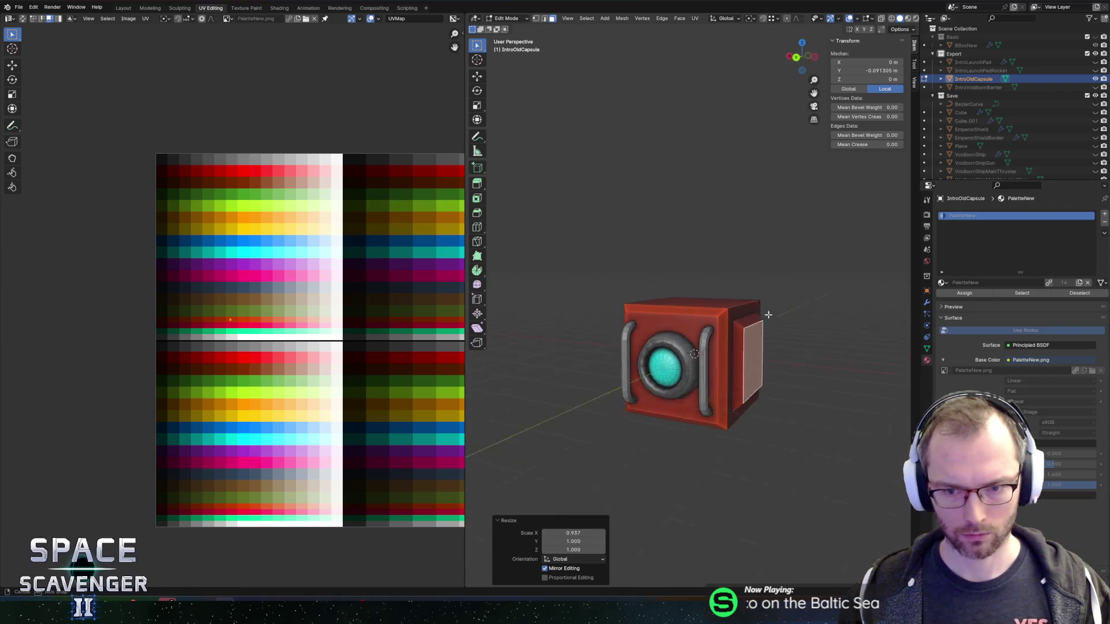
# - Select the crate's top face and try insetting and raising it, undoing the attempts
pyautogui.click(719, 299)
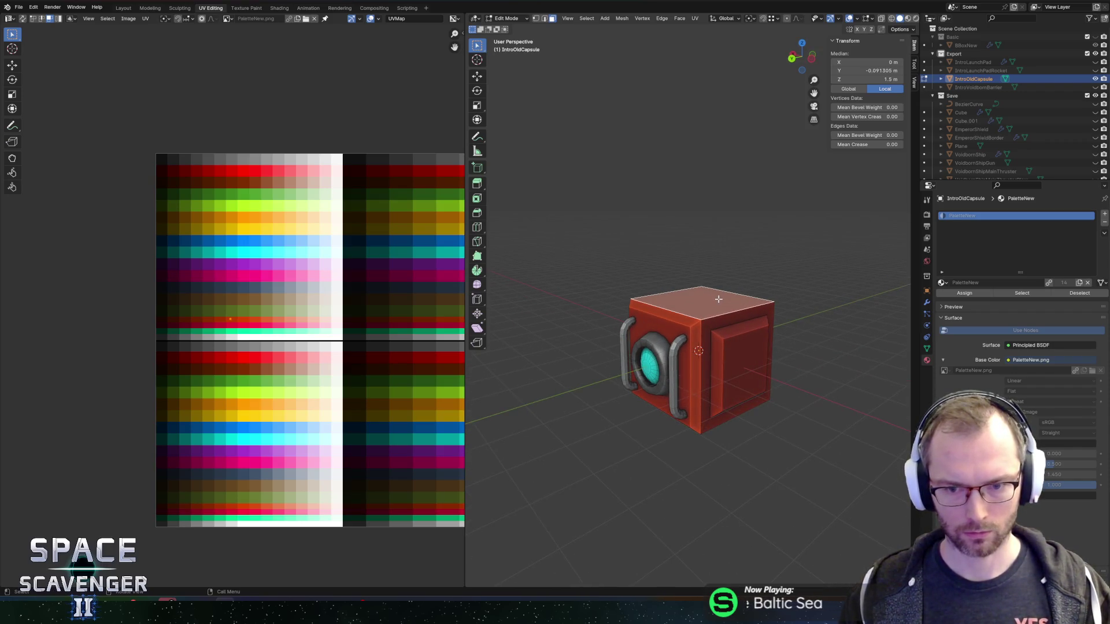
pyautogui.press('i')
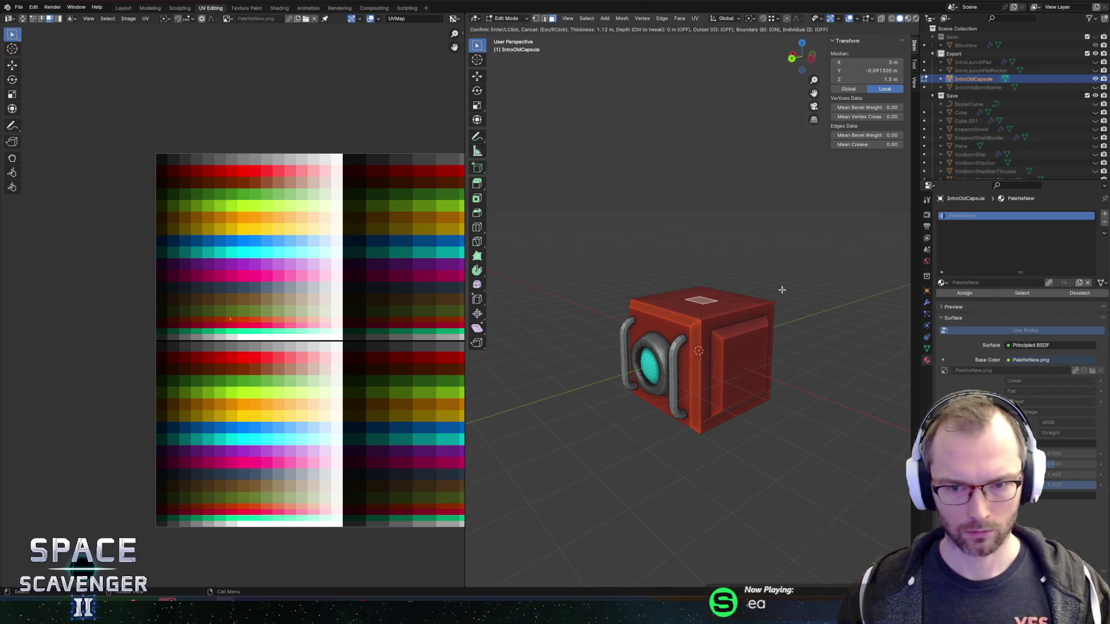
pyautogui.click(774, 286)
pyautogui.hotkey('ctrl', 'r')
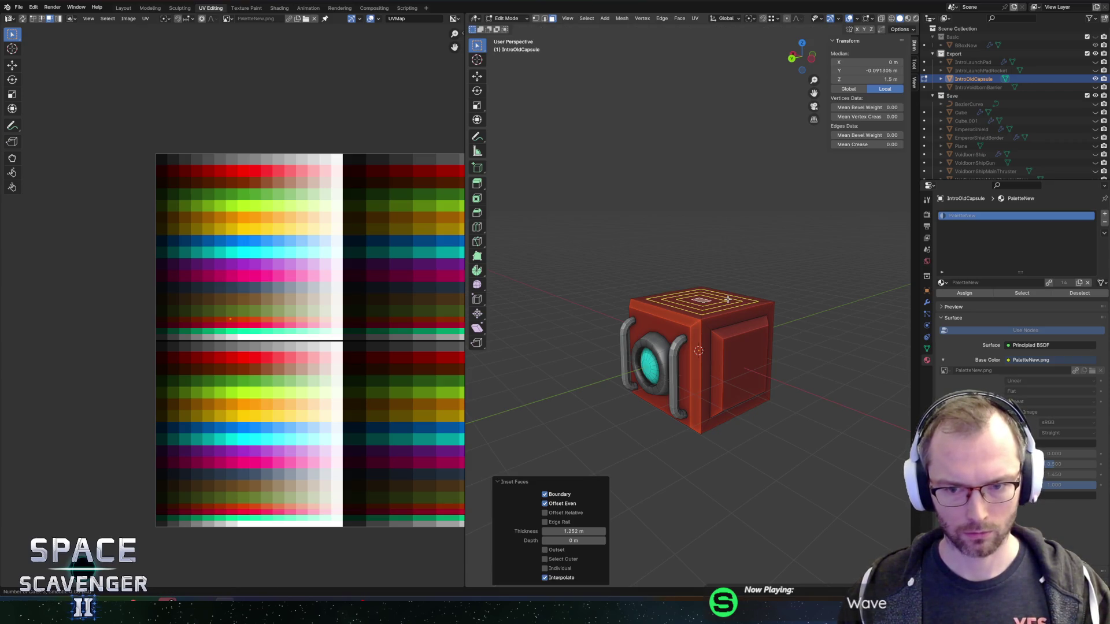
pyautogui.press('Escape')
pyautogui.hotkey('ctrl', 'z')
pyautogui.hotkey('ctrl', 'z')
pyautogui.click(704, 298)
pyautogui.press('e')
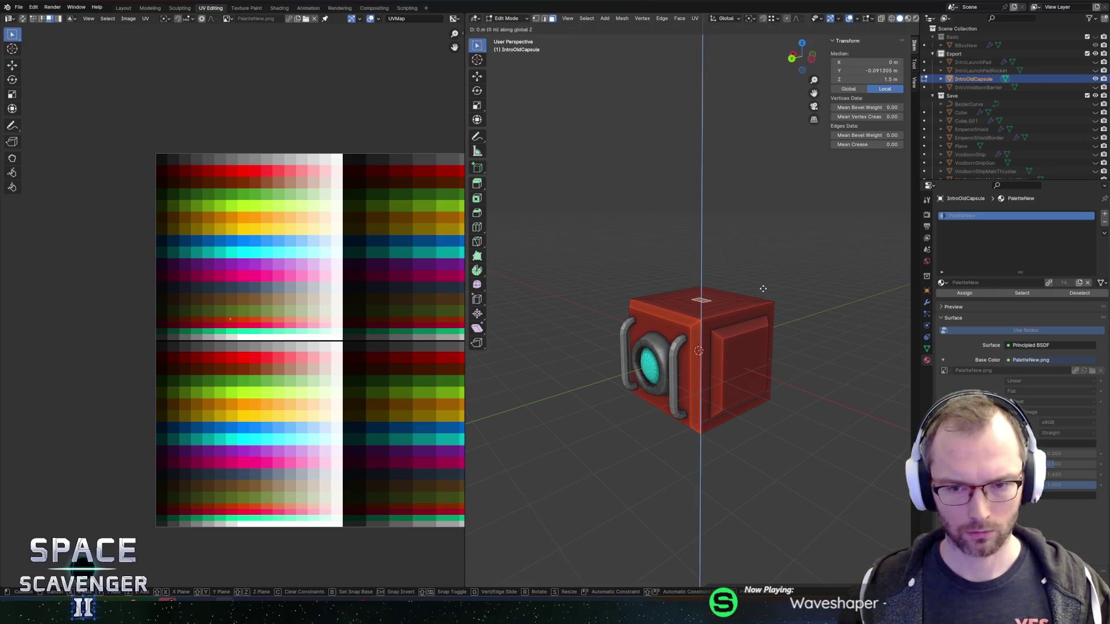
pyautogui.press('Escape')
pyautogui.press('g')
pyautogui.press('z')
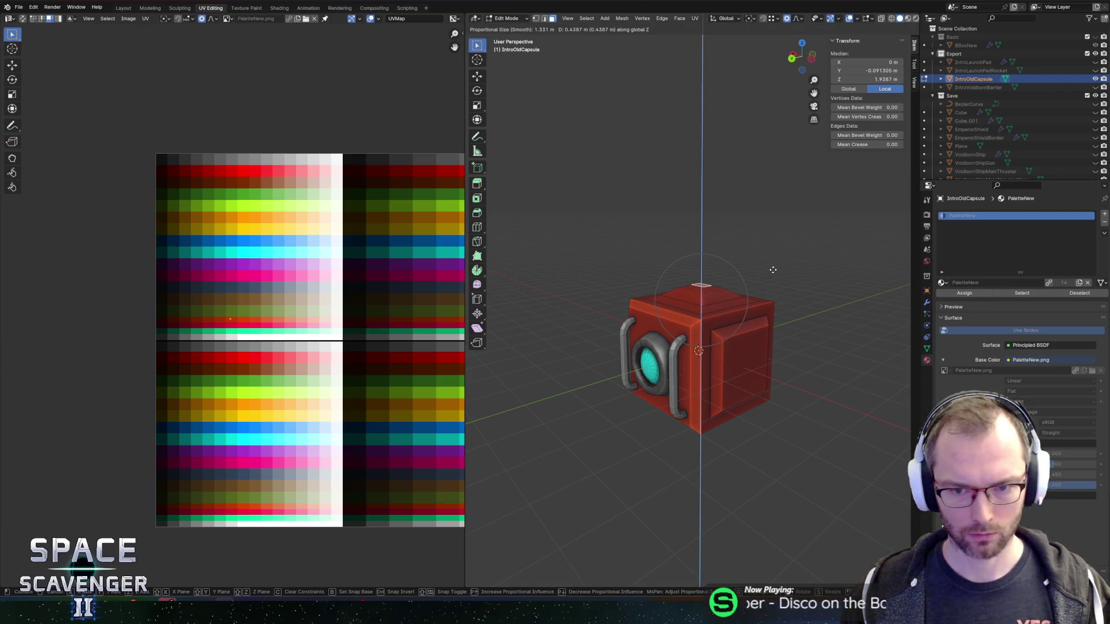
pyautogui.press('Escape')
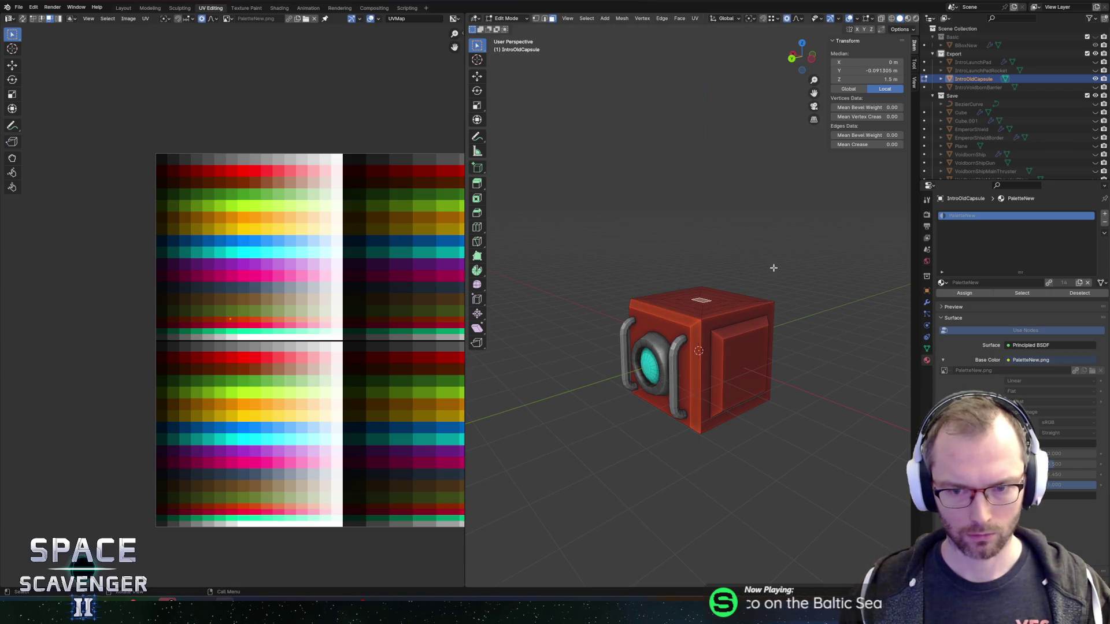
# - Set proportional falloff to Sphere and raise the top face along Z into a dome
pyautogui.click(801, 19)
pyautogui.click(777, 66)
pyautogui.press('g')
pyautogui.press('z')
pyautogui.scroll(4, 734, 242)
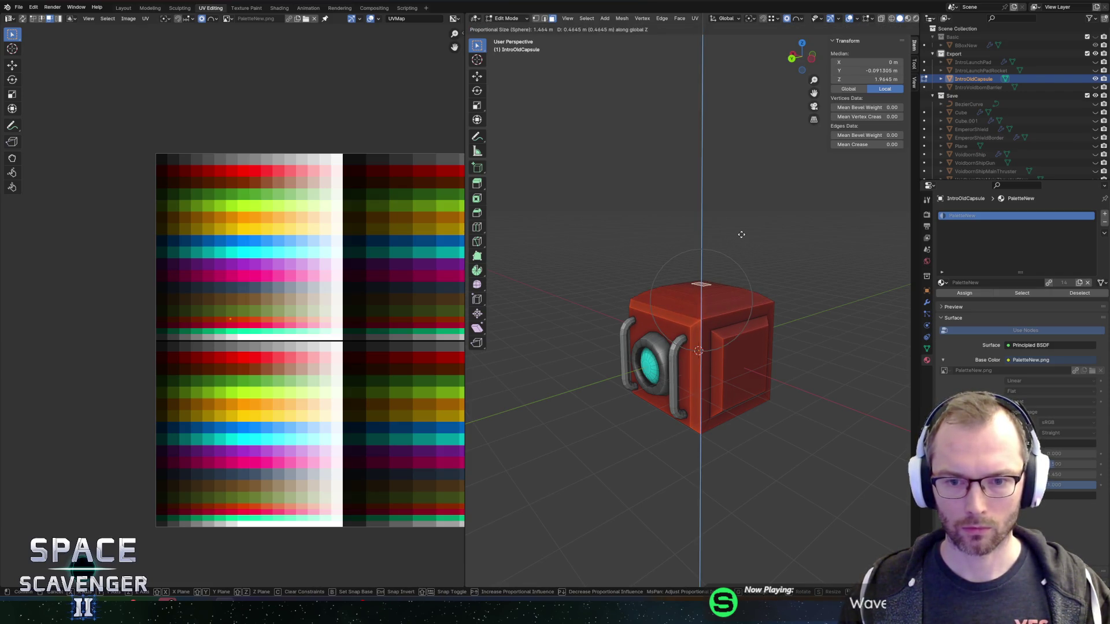
pyautogui.click(741, 233)
# - Shift a left-side face onto another palette colour via its UVs, then export the capsule
pyautogui.press('Tab')
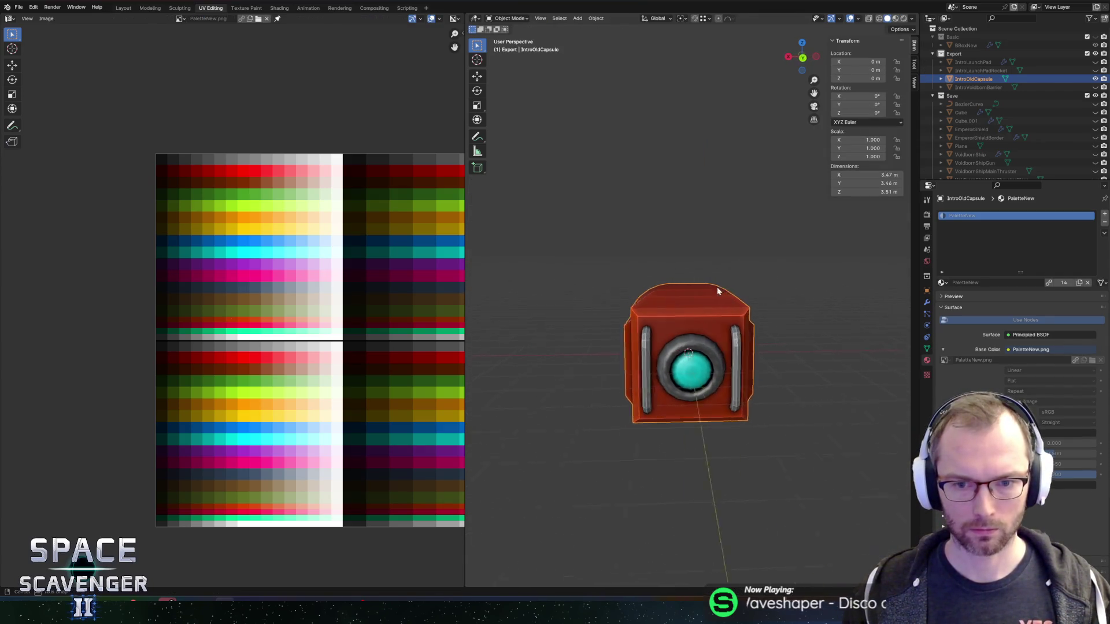
pyautogui.press('Tab')
pyautogui.click(646, 330)
pyautogui.press('g')
pyautogui.press('x')
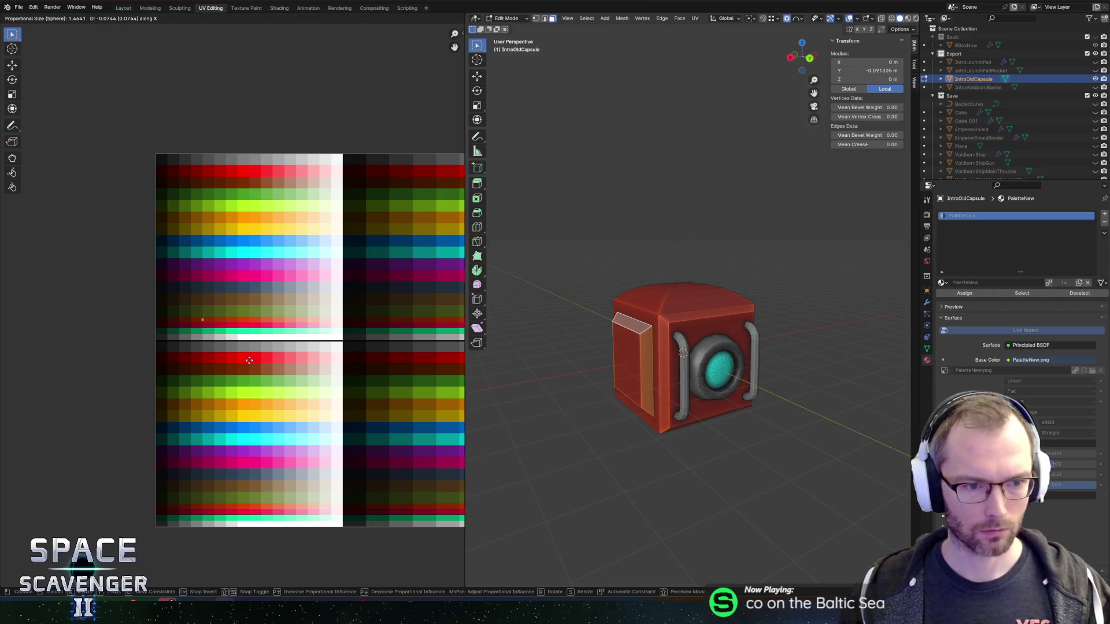
pyautogui.press('Escape')
pyautogui.hotkey('ctrl', 'z')
pyautogui.moveTo(213, 303)
pyautogui.mouseDown()
pyautogui.moveTo(236, 326)
pyautogui.moveTo(237, 347)
pyautogui.moveTo(291, 350)
pyautogui.mouseUp()
pyautogui.scroll(3, 242, 334)
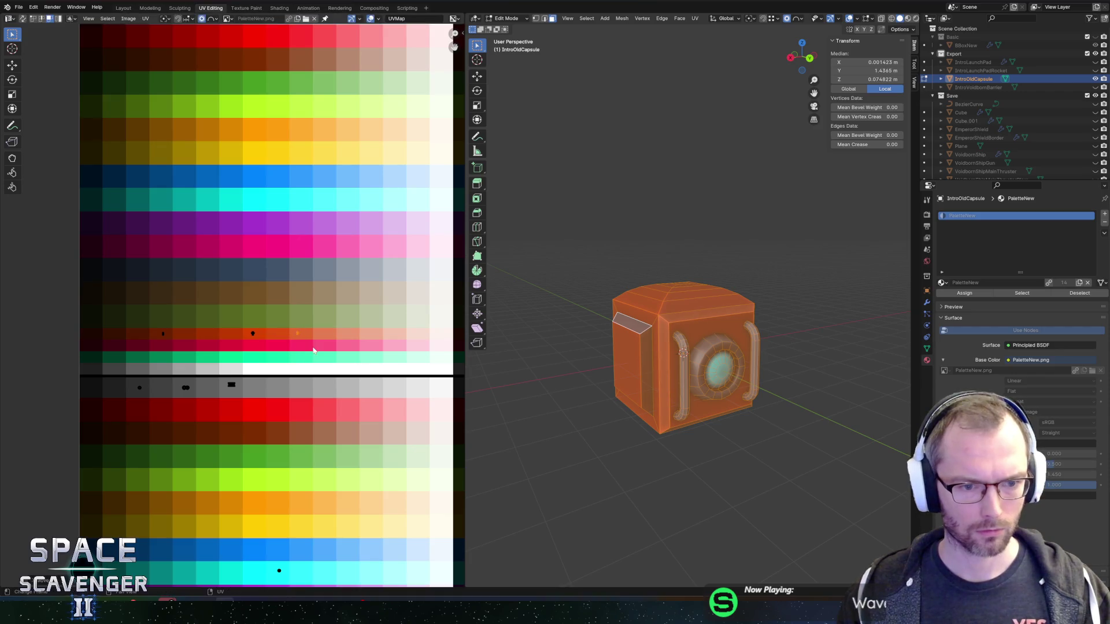
pyautogui.press('Tab')
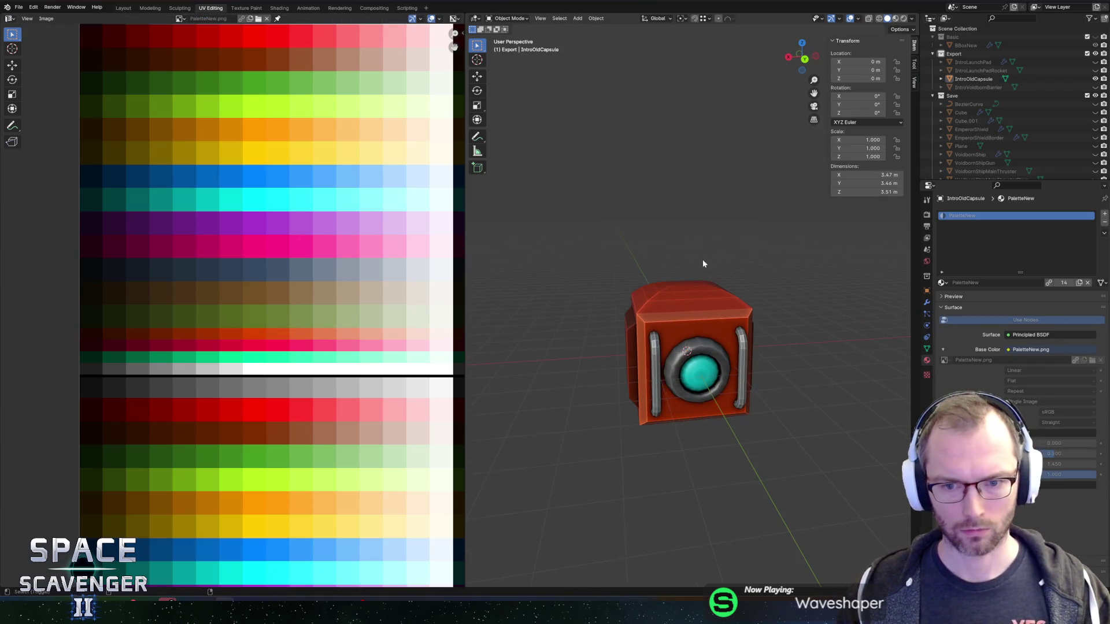
pyautogui.hotkey('ctrl', 'shift', 'e')
# - Confirm the capsule export and frame the capsule and ship in Unity's Scene view
pyautogui.click(830, 529)
pyautogui.hotkey('alt', 'Tab')
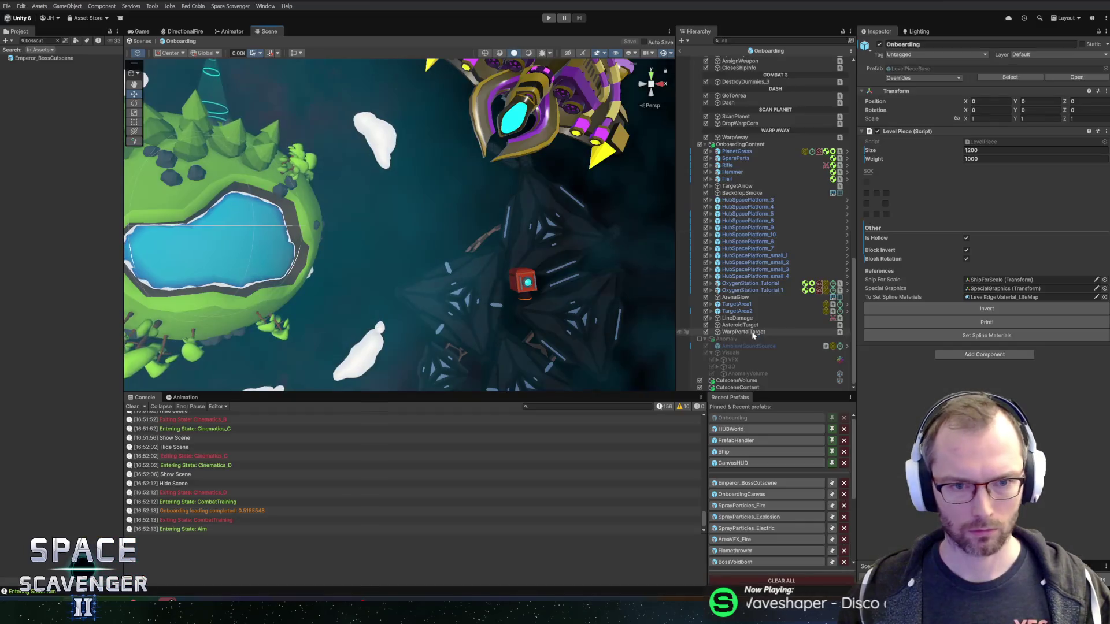
pyautogui.scroll(3, 461, 232)
pyautogui.scroll(1, 461, 232)
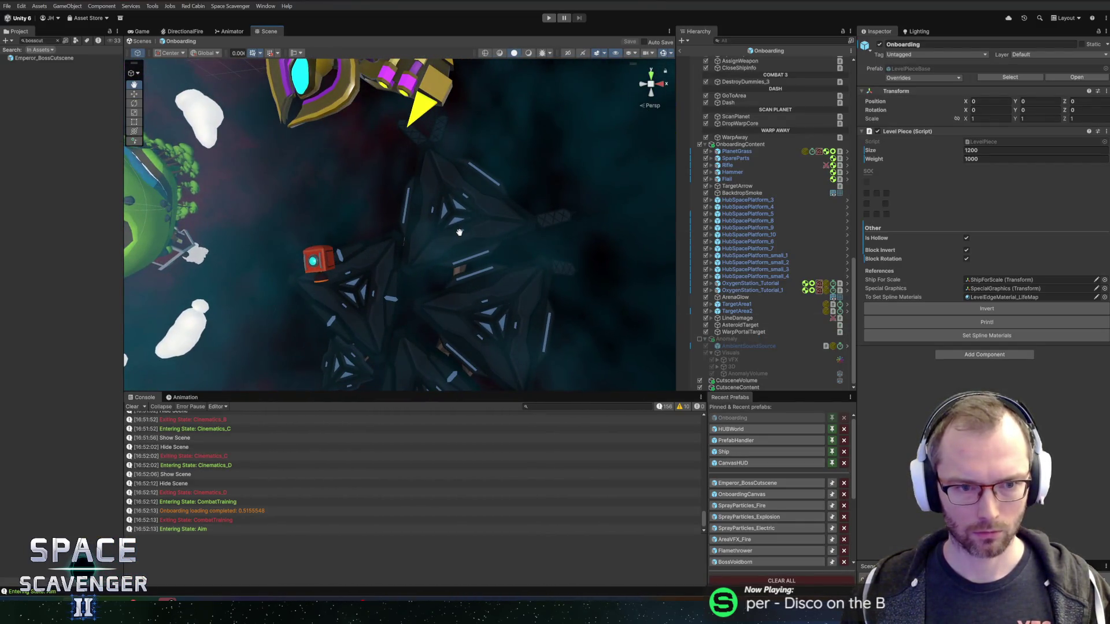
pyautogui.moveTo(460, 234)
pyautogui.mouseDown()
pyautogui.moveTo(520, 220)
pyautogui.moveTo(624, 162)
pyautogui.mouseUp()
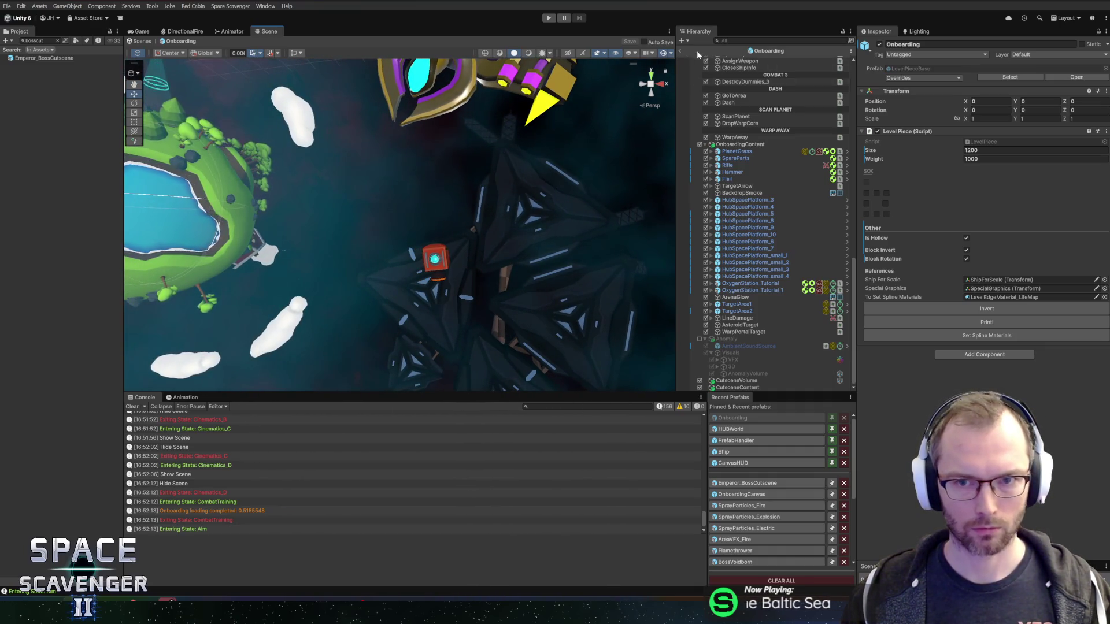
# - Exit the Onboarding prefab and run the game with the Game view maximized
pyautogui.click(681, 51)
pyautogui.click(546, 18)
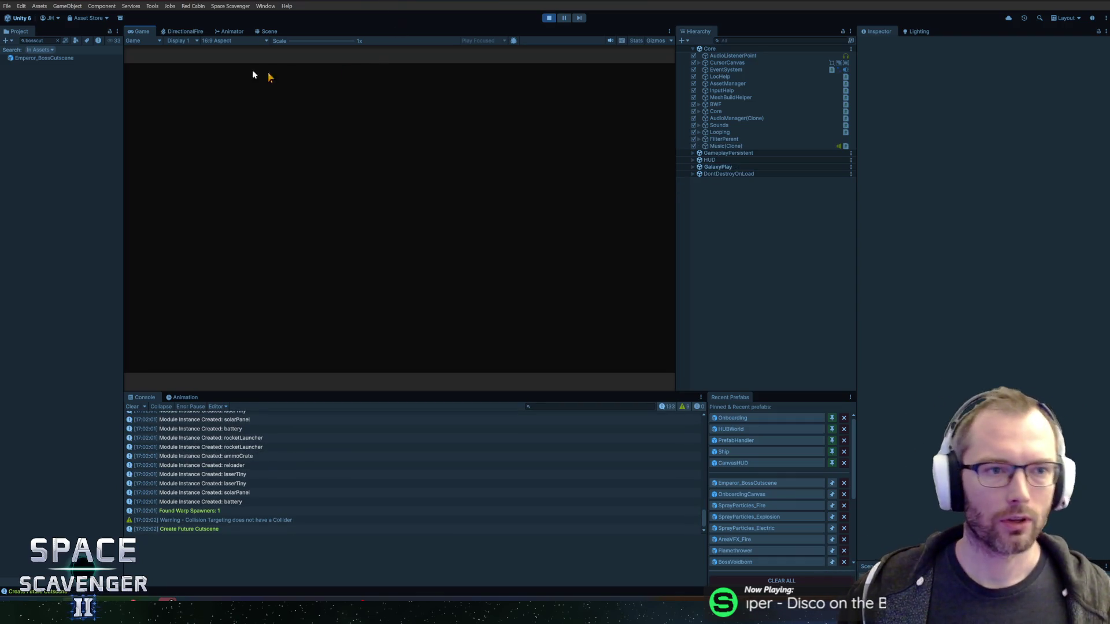
pyautogui.doubleClick(140, 30)
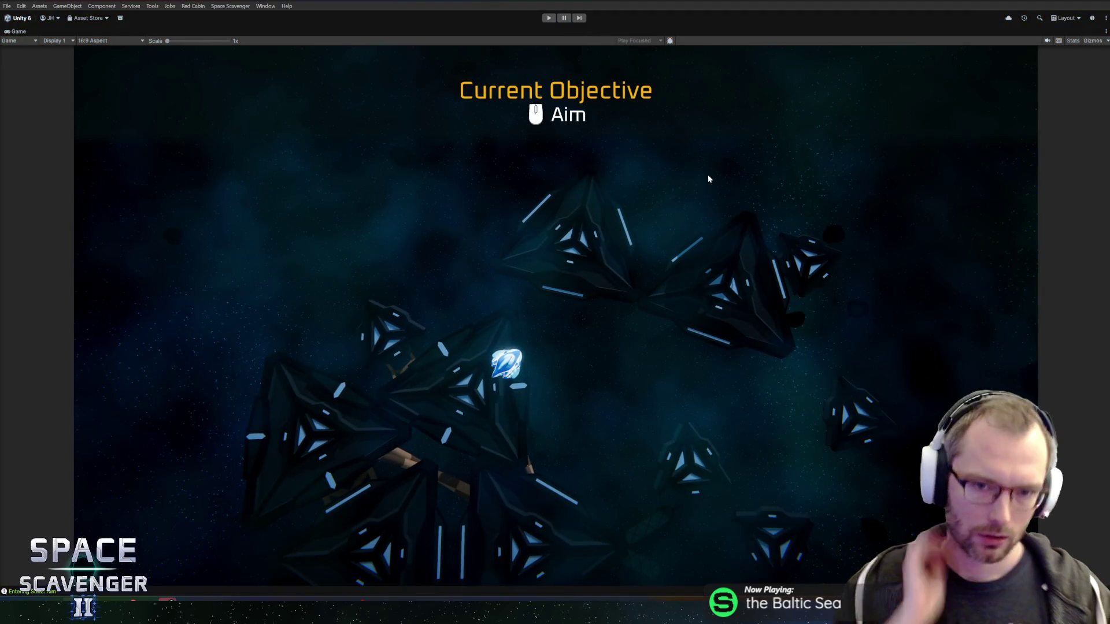
# - Stop play mode once the Aim objective appears and slightly resize the console
pyautogui.hotkey('ctrl', 'p')
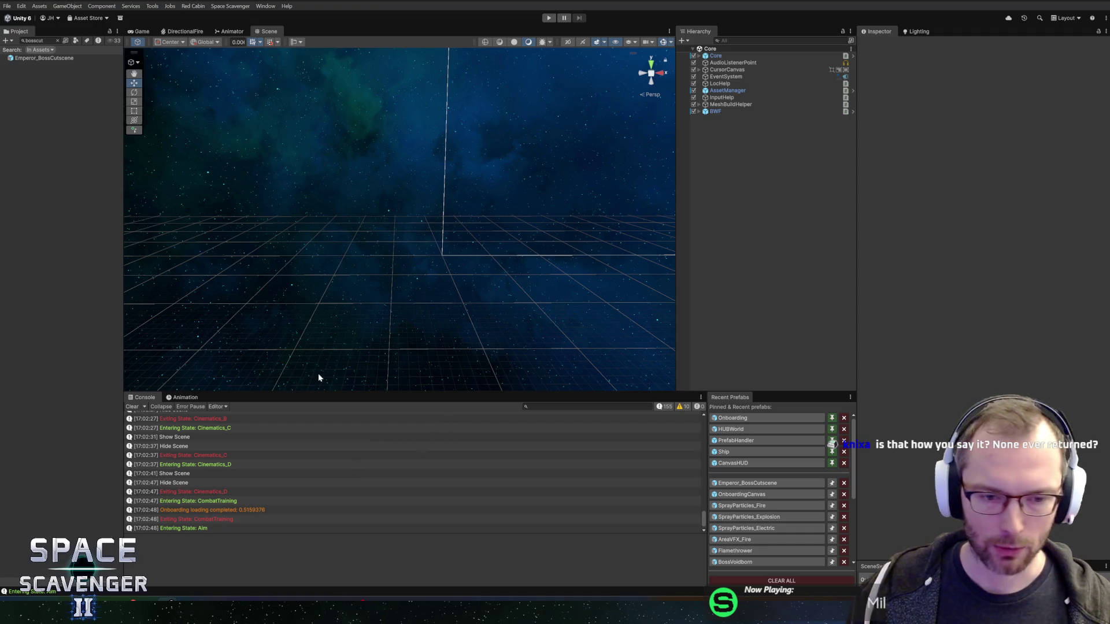
pyautogui.moveTo(319, 392); pyautogui.dragTo(323, 393)
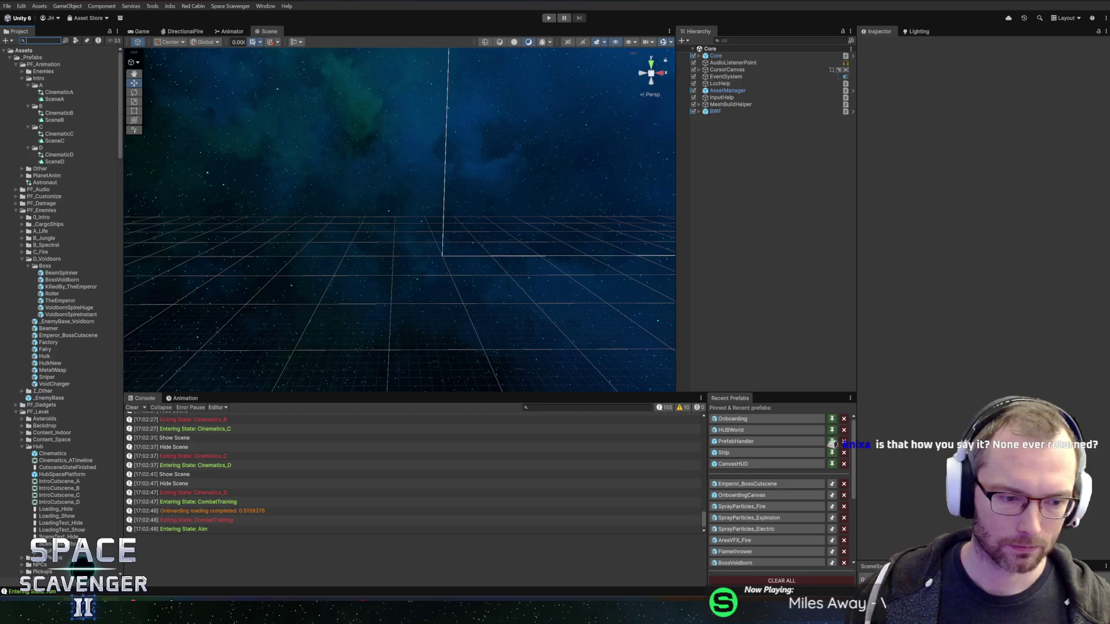
# - Bring the GitHub Desktop window to the front from the taskbar
pyautogui.moveTo(110, 613)
pyautogui.click(103, 555)
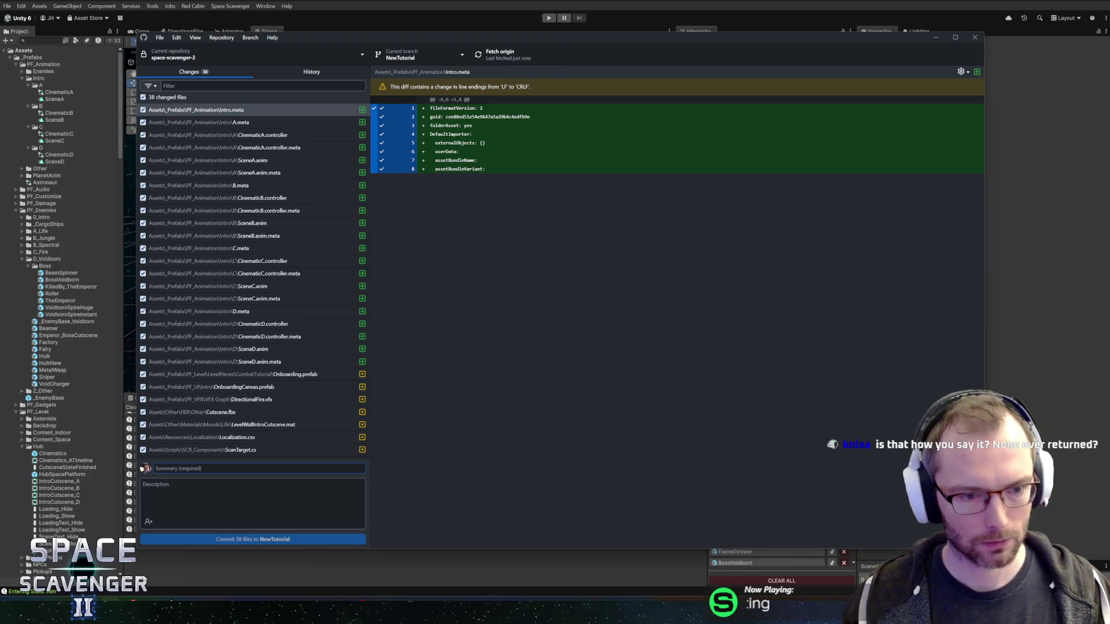
# - Write the commit summary "Intro with Animators + Rocket"
pyautogui.write('Onboarding')
pyautogui.hotkey('ctrl', 'BackSpace')
pyautogui.write('Intro with')
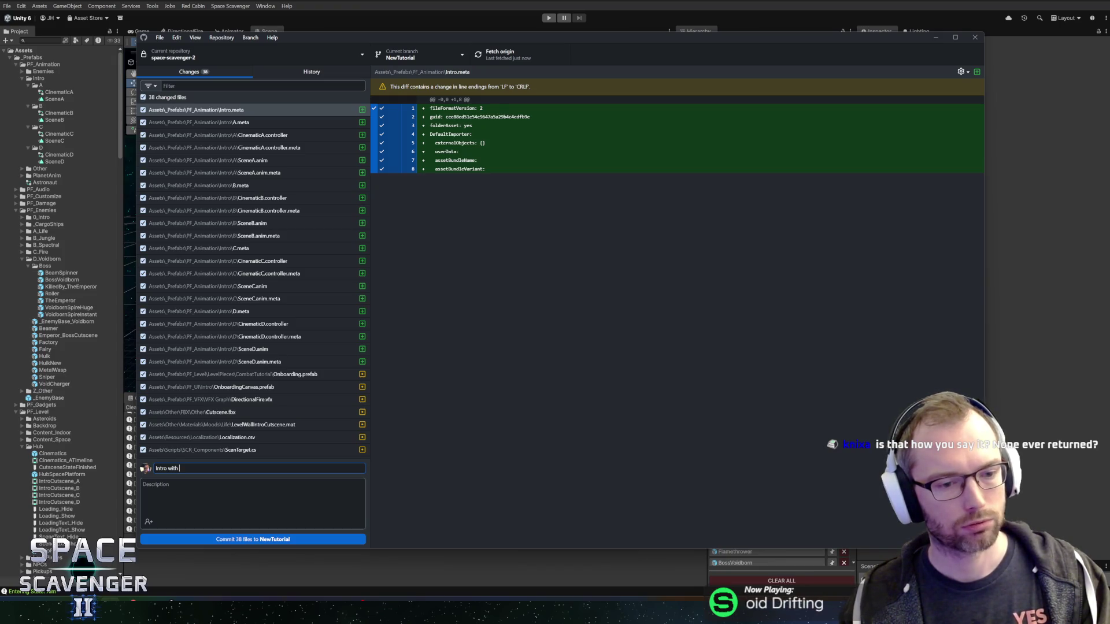
pyautogui.write('Rocket')
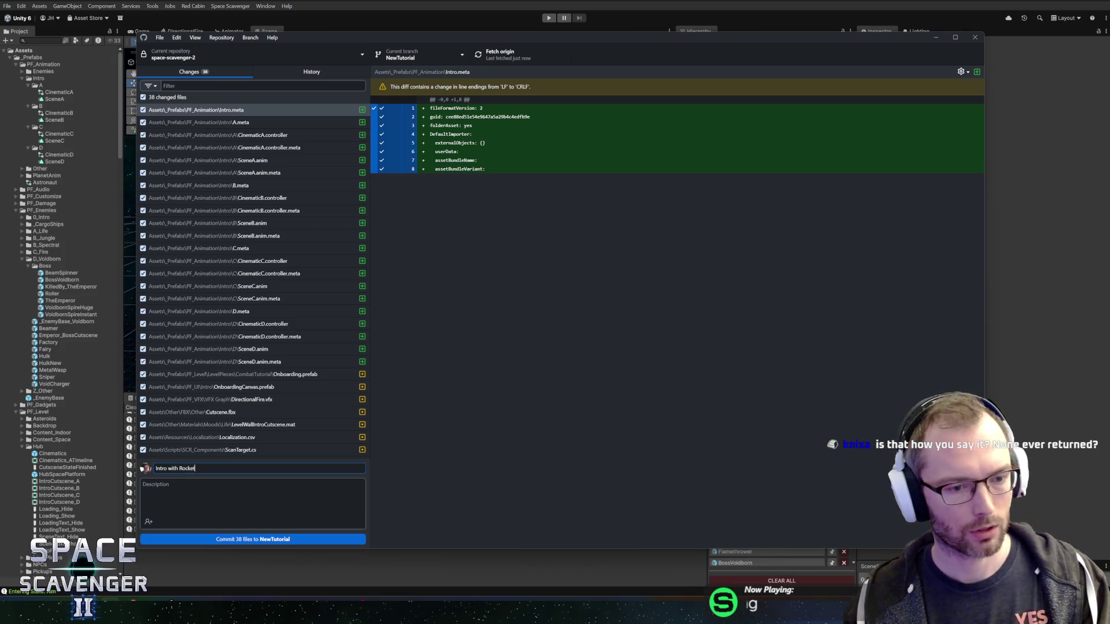
pyautogui.write(' + Animator')
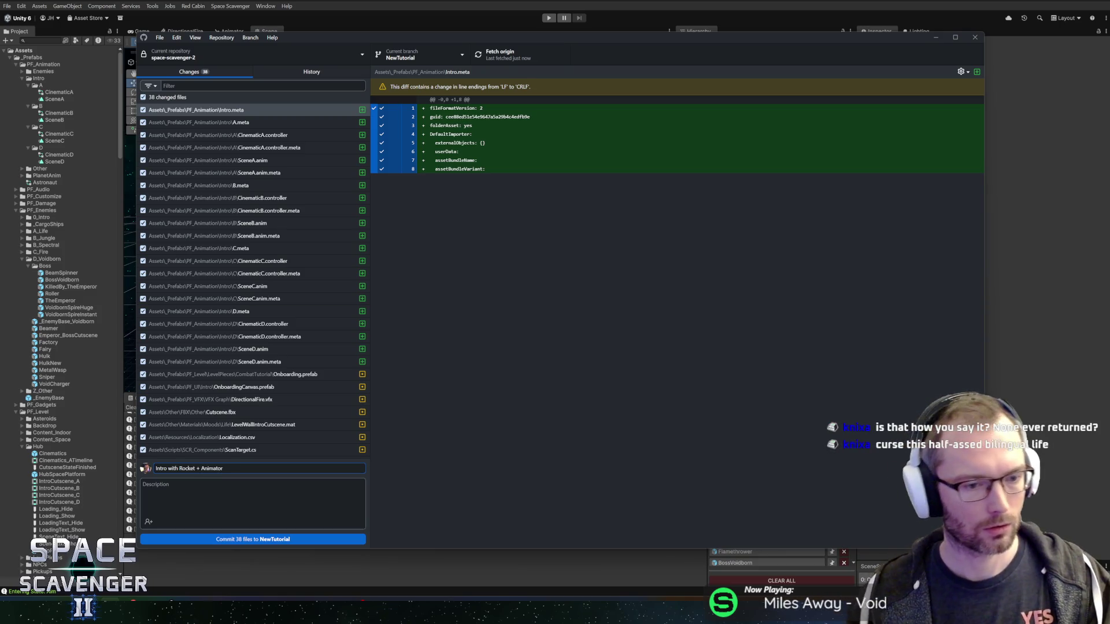
pyautogui.hotkey('ctrl', 'BackSpace')
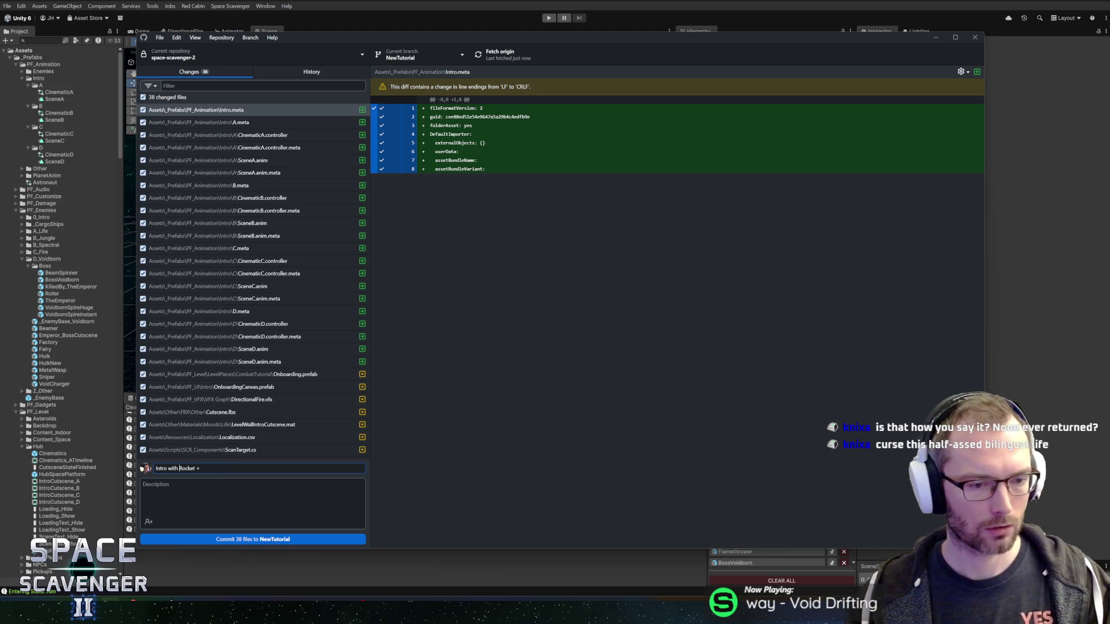
pyautogui.write('Animators')
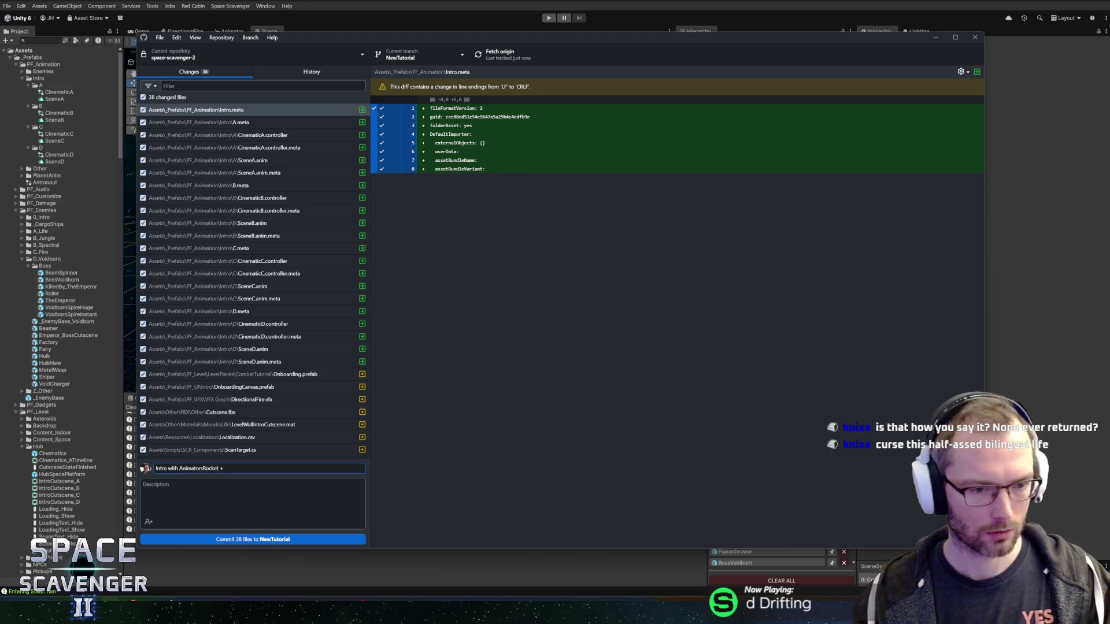
pyautogui.write(' +')
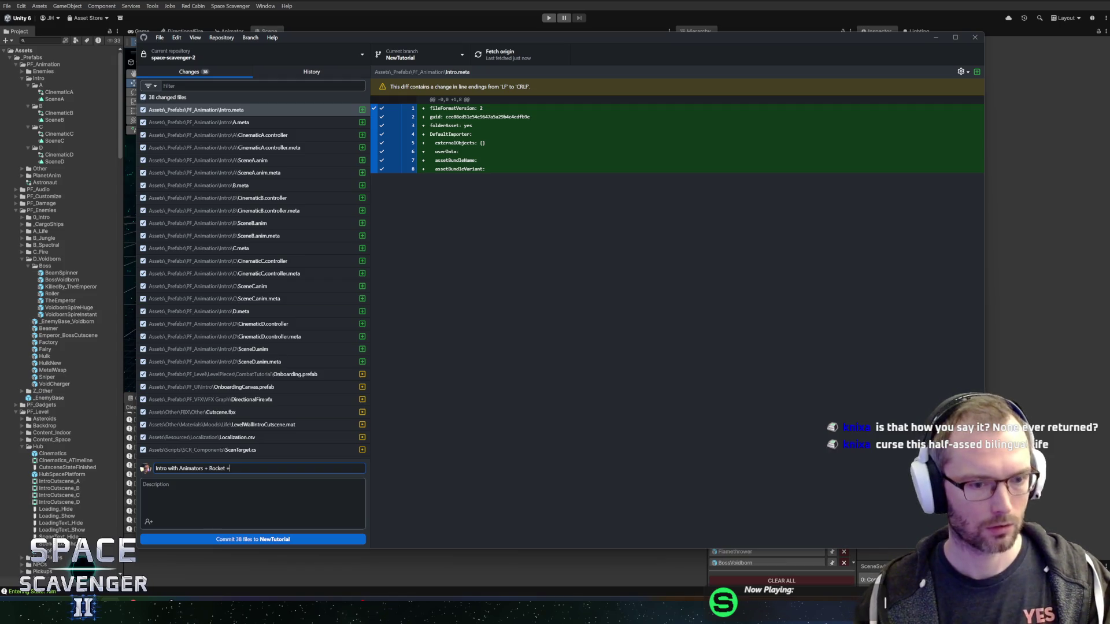
pyautogui.press('BackSpace')
pyautogui.press('BackSpace')
# - Commit the 38 files to NewTutorial, push to origin, and return to Unity
pyautogui.click(235, 539)
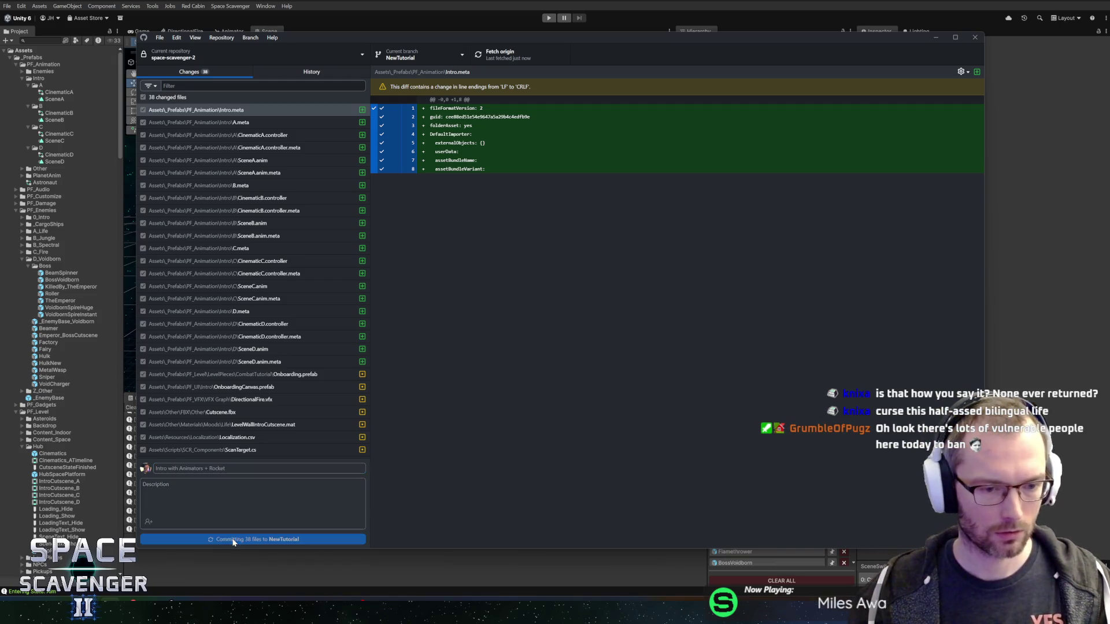
pyautogui.click(491, 53)
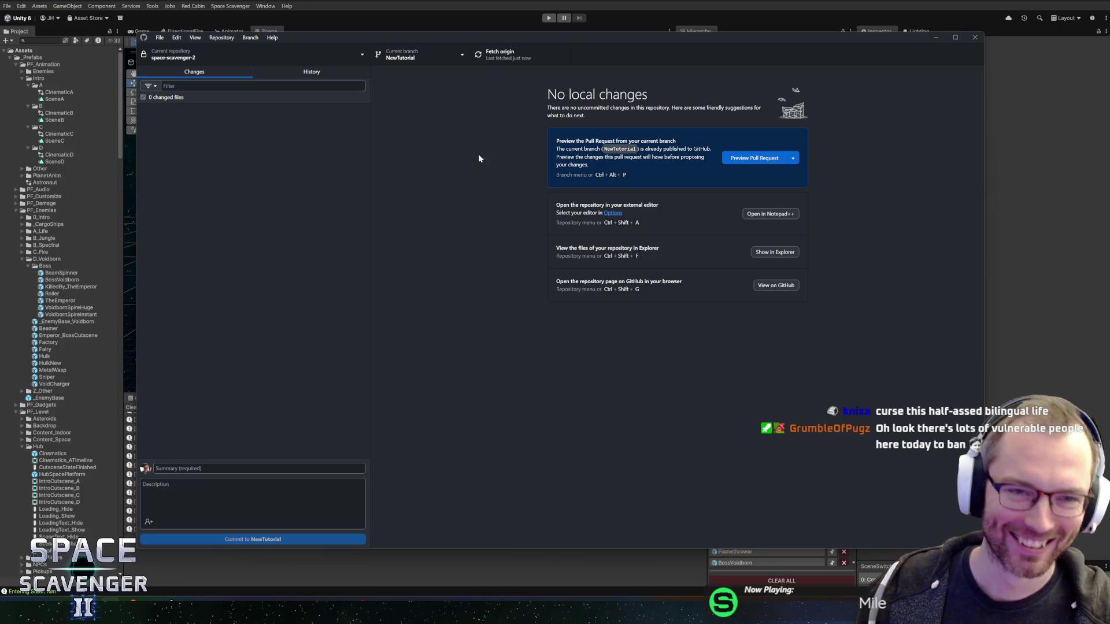
pyautogui.click(456, 1)
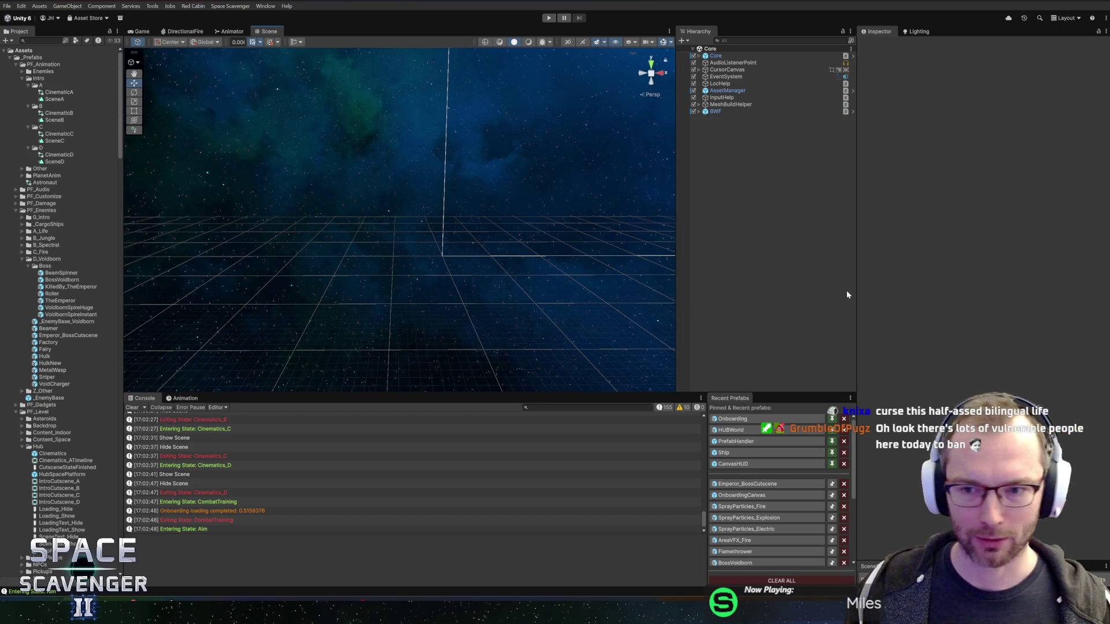
# - Widen the hierarchy and scene panels and inspect the Cinematics_B message's stack trace
pyautogui.moveTo(859, 297); pyautogui.dragTo(866, 297)
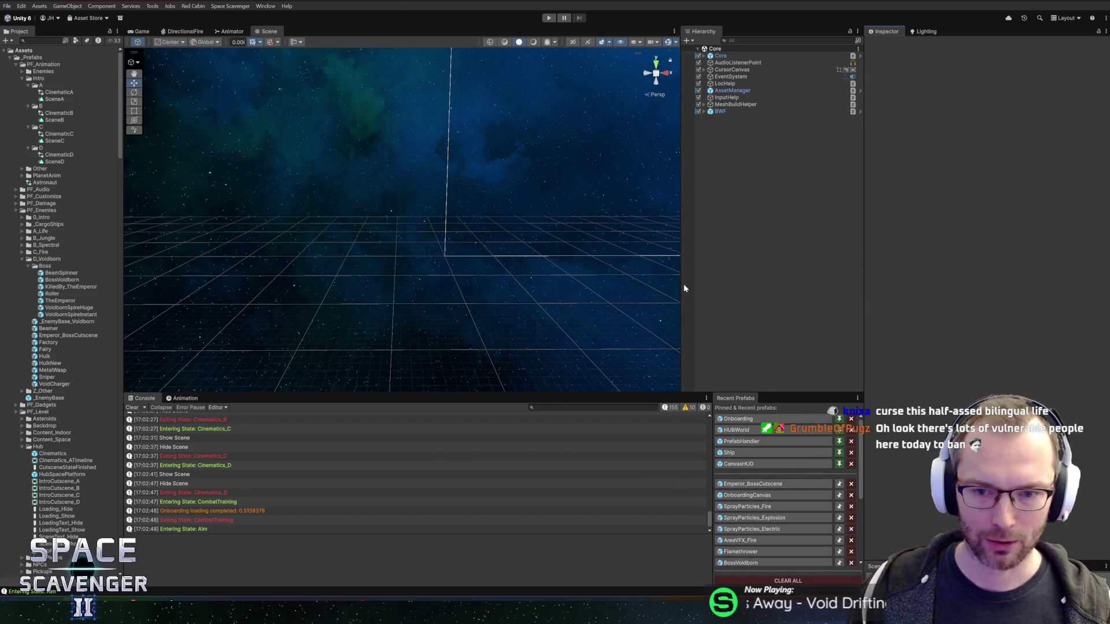
pyautogui.moveTo(682, 284); pyautogui.dragTo(687, 284)
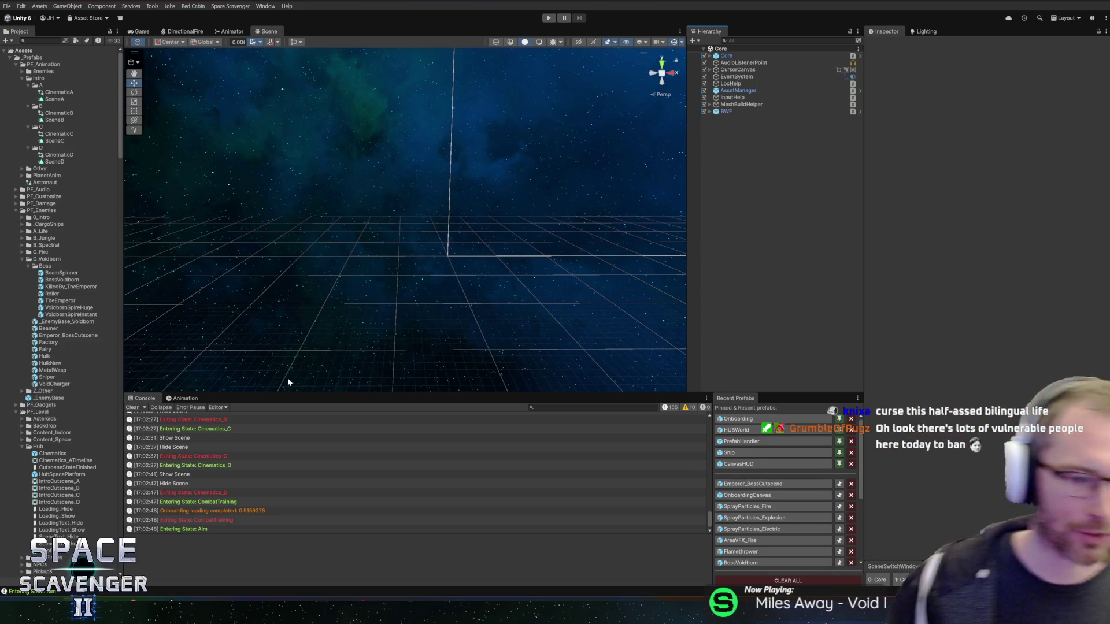
pyautogui.click(244, 422)
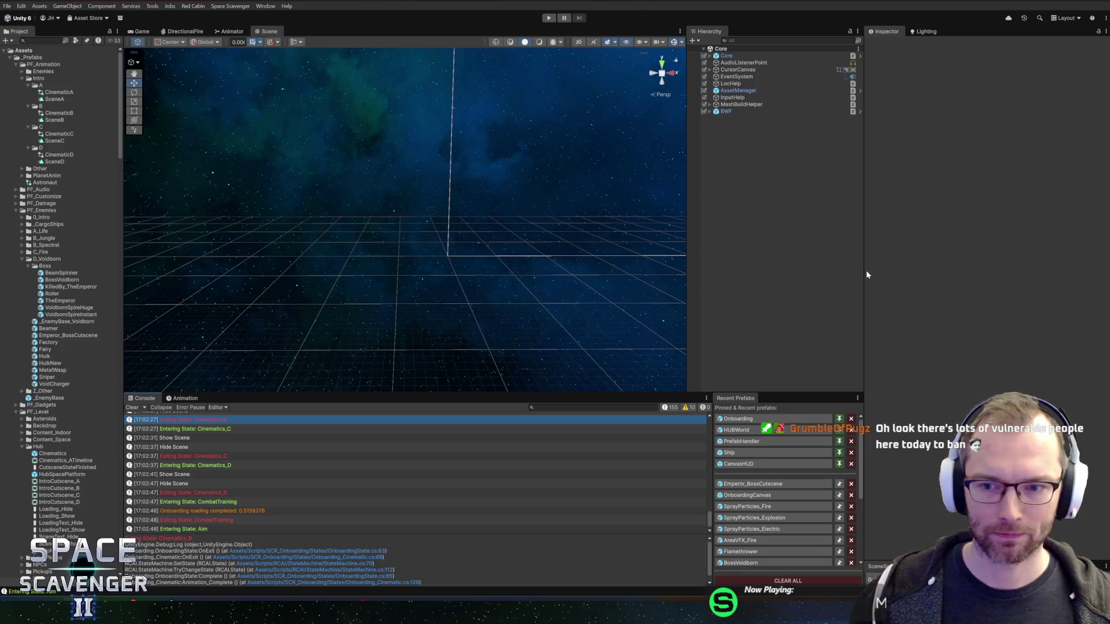
pyautogui.moveTo(863, 276); pyautogui.dragTo(870, 275)
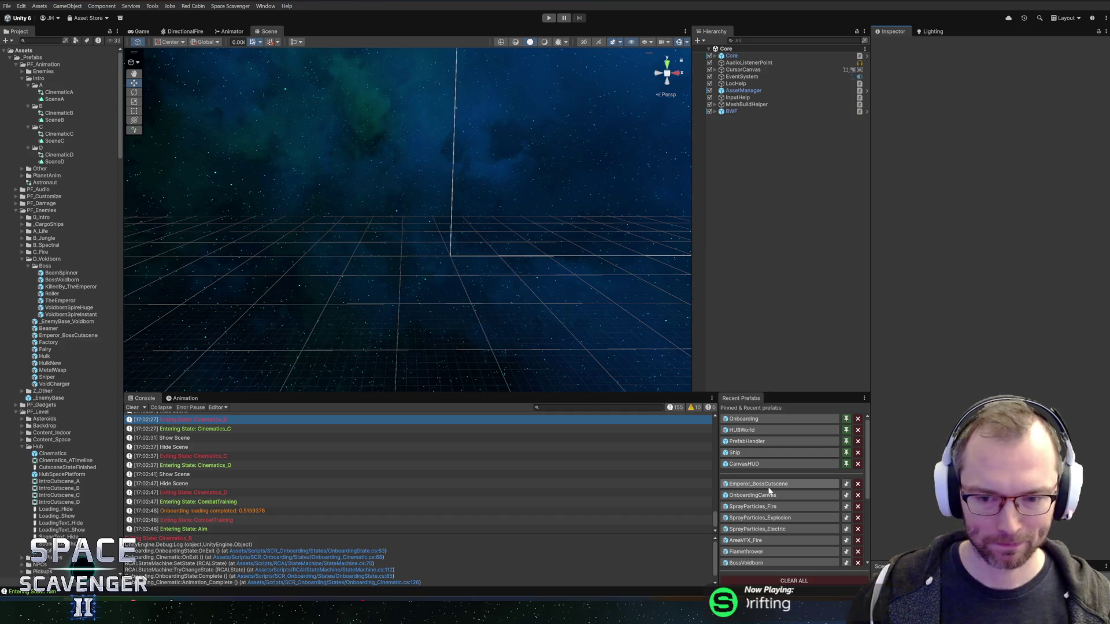
# - Open the Onboarding prefab from Recent Prefabs and center the red crate in view
pyautogui.click(744, 419)
pyautogui.scroll(-3, 460, 248)
pyautogui.scroll(5, 462, 247)
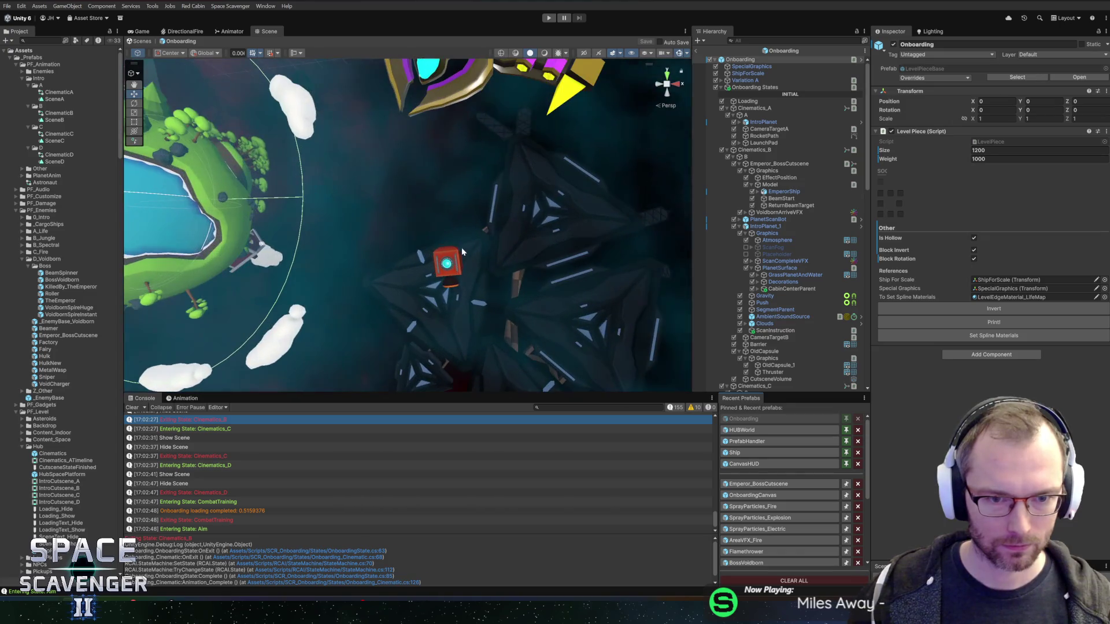
pyautogui.moveTo(449, 237); pyautogui.dragTo(441, 202)
pyautogui.scroll(-3, 443, 202)
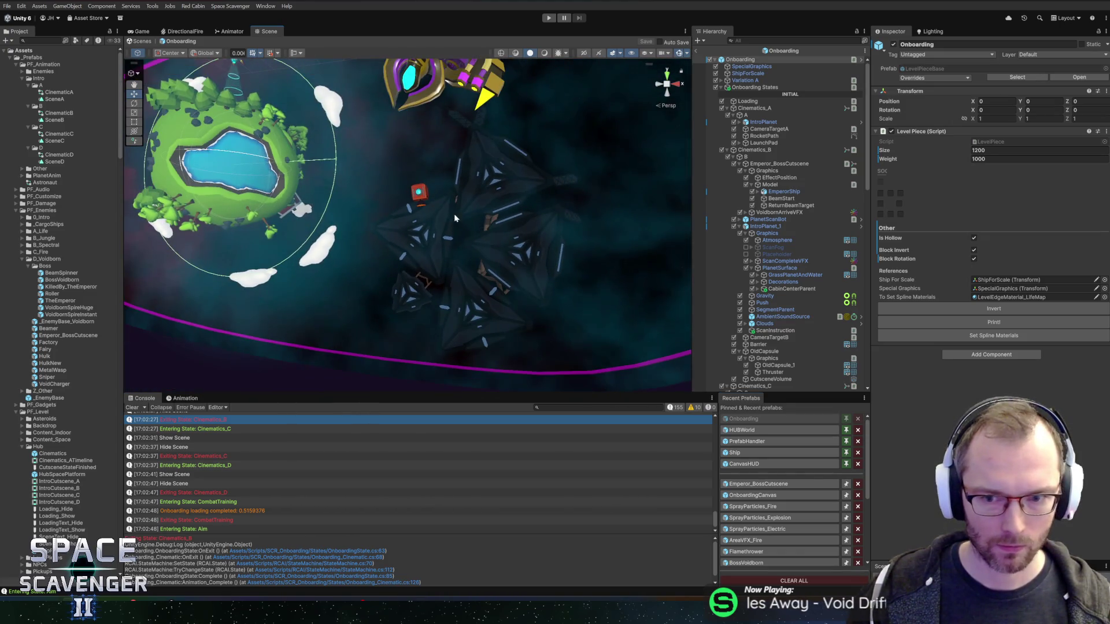
pyautogui.scroll(2, 483, 186)
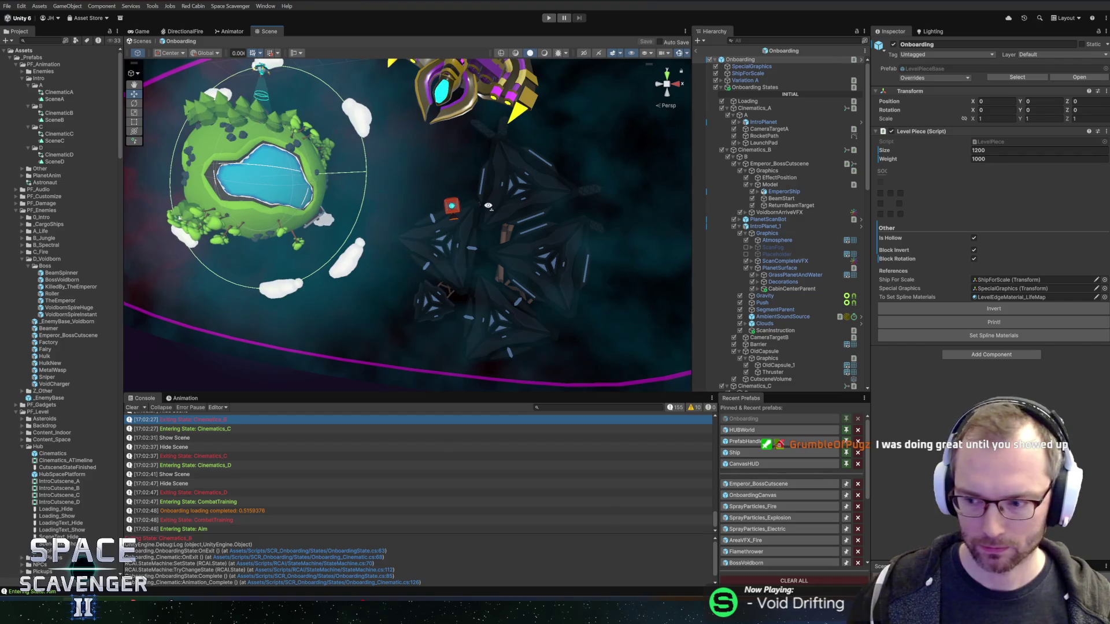
pyautogui.scroll(2, 487, 205)
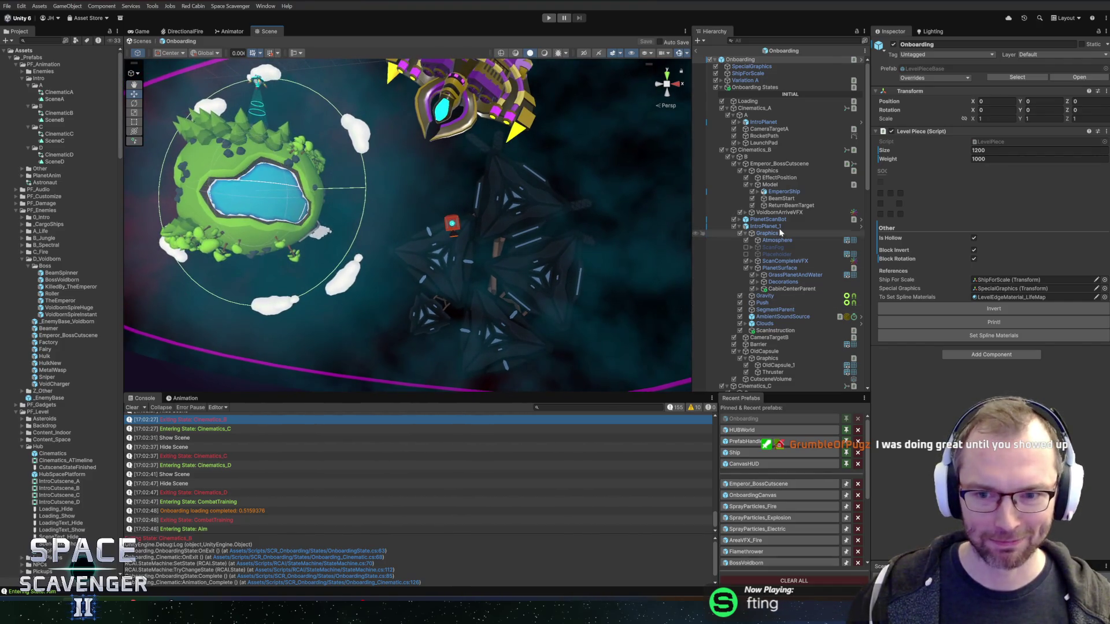
# - Select OldCapsule's Graphics child and switch the gizmo orientation to Local
pyautogui.click(739, 226)
pyautogui.click(754, 246)
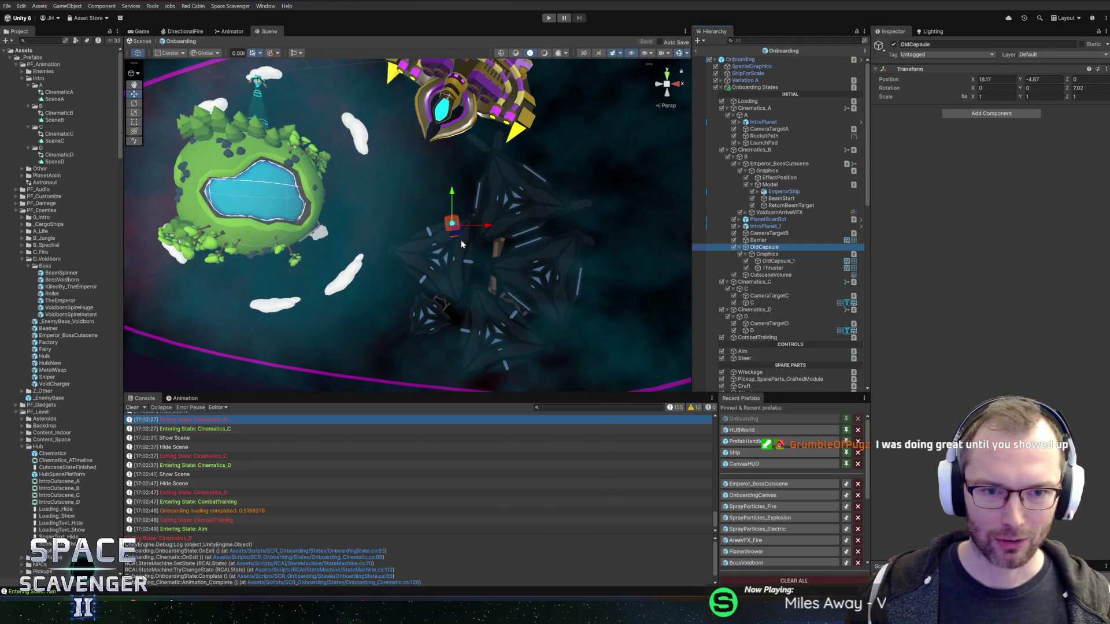
pyautogui.click(747, 254)
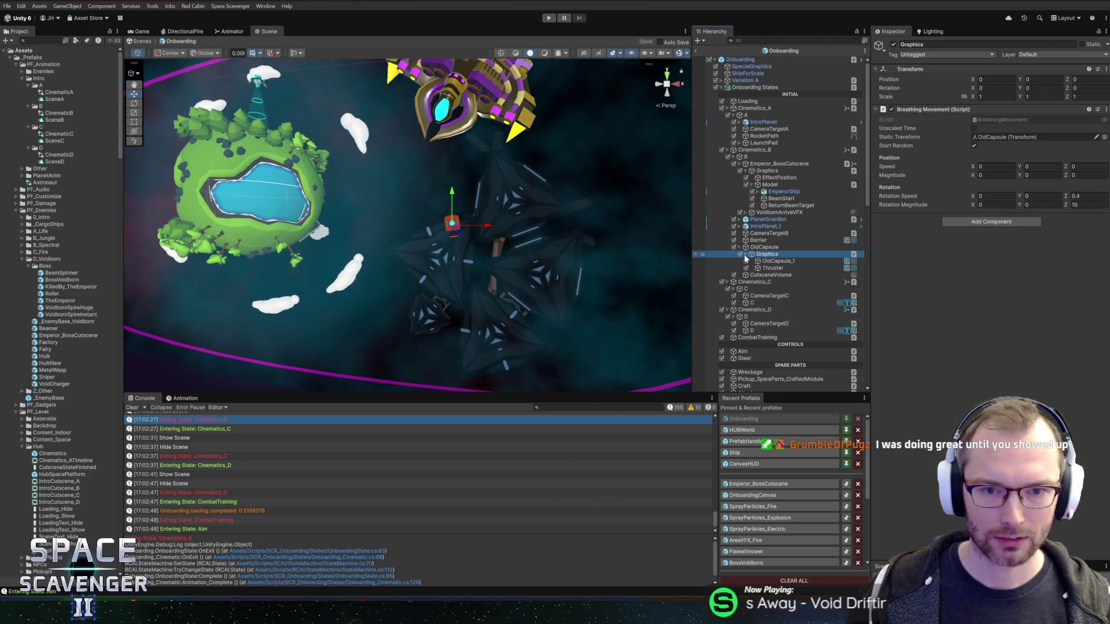
pyautogui.click(200, 54)
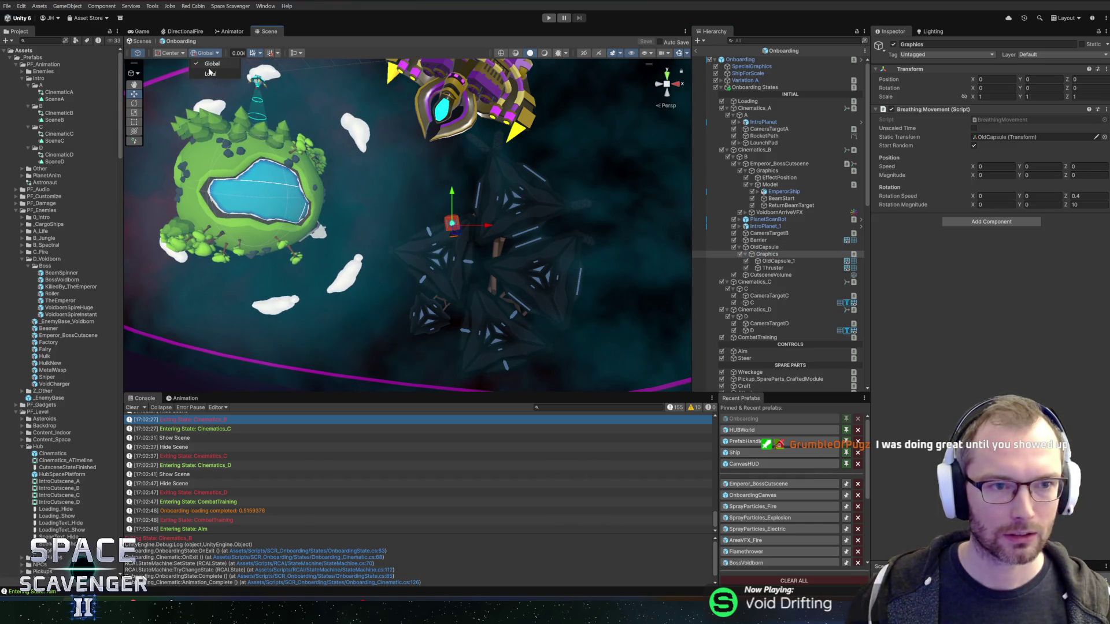
pyautogui.scroll(-2, 370, 200)
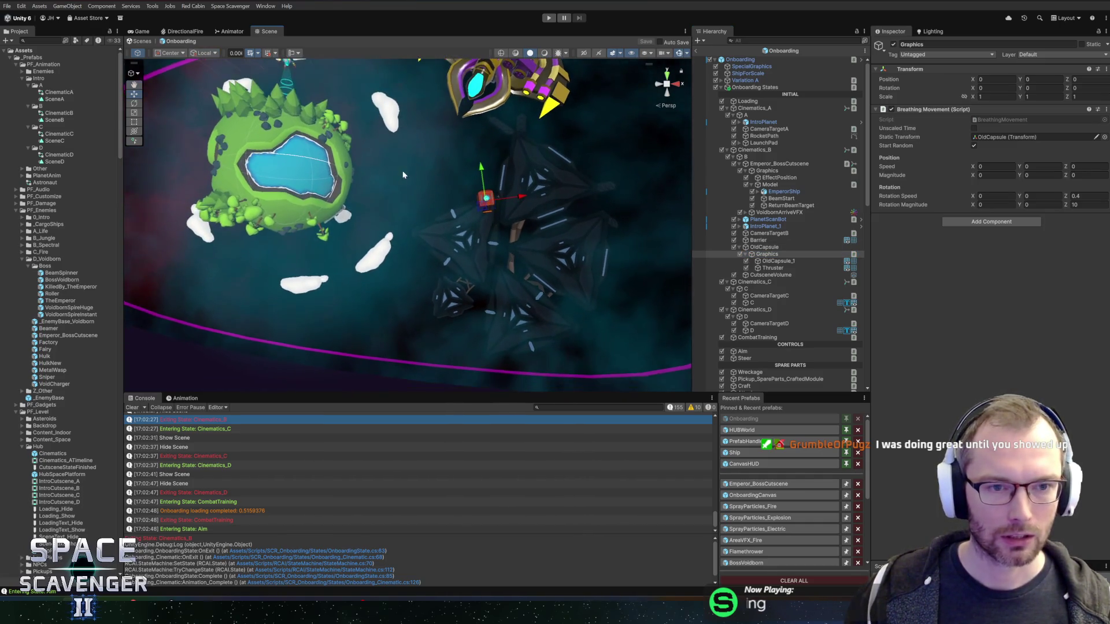
pyautogui.scroll(2, 415, 185)
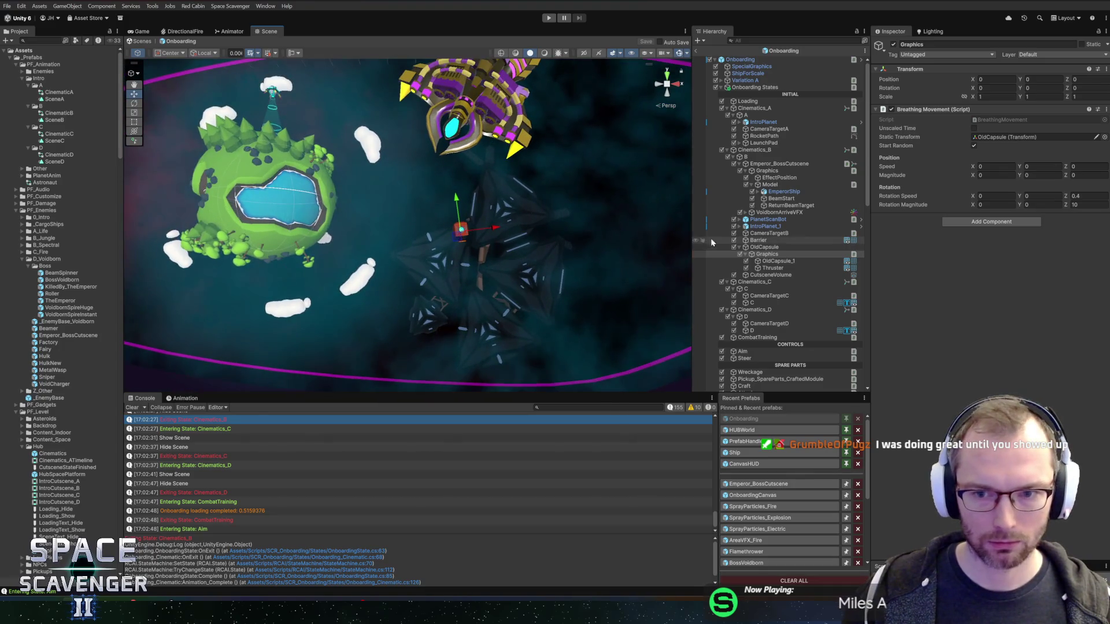
pyautogui.rightClick(768, 242)
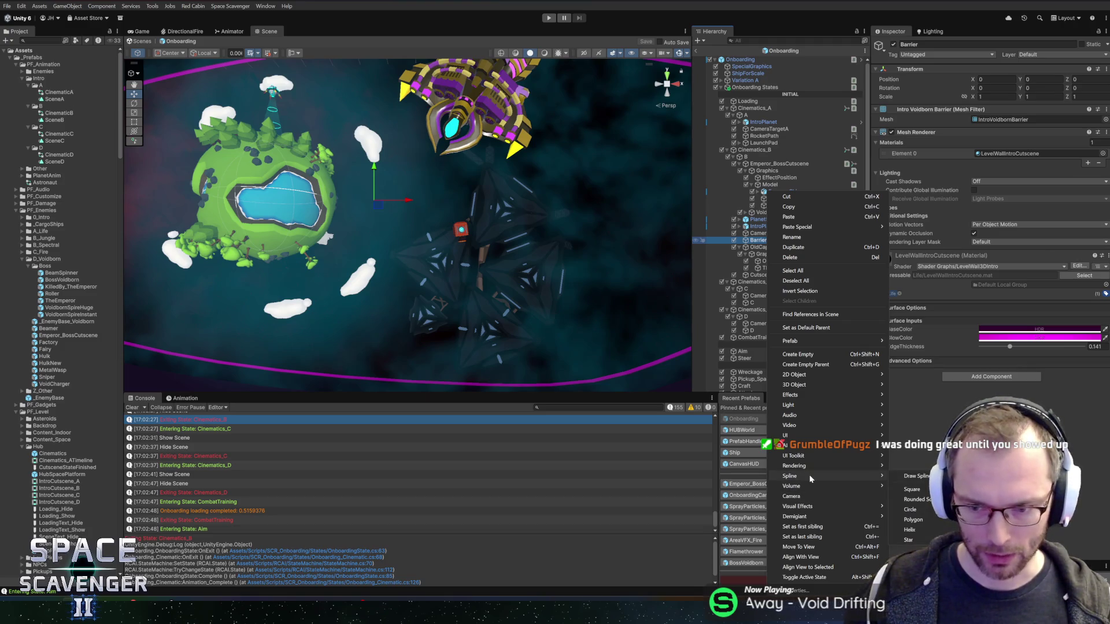
# - Draw a two-knot spline in the Scene with the Draw Splines Tool
pyautogui.click(905, 477)
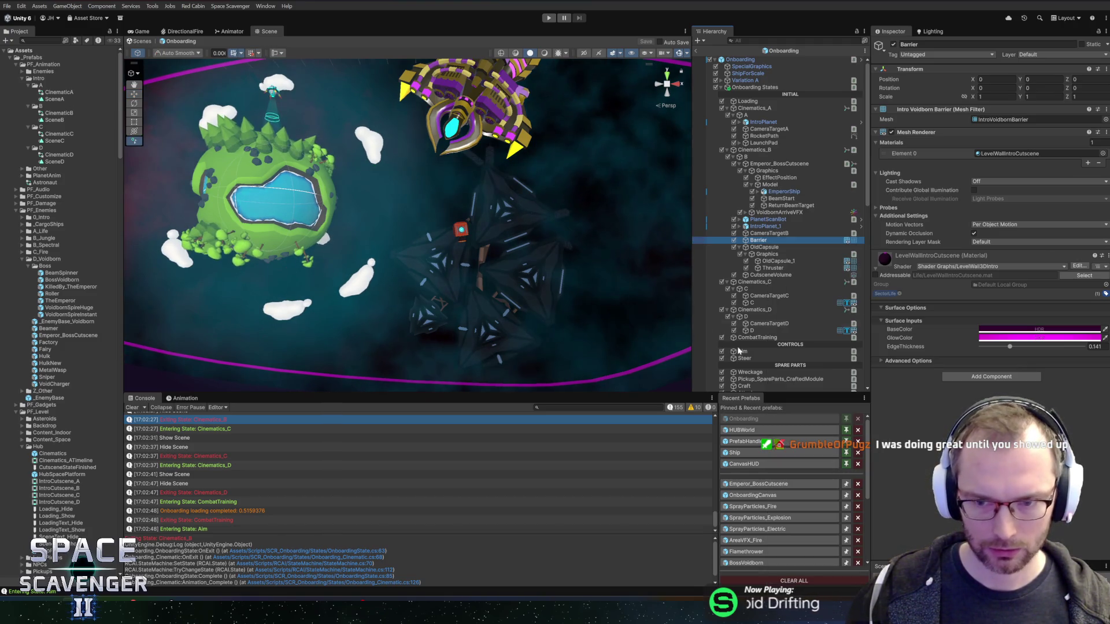
pyautogui.click(175, 53)
pyautogui.click(183, 73)
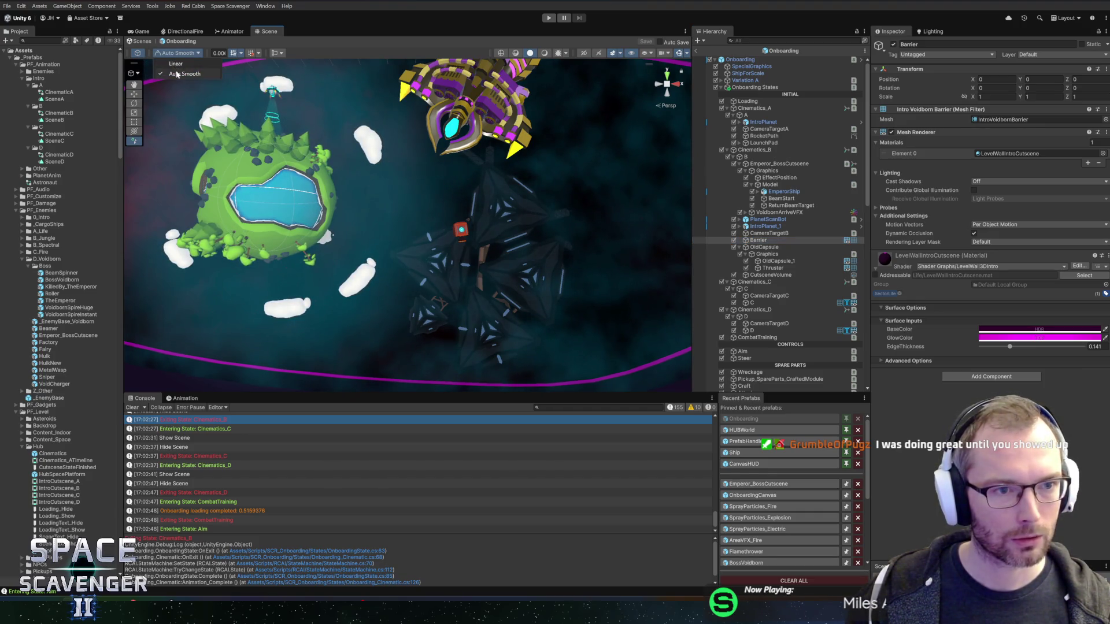
pyautogui.click(282, 53)
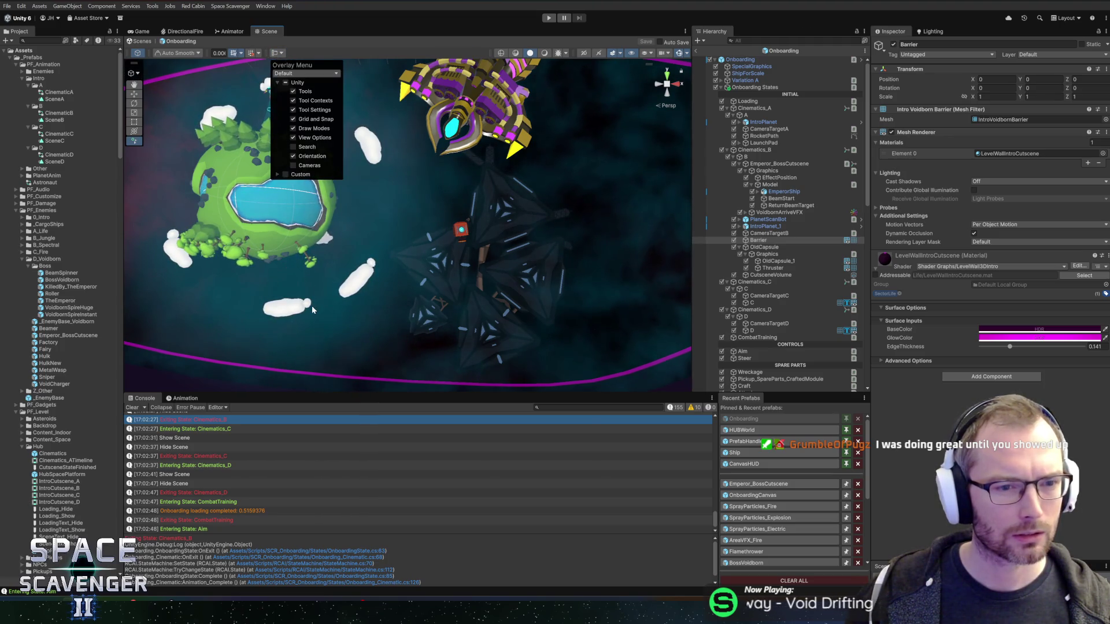
pyautogui.click(324, 232)
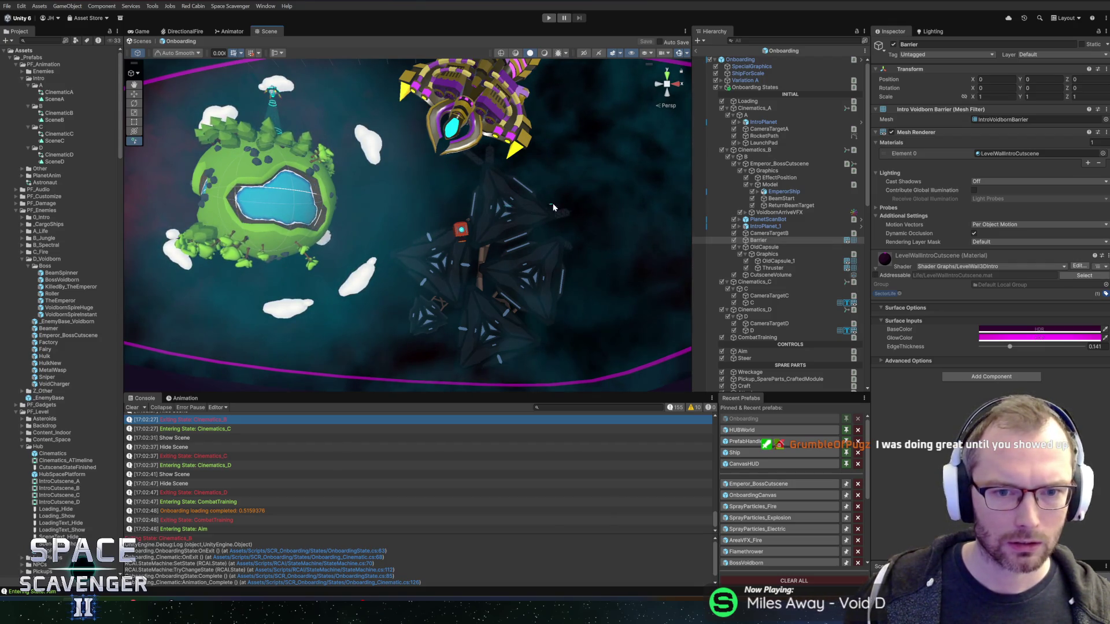
pyautogui.click(612, 199)
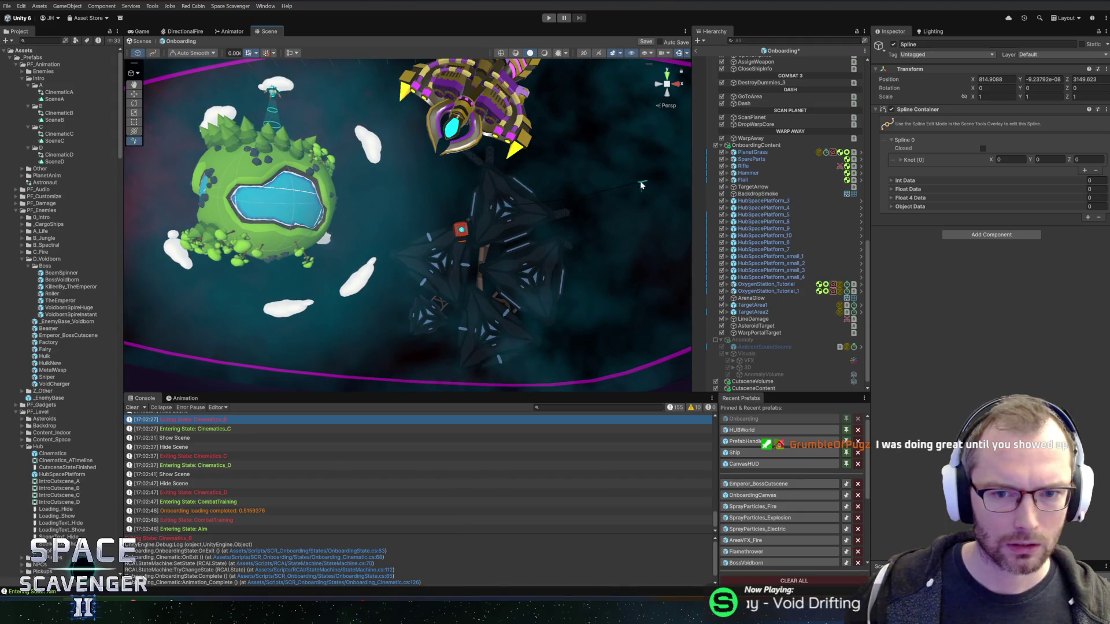
pyautogui.click(655, 142)
pyautogui.click(668, 105)
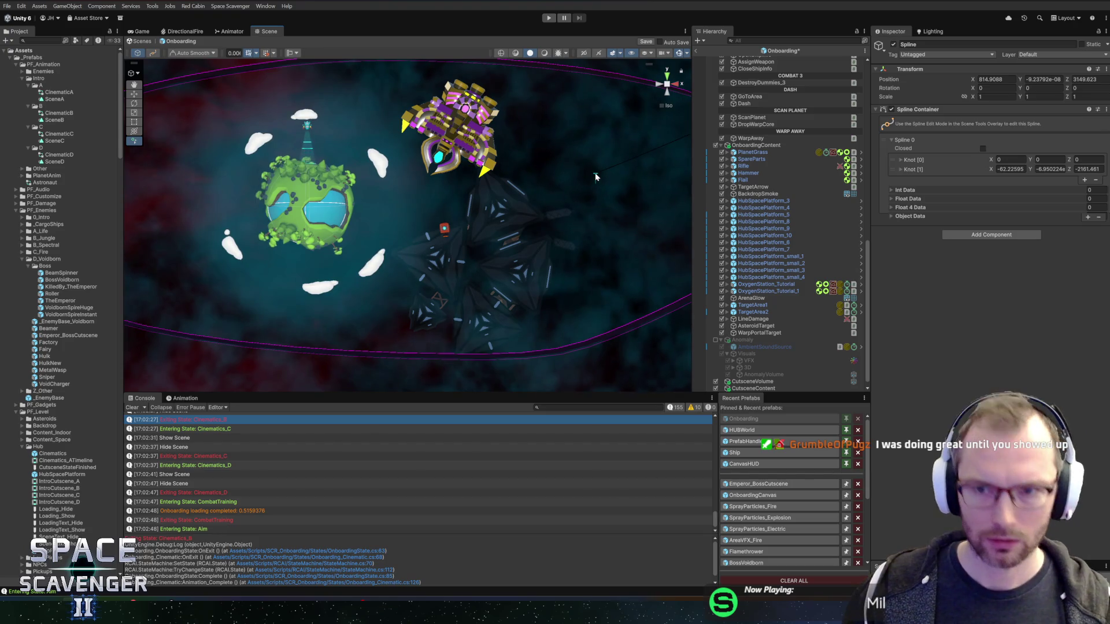
pyautogui.press('Escape')
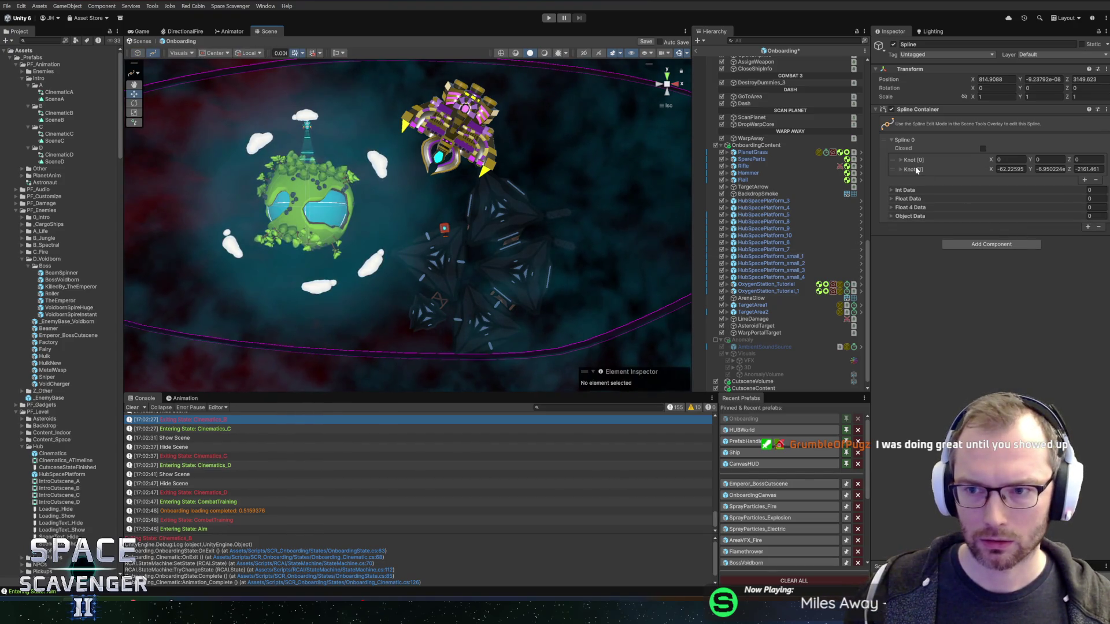
# - Frame the new spline and move it into the Cinematics_B group beside Barrier
pyautogui.moveTo(528, 215); pyautogui.dragTo(454, 237)
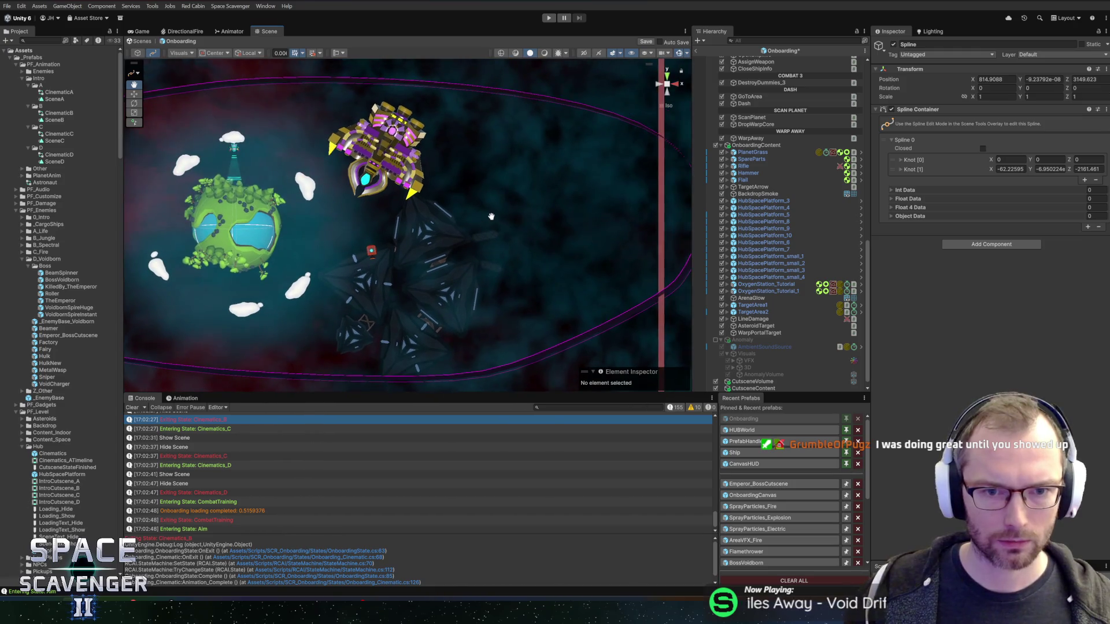
pyautogui.click(544, 53)
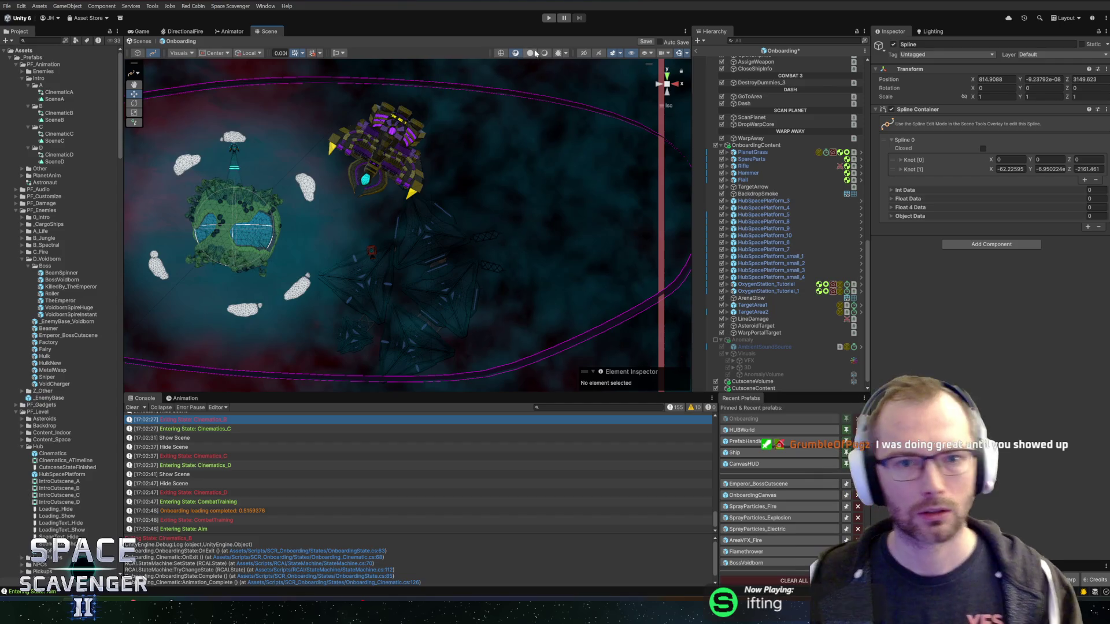
pyautogui.click(529, 54)
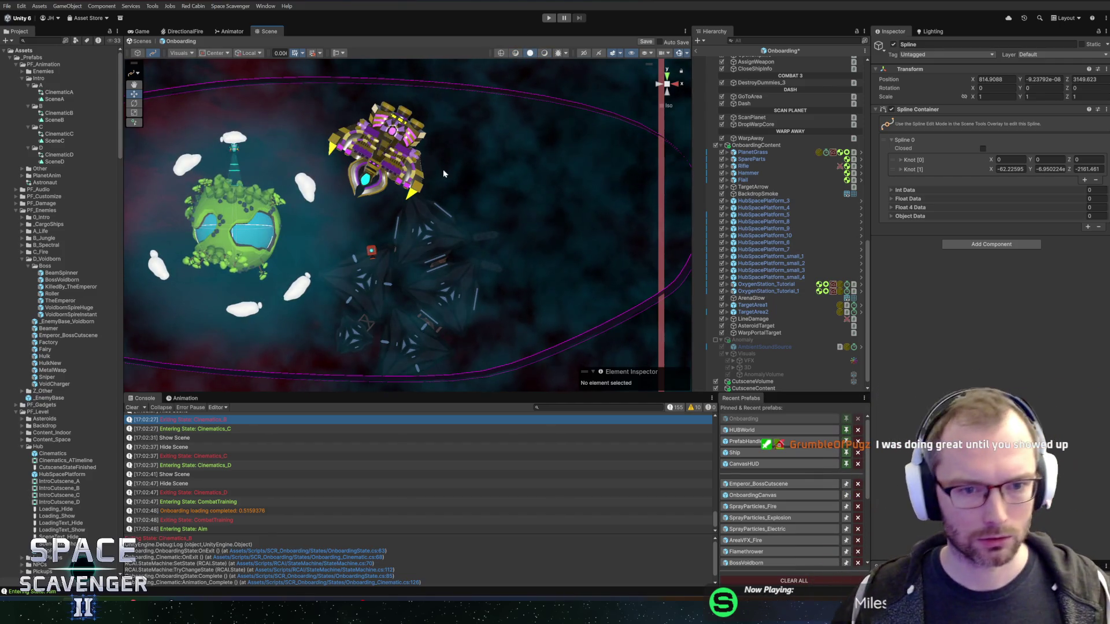
pyautogui.scroll(3, 414, 265)
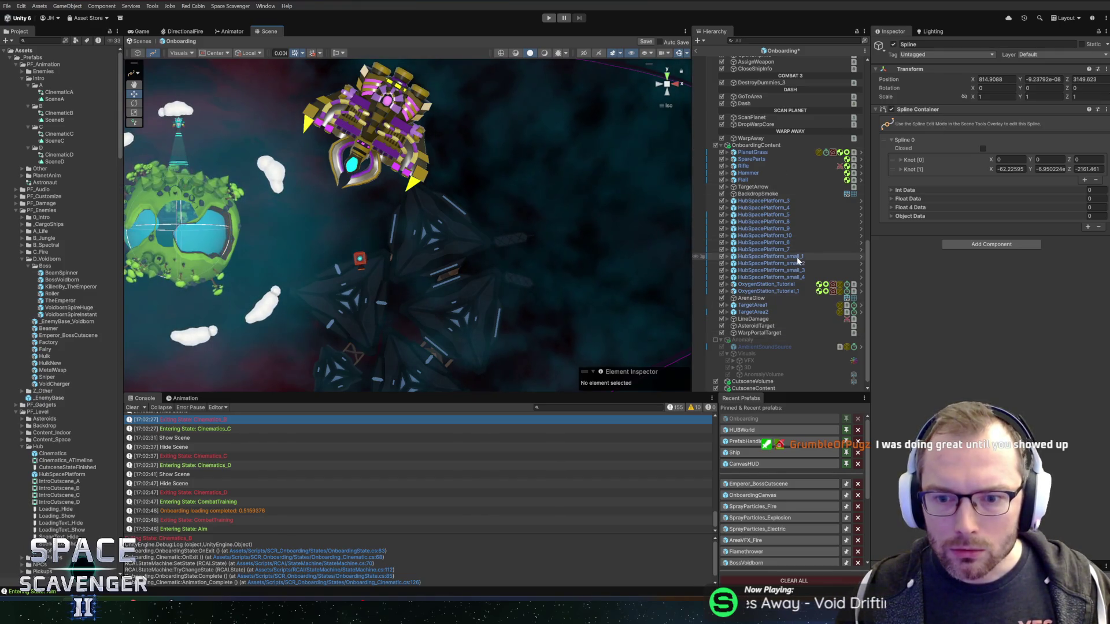
pyautogui.press('f')
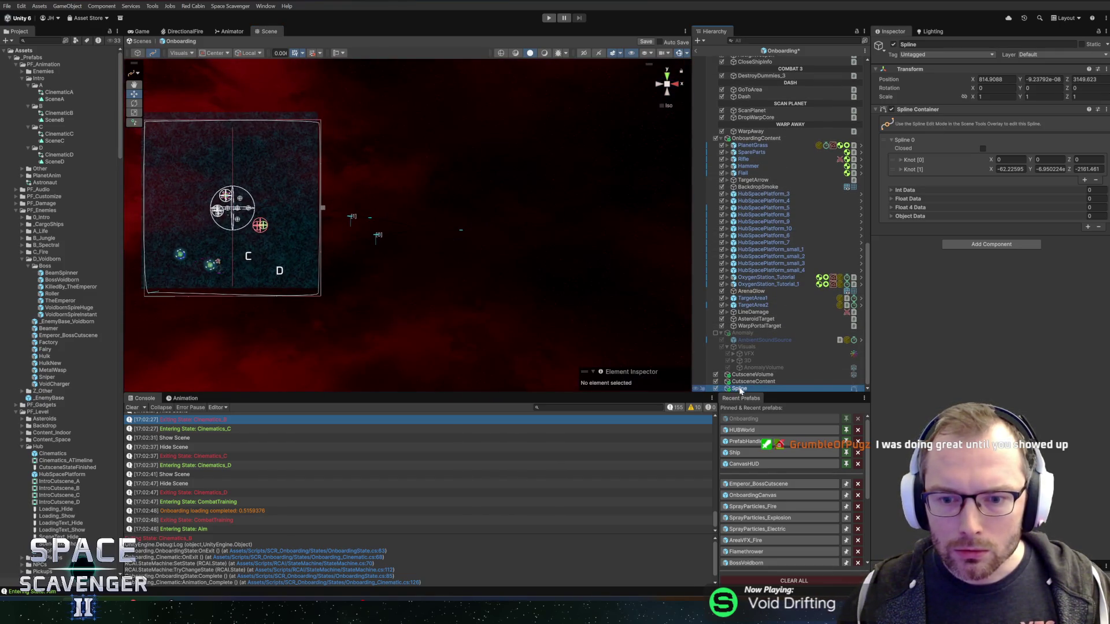
pyautogui.click(762, 383)
pyautogui.moveTo(762, 387)
pyautogui.mouseDown()
pyautogui.moveTo(744, 389)
pyautogui.moveTo(781, 285)
pyautogui.moveTo(763, 141)
pyautogui.moveTo(769, 82)
pyautogui.moveTo(772, 237)
pyautogui.moveTo(775, 55)
pyautogui.moveTo(786, 191)
pyautogui.moveTo(762, 156)
pyautogui.mouseUp()
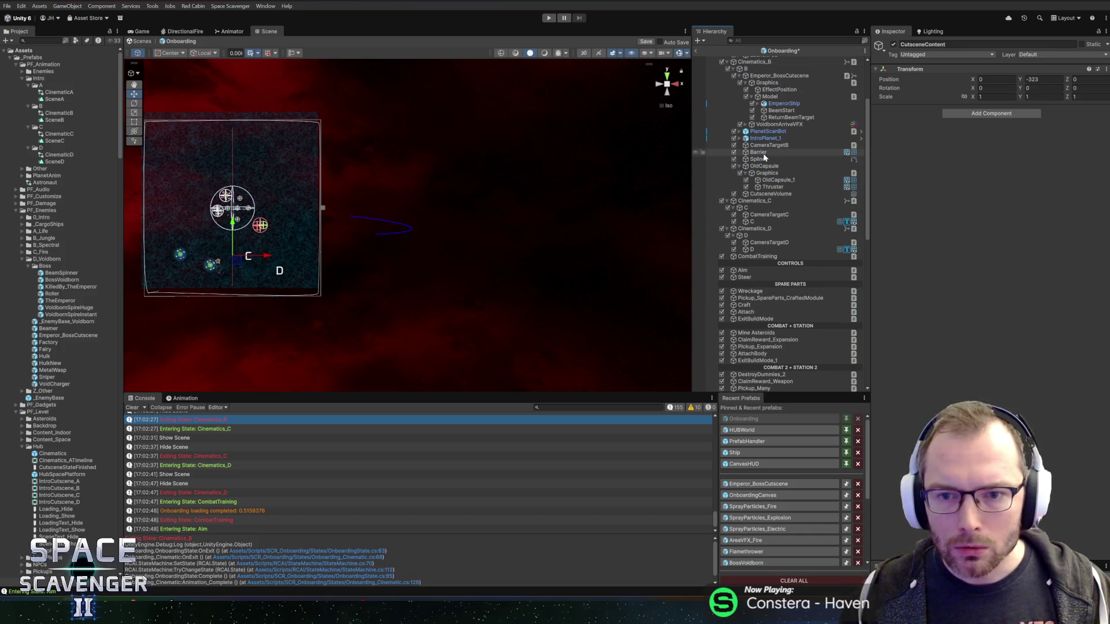
# - In spline edit mode, drag both knots into the cutscene camera area box
pyautogui.scroll(3, 490, 231)
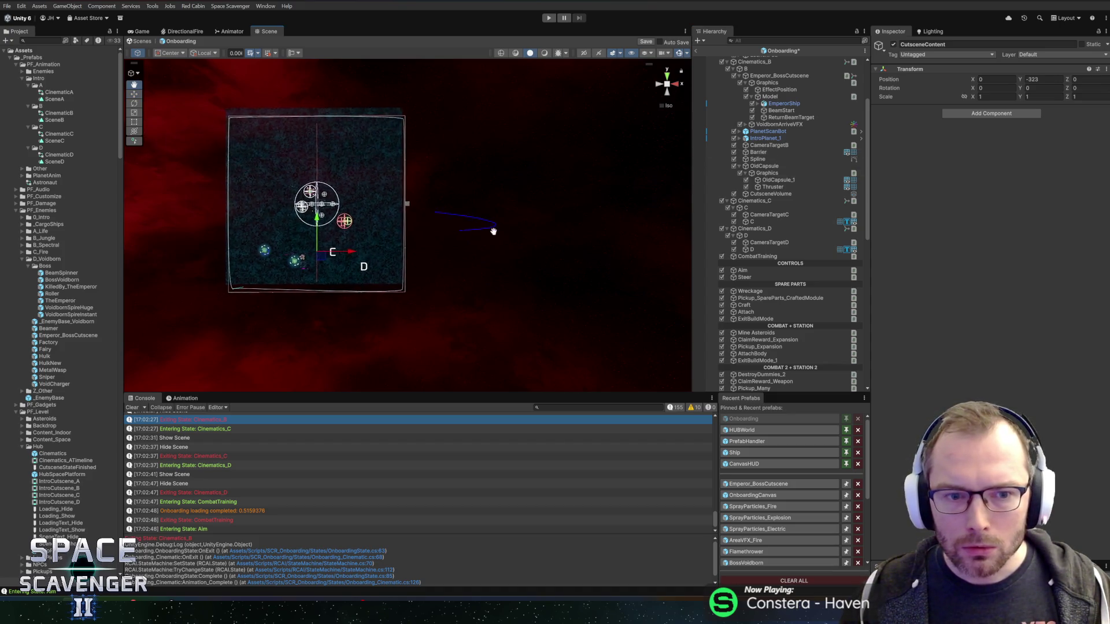
pyautogui.scroll(-5, 422, 173)
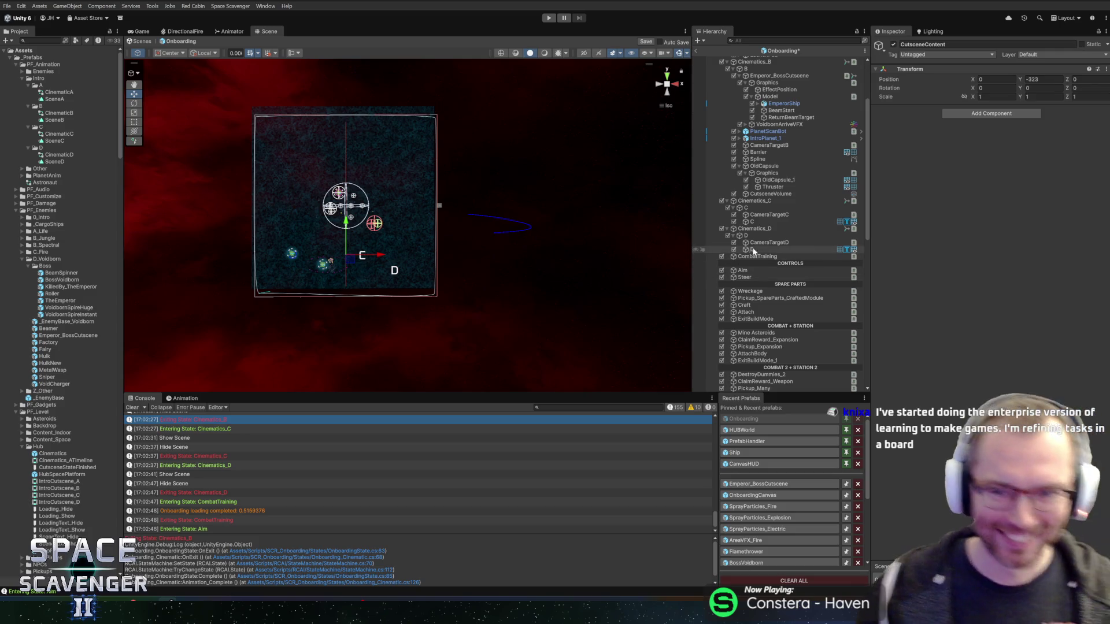
pyautogui.click(759, 159)
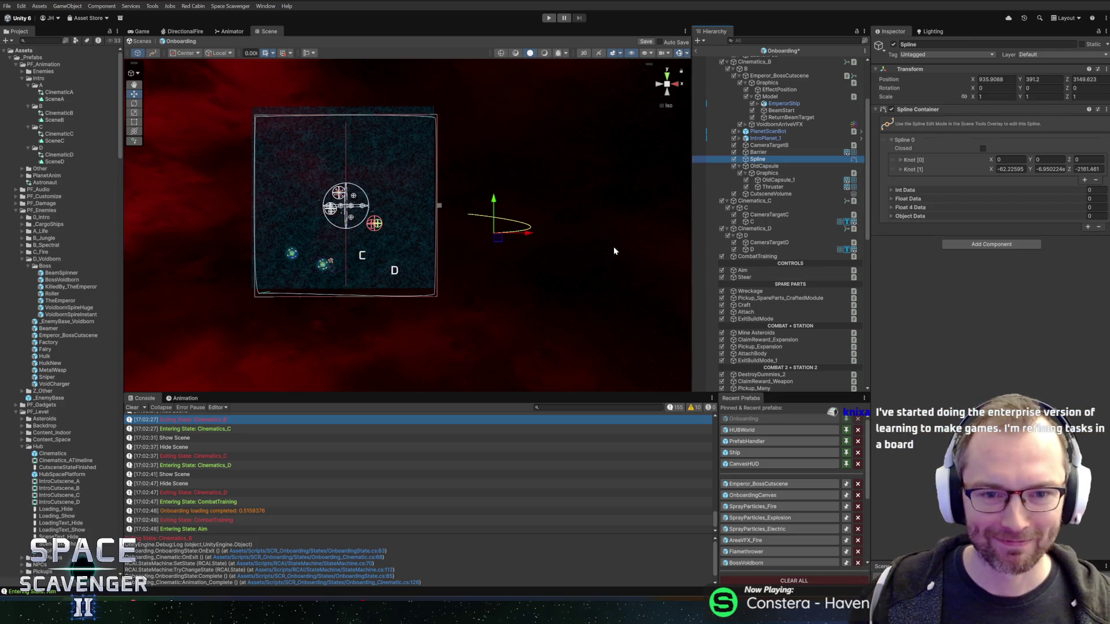
pyautogui.click(152, 52)
pyautogui.click(472, 217)
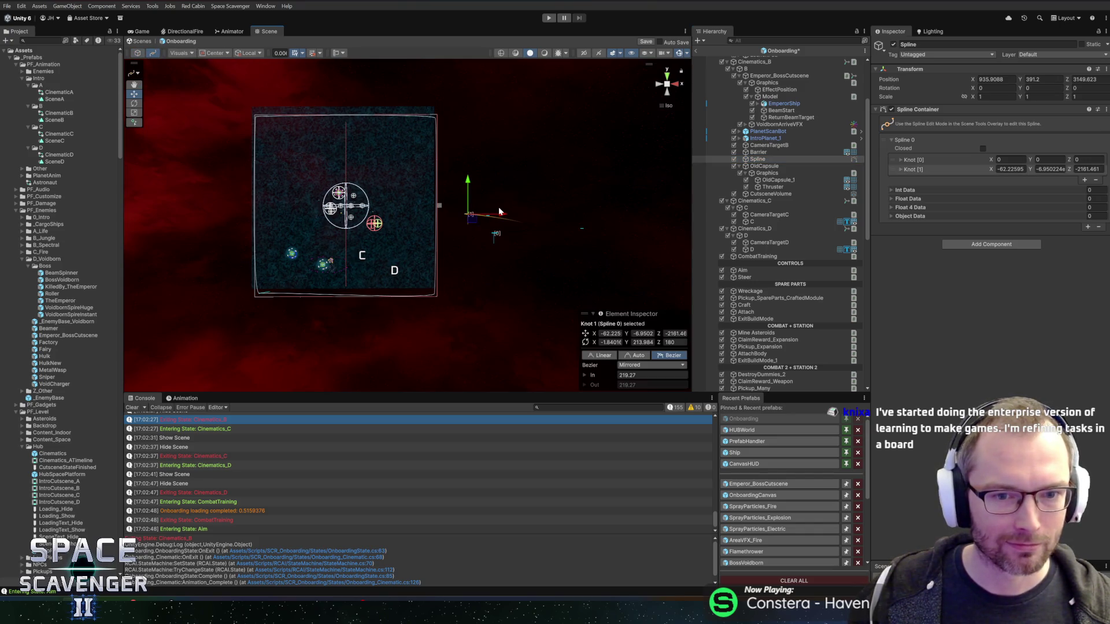
pyautogui.moveTo(503, 215)
pyautogui.mouseDown()
pyautogui.moveTo(386, 216)
pyautogui.moveTo(365, 231)
pyautogui.moveTo(420, 230)
pyautogui.mouseUp()
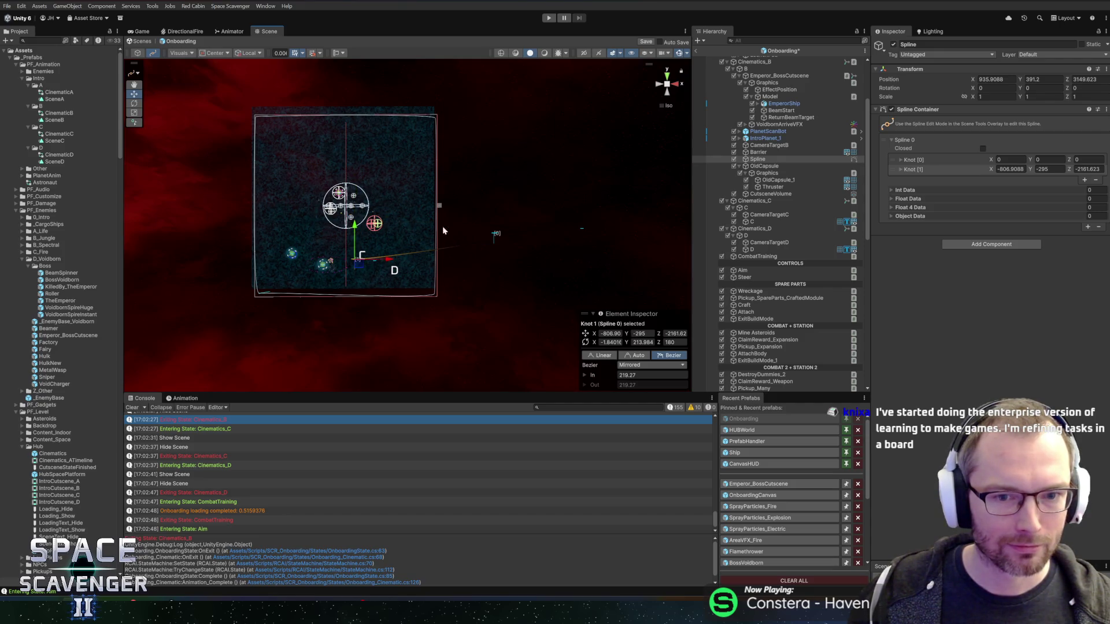
pyautogui.click(497, 234)
pyautogui.moveTo(499, 241); pyautogui.dragTo(326, 278)
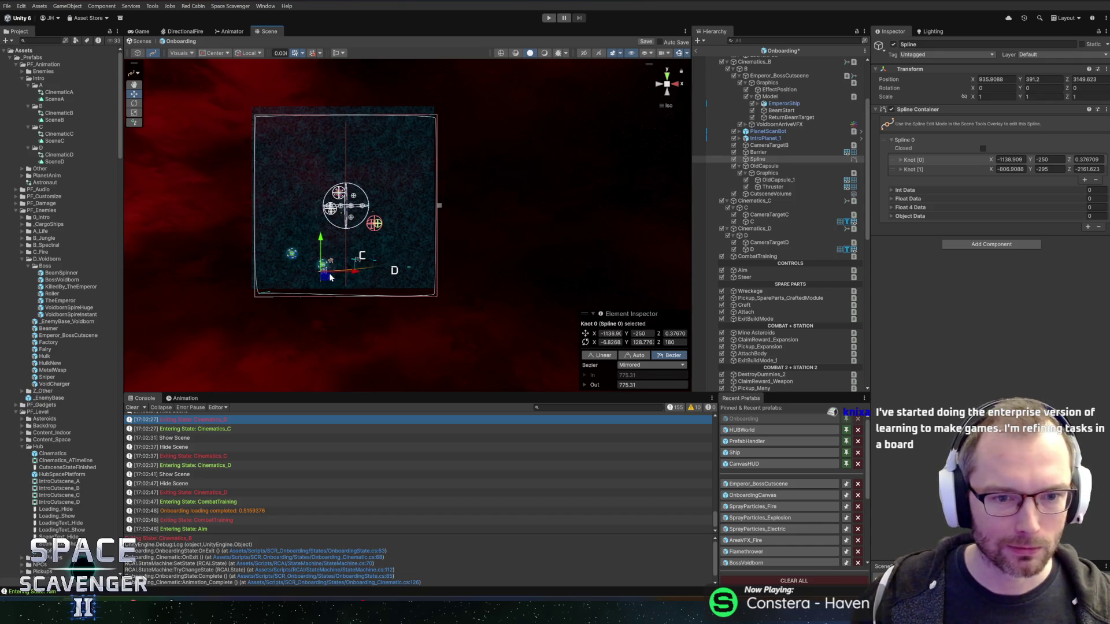
# - Shorten the first knot's outgoing tangent to 245.1, then frame the OldCapsule
pyautogui.scroll(2, 411, 275)
pyautogui.moveTo(410, 297)
pyautogui.mouseDown()
pyautogui.moveTo(293, 299)
pyautogui.moveTo(325, 281)
pyautogui.mouseUp()
pyautogui.click(763, 166)
pyautogui.press('f')
pyautogui.scroll(-15, 449, 238)
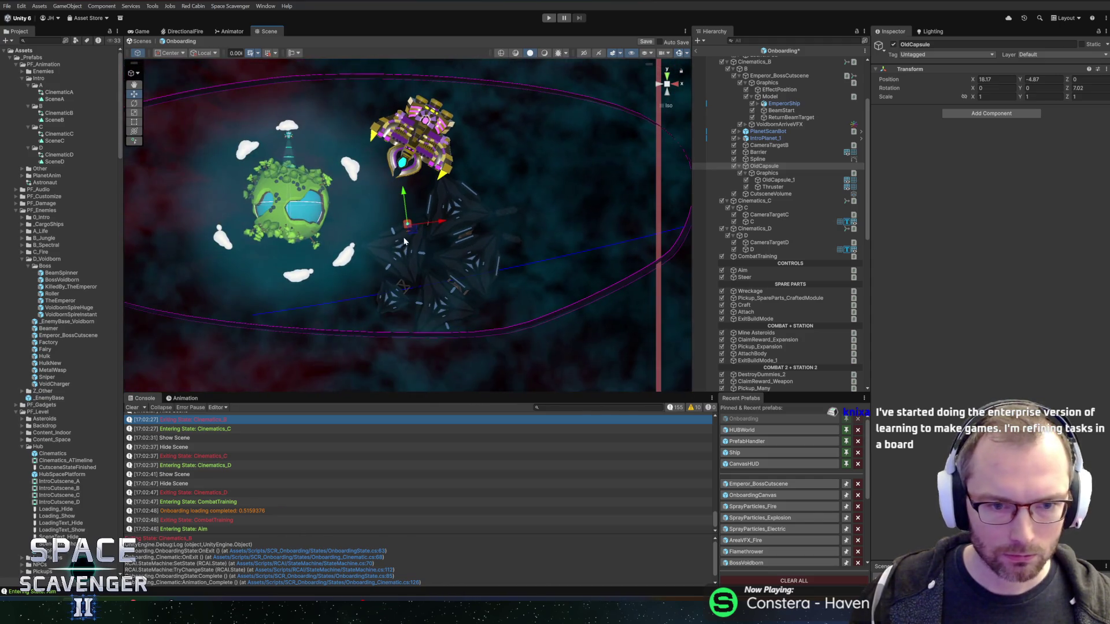
# - Select the Spline's first knot, nudge it up and left, and set its tangents to Auto
pyautogui.scroll(5, 404, 242)
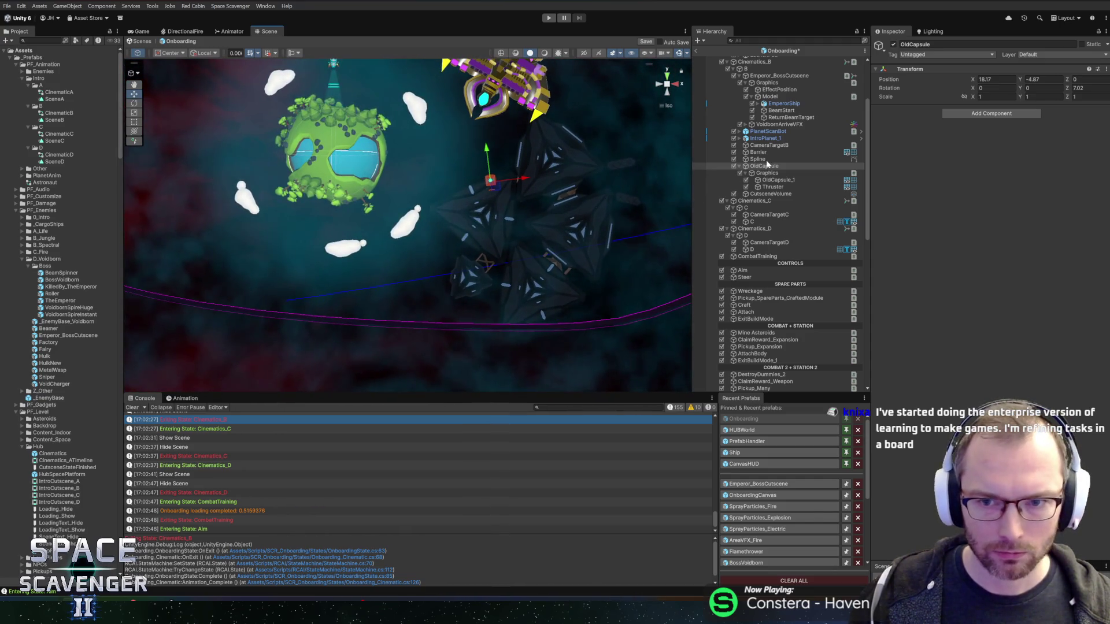
pyautogui.click(757, 159)
pyautogui.scroll(2, 337, 286)
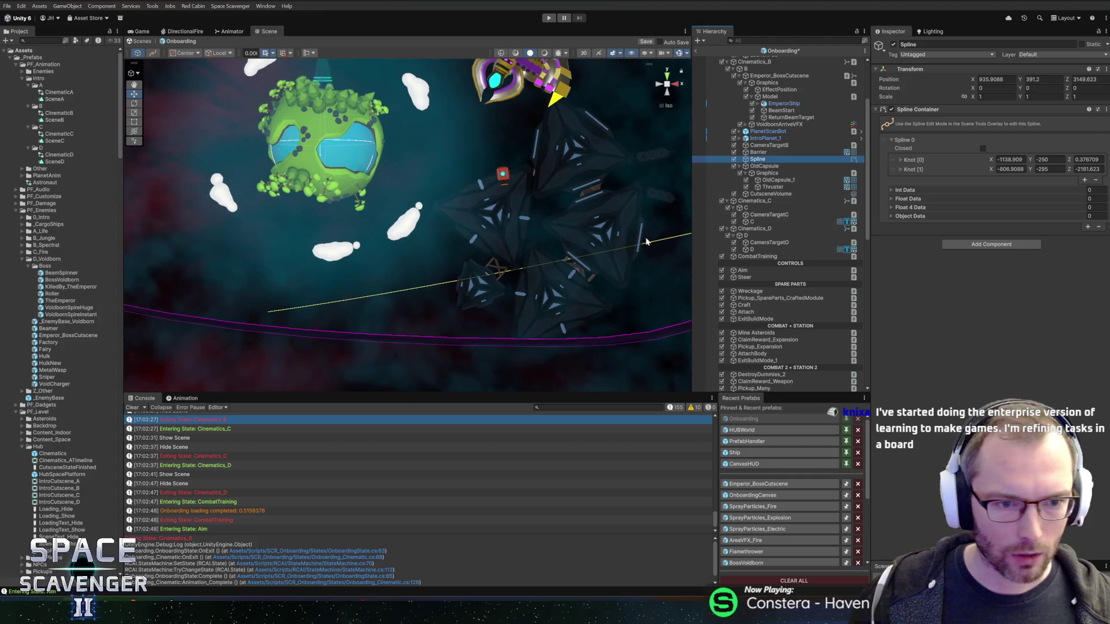
pyautogui.click(272, 314)
pyautogui.click(761, 157)
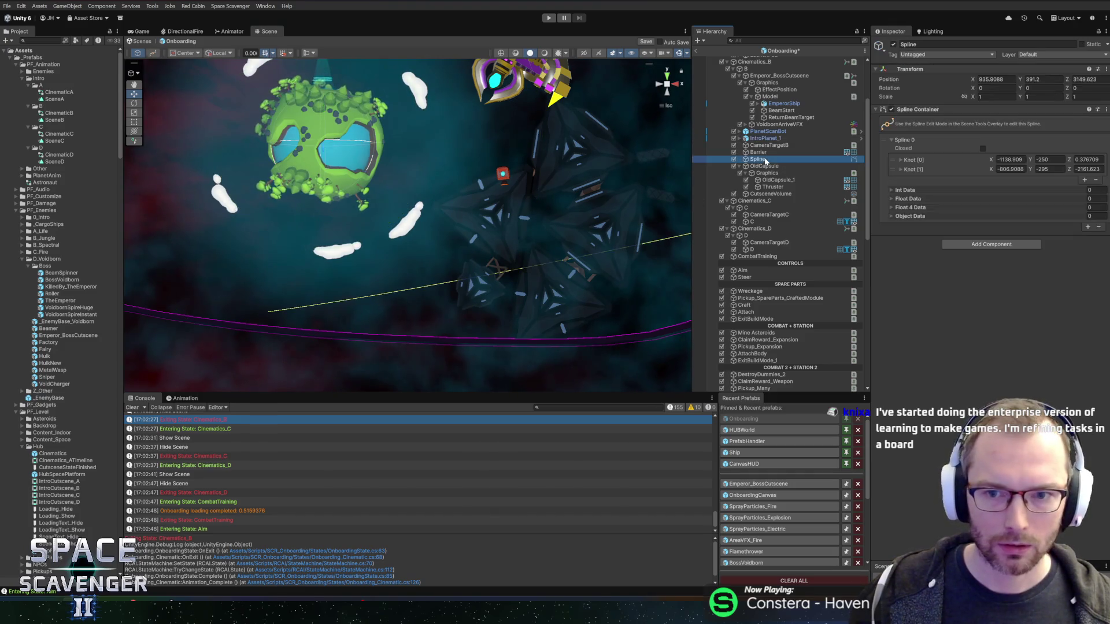
pyautogui.click(270, 313)
pyautogui.moveTo(269, 283)
pyautogui.mouseDown()
pyautogui.moveTo(251, 231)
pyautogui.moveTo(277, 257)
pyautogui.mouseUp()
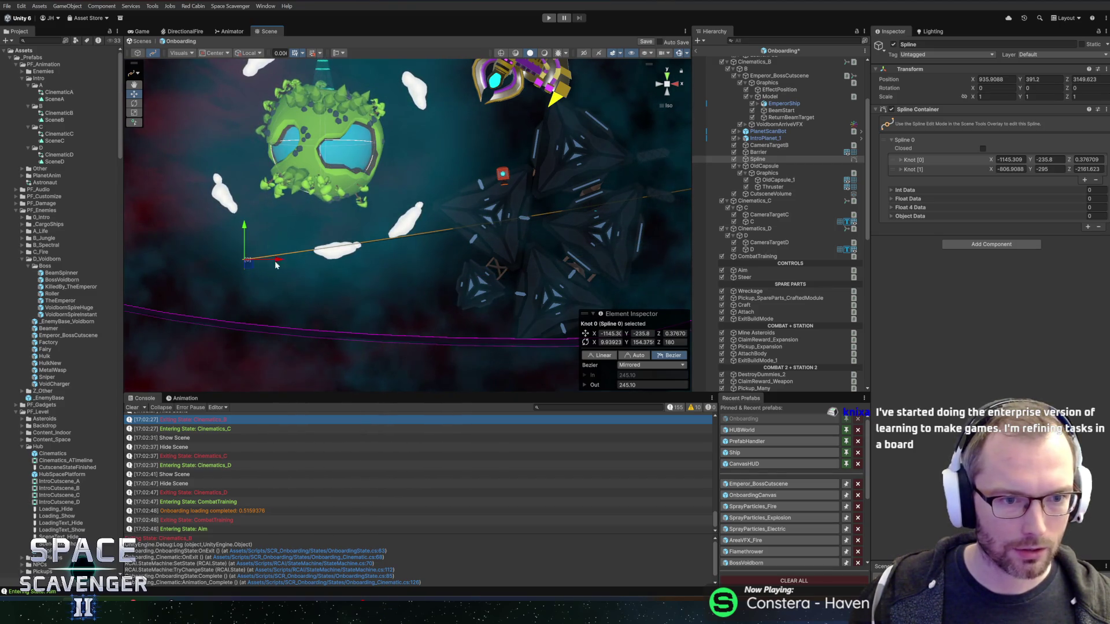
pyautogui.click(631, 357)
pyautogui.moveTo(607, 242)
pyautogui.mouseDown()
pyautogui.moveTo(431, 241)
pyautogui.moveTo(571, 237)
pyautogui.mouseUp()
# - Set the spline's Z position to 0 and drag the first knot to about X -965, Y -424
pyautogui.click(1085, 79)
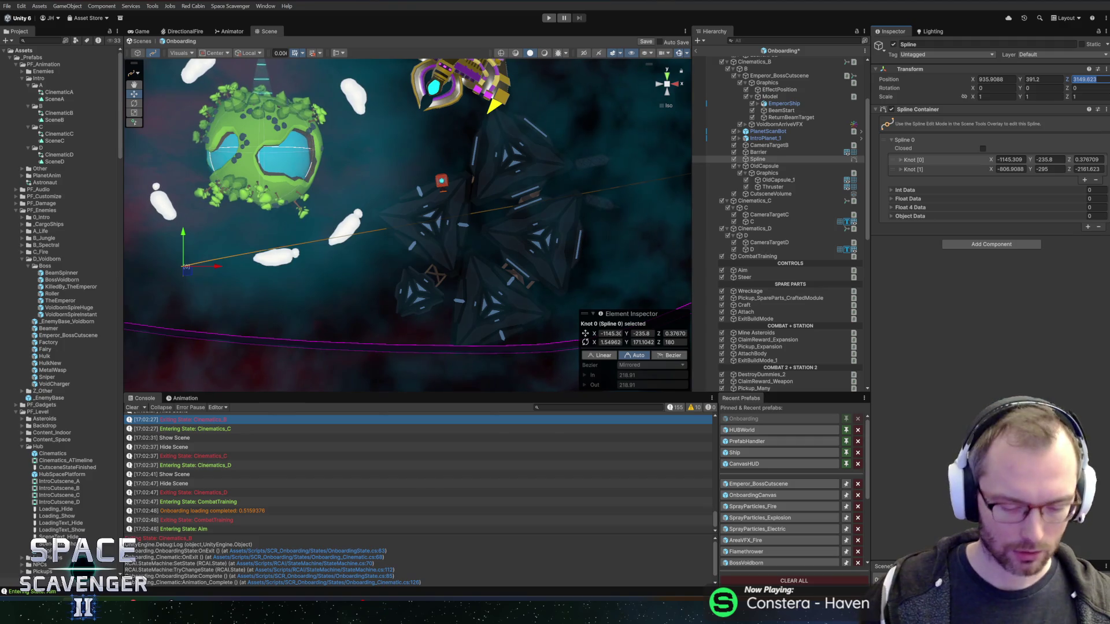
pyautogui.write('0')
pyautogui.scroll(-3, 432, 172)
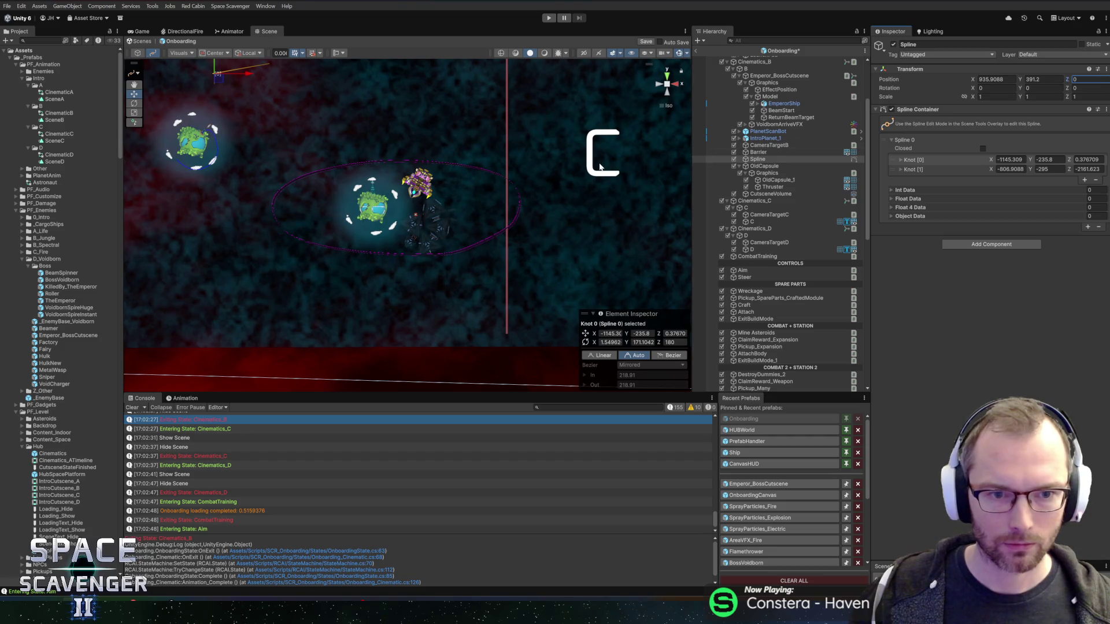
pyautogui.scroll(-5, 600, 167)
pyautogui.moveTo(298, 143)
pyautogui.mouseDown()
pyautogui.moveTo(385, 215)
pyautogui.moveTo(393, 243)
pyautogui.mouseUp()
pyautogui.scroll(2, 435, 204)
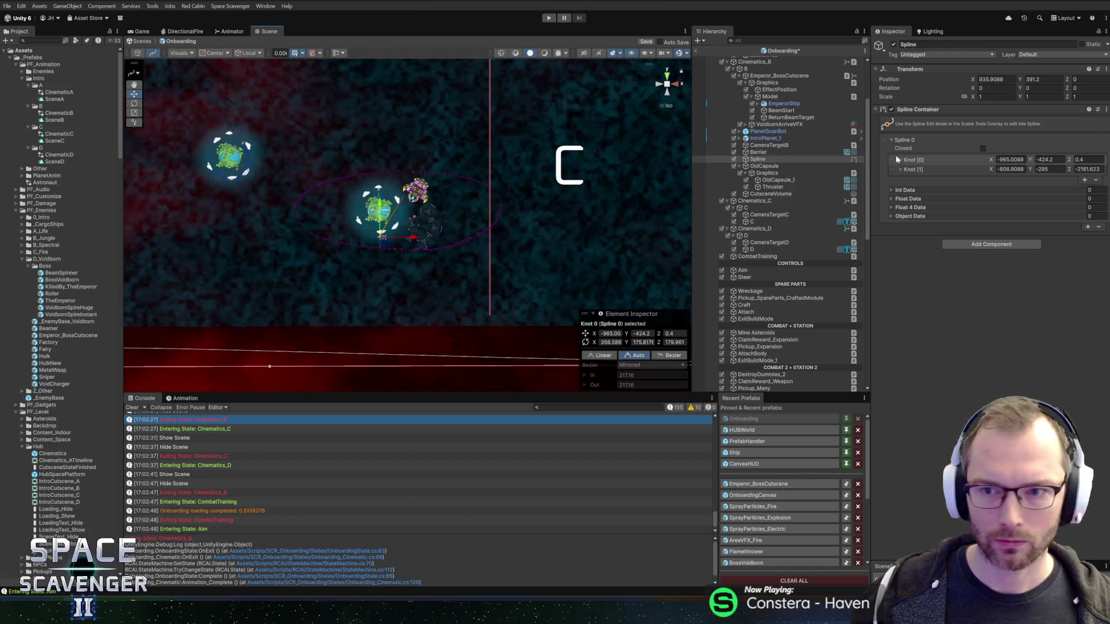
pyautogui.click(907, 170)
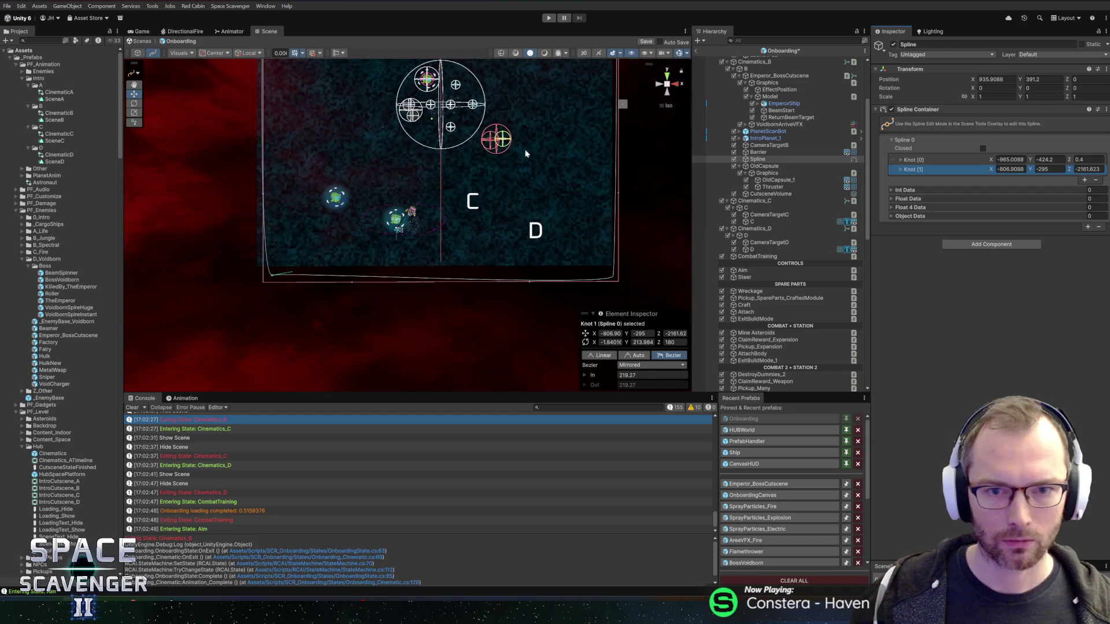
pyautogui.moveTo(528, 128)
pyautogui.mouseDown()
pyautogui.moveTo(479, 193)
pyautogui.moveTo(539, 162)
pyautogui.moveTo(381, 223)
pyautogui.moveTo(133, 272)
pyautogui.mouseUp()
# - Frame the spline and drag the second knot down to about X -764, Y -515
pyautogui.press('f')
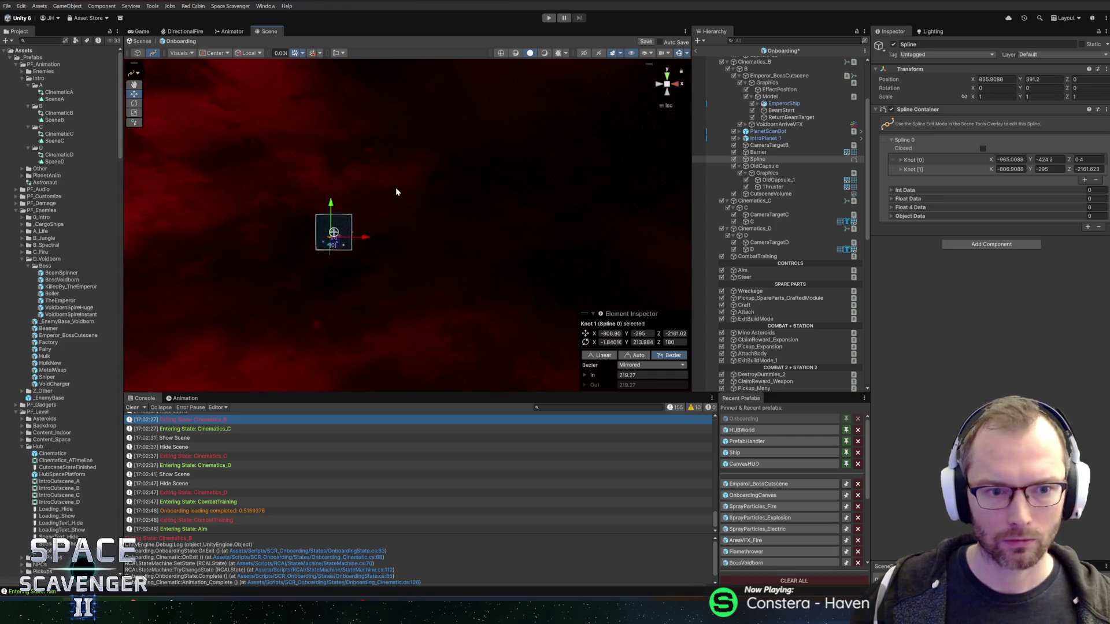
pyautogui.scroll(10, 434, 202)
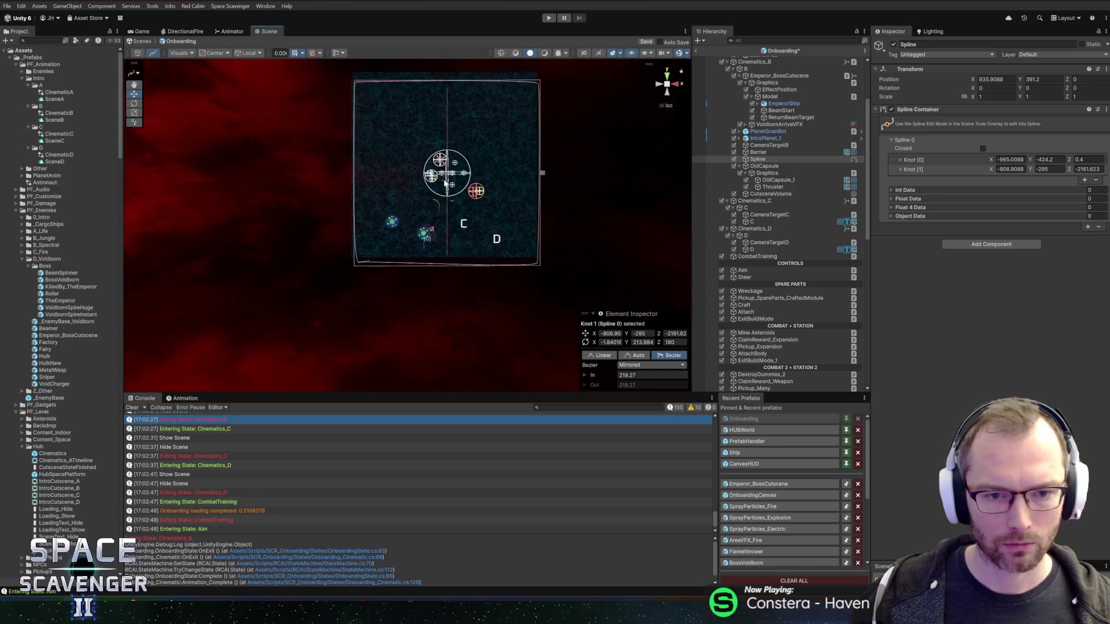
pyautogui.scroll(-5, 509, 189)
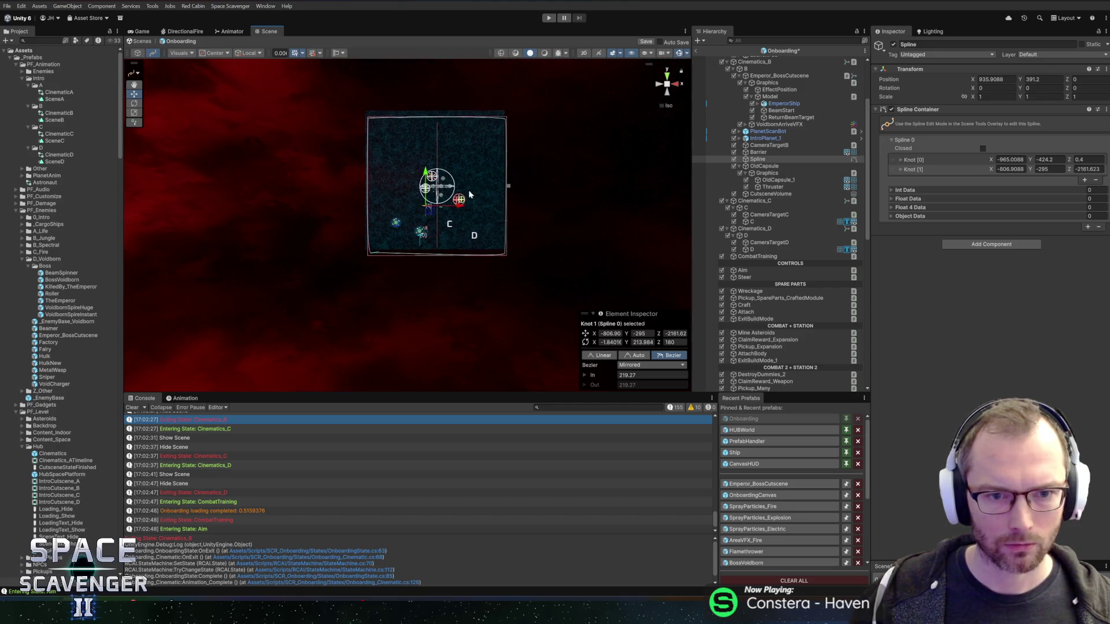
pyautogui.moveTo(430, 214); pyautogui.dragTo(435, 234)
pyautogui.scroll(6, 446, 234)
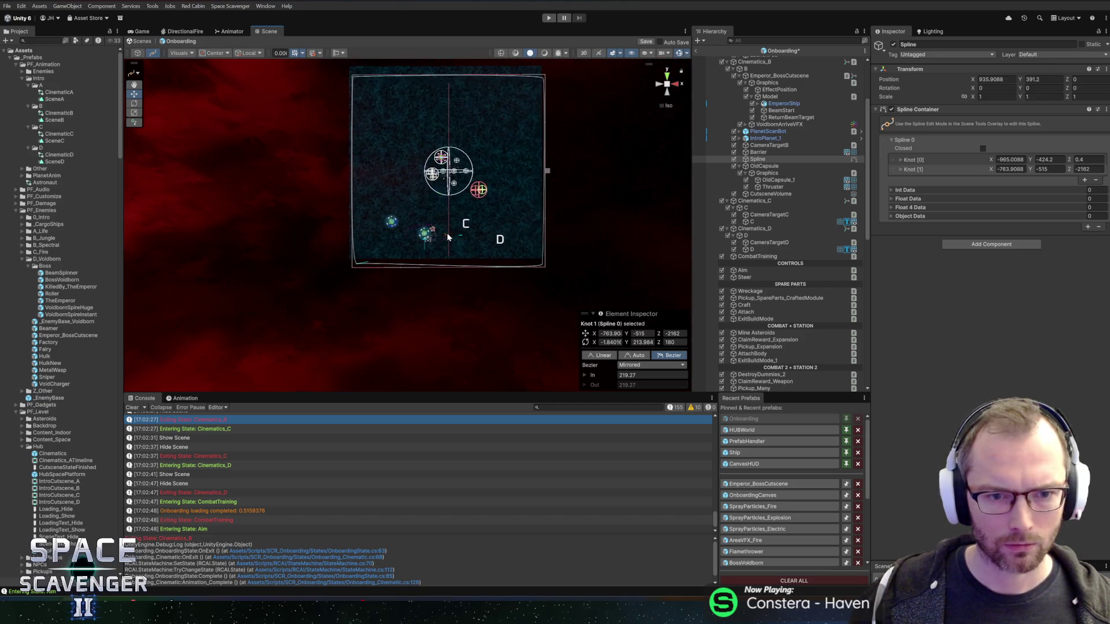
pyautogui.press('f')
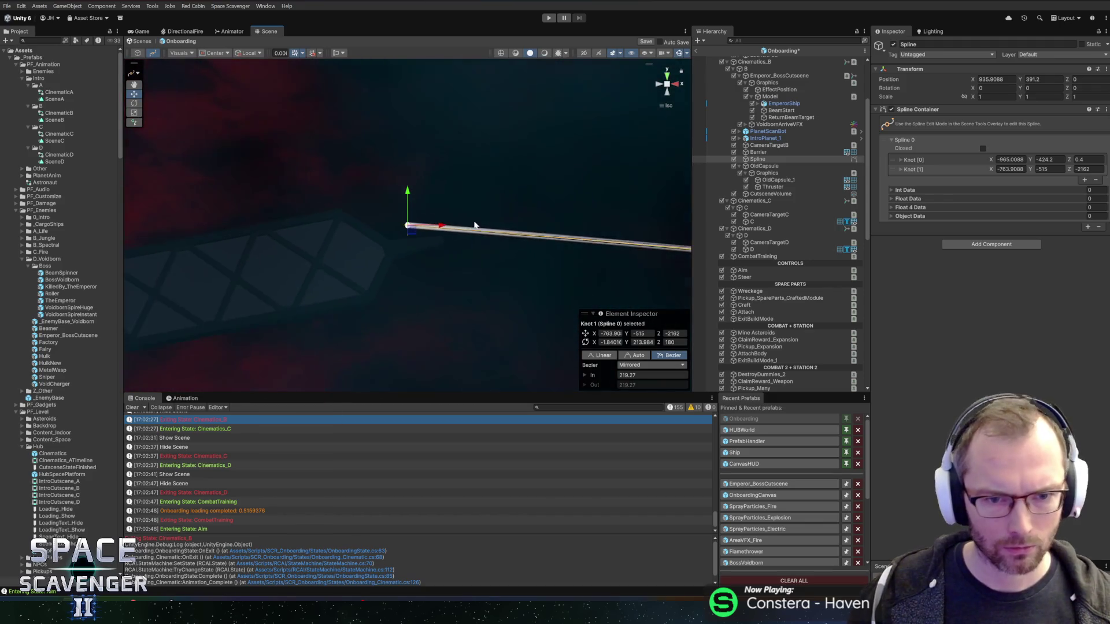
# - Give the second knot Bezier tangents and pull its handle to about 217.4 to curve the path
pyautogui.click(635, 355)
pyautogui.moveTo(583, 284)
pyautogui.mouseDown()
pyautogui.moveTo(365, 216)
pyautogui.moveTo(381, 204)
pyautogui.mouseUp()
pyautogui.scroll(-5, 380, 204)
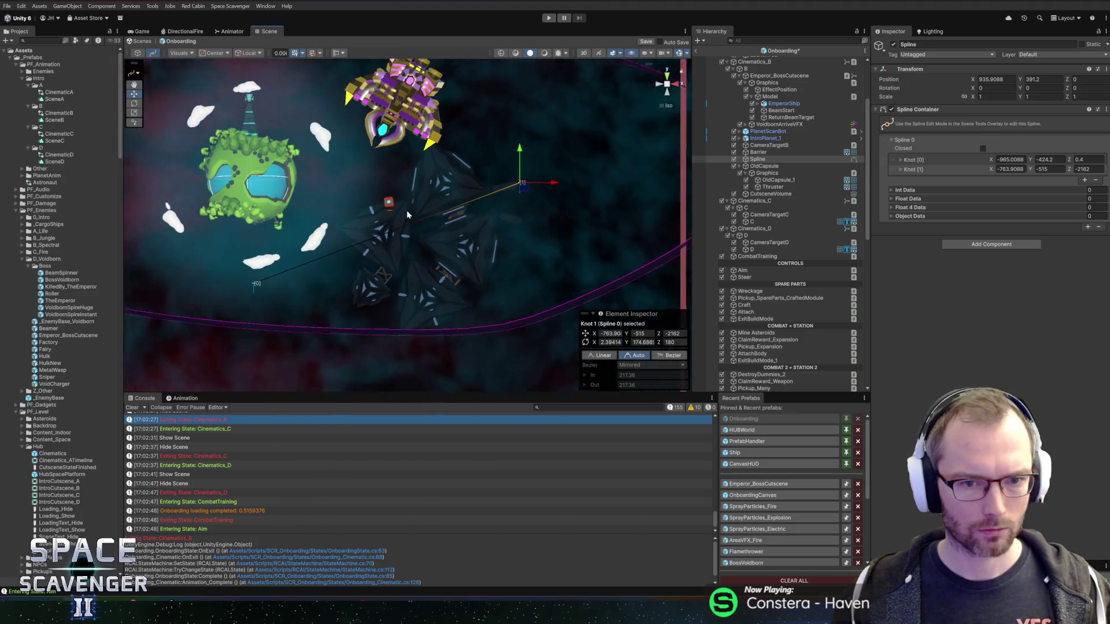
pyautogui.scroll(3, 414, 213)
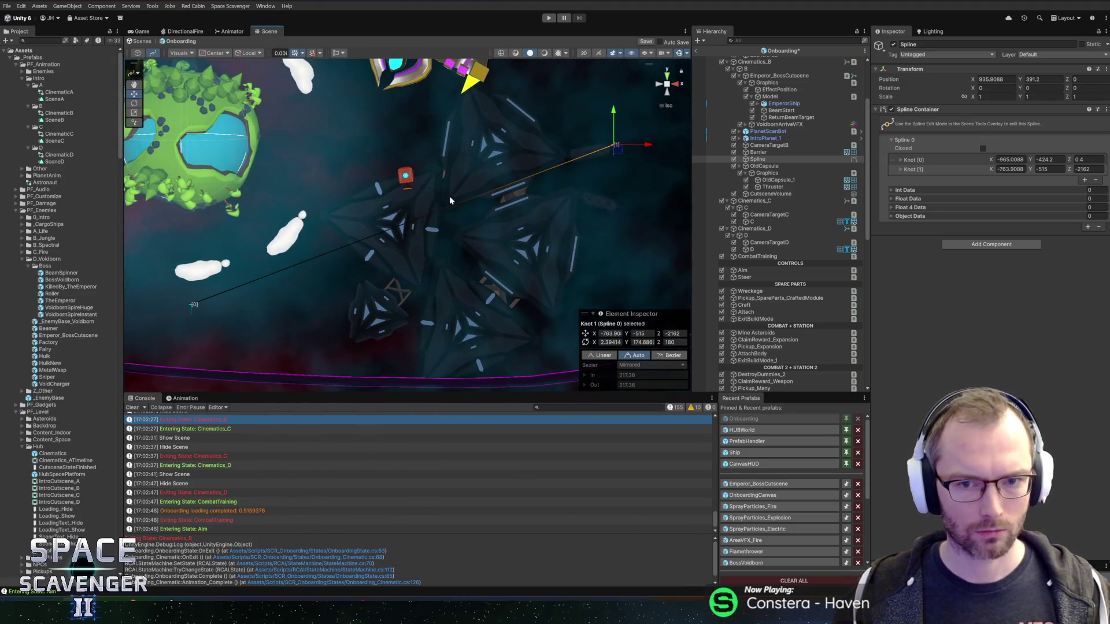
pyautogui.click(662, 356)
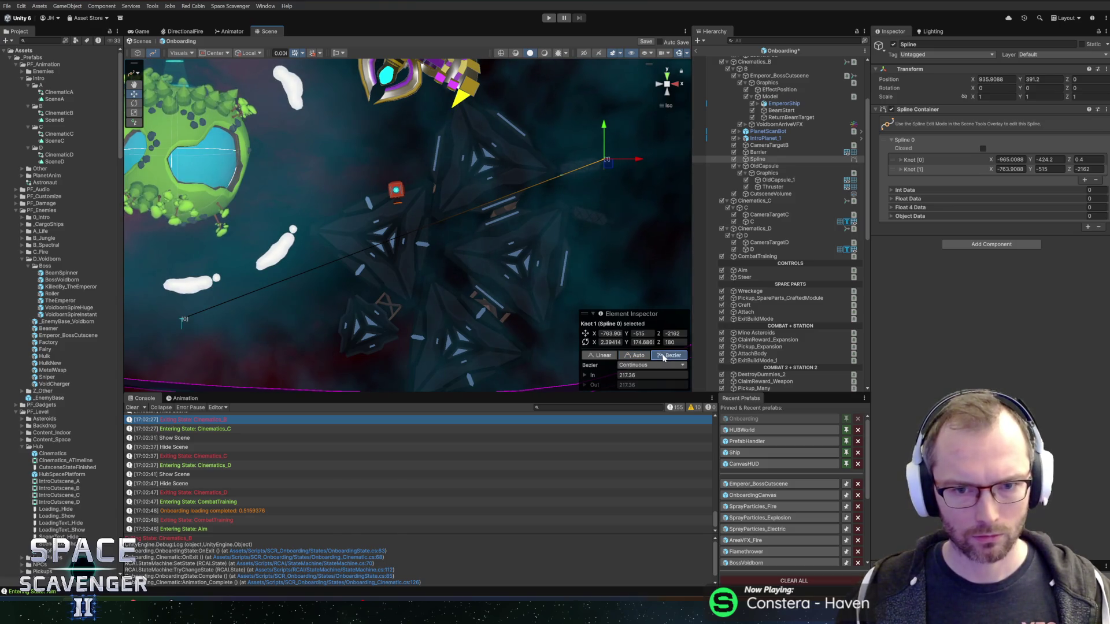
pyautogui.moveTo(562, 178)
pyautogui.mouseDown()
pyautogui.moveTo(426, 171)
pyautogui.moveTo(372, 138)
pyautogui.moveTo(422, 151)
pyautogui.mouseUp()
pyautogui.moveTo(487, 140); pyautogui.dragTo(452, 153)
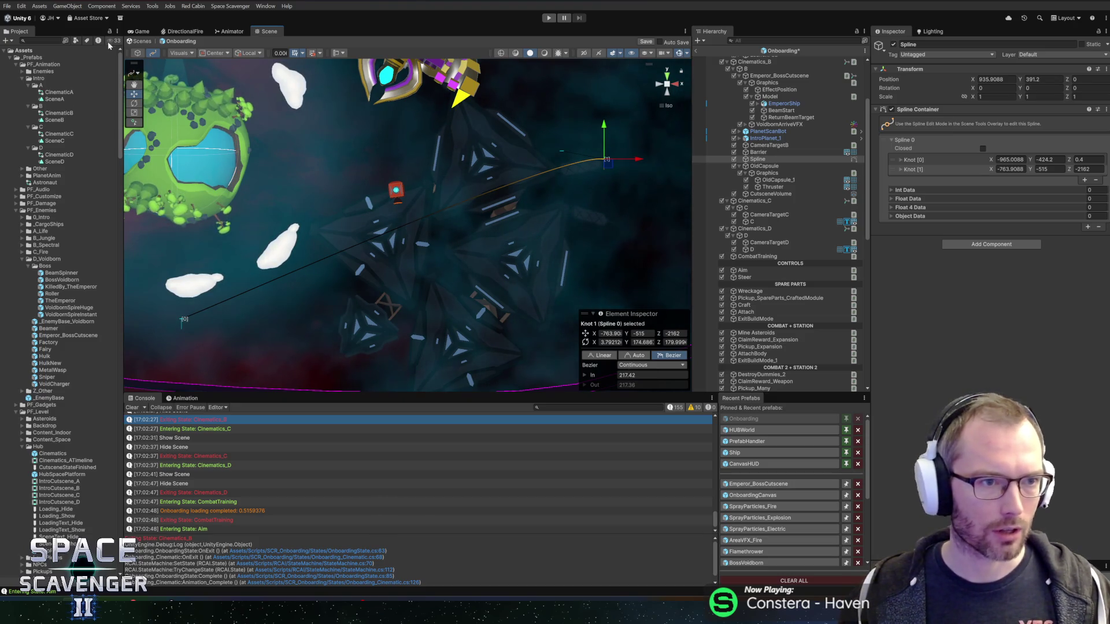
pyautogui.click(234, 6)
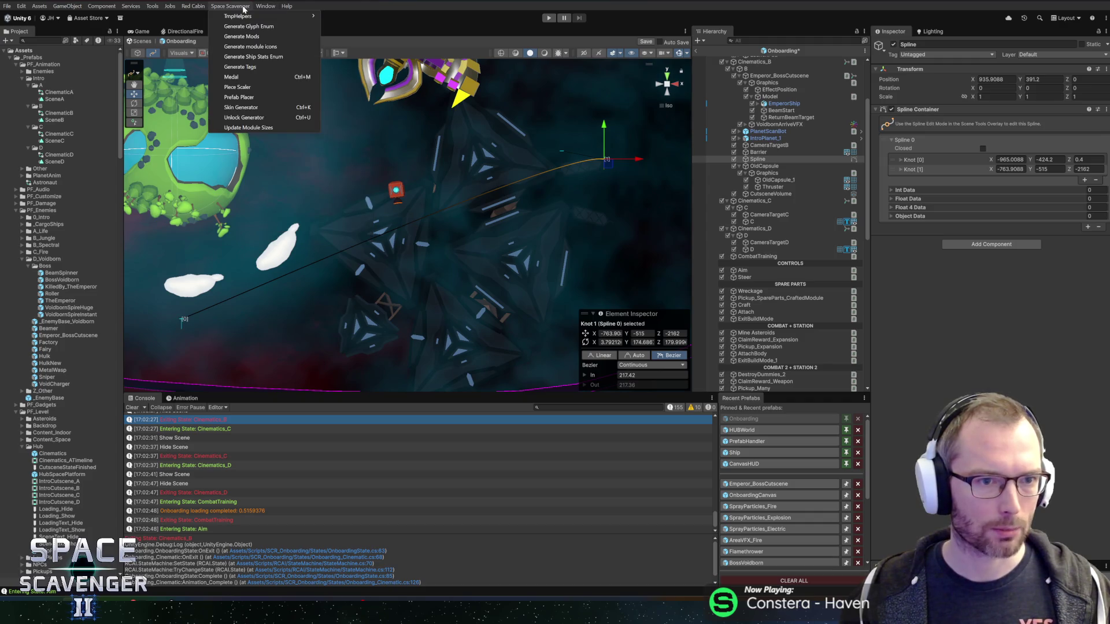
pyautogui.click(243, 7)
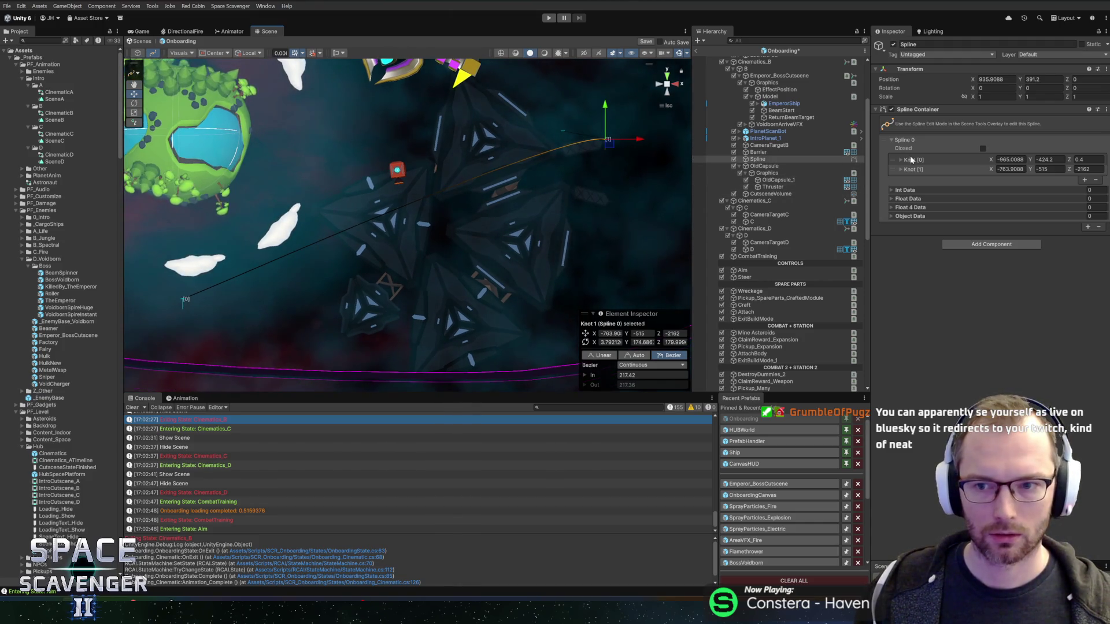
# - Switch the first knot to Bezier, stretch its Out tangent, and shift it slightly left and up
pyautogui.hotkey('ctrl', 'z')
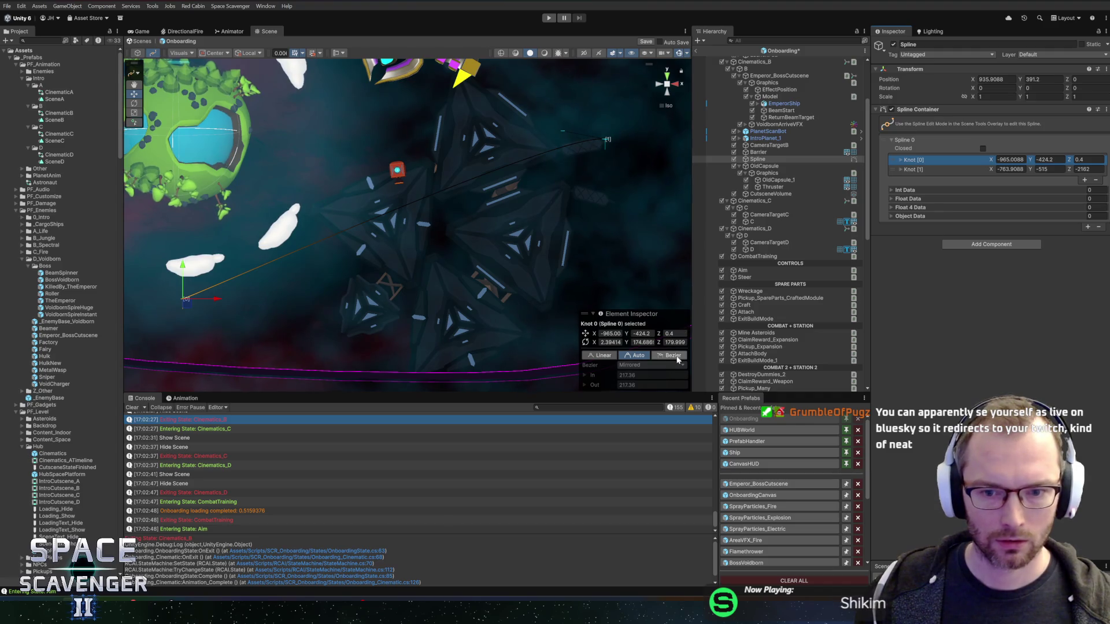
pyautogui.click(669, 354)
pyautogui.moveTo(286, 269)
pyautogui.mouseDown()
pyautogui.moveTo(393, 280)
pyautogui.moveTo(495, 267)
pyautogui.moveTo(505, 242)
pyautogui.mouseUp()
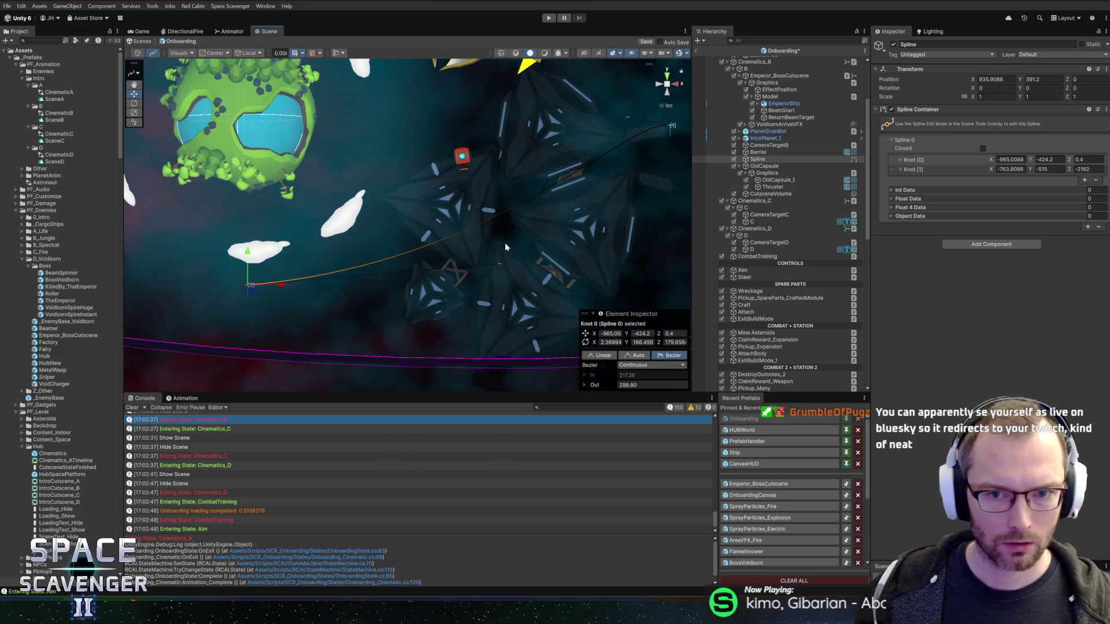
pyautogui.moveTo(252, 286); pyautogui.dragTo(202, 275)
pyautogui.click(446, 242)
pyautogui.moveTo(456, 248)
pyautogui.mouseDown()
pyautogui.moveTo(467, 252)
pyautogui.moveTo(417, 253)
pyautogui.moveTo(489, 255)
pyautogui.mouseUp()
# - Move the second knot up beside the ship at about -899, -391.4 with Bezier tangents
pyautogui.click(1089, 169)
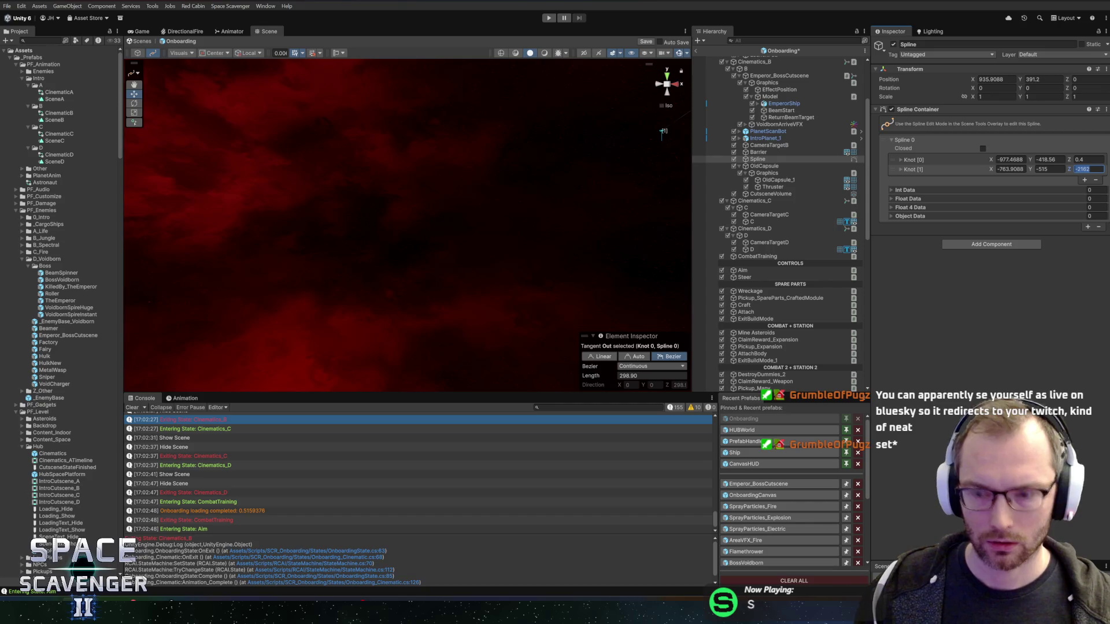
pyautogui.write('0')
pyautogui.click(925, 168)
pyautogui.press('f')
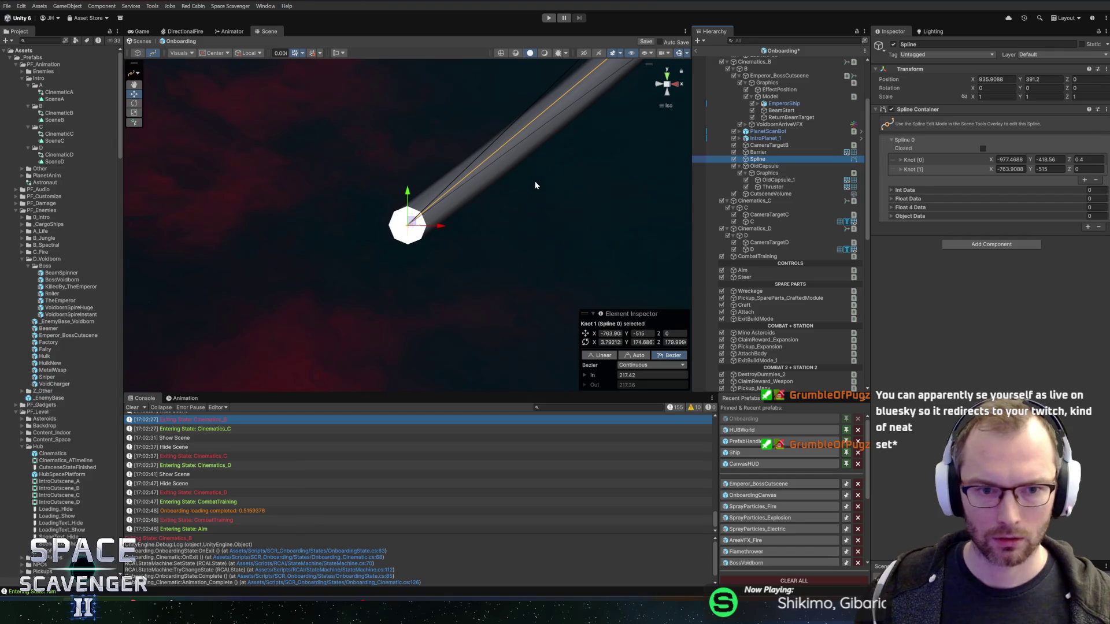
pyautogui.moveTo(450, 197)
pyautogui.mouseDown()
pyautogui.moveTo(474, 206)
pyautogui.moveTo(493, 175)
pyautogui.moveTo(522, 185)
pyautogui.moveTo(480, 220)
pyautogui.mouseUp()
pyautogui.moveTo(439, 144)
pyautogui.mouseDown()
pyautogui.moveTo(393, 179)
pyautogui.moveTo(356, 188)
pyautogui.moveTo(579, 215)
pyautogui.moveTo(495, 184)
pyautogui.moveTo(546, 306)
pyautogui.moveTo(412, 265)
pyautogui.mouseUp()
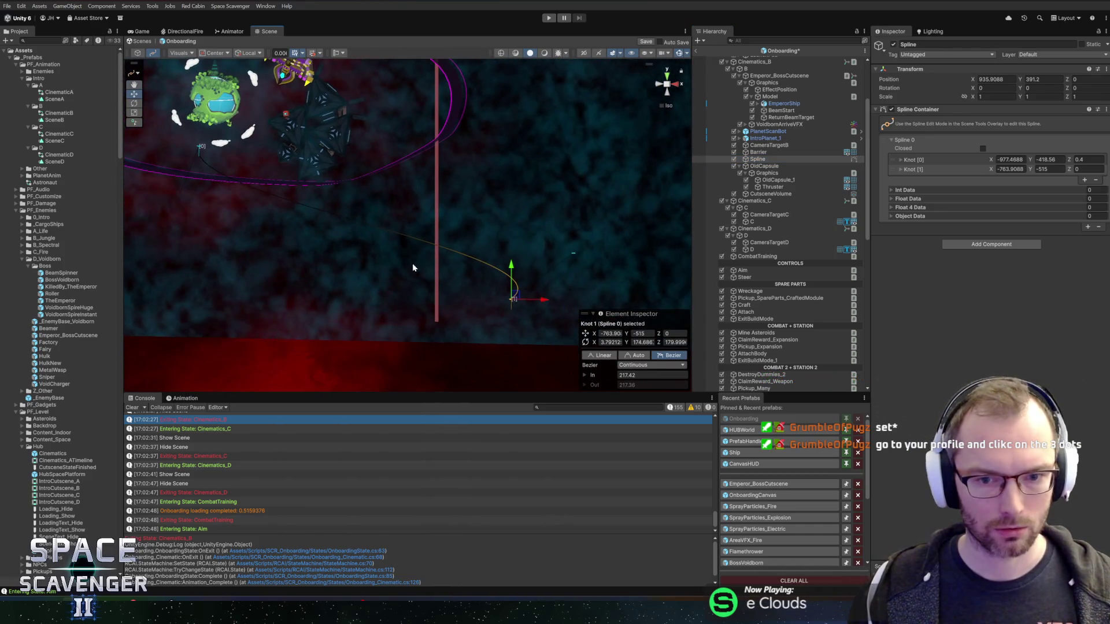
pyautogui.moveTo(517, 295); pyautogui.dragTo(336, 124)
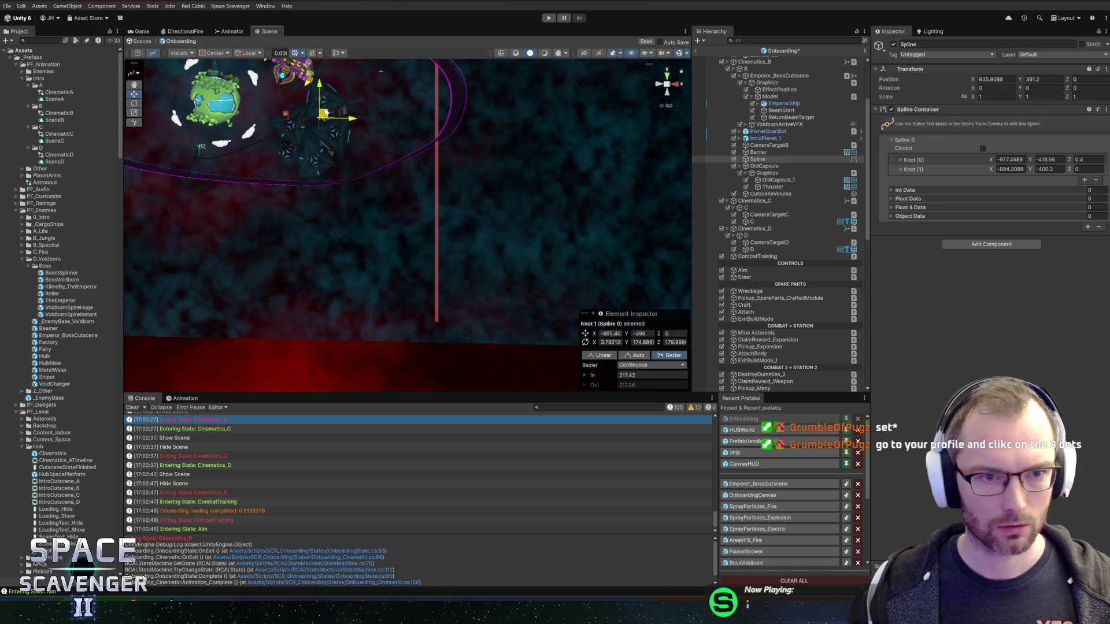
pyautogui.press('f')
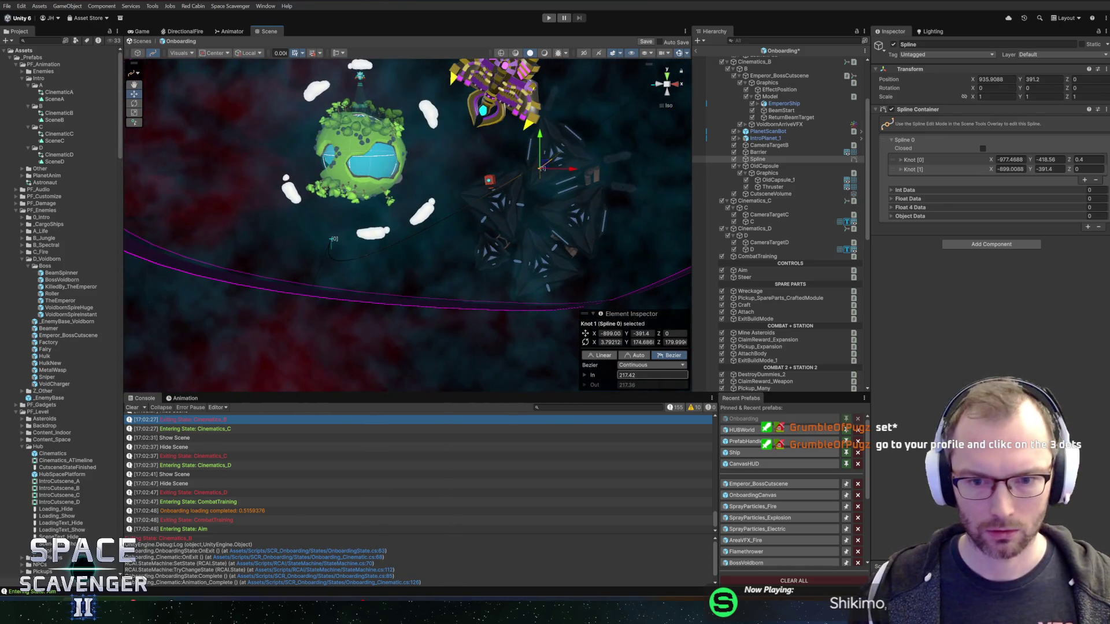
pyautogui.click(635, 355)
pyautogui.click(662, 357)
pyautogui.moveTo(544, 243)
pyautogui.mouseDown()
pyautogui.moveTo(568, 252)
pyautogui.moveTo(505, 273)
pyautogui.mouseUp()
pyautogui.scroll(1, 570, 312)
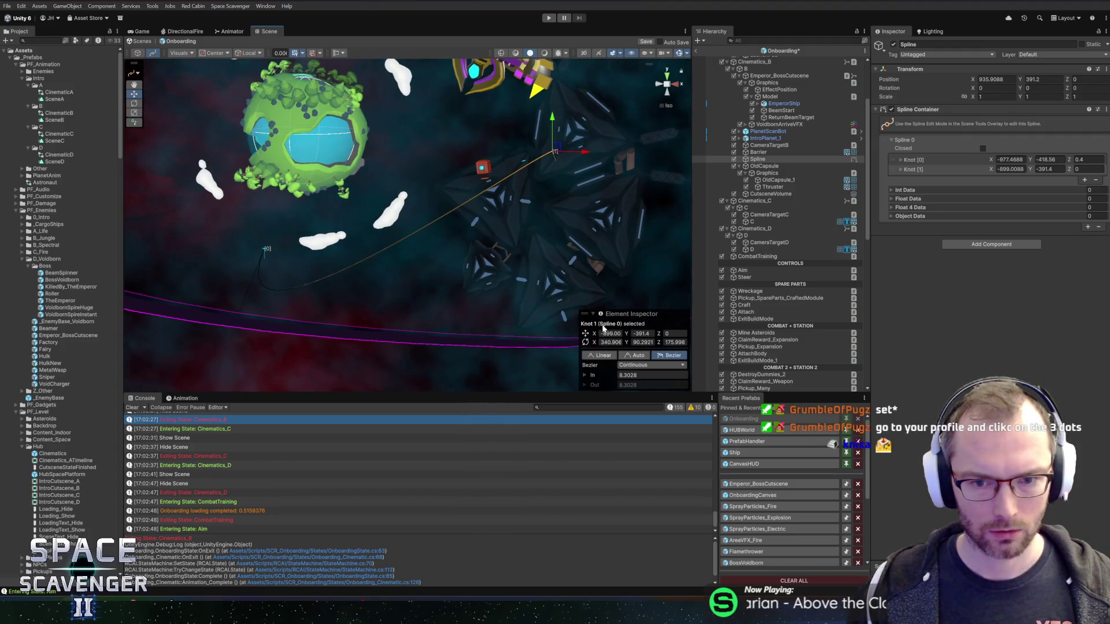
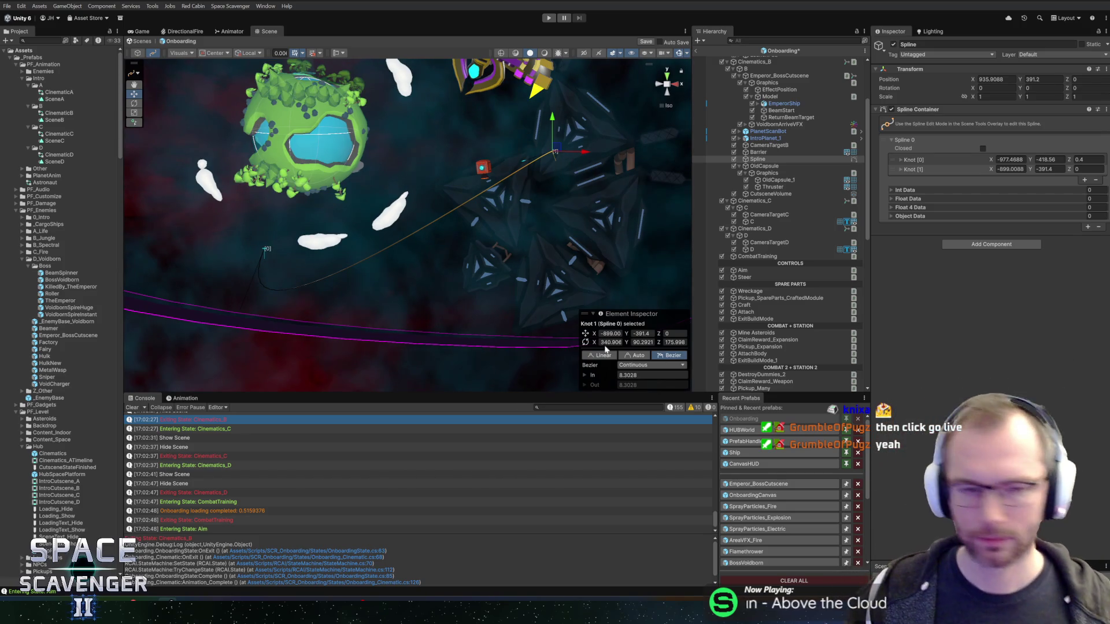
# - Pan the scene, inspect OldCapsule's Graphics object and mesh, then reselect the Spline
pyautogui.press('Right')
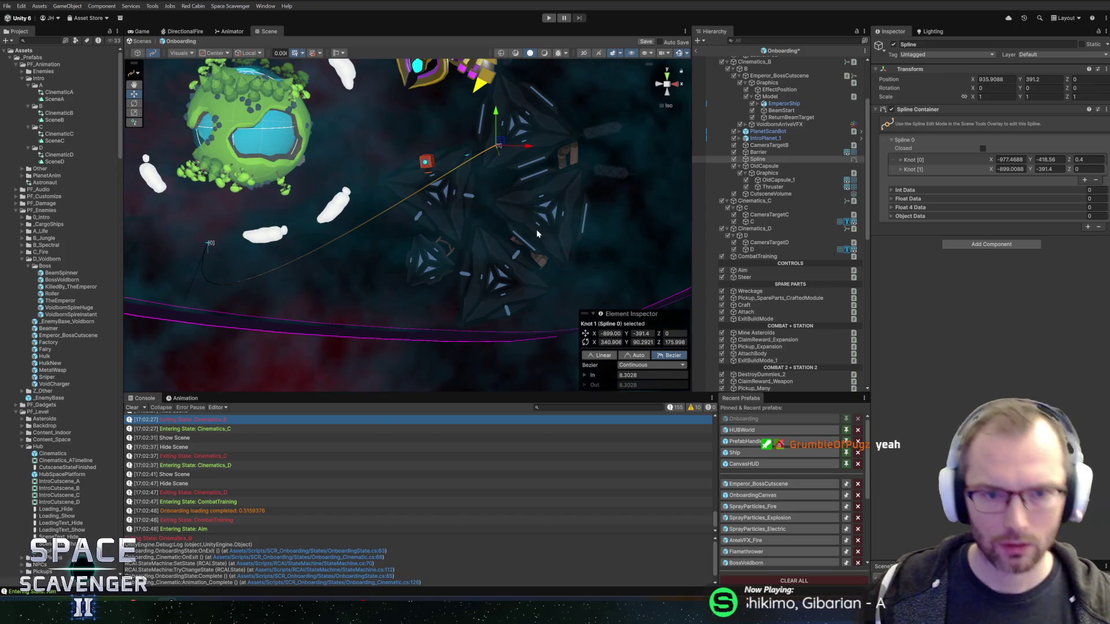
pyautogui.click(773, 174)
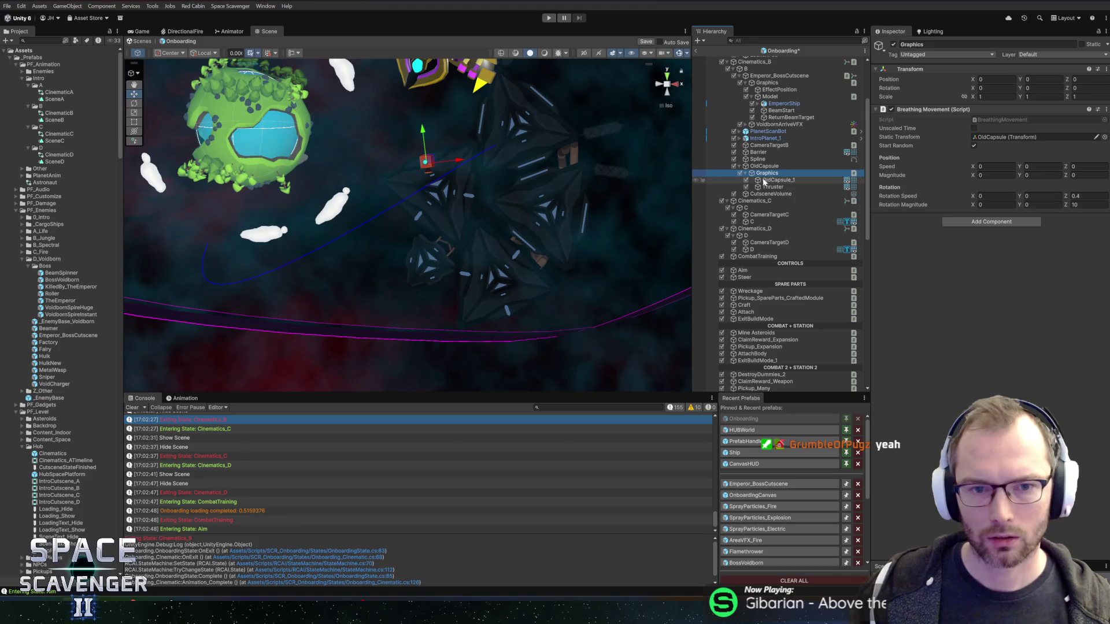
pyautogui.click(775, 181)
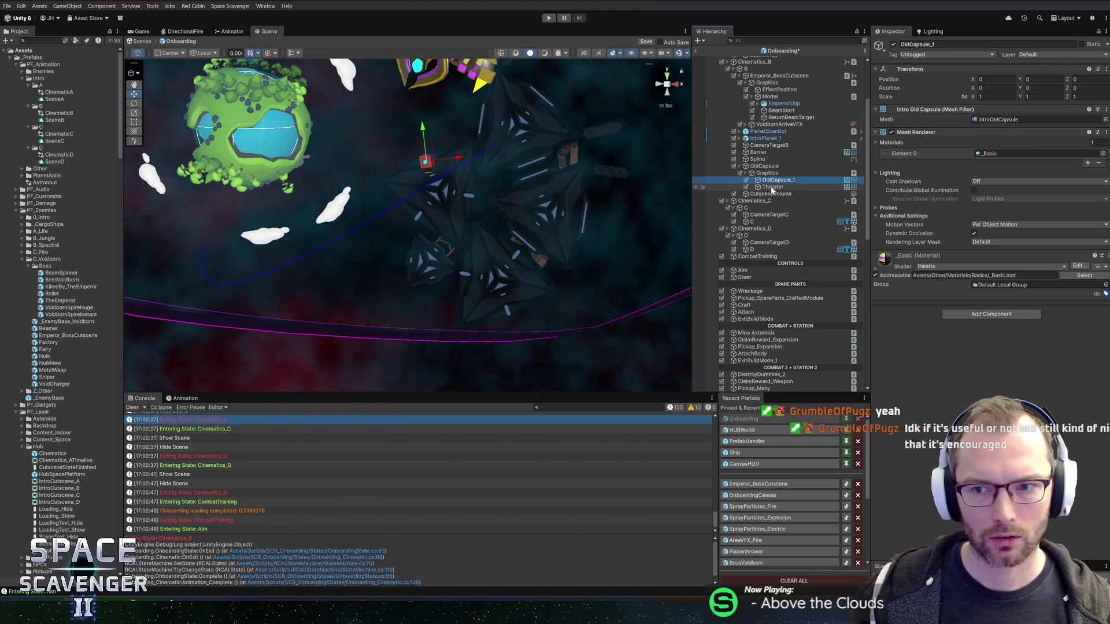
pyautogui.click(761, 160)
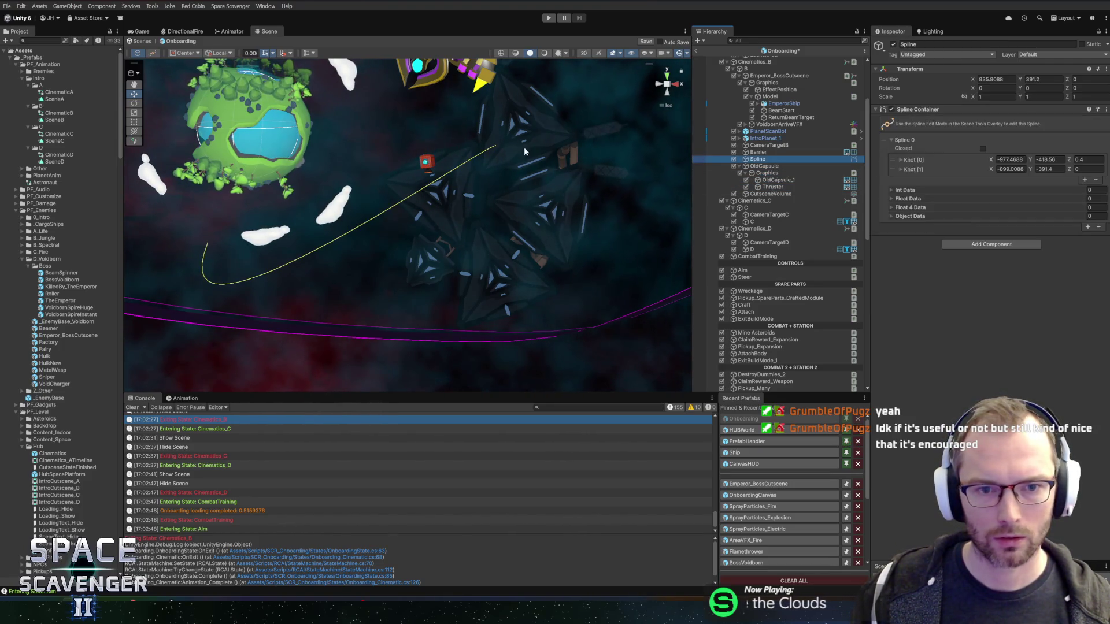
# - Set the first knot to Bezier (Mirrored) and drag its tangent to about 31 units
pyautogui.click(152, 53)
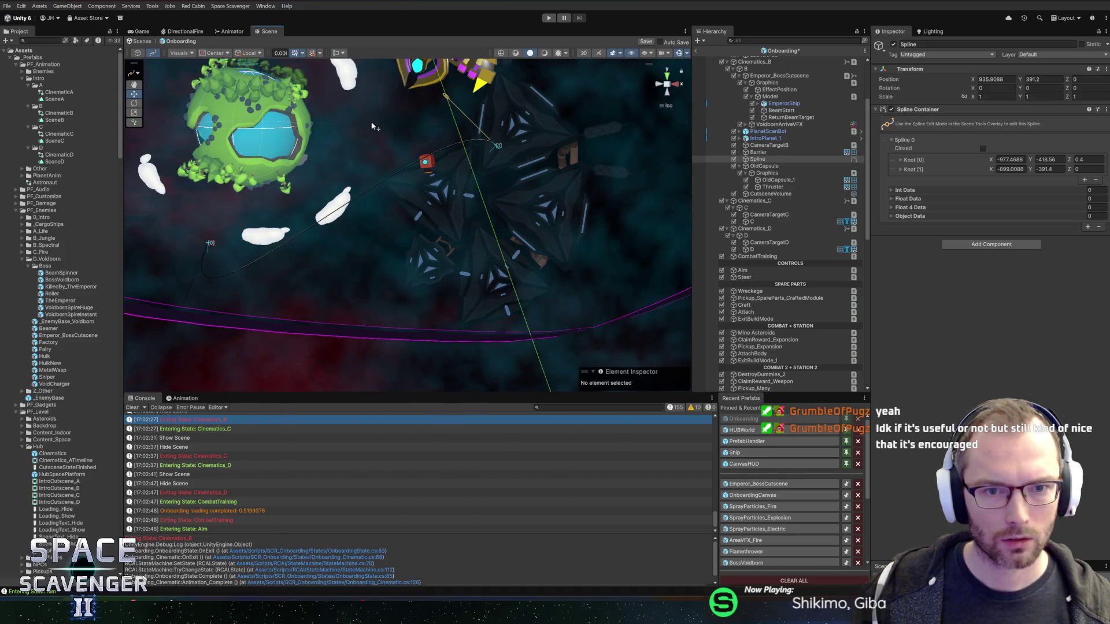
pyautogui.click(208, 244)
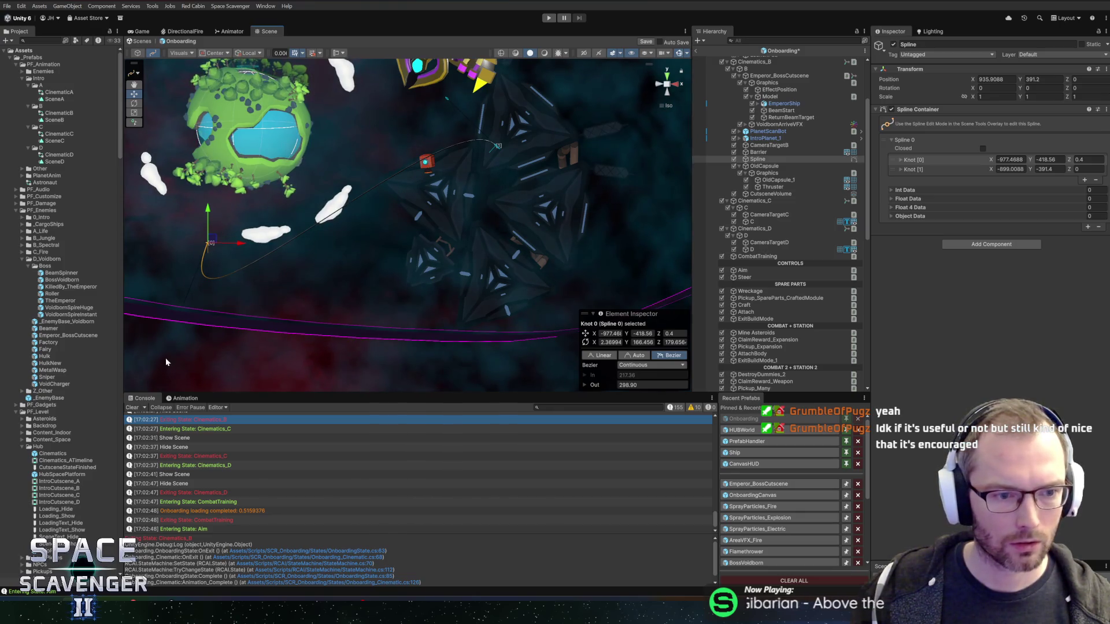
pyautogui.scroll(-3, 235, 304)
pyautogui.scroll(3, 306, 274)
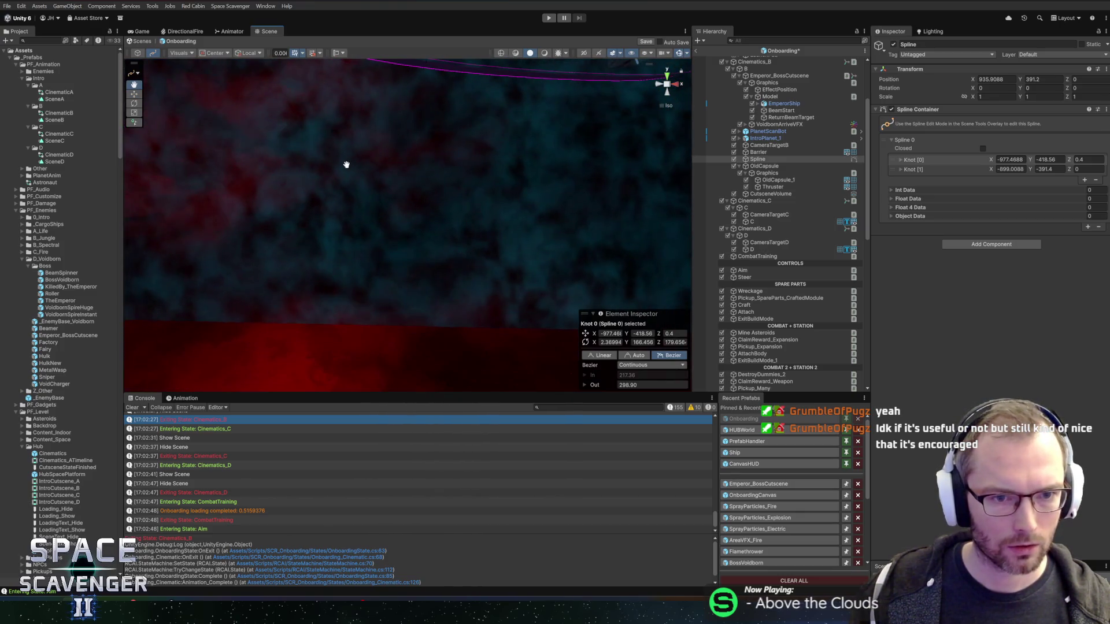
pyautogui.click(597, 355)
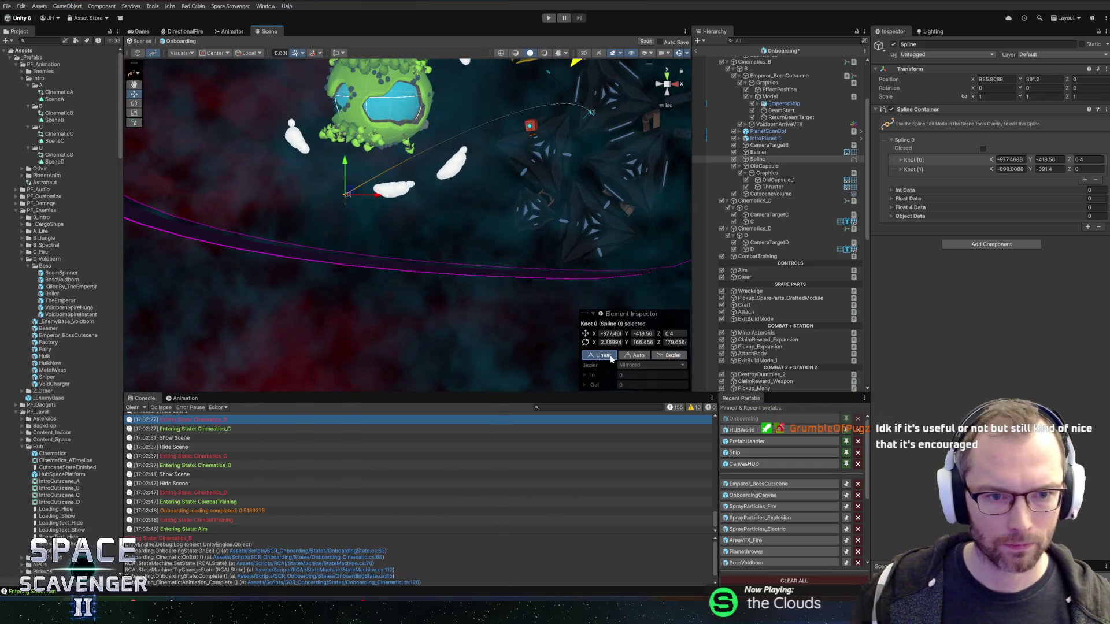
pyautogui.click(668, 355)
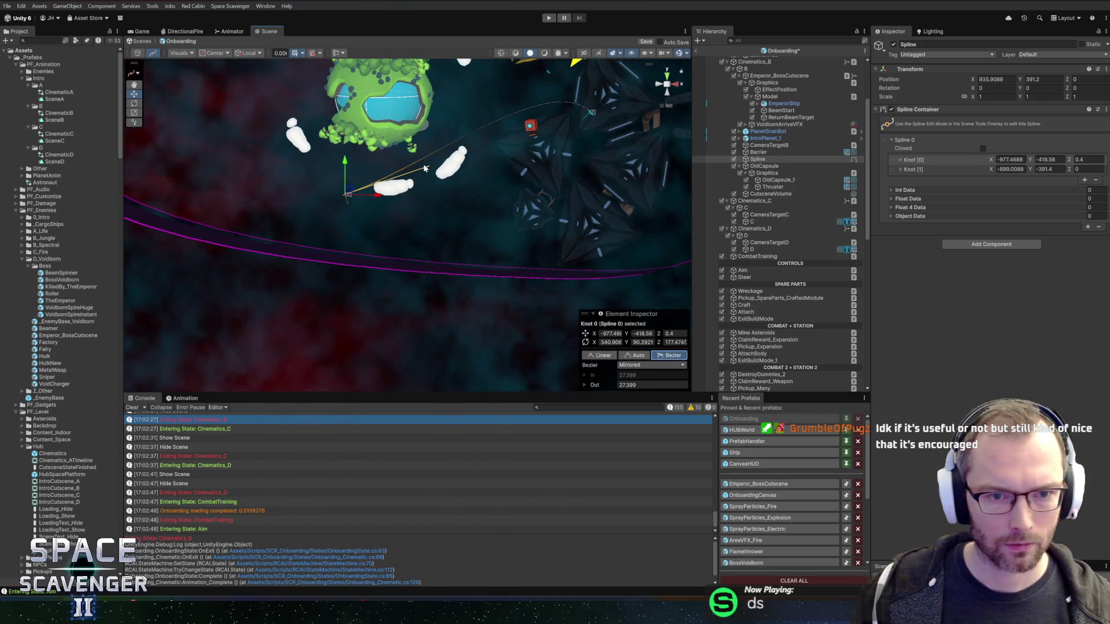
pyautogui.moveTo(520, 184)
pyautogui.mouseDown()
pyautogui.moveTo(487, 181)
pyautogui.moveTo(417, 236)
pyautogui.moveTo(408, 201)
pyautogui.moveTo(405, 239)
pyautogui.moveTo(418, 245)
pyautogui.moveTo(428, 231)
pyautogui.mouseUp()
# - Expand the spline's Object, Int, Float and Float 4 Data lists, then exit knot editing
pyautogui.scroll(3, 456, 240)
pyautogui.scroll(2, 466, 248)
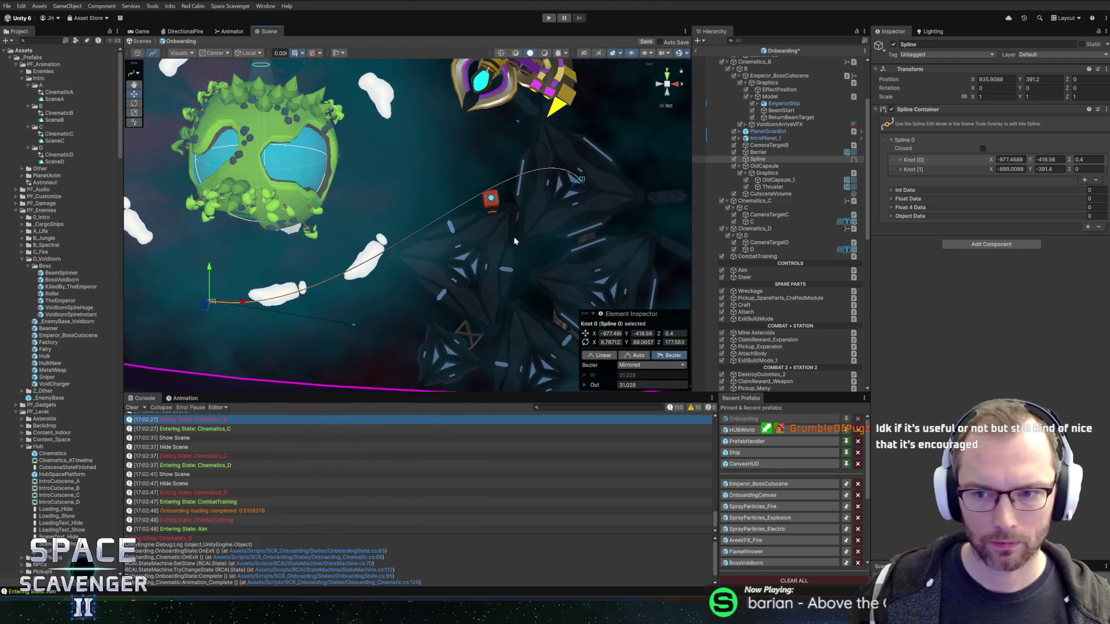
pyautogui.click(892, 215)
pyautogui.click(892, 207)
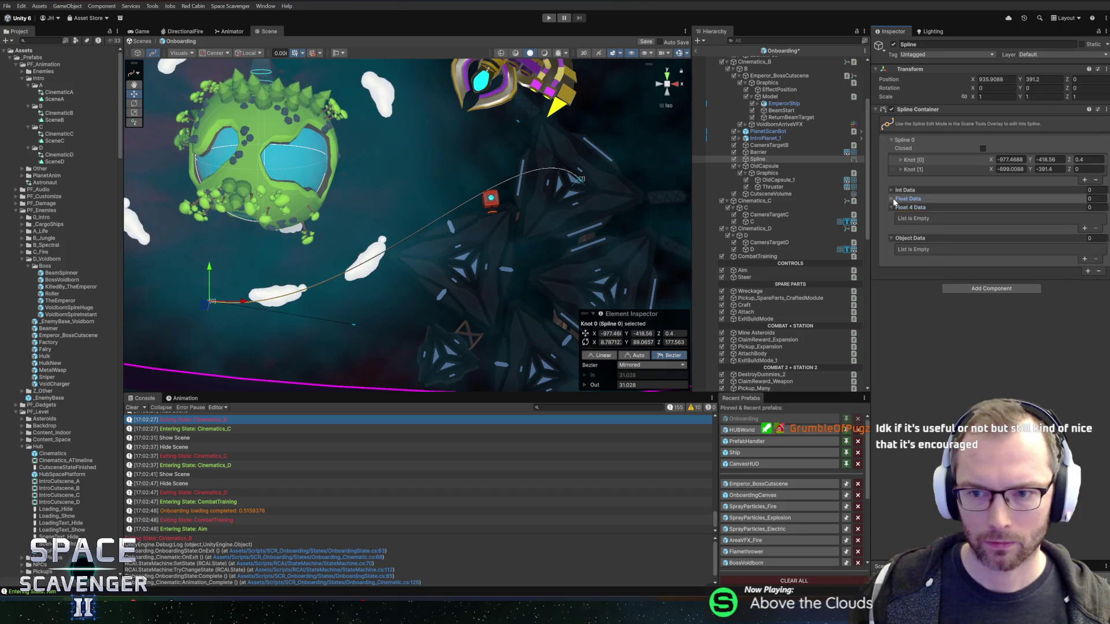
pyautogui.click(892, 199)
pyautogui.click(891, 189)
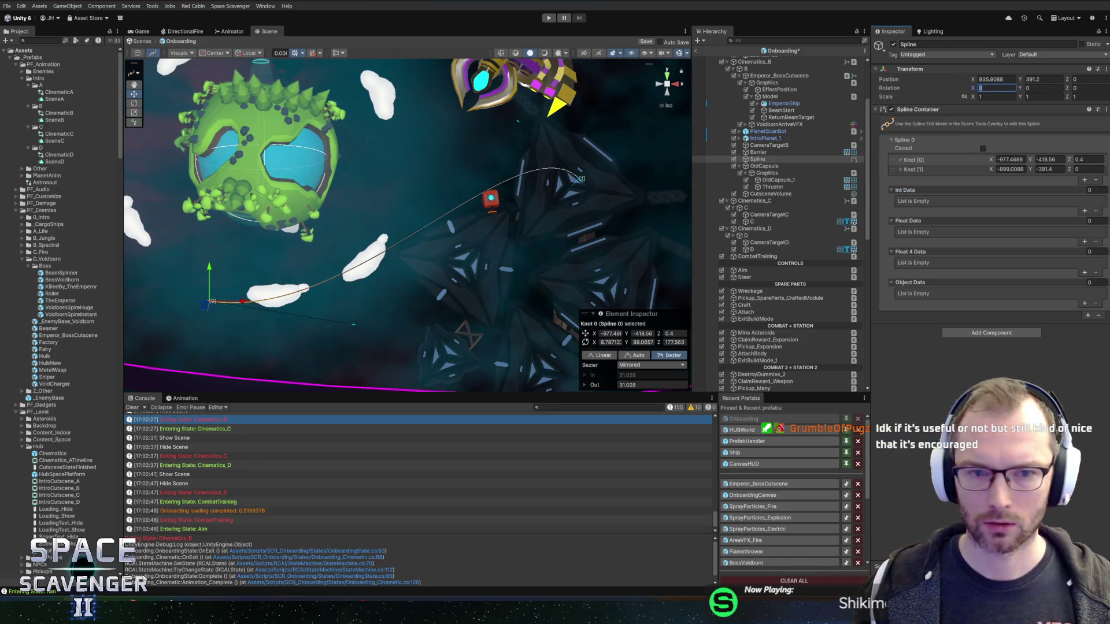
pyautogui.click(772, 159)
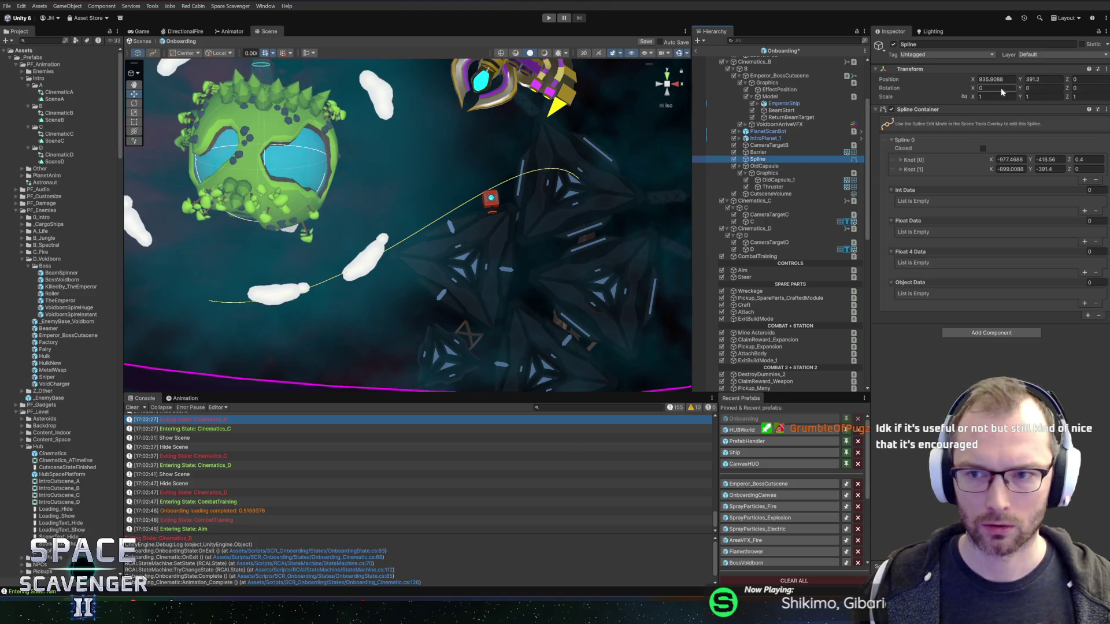
# - Set the Spline's Rotation X to 90 and place it next to the capsule
pyautogui.write('90')
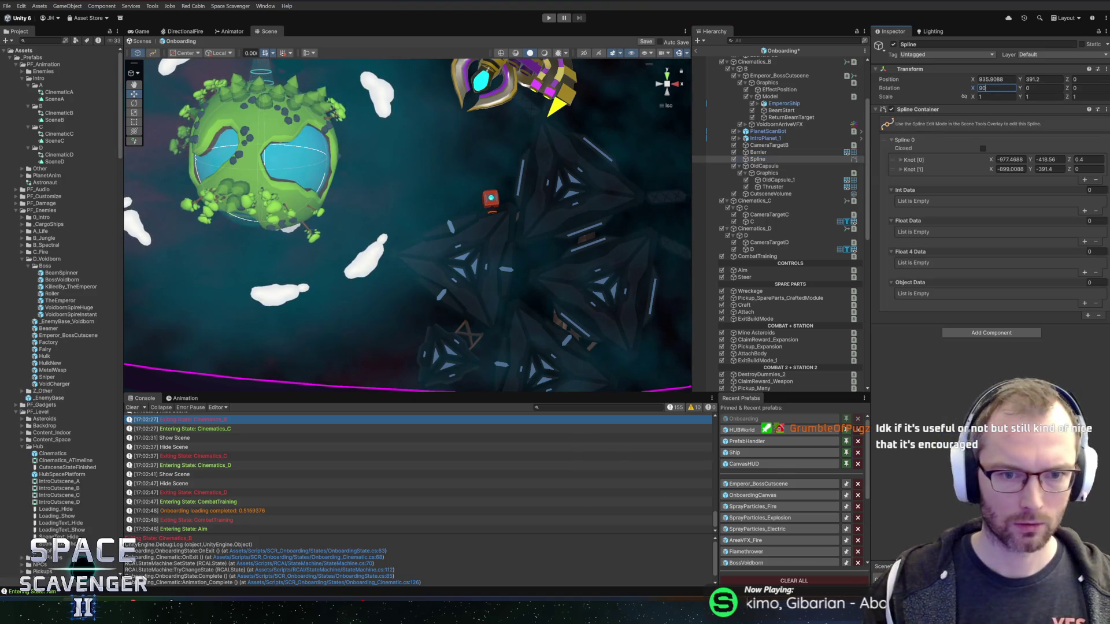
pyautogui.scroll(-10, 439, 220)
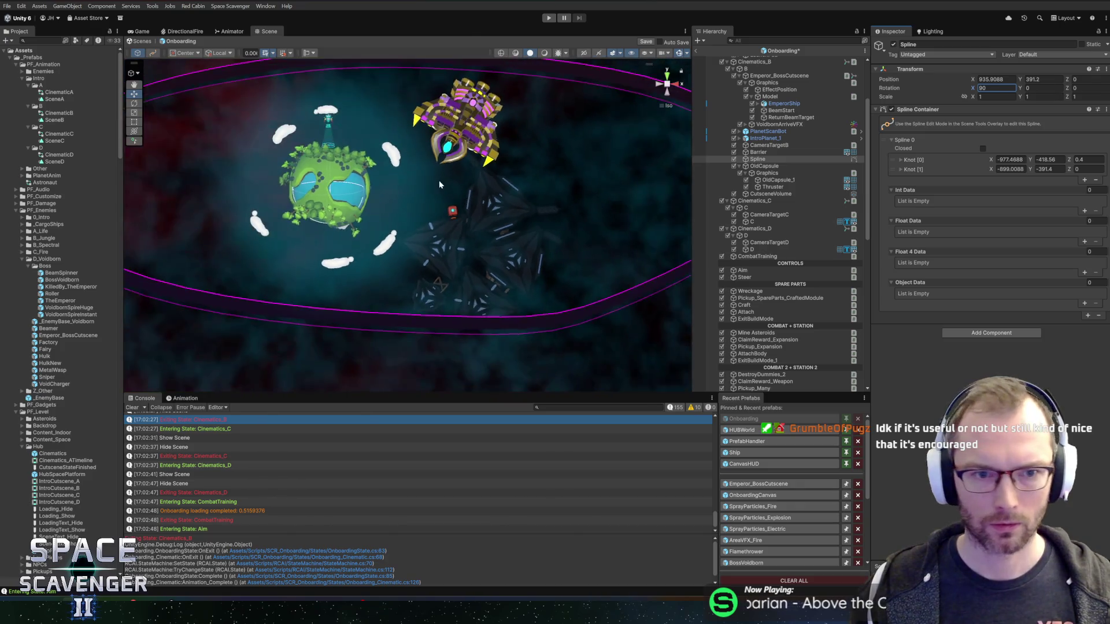
pyautogui.scroll(-8, 438, 242)
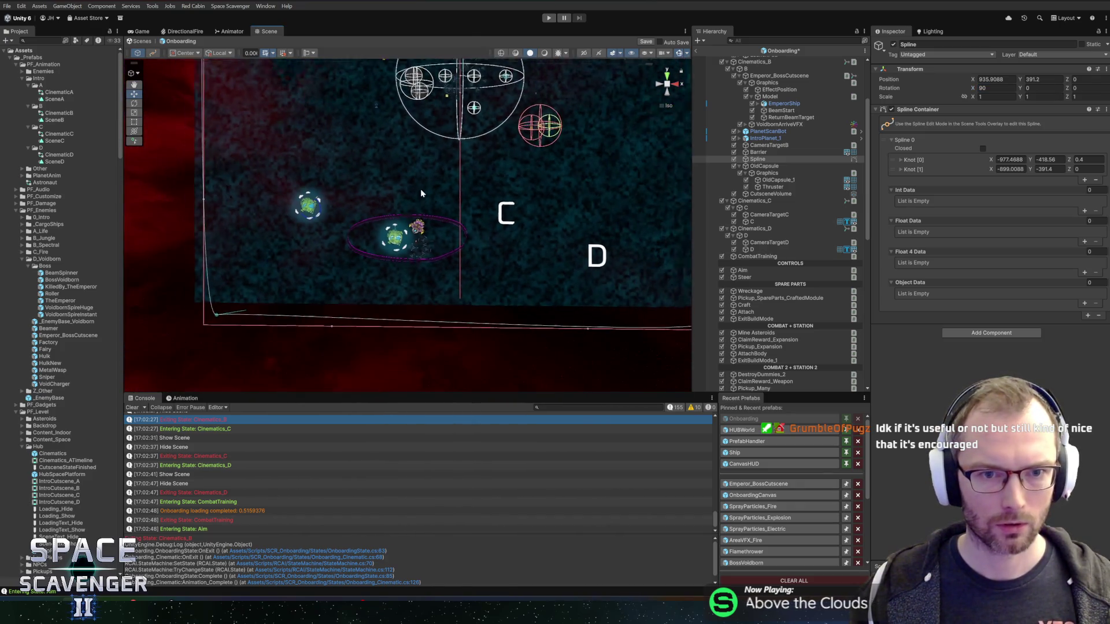
pyautogui.moveTo(647, 146)
pyautogui.mouseDown()
pyautogui.moveTo(396, 221)
pyautogui.moveTo(434, 254)
pyautogui.moveTo(643, 272)
pyautogui.moveTo(406, 245)
pyautogui.mouseUp()
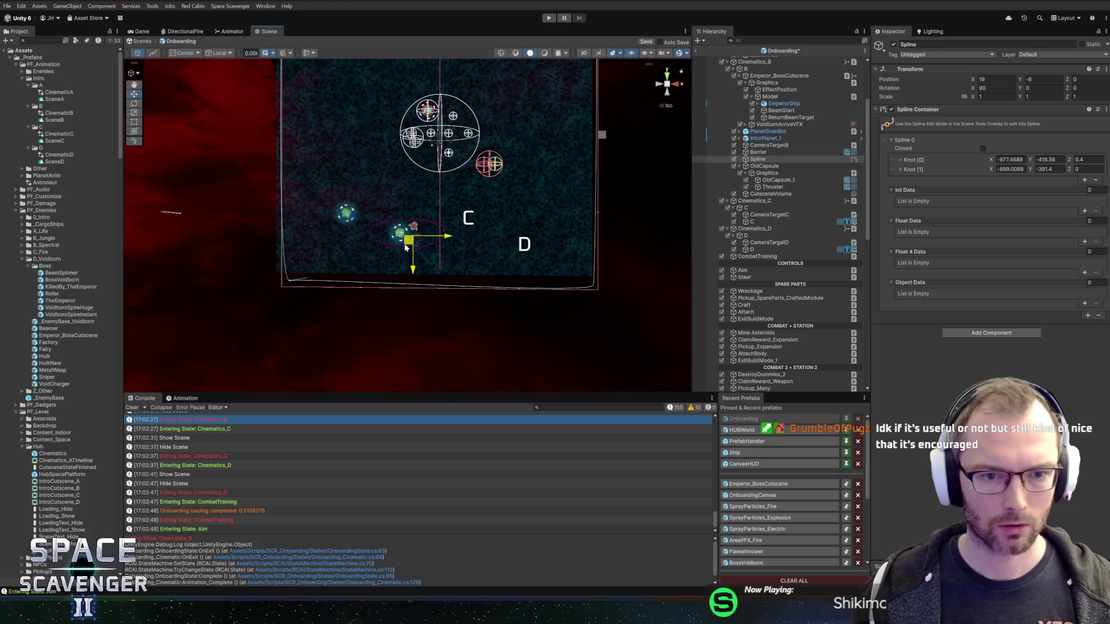
# - Enter knot coordinates (0,9,0) and (28,28,0) in the Spline Container
pyautogui.scroll(10, 418, 242)
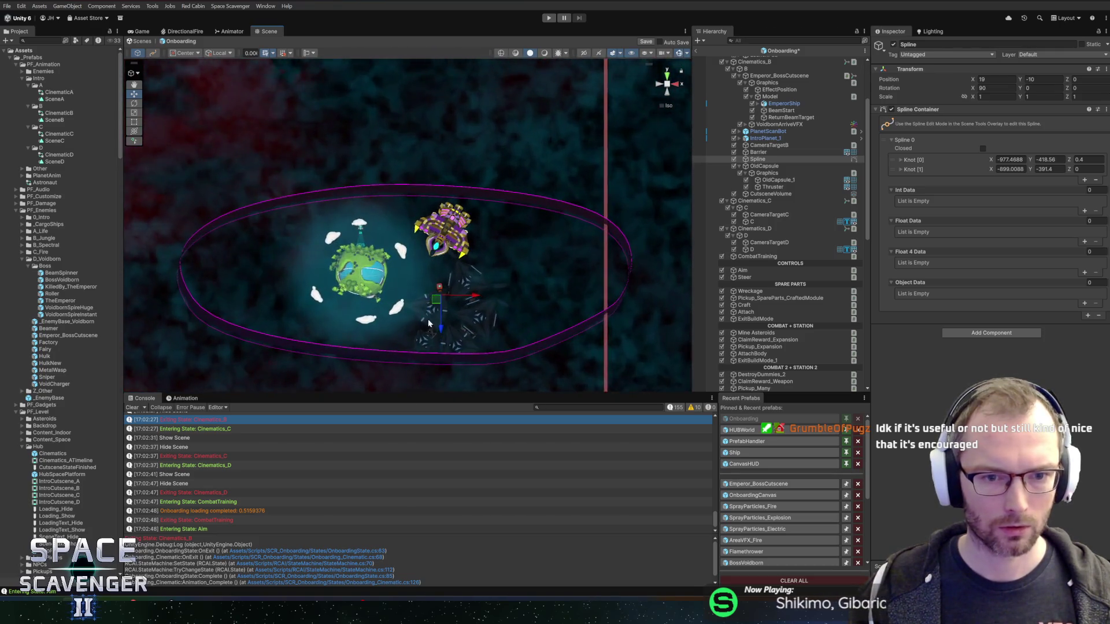
pyautogui.scroll(5, 416, 219)
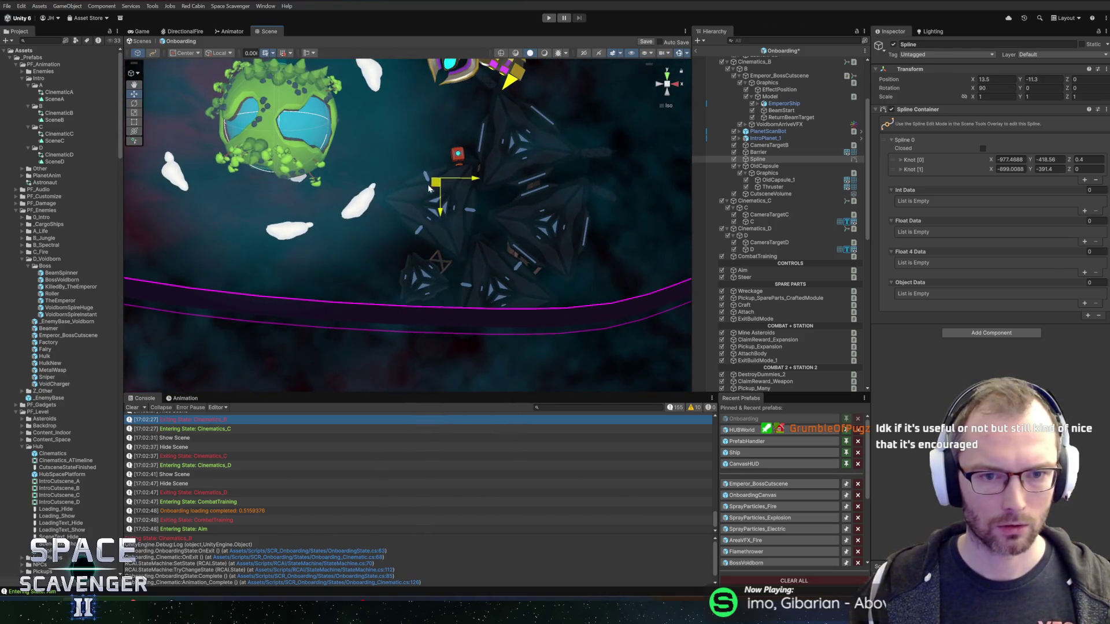
pyautogui.click(1009, 159)
pyautogui.write('0')
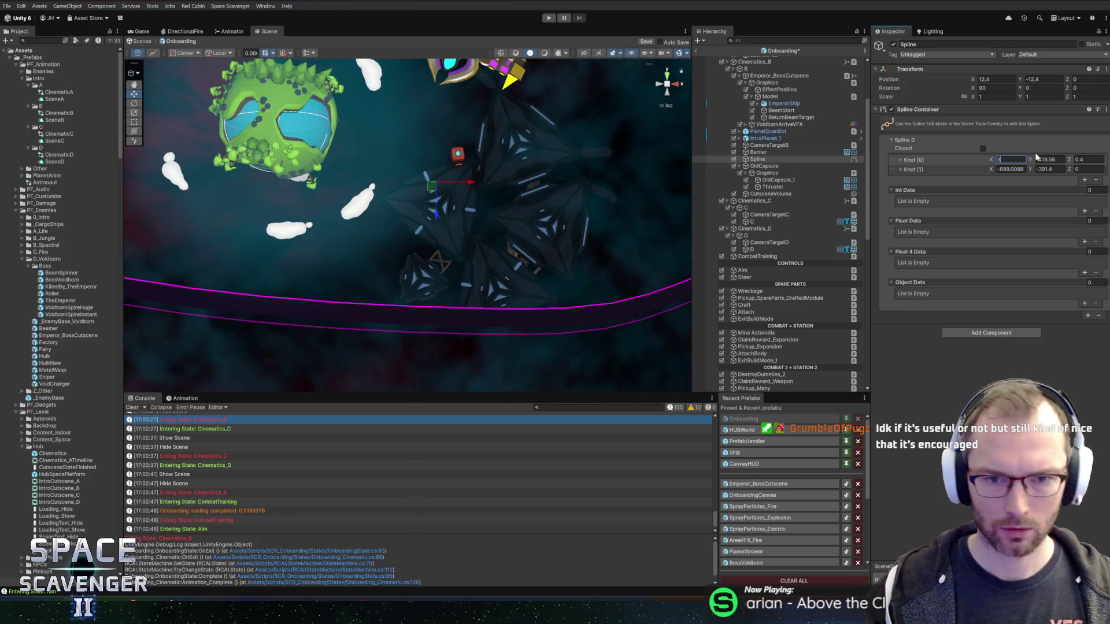
pyautogui.write('9')
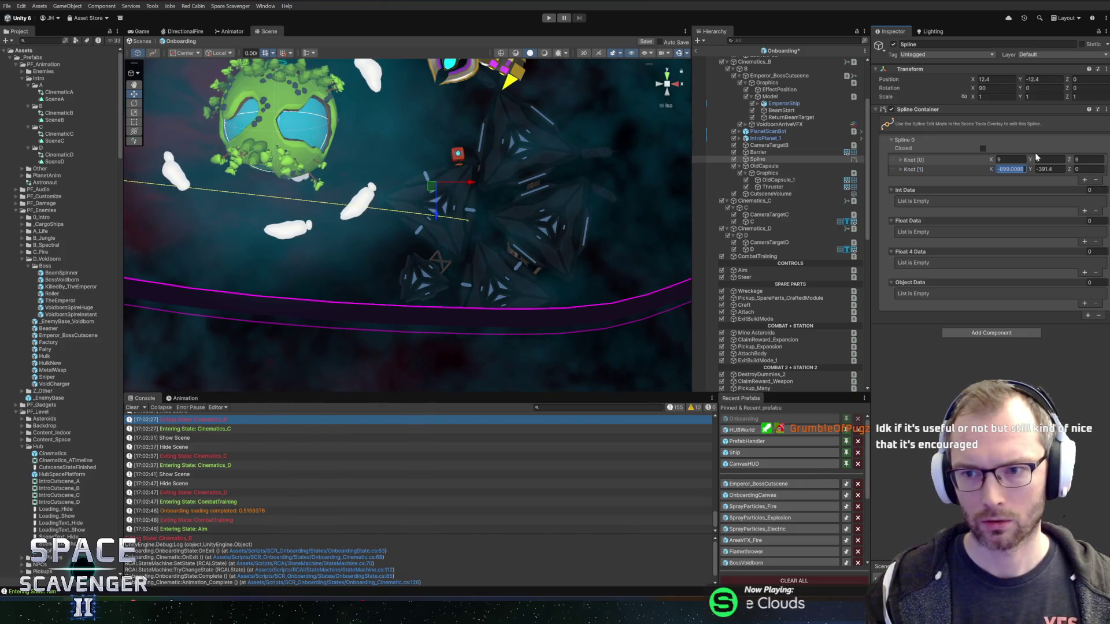
pyautogui.write('2828')
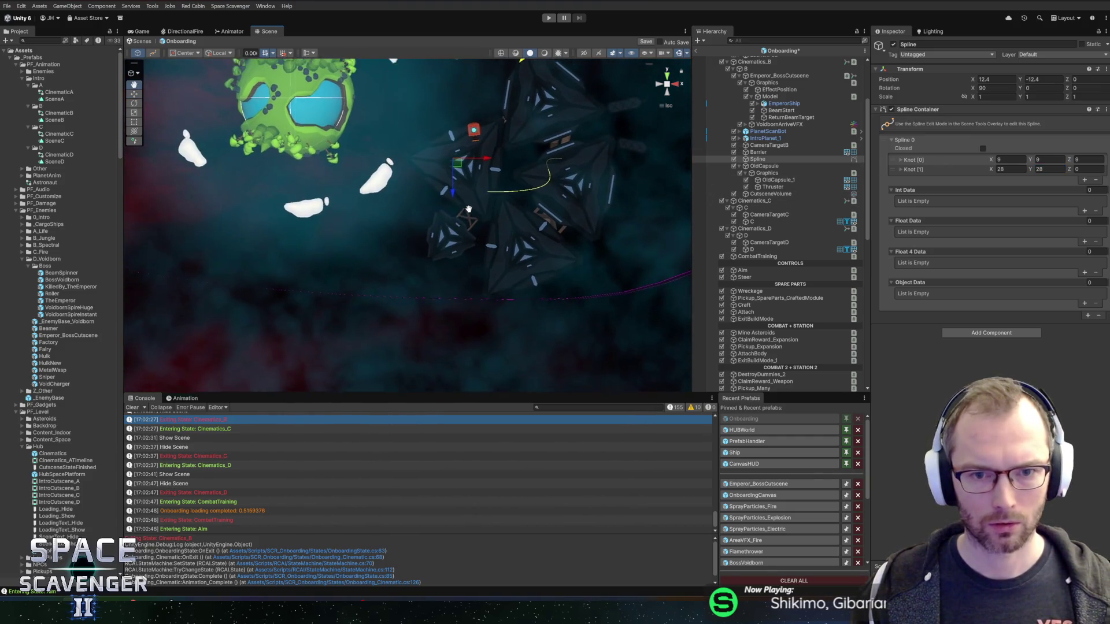
# - Nudge the Spline left, then move, rotate and re-angle the first knot's tangents
pyautogui.moveTo(445, 184); pyautogui.dragTo(468, 205)
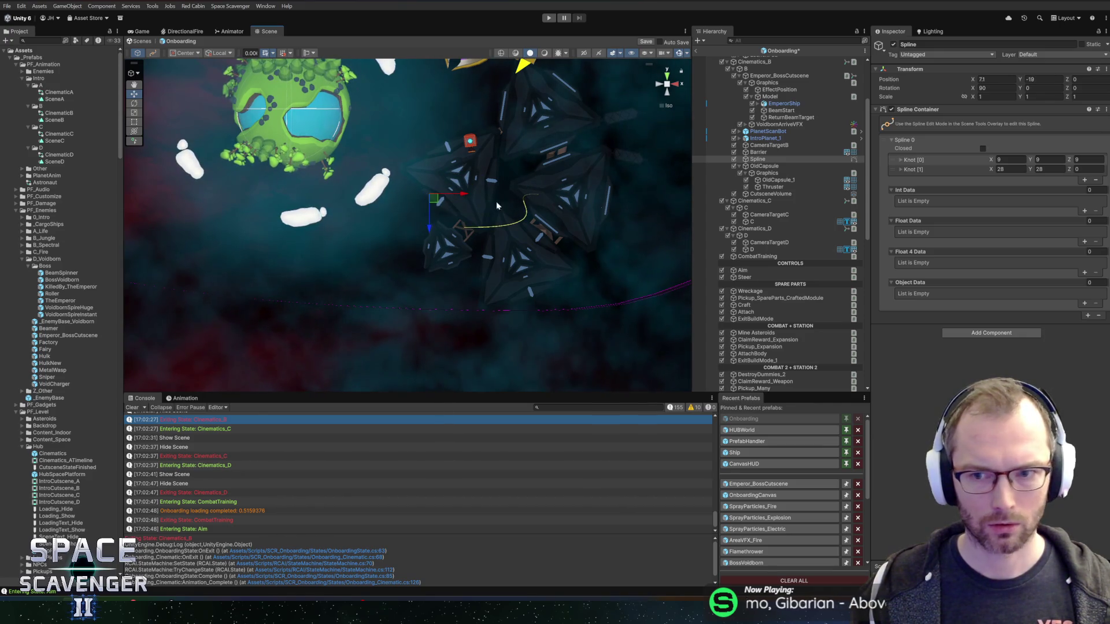
pyautogui.click(155, 53)
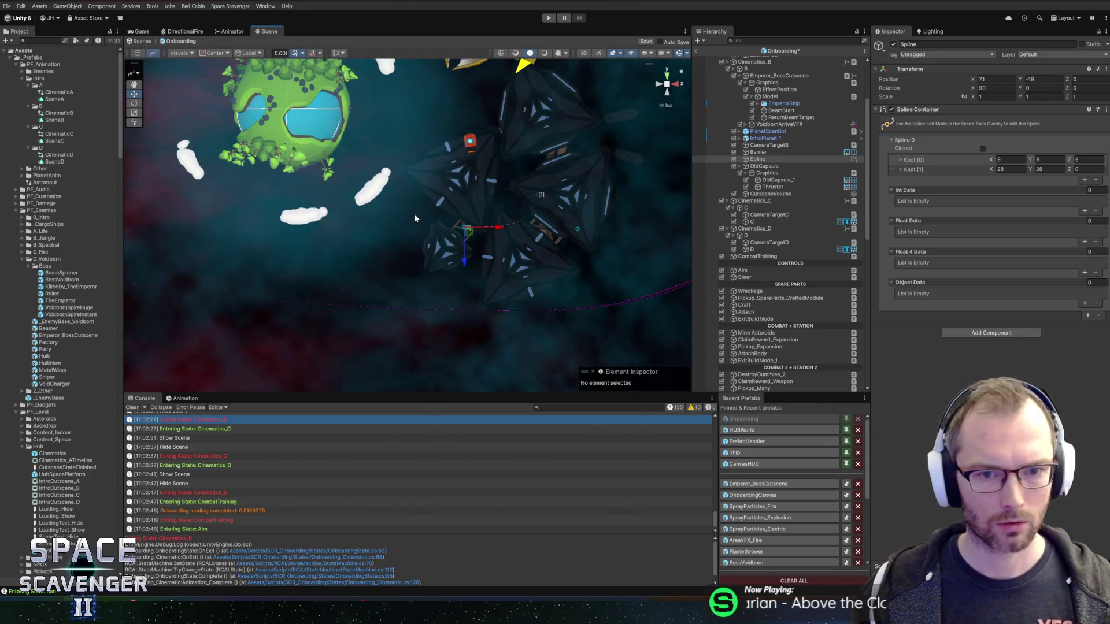
pyautogui.click(466, 233)
pyautogui.moveTo(479, 240); pyautogui.dragTo(317, 221)
pyautogui.moveTo(423, 217)
pyautogui.mouseDown()
pyautogui.moveTo(376, 280)
pyautogui.moveTo(428, 151)
pyautogui.moveTo(379, 324)
pyautogui.moveTo(483, 213)
pyautogui.moveTo(335, 228)
pyautogui.moveTo(347, 217)
pyautogui.moveTo(333, 200)
pyautogui.moveTo(362, 211)
pyautogui.moveTo(381, 191)
pyautogui.moveTo(380, 164)
pyautogui.mouseUp()
pyautogui.scroll(2, 380, 164)
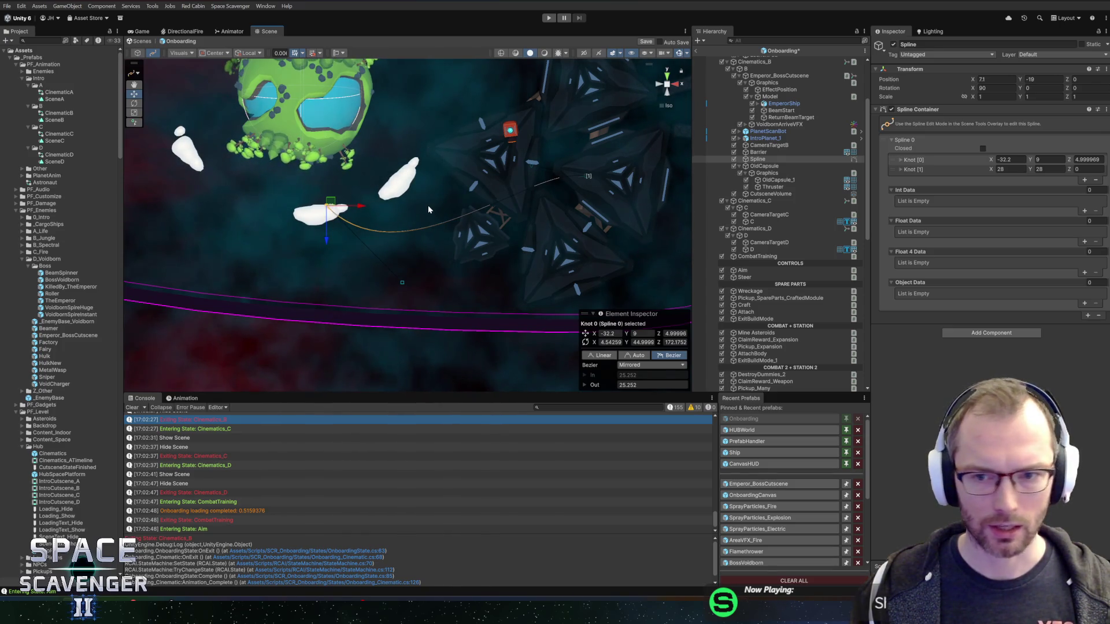
pyautogui.press('e')
pyautogui.moveTo(327, 185); pyautogui.dragTo(334, 56)
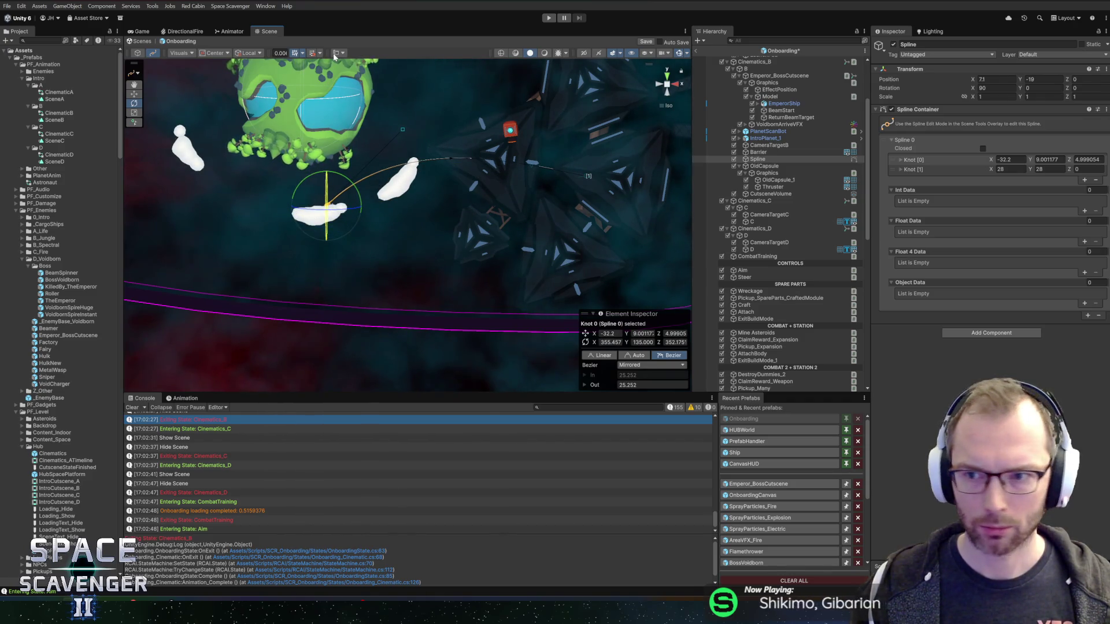
pyautogui.press('w')
pyautogui.moveTo(401, 131)
pyautogui.mouseDown()
pyautogui.moveTo(438, 168)
pyautogui.moveTo(444, 140)
pyautogui.mouseUp()
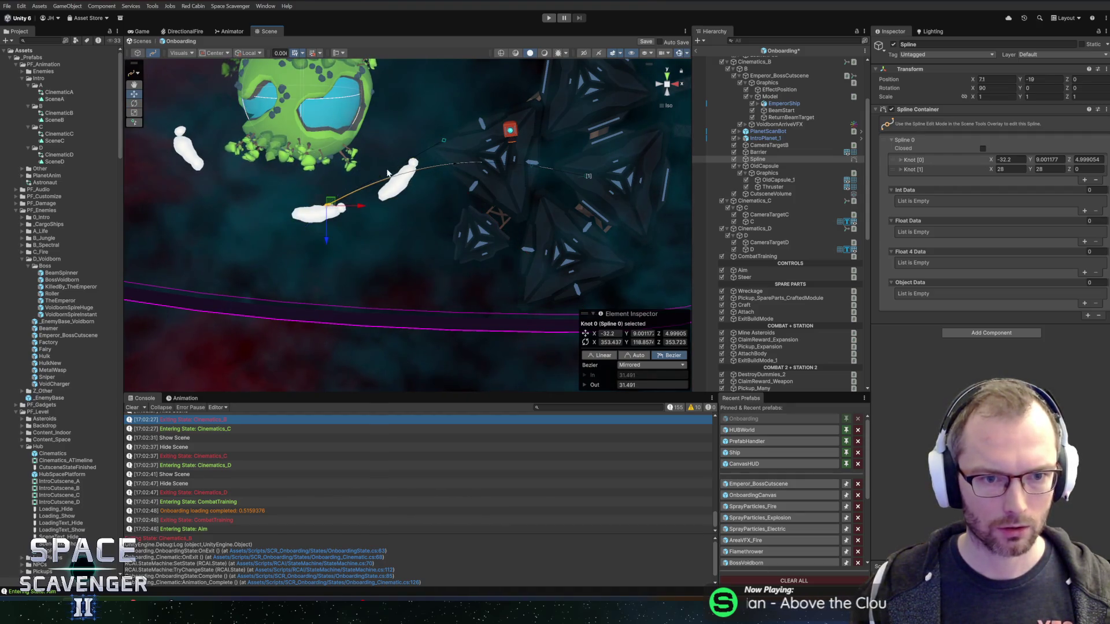
pyautogui.moveTo(330, 203); pyautogui.dragTo(269, 238)
pyautogui.moveTo(383, 176)
pyautogui.mouseDown()
pyautogui.moveTo(442, 209)
pyautogui.moveTo(482, 203)
pyautogui.moveTo(518, 226)
pyautogui.moveTo(488, 233)
pyautogui.mouseUp()
# - Move the second knot up-right, make it Bezier, and stretch its incoming tangent to about 28.6
pyautogui.click(914, 168)
pyautogui.moveTo(537, 184)
pyautogui.mouseDown()
pyautogui.moveTo(563, 124)
pyautogui.moveTo(555, 121)
pyautogui.mouseUp()
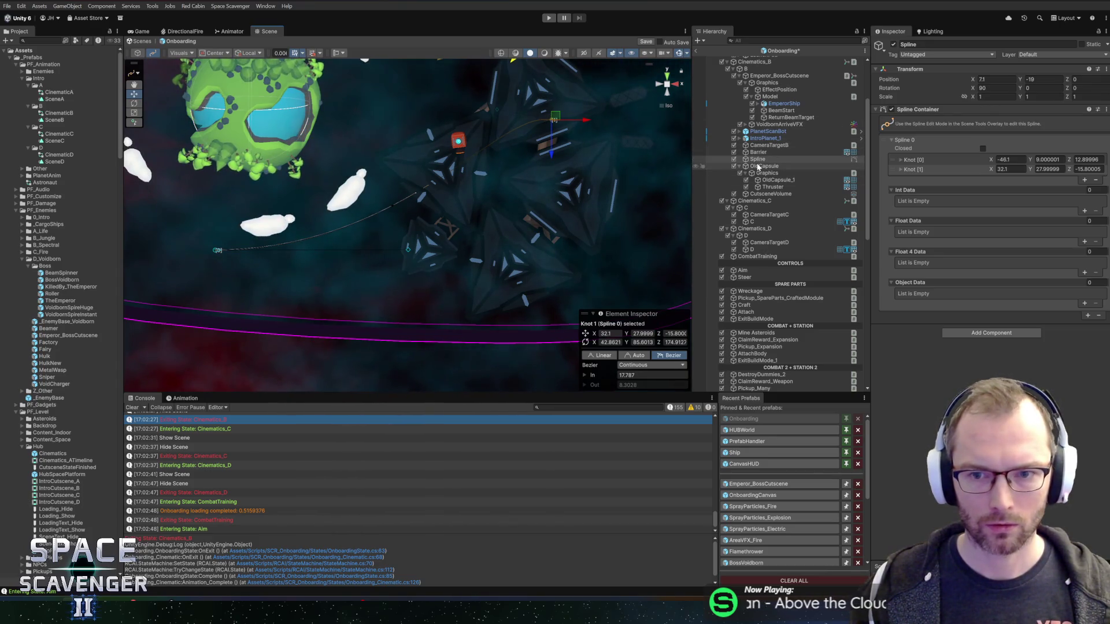
pyautogui.click(217, 250)
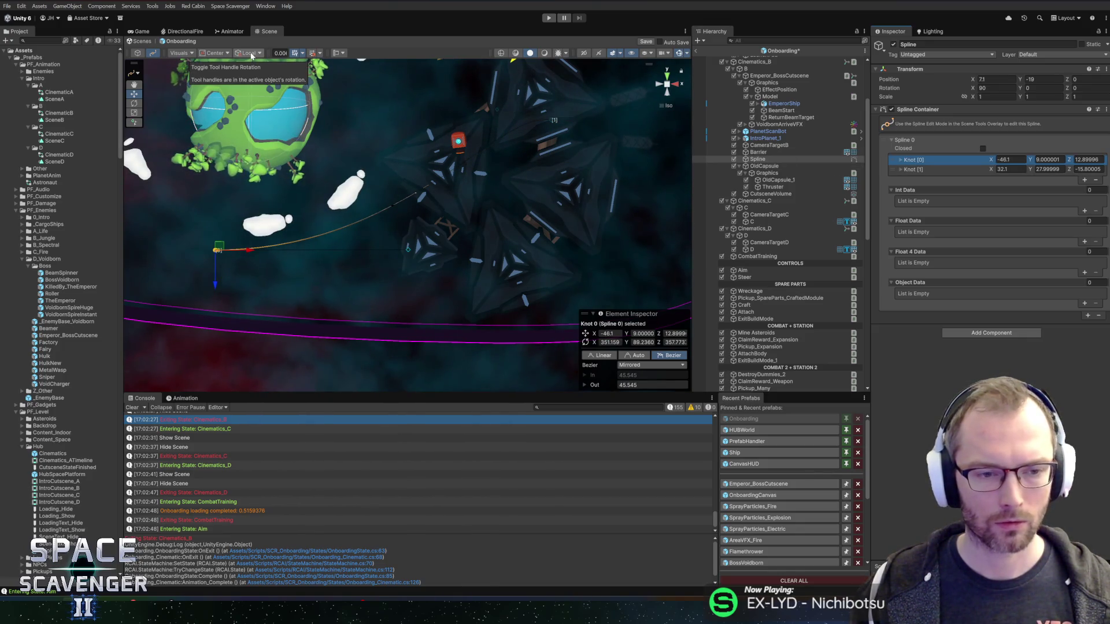
pyautogui.click(900, 170)
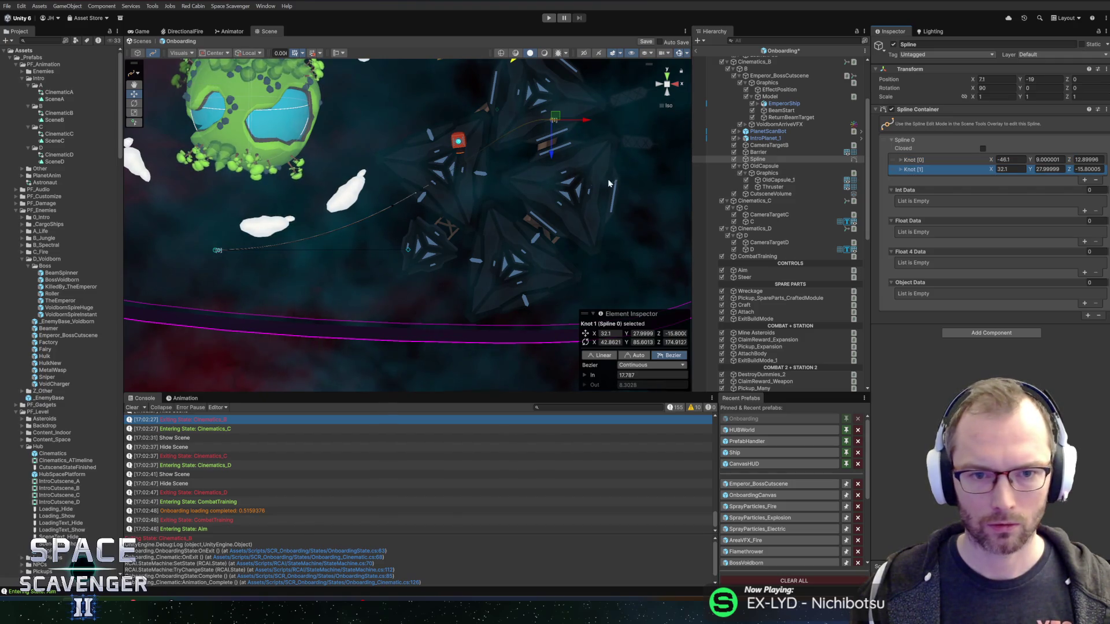
pyautogui.press('Escape')
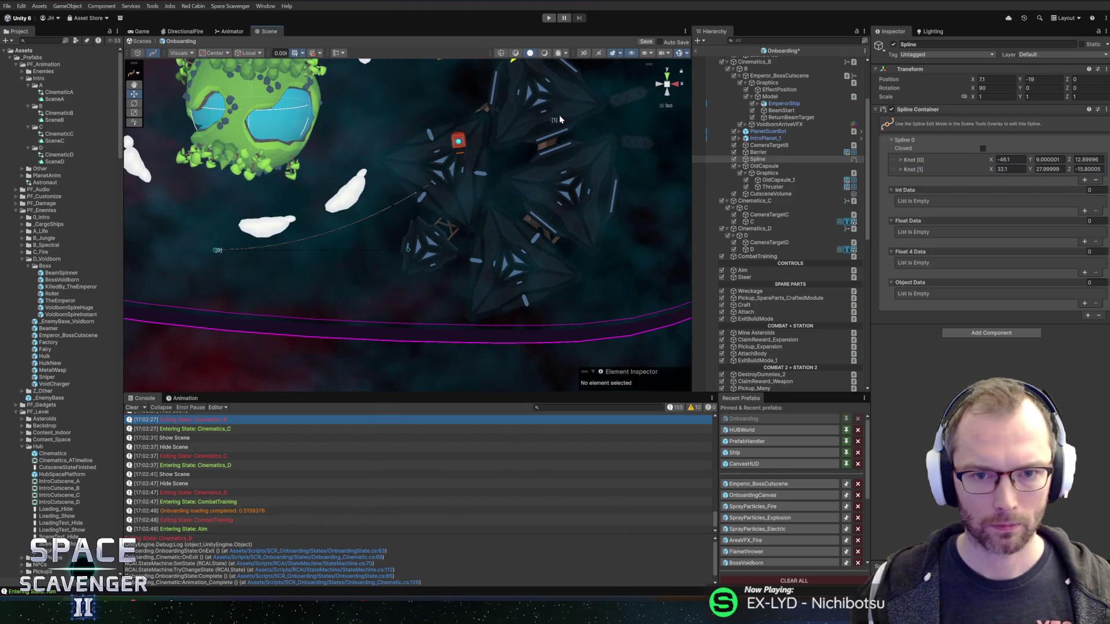
pyautogui.click(553, 120)
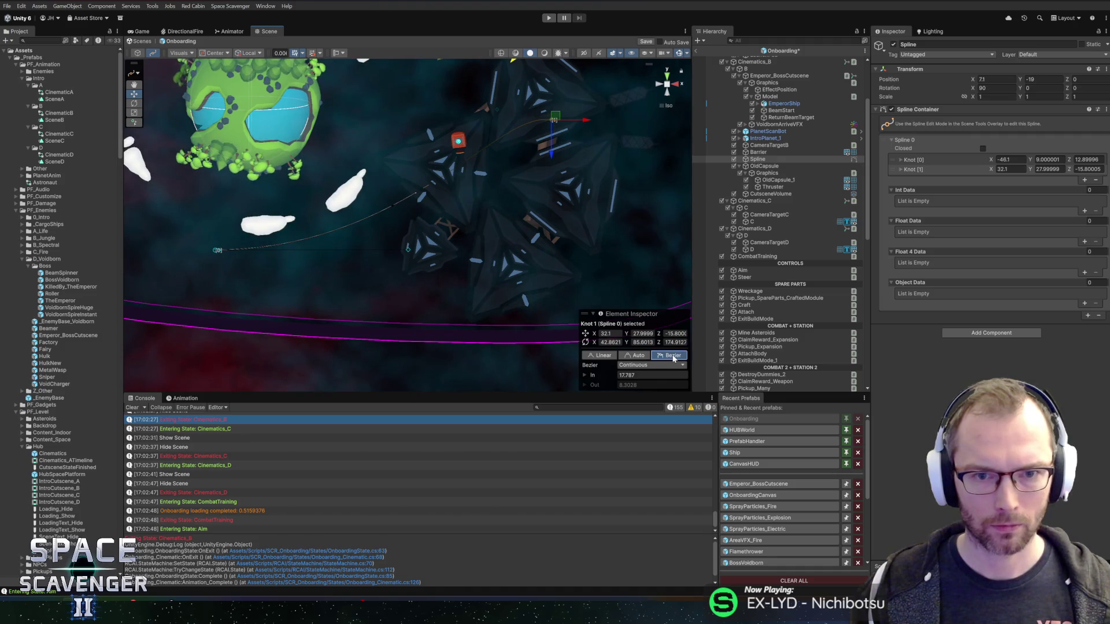
pyautogui.click(636, 355)
pyautogui.click(668, 355)
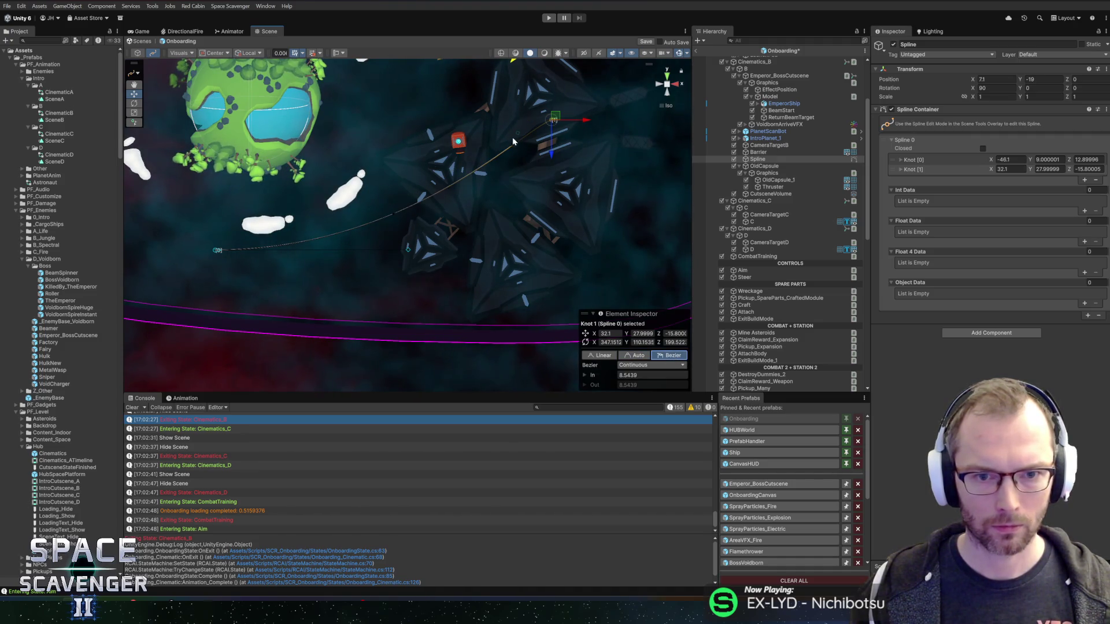
pyautogui.moveTo(516, 135)
pyautogui.mouseDown()
pyautogui.moveTo(462, 155)
pyautogui.moveTo(428, 133)
pyautogui.mouseUp()
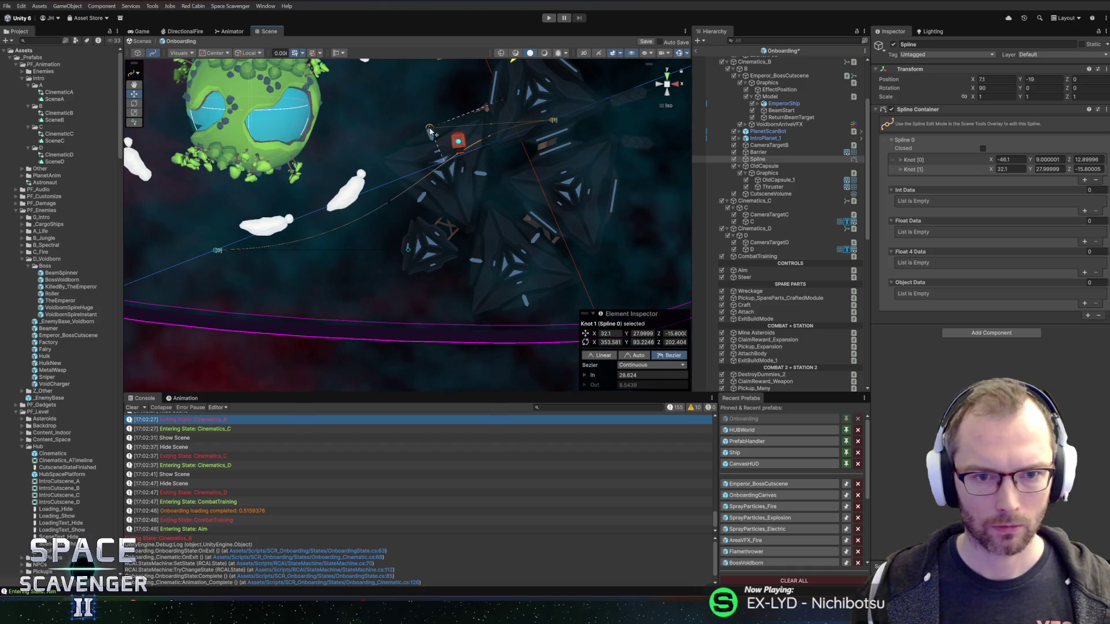
pyautogui.click(457, 141)
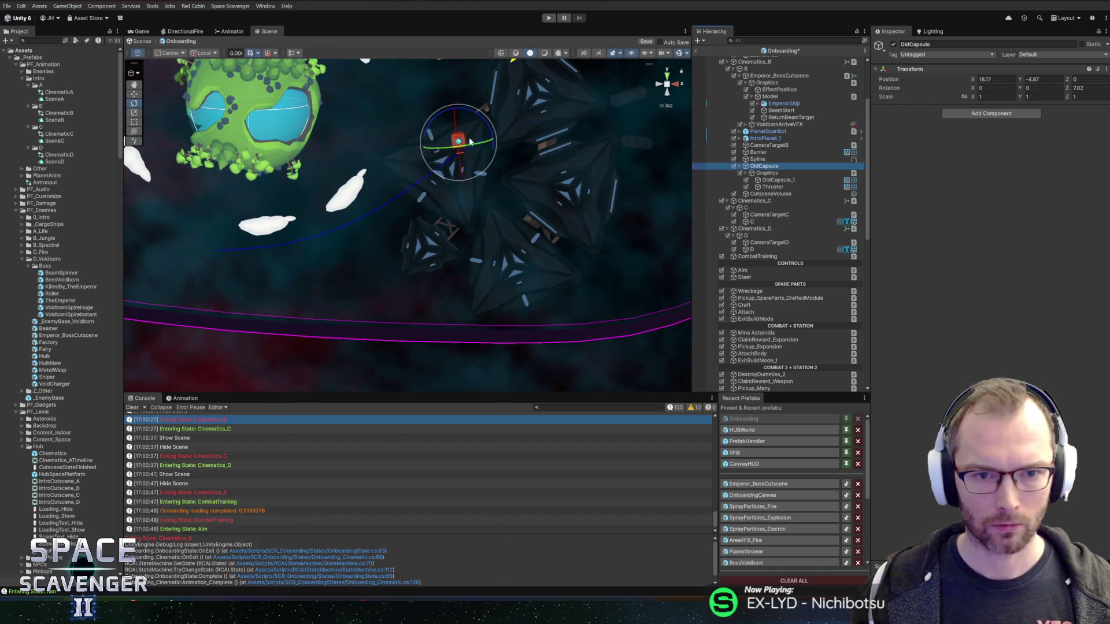
# - Reposition OldCapsule and duplicate it with Ctrl+D
pyautogui.moveTo(459, 139)
pyautogui.mouseDown()
pyautogui.moveTo(503, 99)
pyautogui.moveTo(586, 90)
pyautogui.moveTo(554, 180)
pyautogui.moveTo(454, 288)
pyautogui.moveTo(443, 238)
pyautogui.mouseUp()
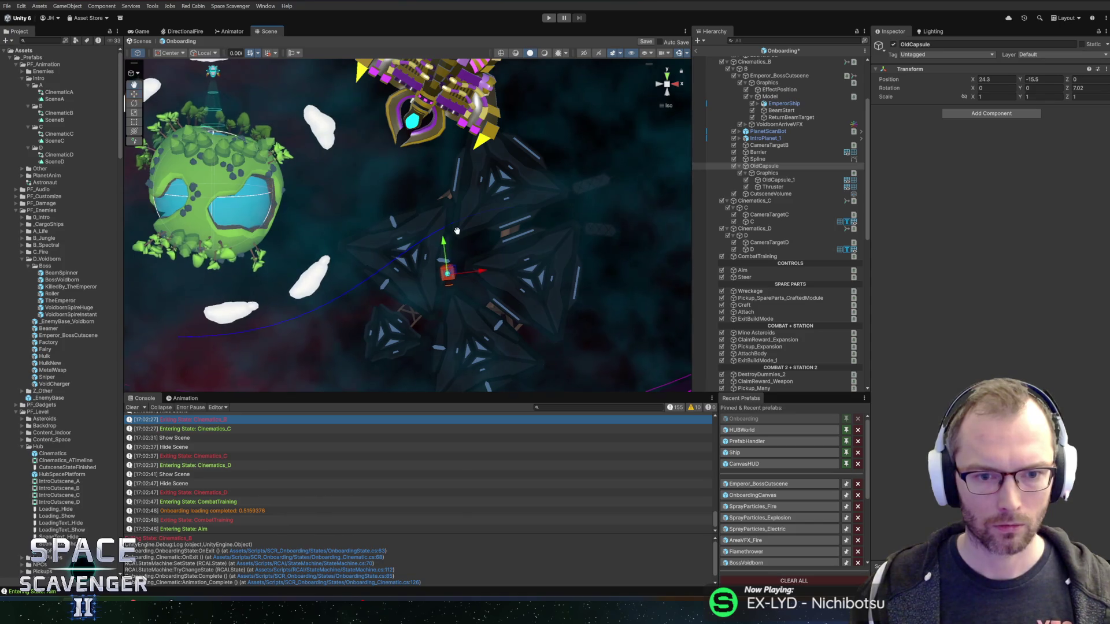
pyautogui.click(768, 160)
pyautogui.click(771, 167)
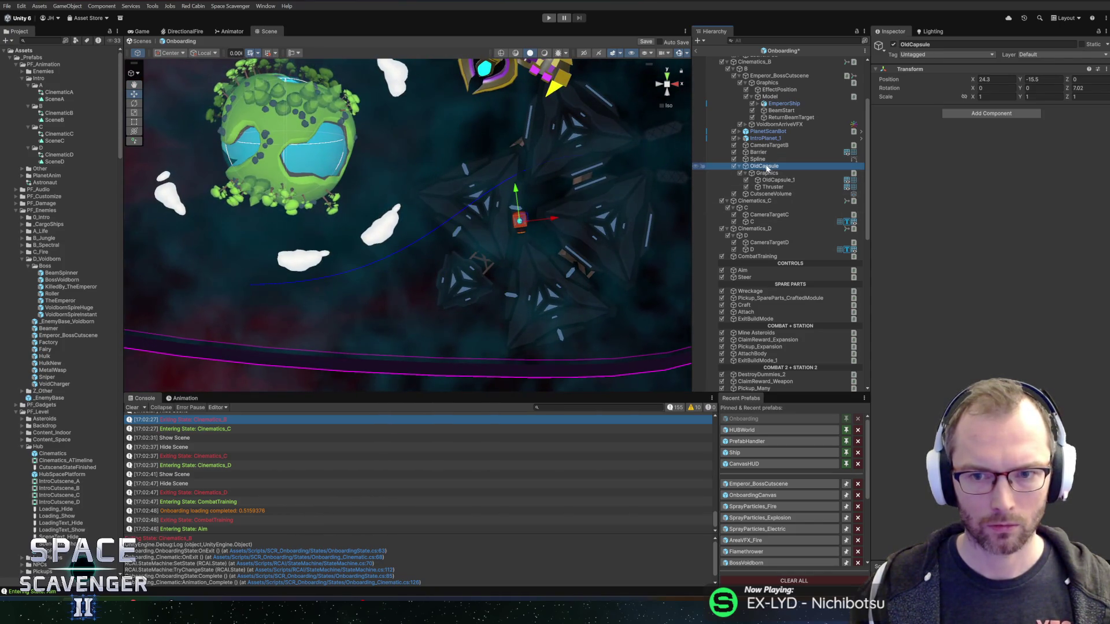
pyautogui.hotkey('ctrl', 'd')
# - Rename the capsule copy to FlyingCapsule
pyautogui.press('F2')
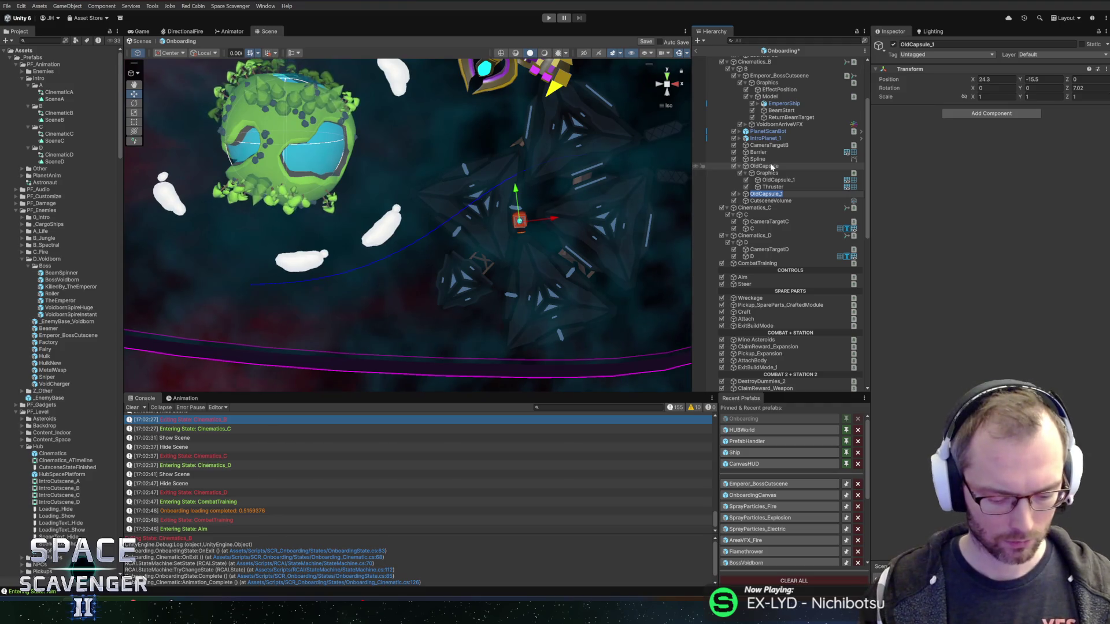
pyautogui.write('Flying')
pyautogui.press('Return')
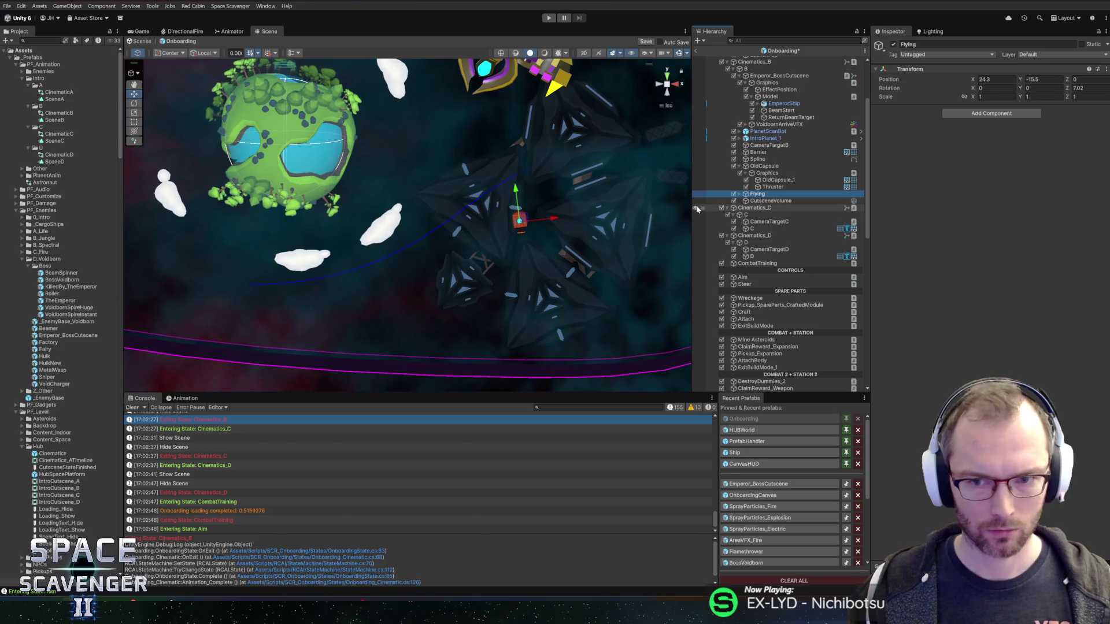
pyautogui.press('F2')
pyautogui.write('Capsule')
pyautogui.press('Return')
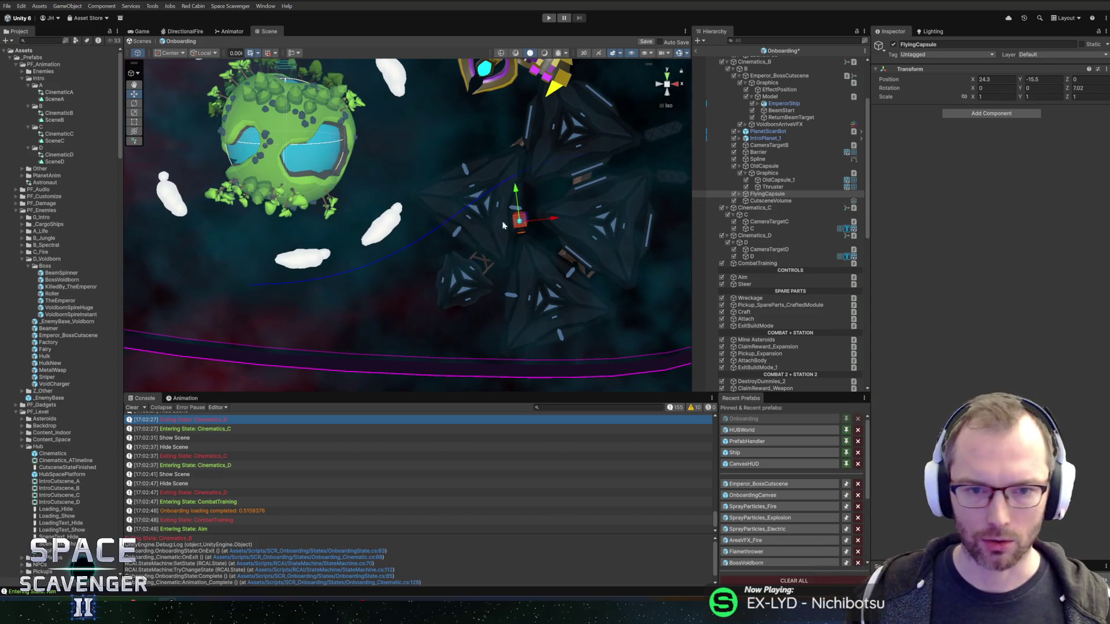
# - Place FlyingCapsule at the spline's lower-left start, rotated about -83° on Z
pyautogui.moveTo(531, 223)
pyautogui.mouseDown()
pyautogui.moveTo(324, 287)
pyautogui.moveTo(263, 283)
pyautogui.moveTo(342, 280)
pyautogui.moveTo(389, 295)
pyautogui.moveTo(364, 271)
pyautogui.mouseUp()
pyautogui.press('e')
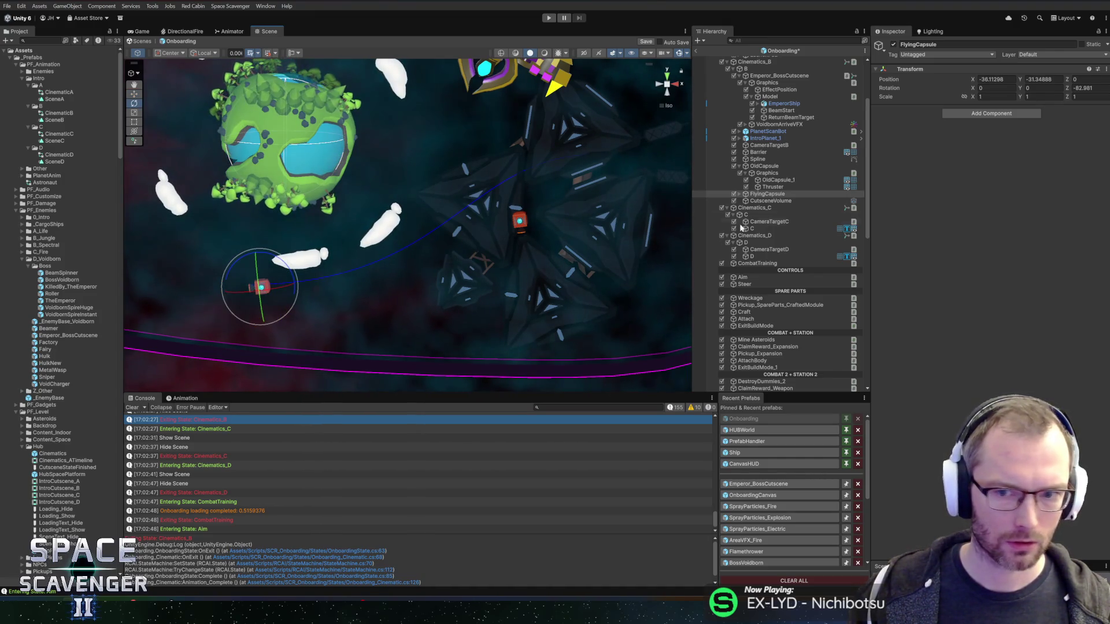
pyautogui.click(739, 193)
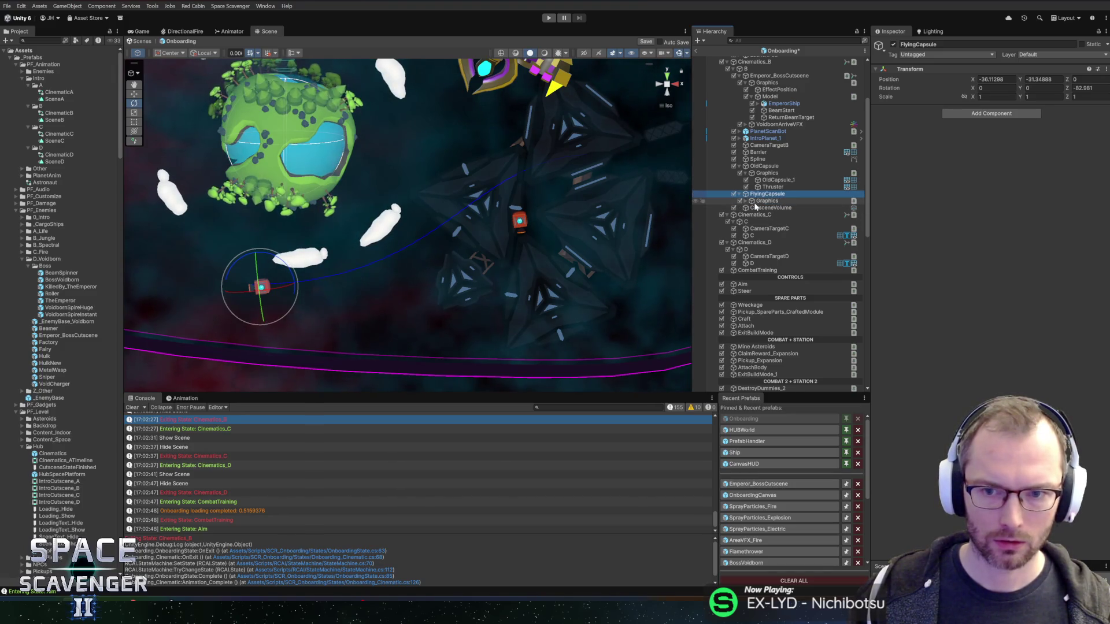
pyautogui.scroll(-5, 233, 229)
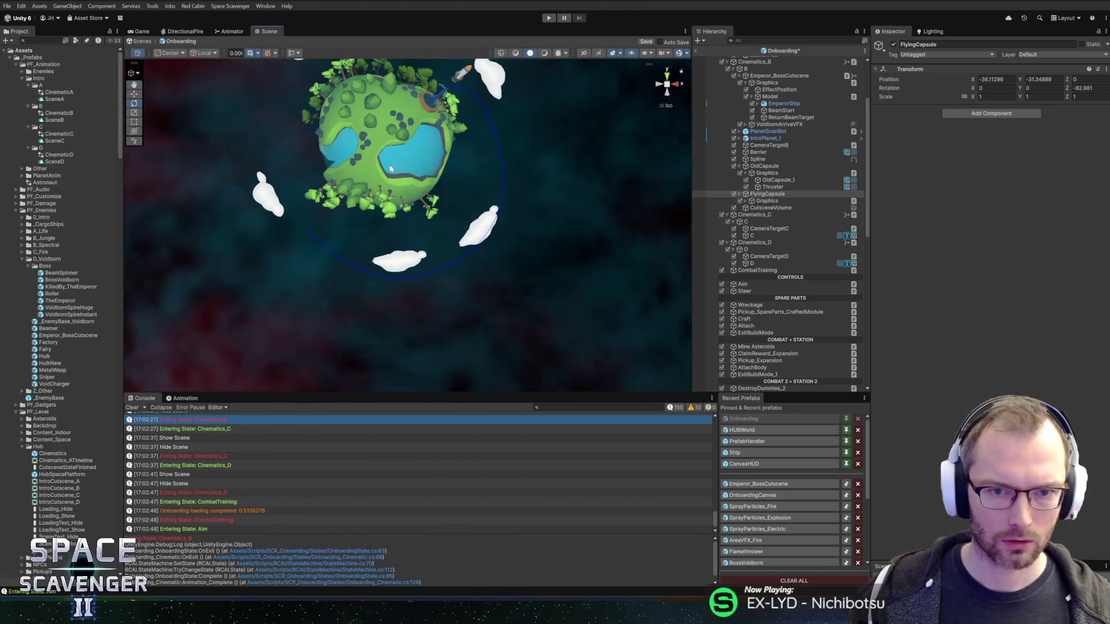
# - Select and copy the Rocket's PadVFX effect
pyautogui.rightClick(408, 184)
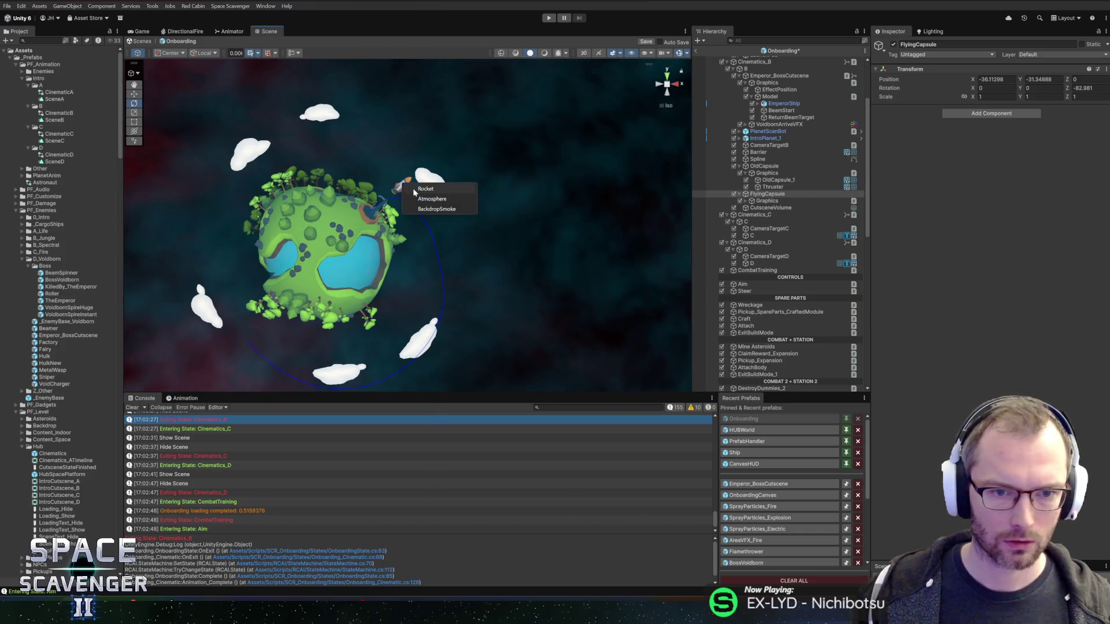
pyautogui.click(420, 193)
pyautogui.scroll(2, 756, 113)
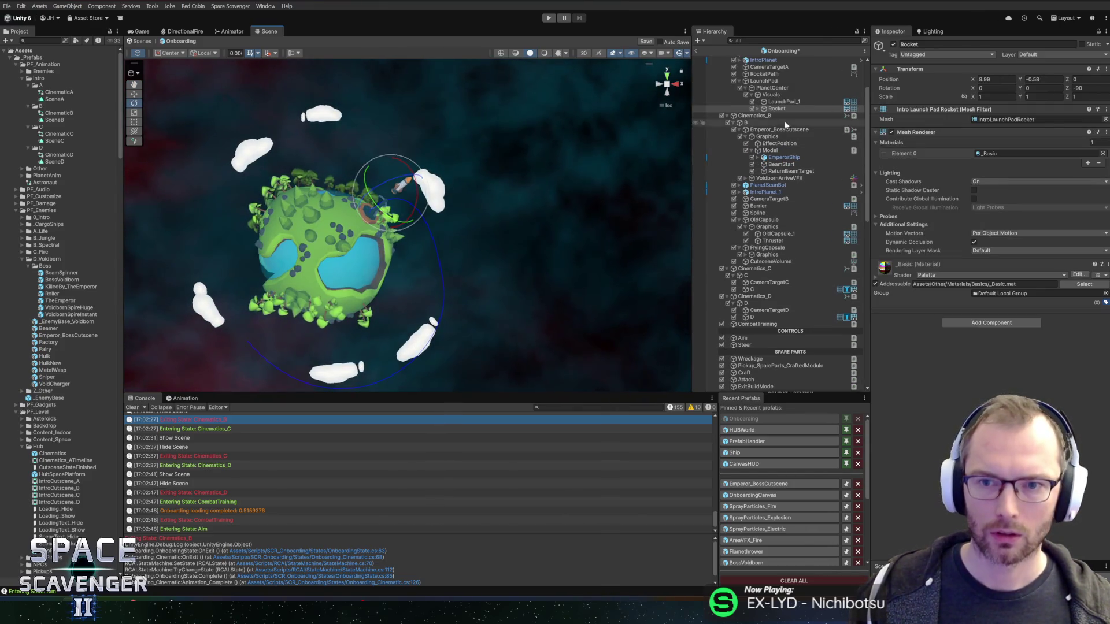
pyautogui.click(757, 108)
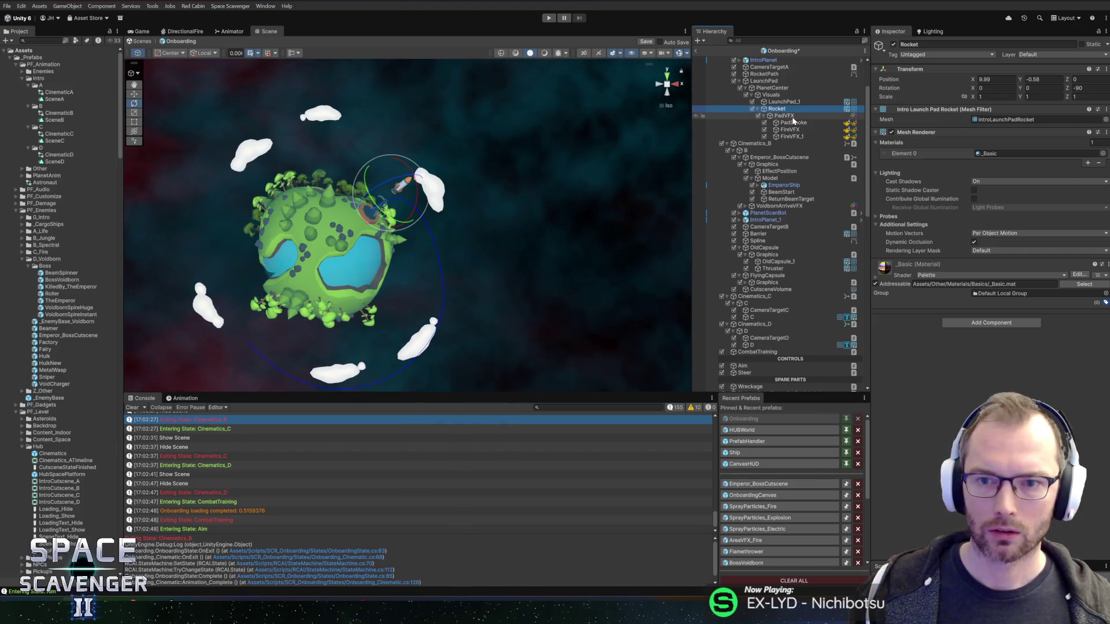
pyautogui.click(791, 117)
pyautogui.scroll(5, 278, 211)
pyautogui.scroll(-5, 434, 283)
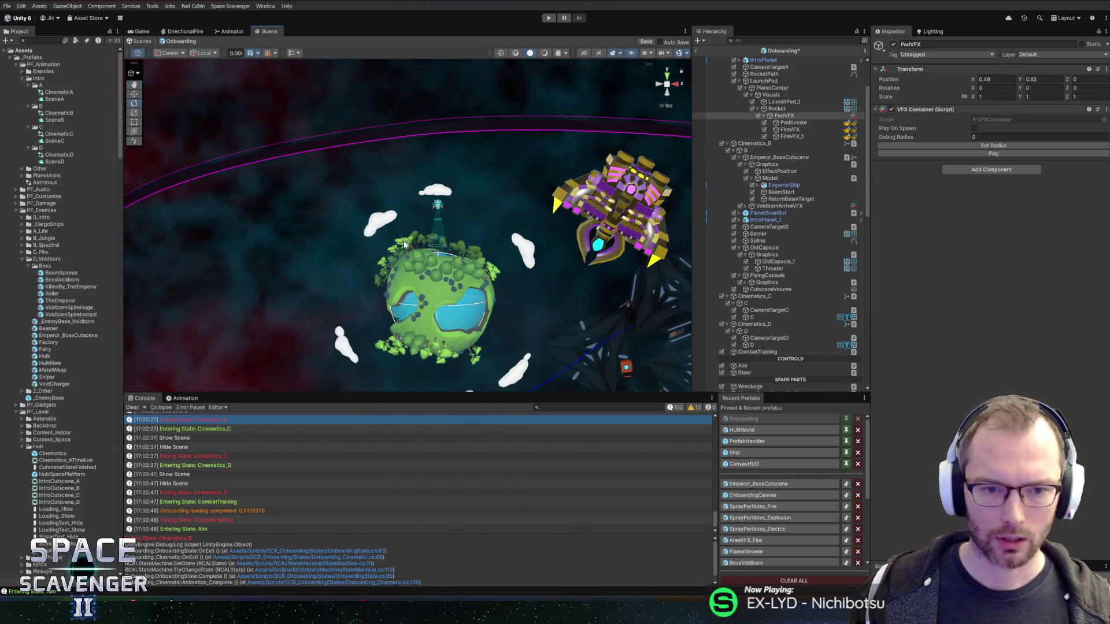
pyautogui.scroll(3, 468, 287)
pyautogui.scroll(4, 425, 299)
# - Paste the PadVFX copy under FlyingCapsule and rename it EngineVFX
pyautogui.click(425, 299)
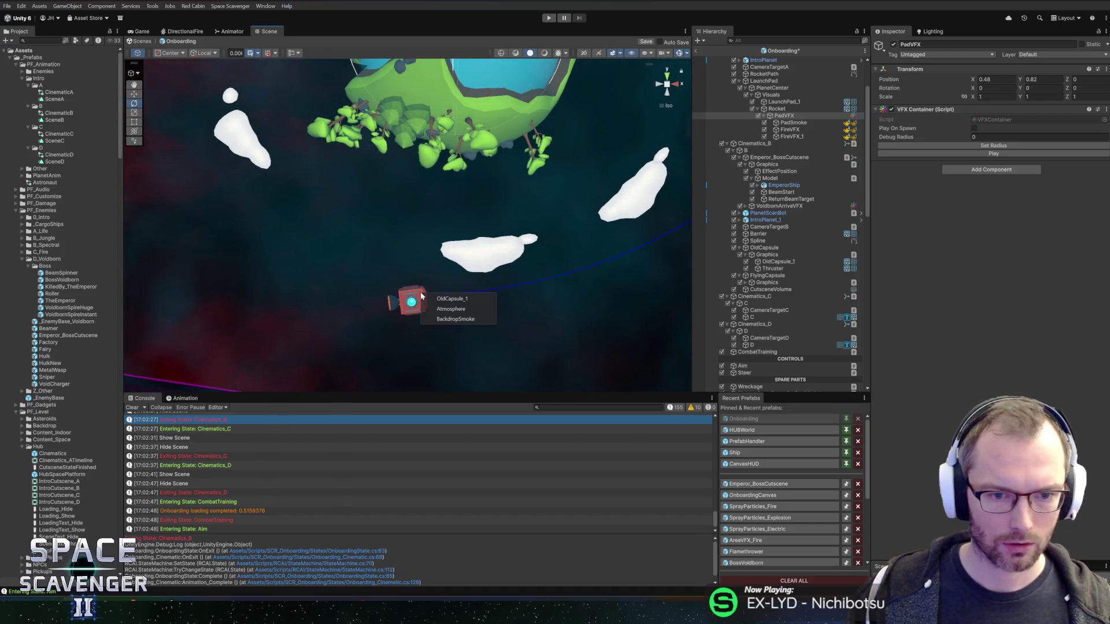
pyautogui.click(445, 299)
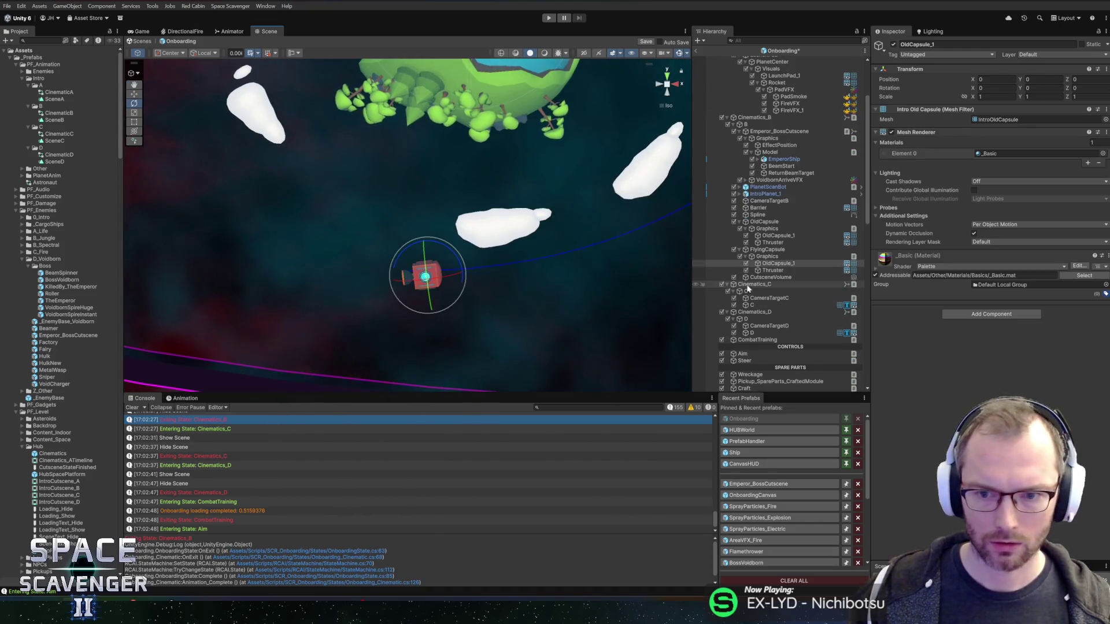
pyautogui.click(781, 269)
pyautogui.click(776, 258)
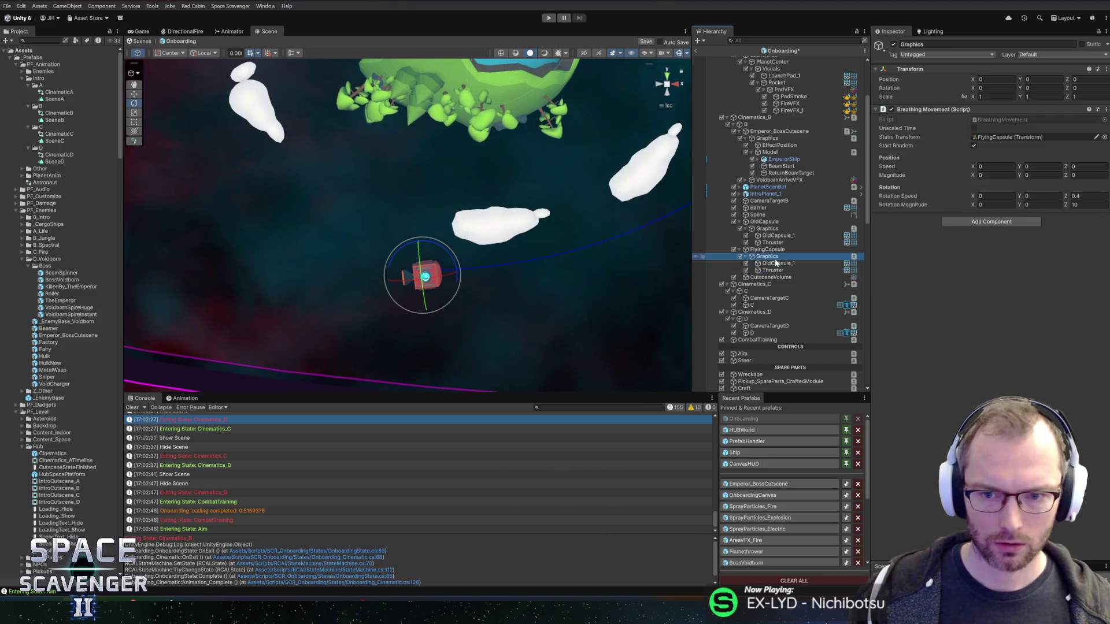
pyautogui.press('Left')
pyautogui.click(761, 263)
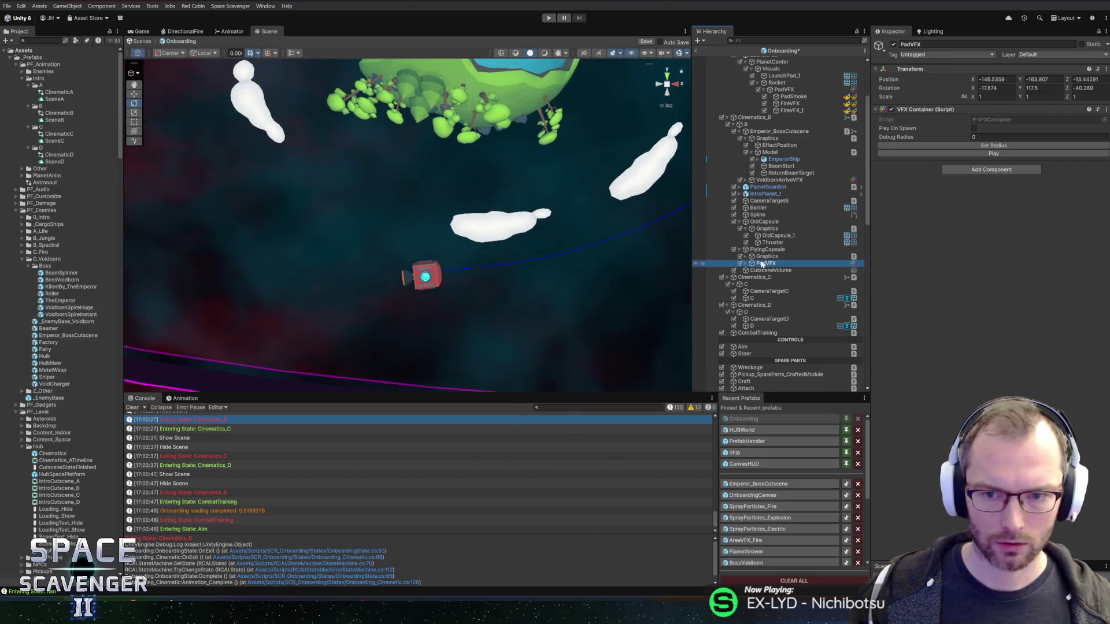
pyautogui.click(765, 263)
pyautogui.write('Engine')
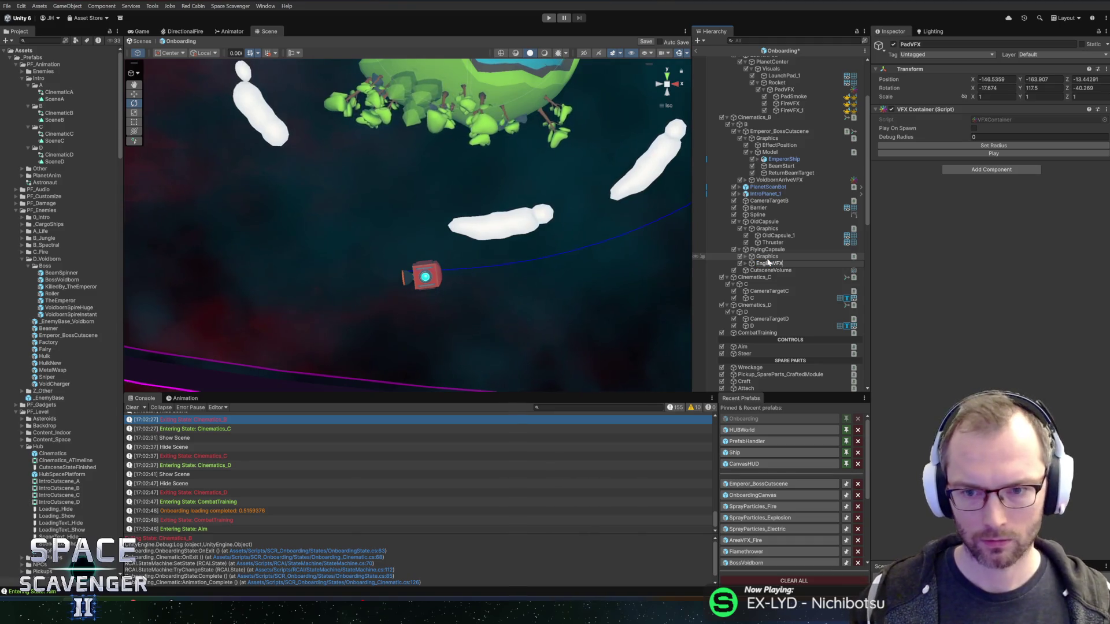
pyautogui.press('Return')
# - Delete PadSmoke from EngineVFX and select both FireVFX flames
pyautogui.click(751, 264)
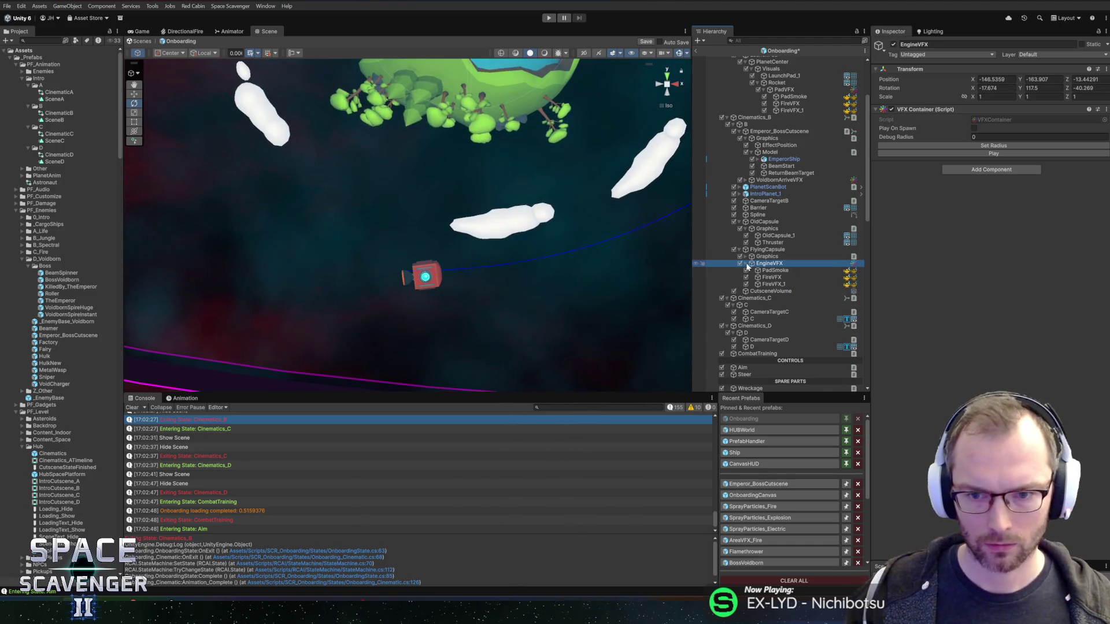
pyautogui.click(772, 271)
pyautogui.press('Delete')
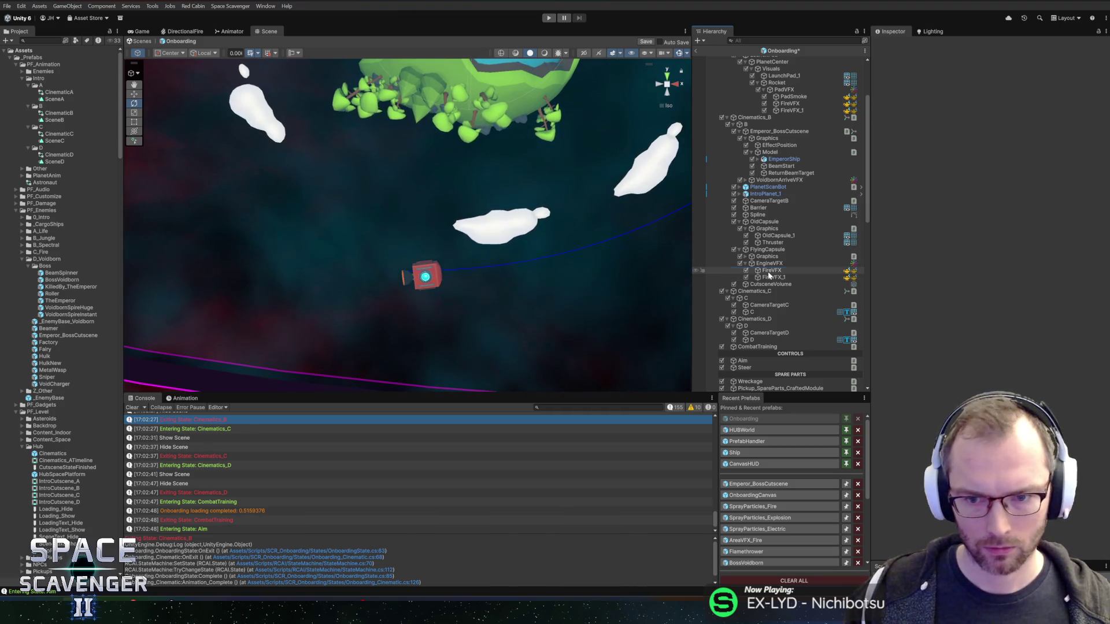
pyautogui.click(771, 270)
pyautogui.keyDown('shift'); pyautogui.click(769, 278); pyautogui.keyUp('shift')
pyautogui.click(556, 317)
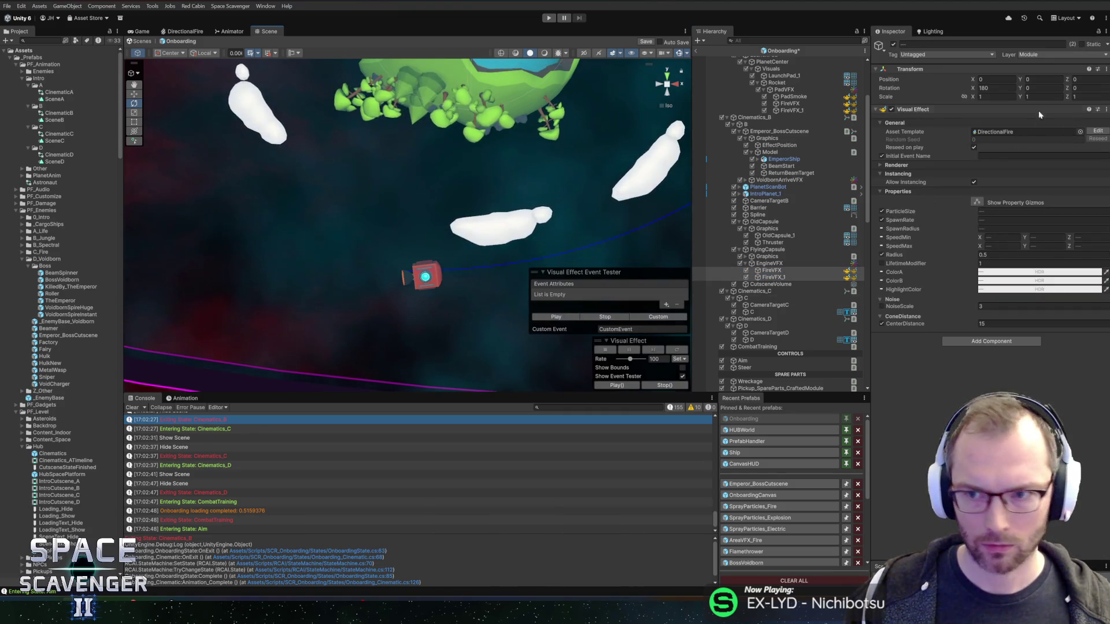
# - Zero out EngineVFX's position and rotation values
pyautogui.click(772, 270)
pyautogui.click(773, 277)
pyautogui.click(772, 270)
pyautogui.click(774, 264)
pyautogui.click(1009, 80)
pyautogui.write('0')
pyautogui.press('Tab')
pyautogui.write('0')
pyautogui.press('Tab')
pyautogui.write('0')
pyautogui.click(1003, 87)
pyautogui.write('0')
pyautogui.press('Tab')
pyautogui.write('0')
pyautogui.press('Tab')
pyautogui.write('0')
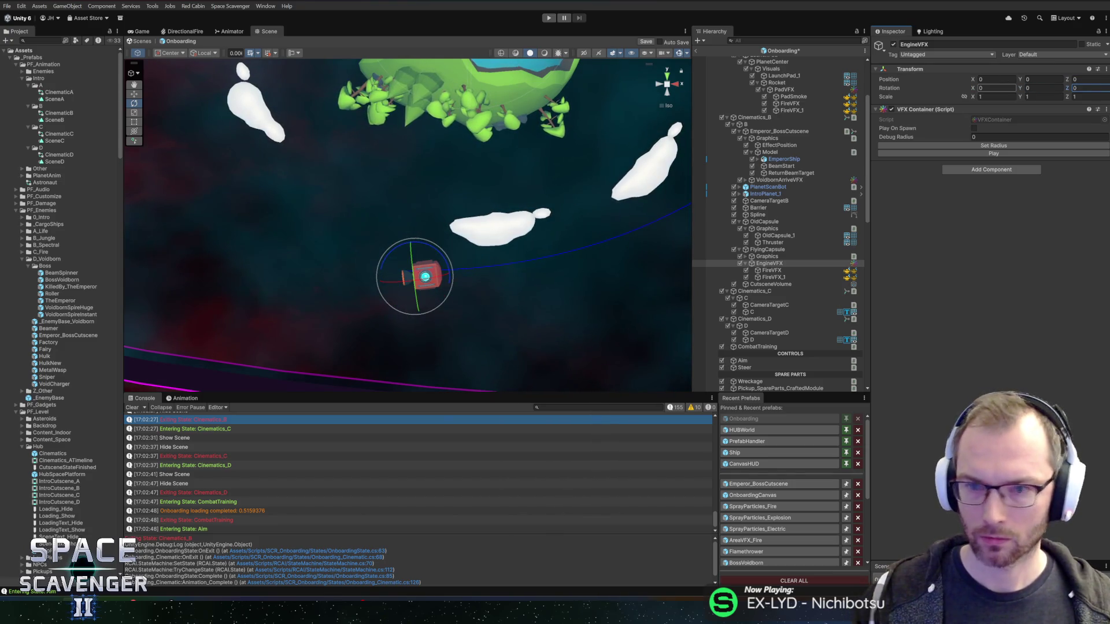
pyautogui.write('w')
# - Preview the flames and lower EngineVFX slightly to Position Y -1.11
pyautogui.click(771, 270)
pyautogui.keyDown('shift'); pyautogui.click(773, 276); pyautogui.keyUp('shift')
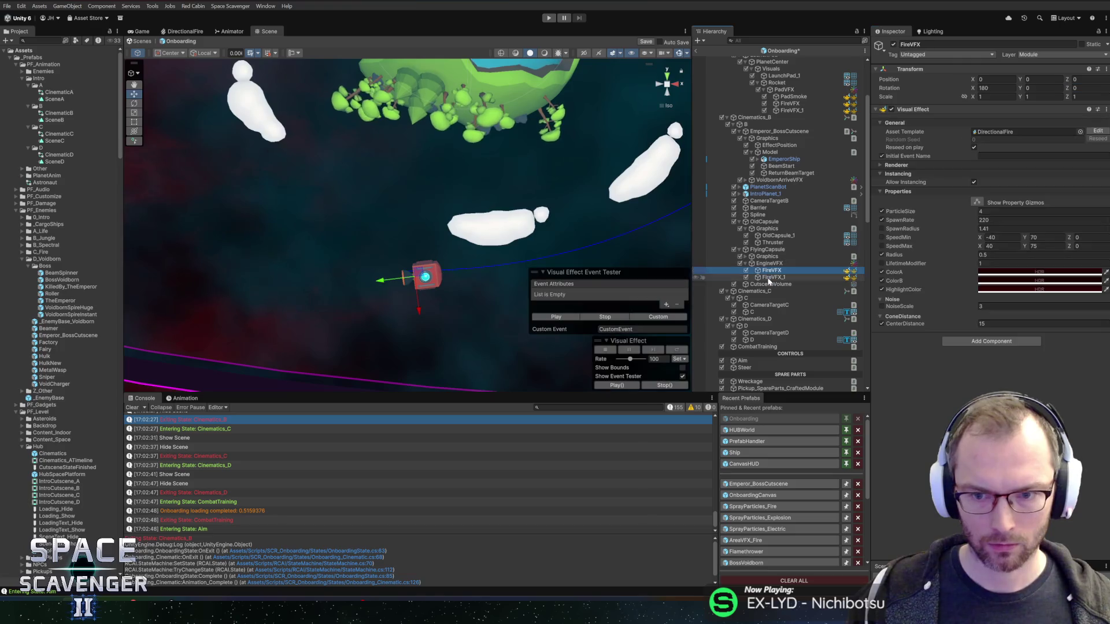
pyautogui.click(556, 317)
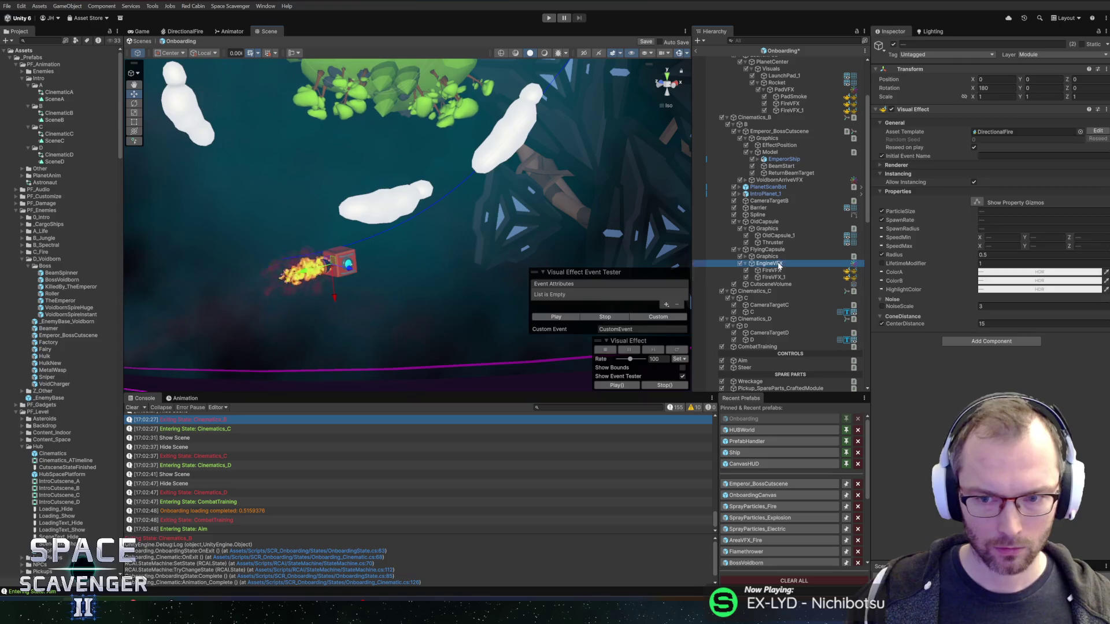
pyautogui.click(353, 264)
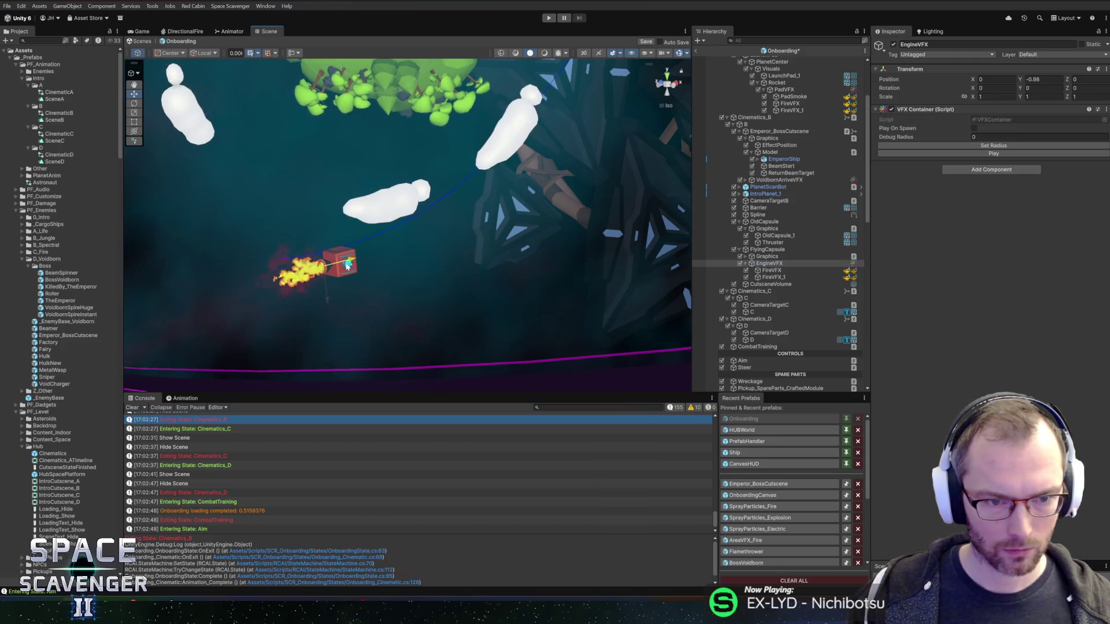
pyautogui.moveTo(352, 264); pyautogui.dragTo(349, 267)
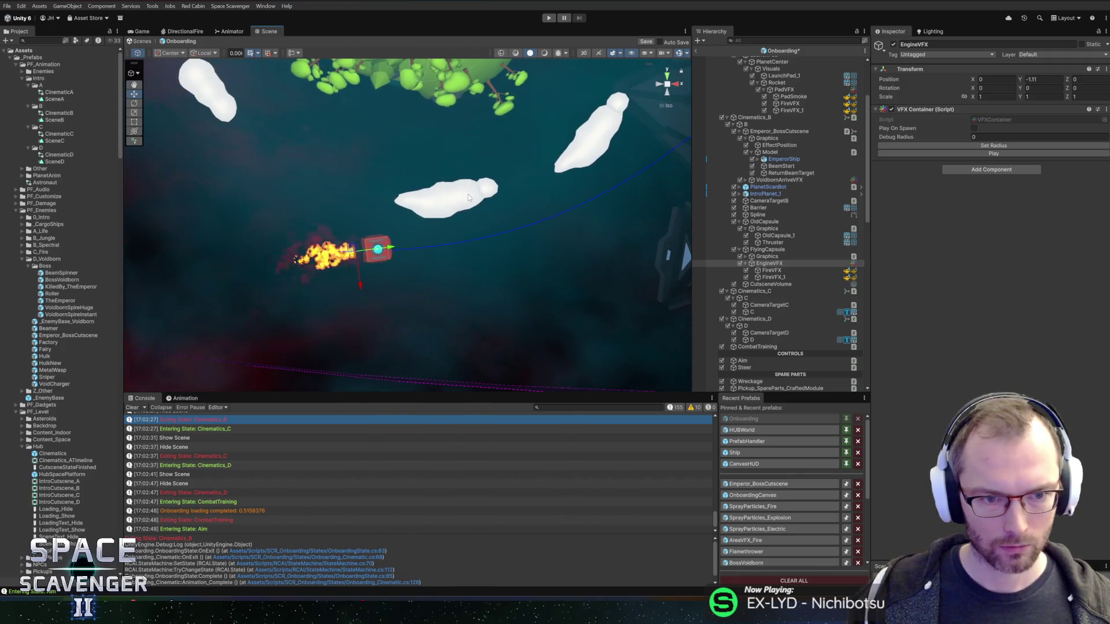
# - Set FireVFX's SpawnRadius to 0.42 and LifetimeModifier to 0.3, checking its speed values
pyautogui.click(771, 270)
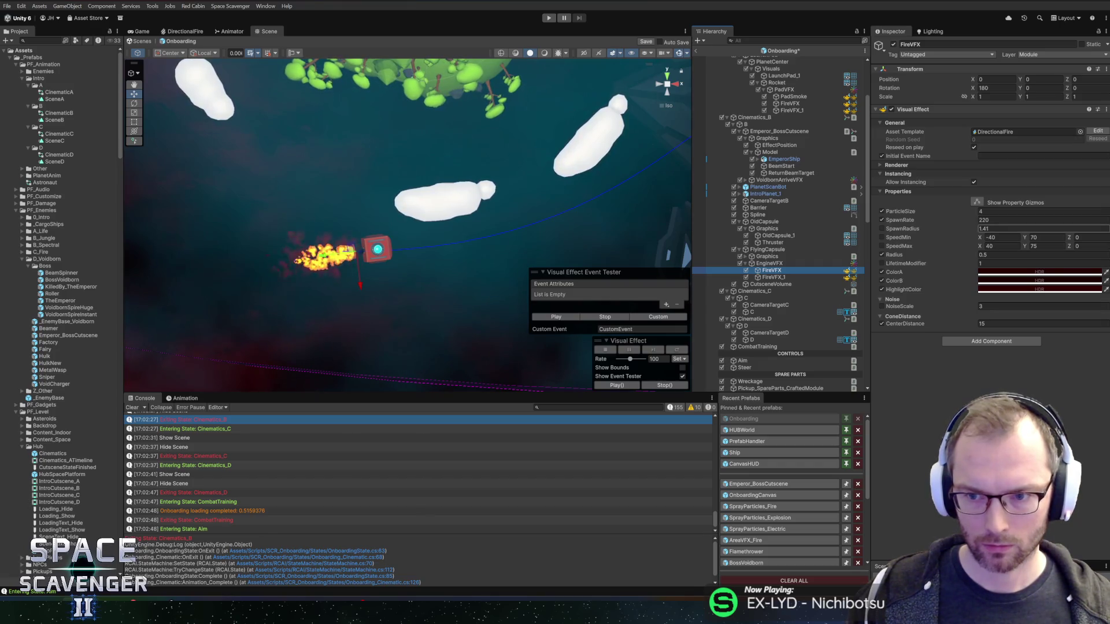
pyautogui.moveTo(966, 228)
pyautogui.mouseDown()
pyautogui.moveTo(804, 232)
pyautogui.moveTo(909, 246)
pyautogui.mouseUp()
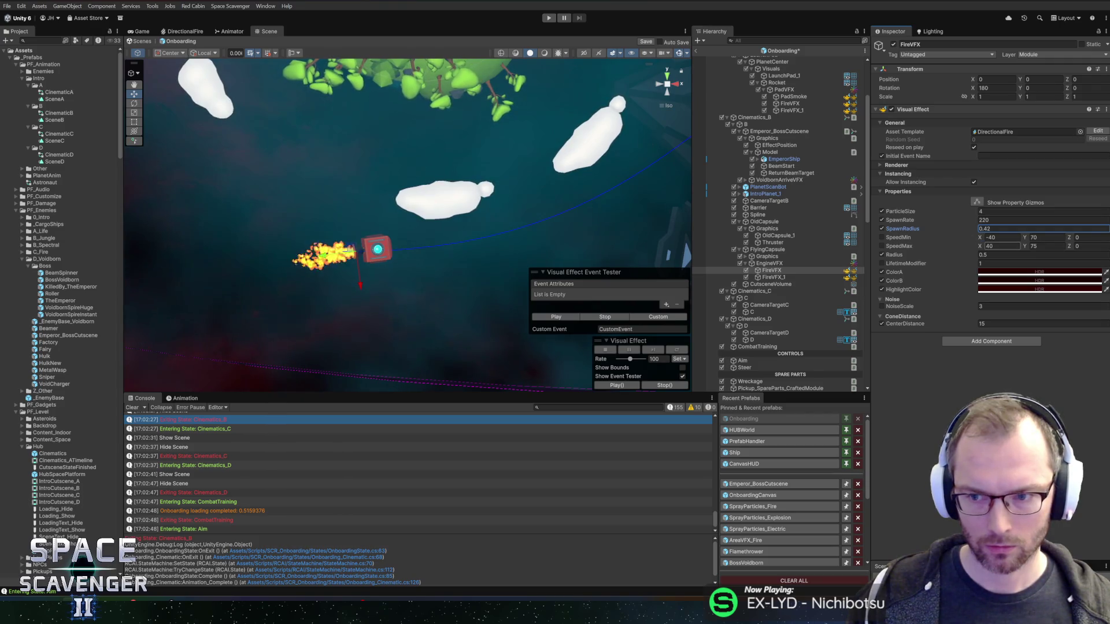
pyautogui.click(1000, 263)
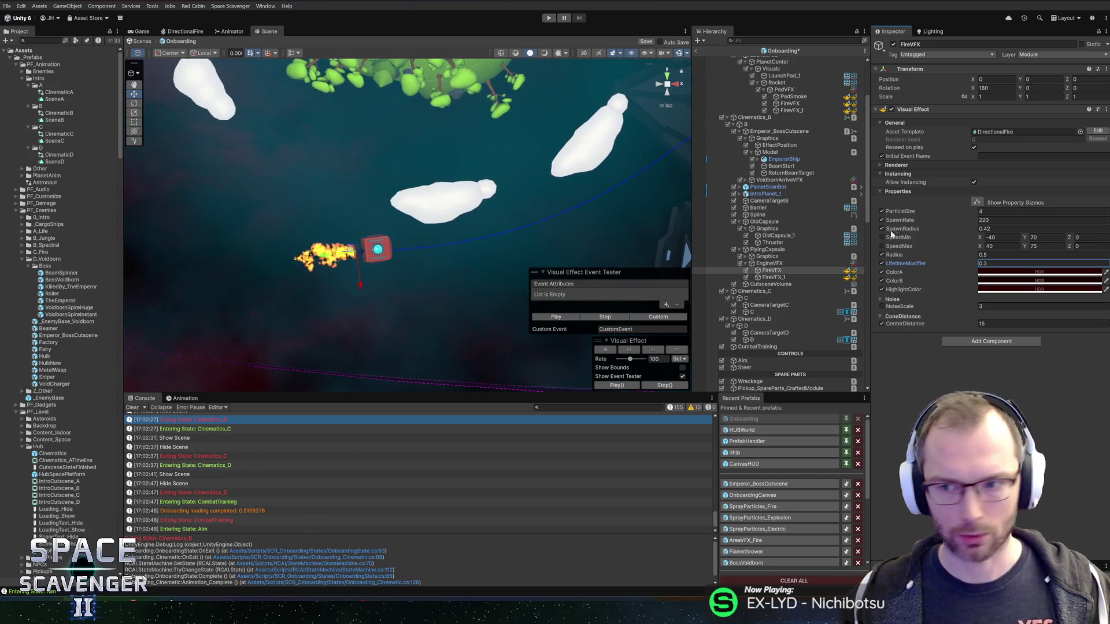
pyautogui.click(554, 318)
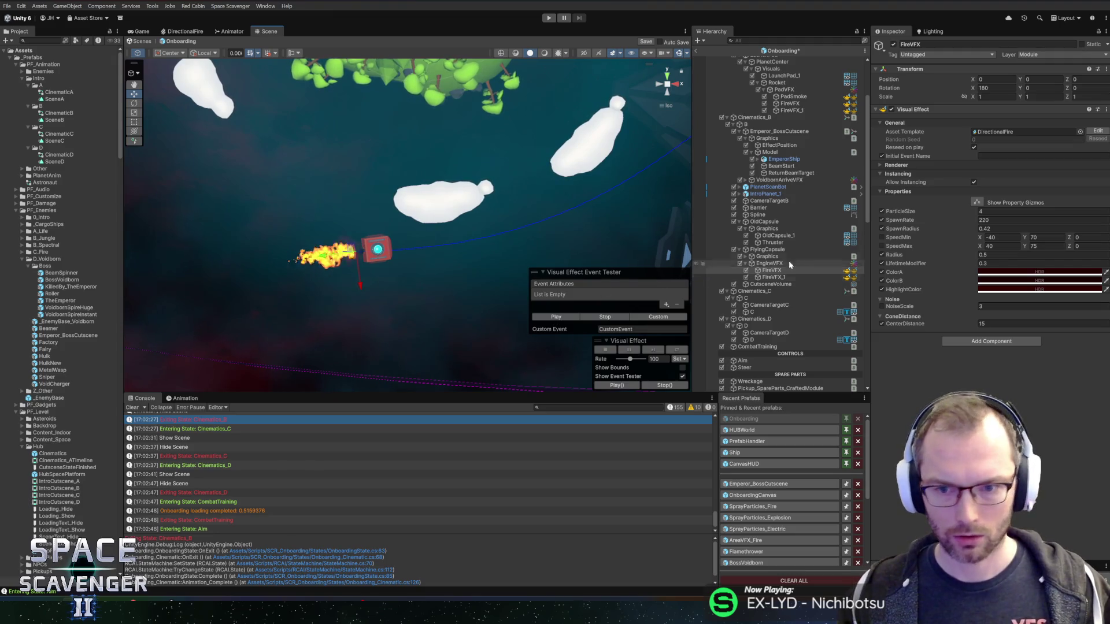
pyautogui.click(1002, 246)
pyautogui.click(1046, 237)
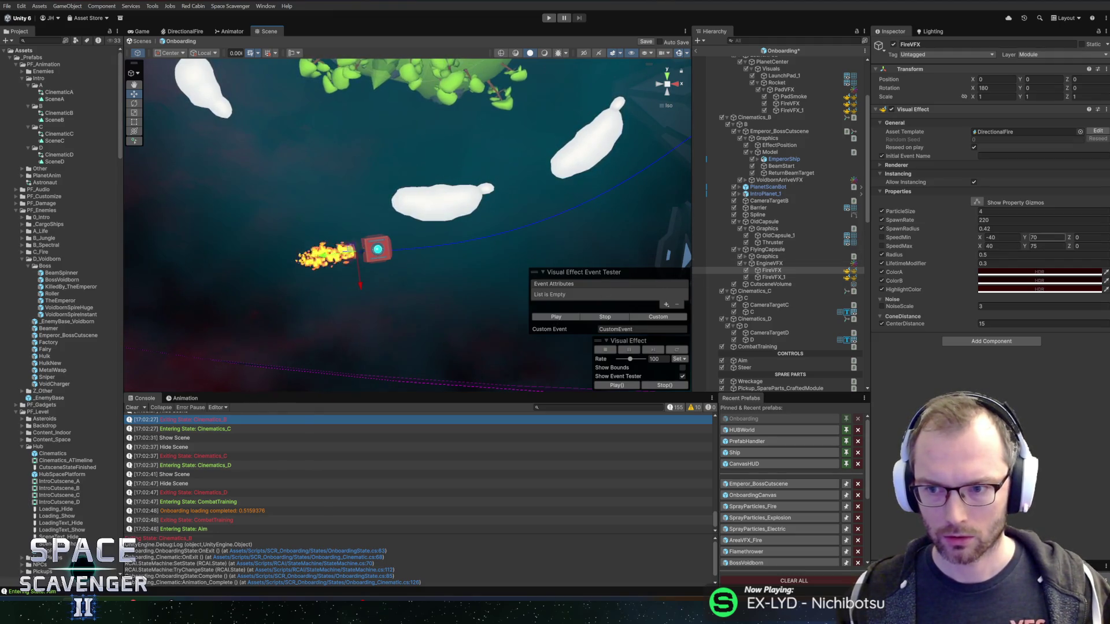
pyautogui.click(1001, 237)
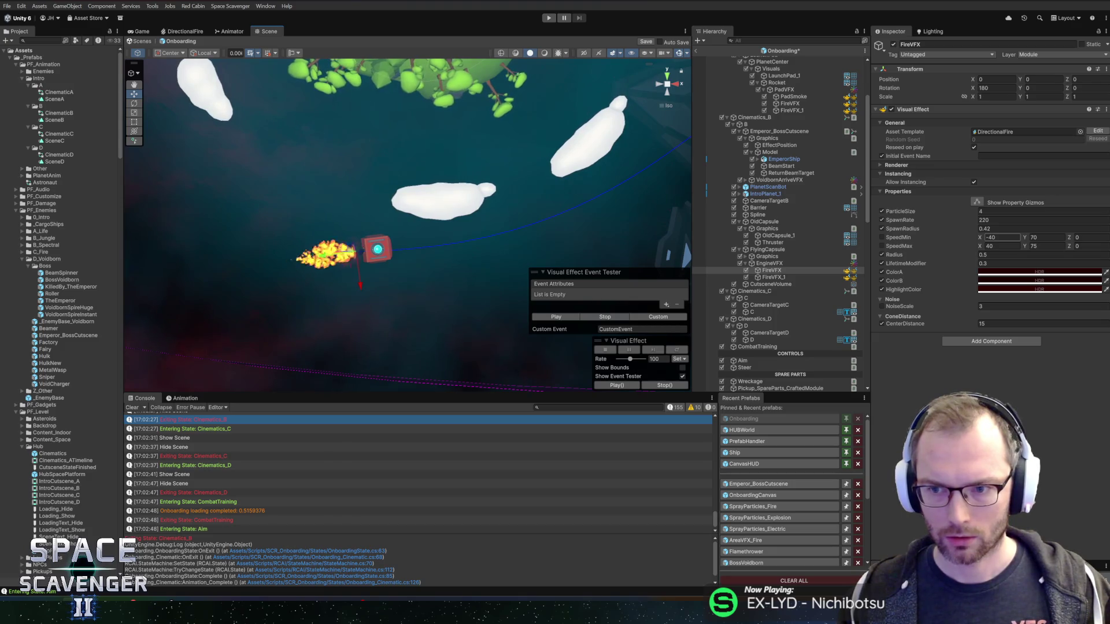
pyautogui.click(774, 277)
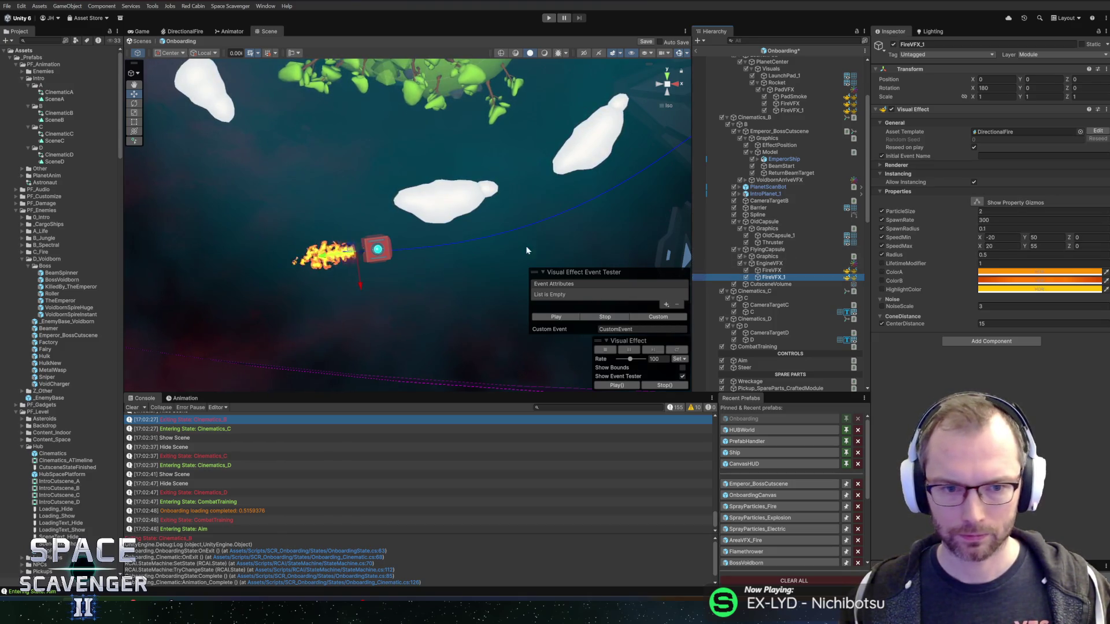
# - Save the Onboarding scene and bring up the Onboarding Cinematic B component's options
pyautogui.hotkey('ctrl', 's')
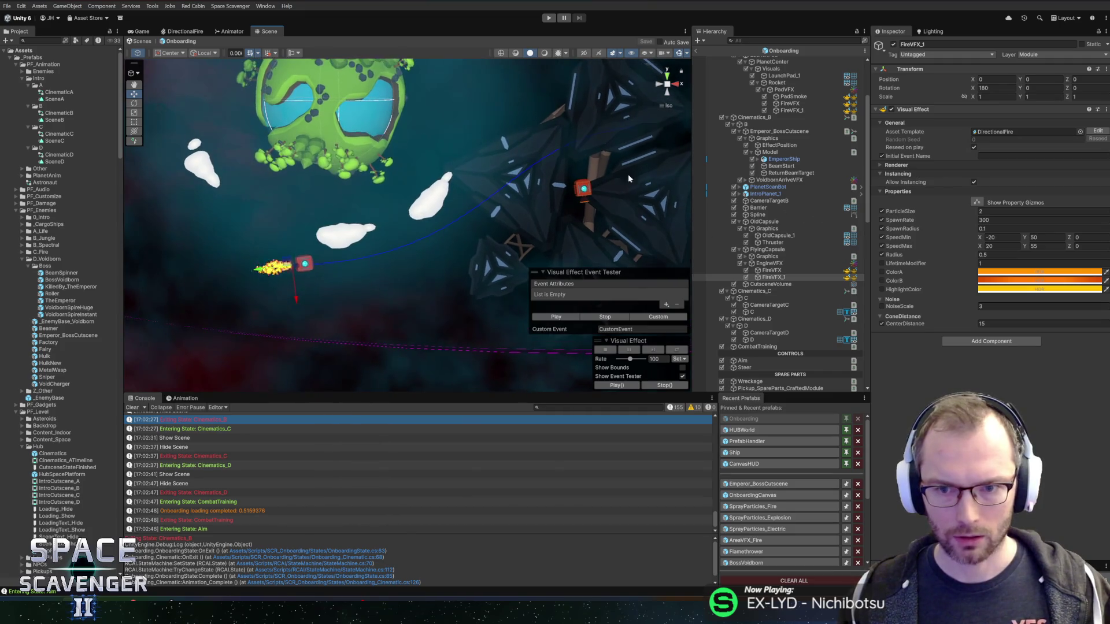
pyautogui.click(779, 118)
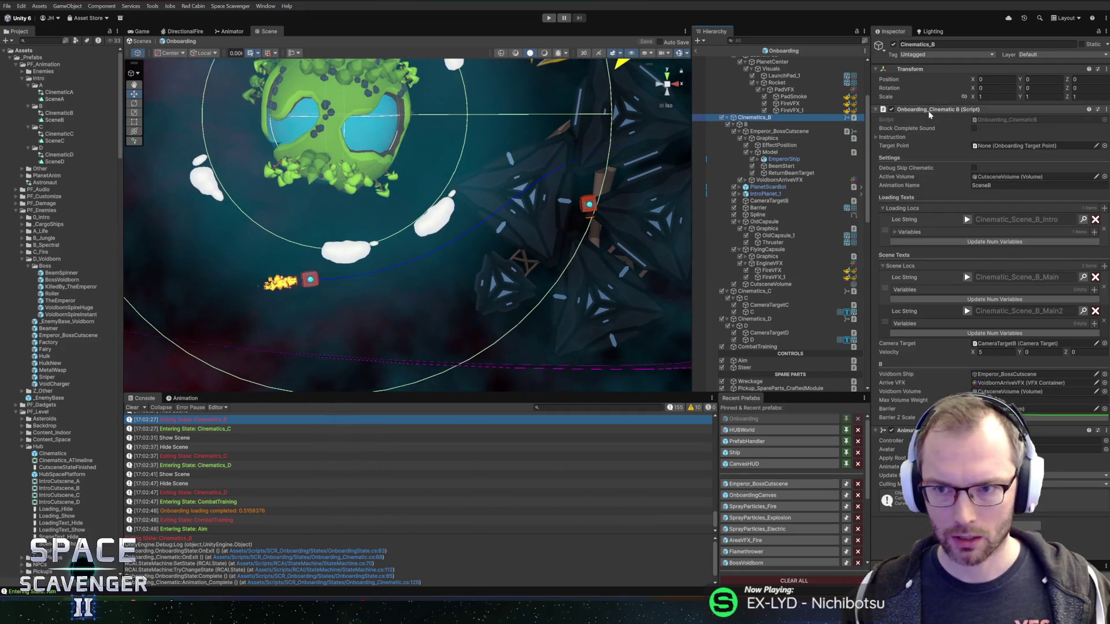
pyautogui.rightClick(927, 109)
# - Open Onboarding_CinematicB.cs in Rider, add a blank line after the fields, and save
pyautogui.click(955, 236)
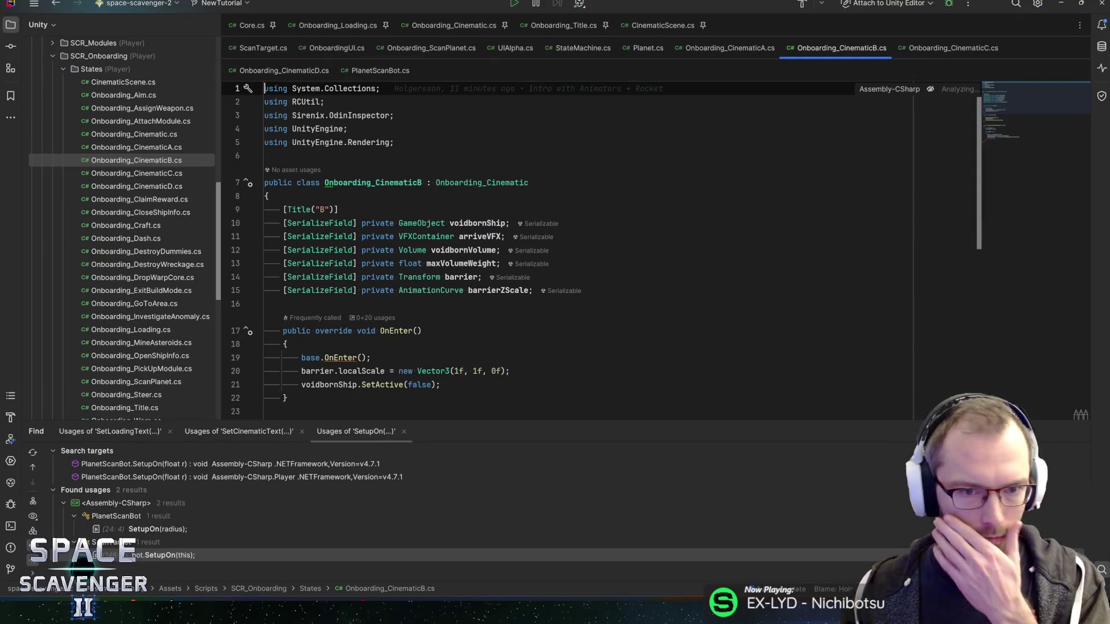
pyautogui.click(549, 290)
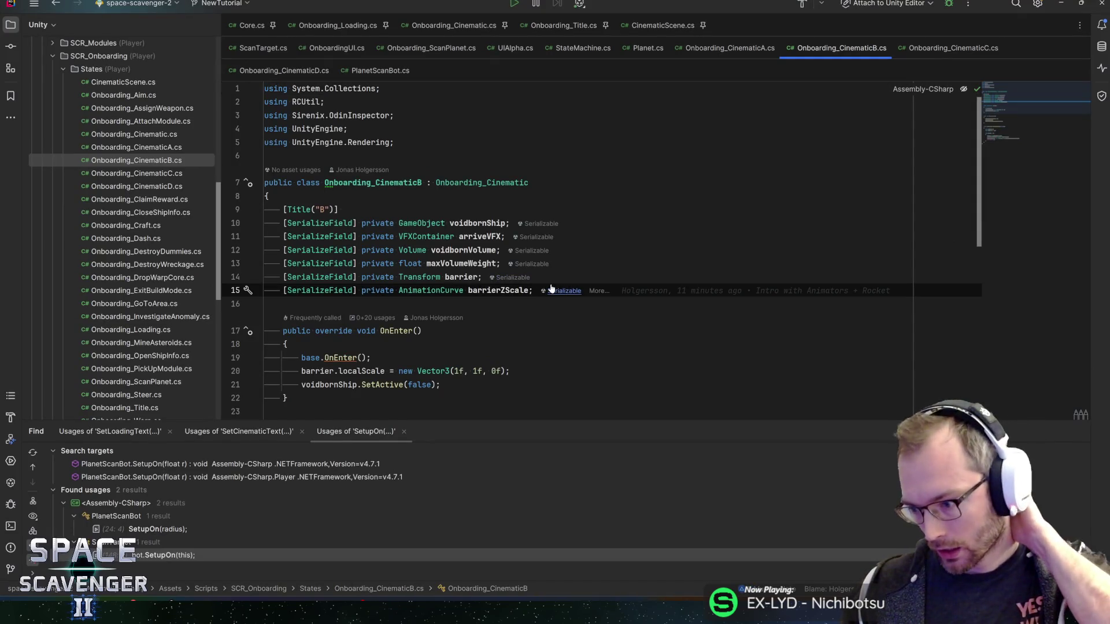
pyautogui.press('Return')
pyautogui.press('Return')
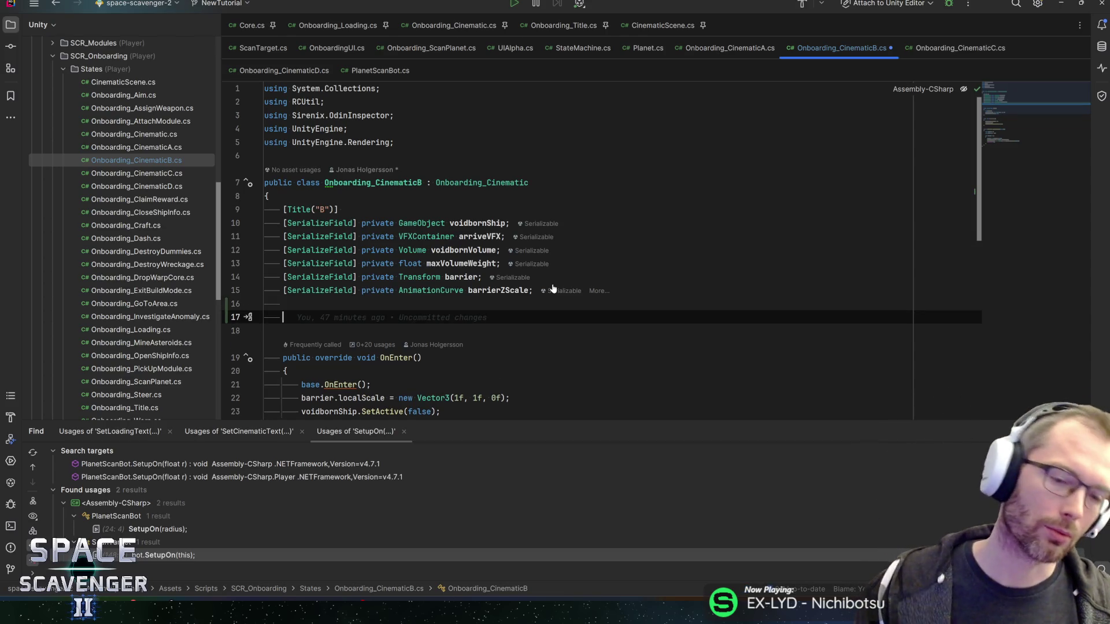
pyautogui.press('BackSpace')
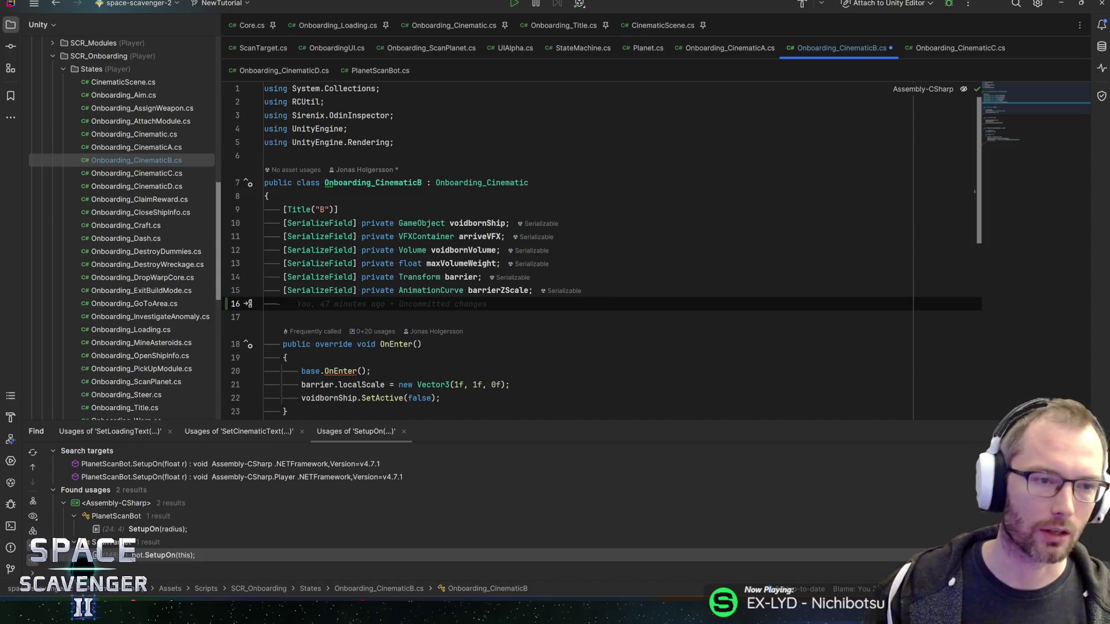
pyautogui.hotkey('ctrl', 's')
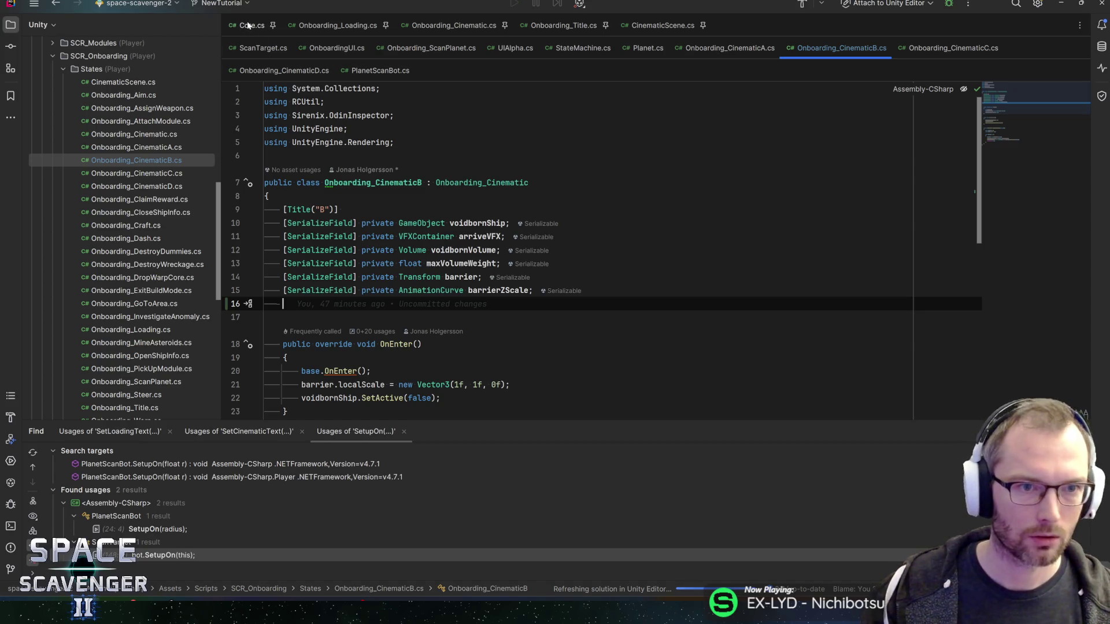
# - Expand the RCUtil folder and start a new Unity script in it
pyautogui.scroll(10, 127, 166)
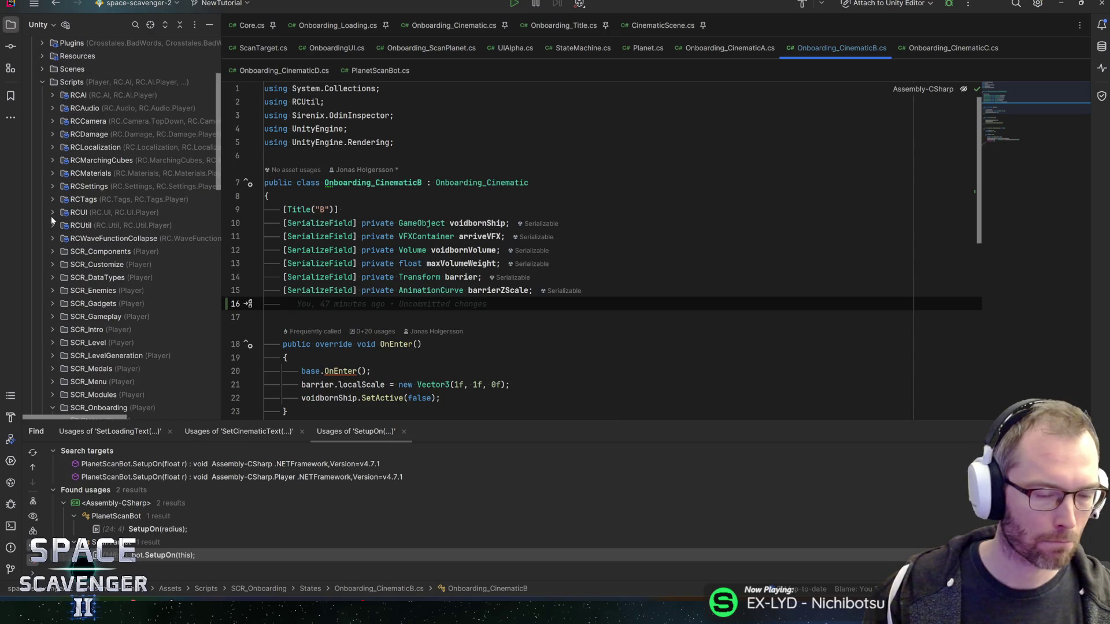
pyautogui.scroll(-3, 53, 215)
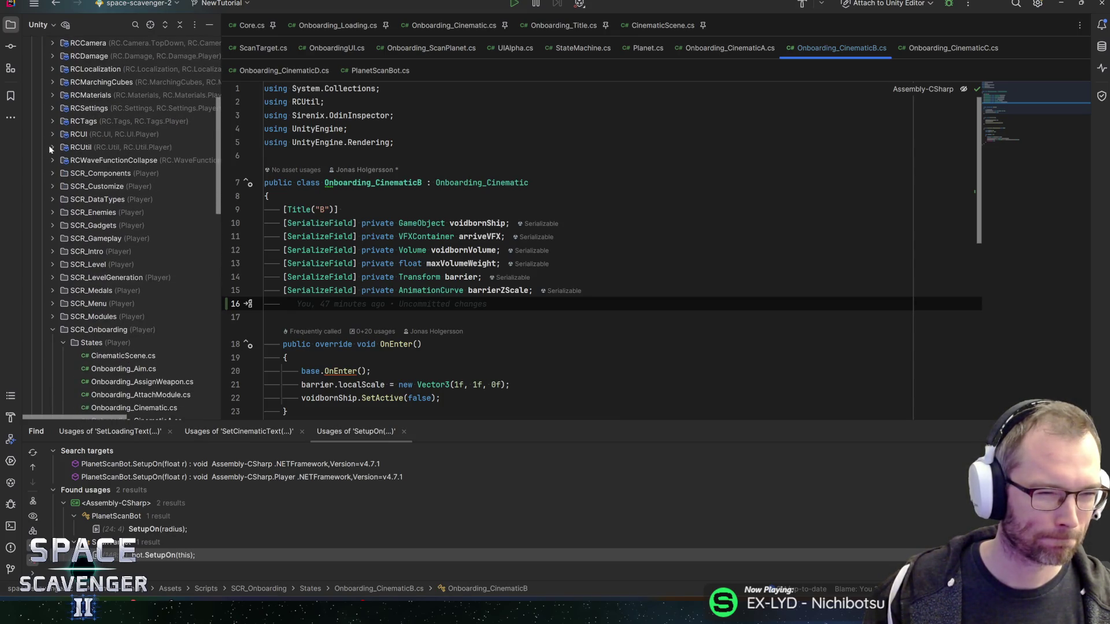
pyautogui.click(53, 147)
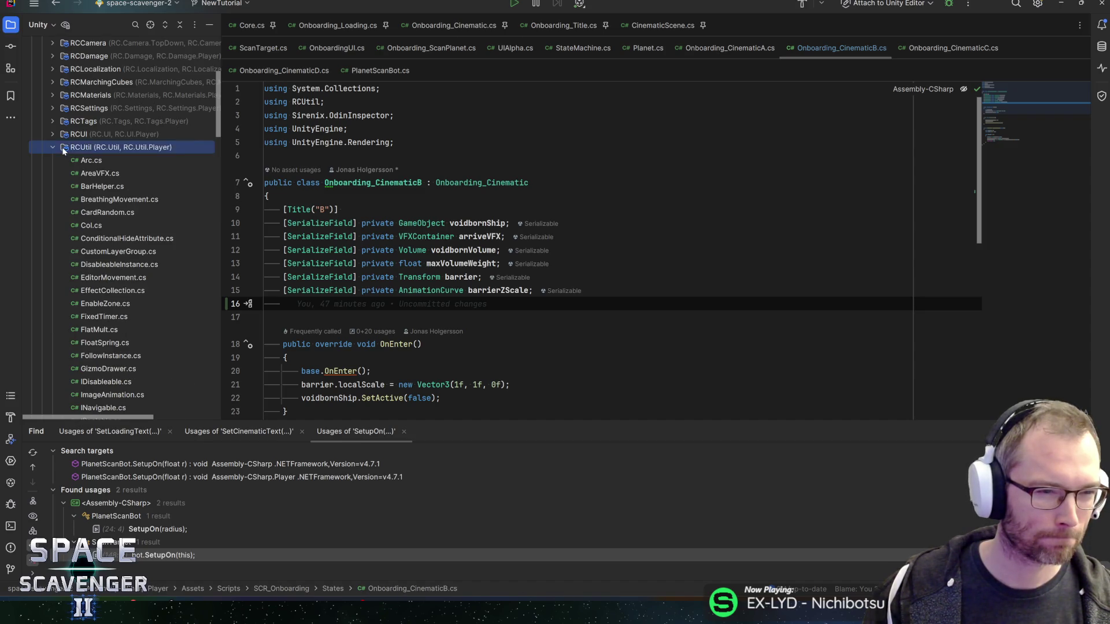
pyautogui.rightClick(61, 147)
pyautogui.moveTo(120, 155)
pyautogui.click(235, 215)
pyautogui.write('FollowSpline')
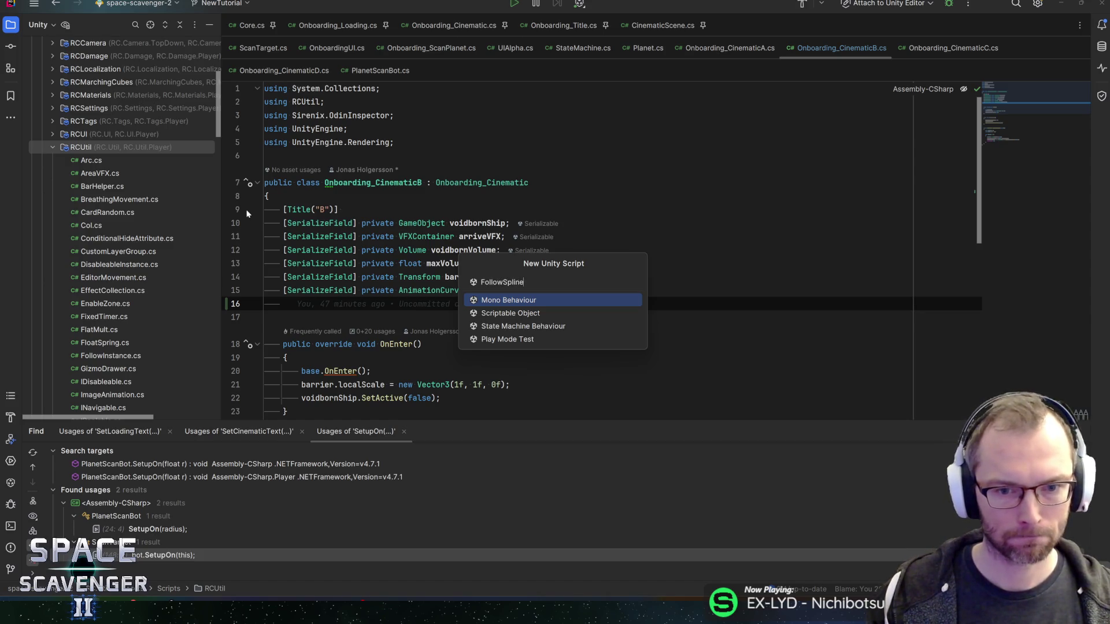
# - Create FollowSpline.cs and add '[SerializeField] private SplineContainer path;'
pyautogui.press('Return')
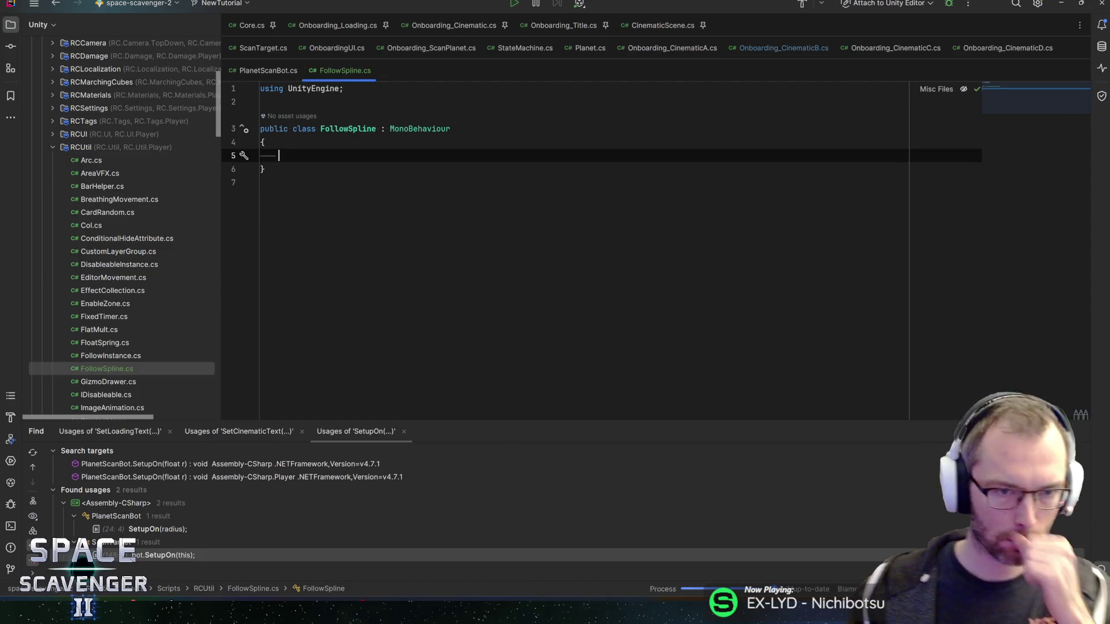
pyautogui.write('[SerializeField] private ')
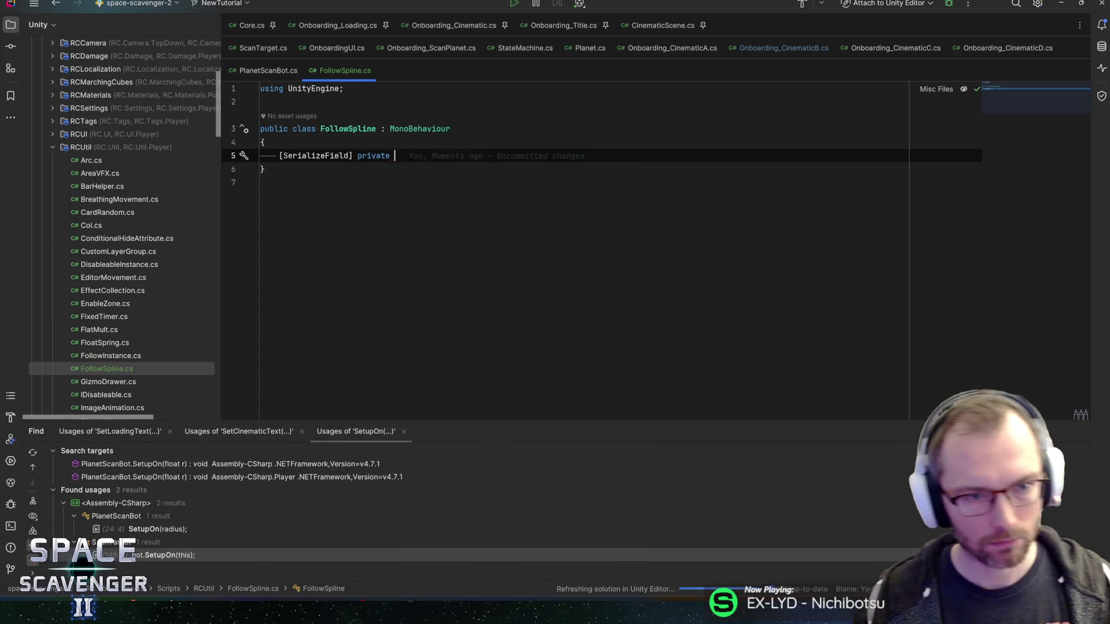
pyautogui.write('Spline')
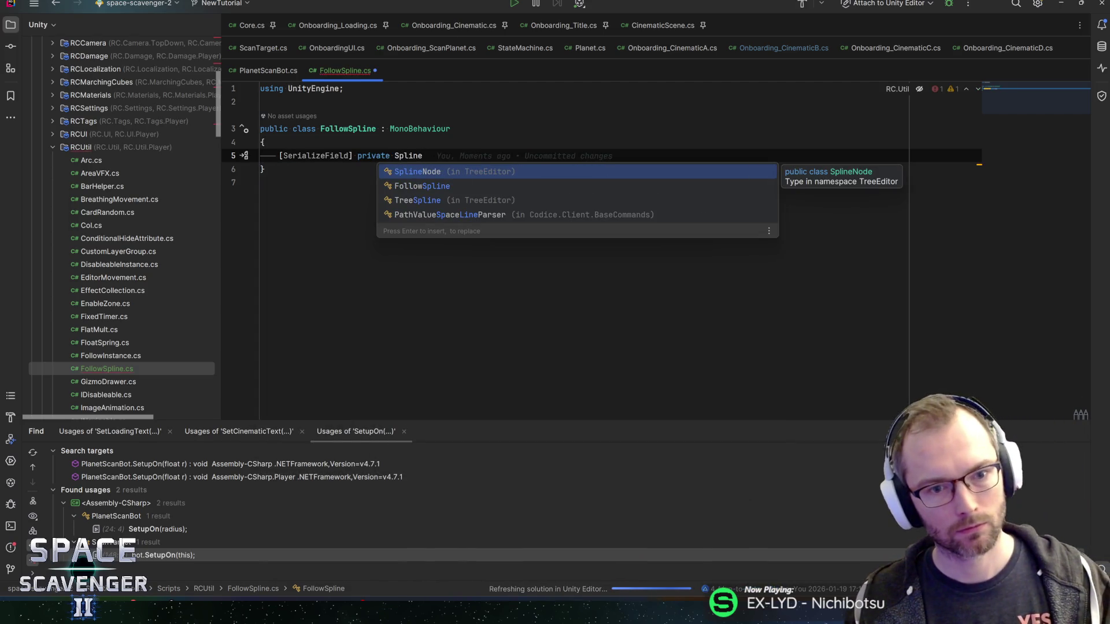
pyautogui.press('Escape')
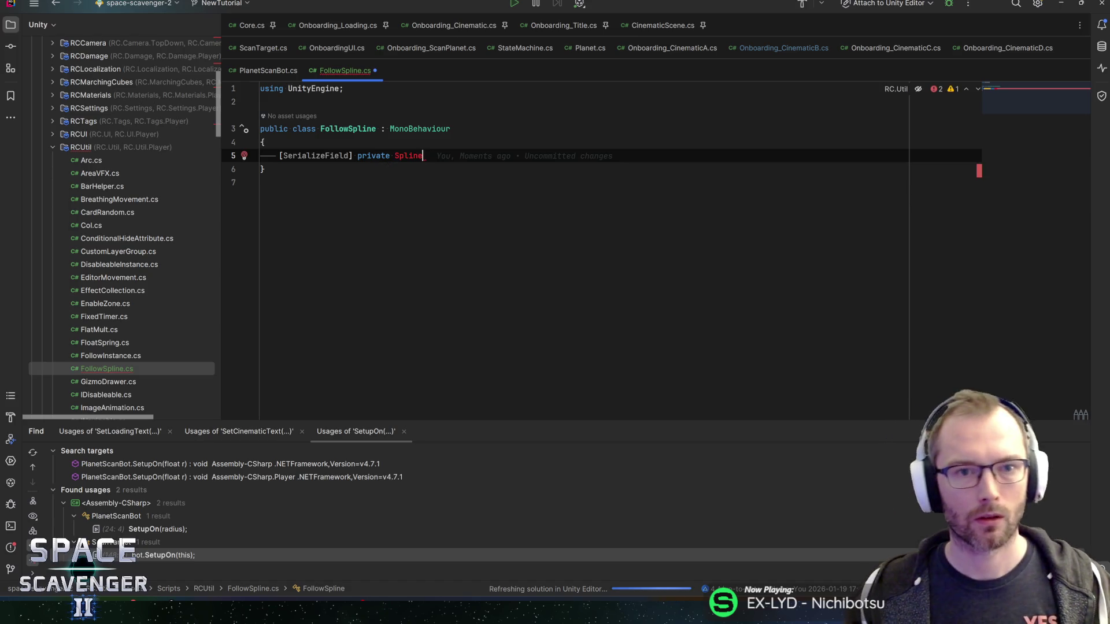
pyautogui.click(676, 48)
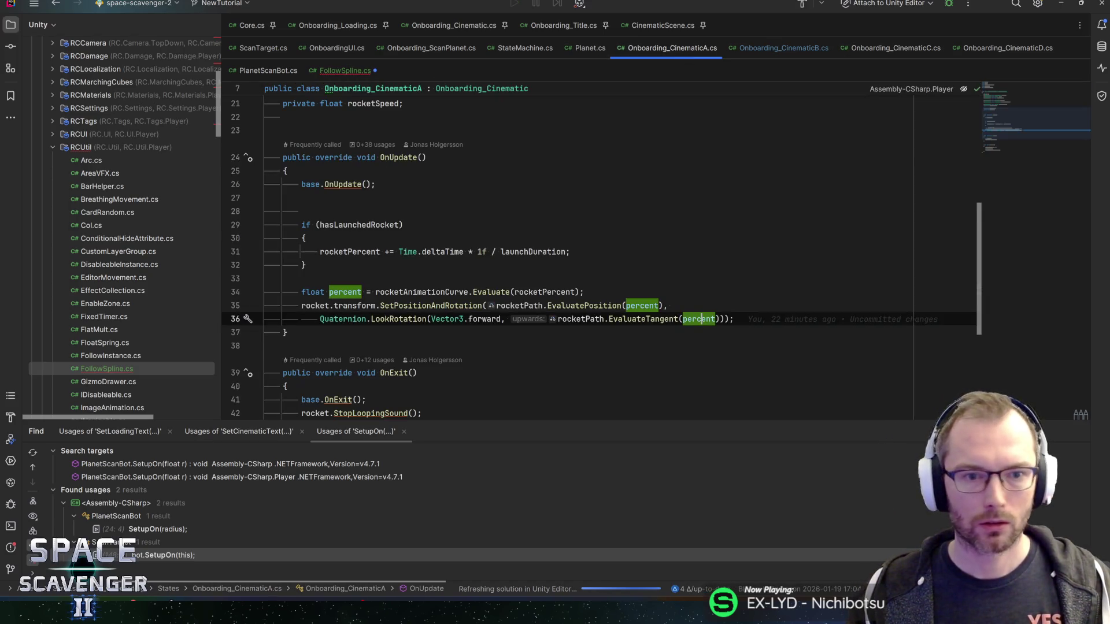
pyautogui.scroll(5, 578, 254)
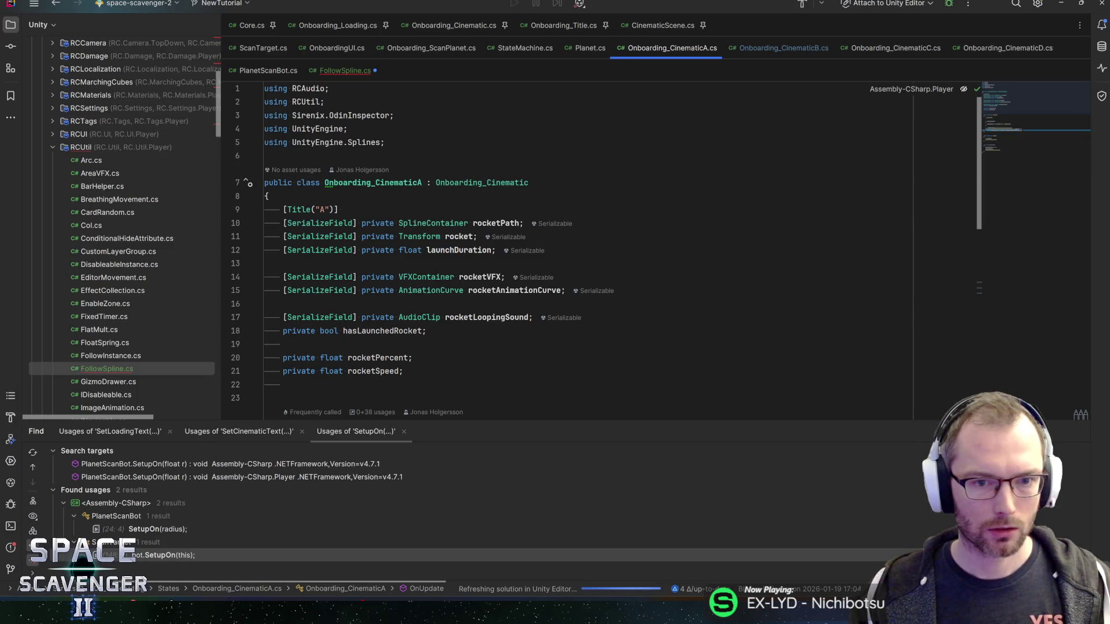
pyautogui.click(345, 71)
pyautogui.write('Contain')
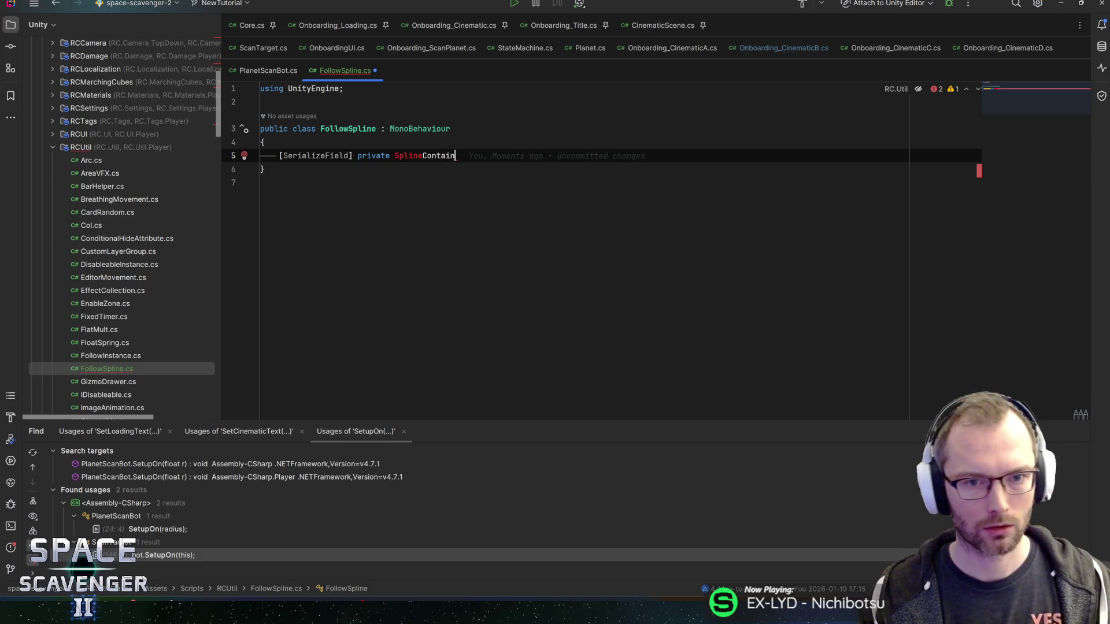
pyautogui.write('er path;')
# - Import UnityEngine.Splines via quick fix, then return to Unity and search assets for 'st'
pyautogui.click(462, 156)
pyautogui.hotkey('alt', 'Return')
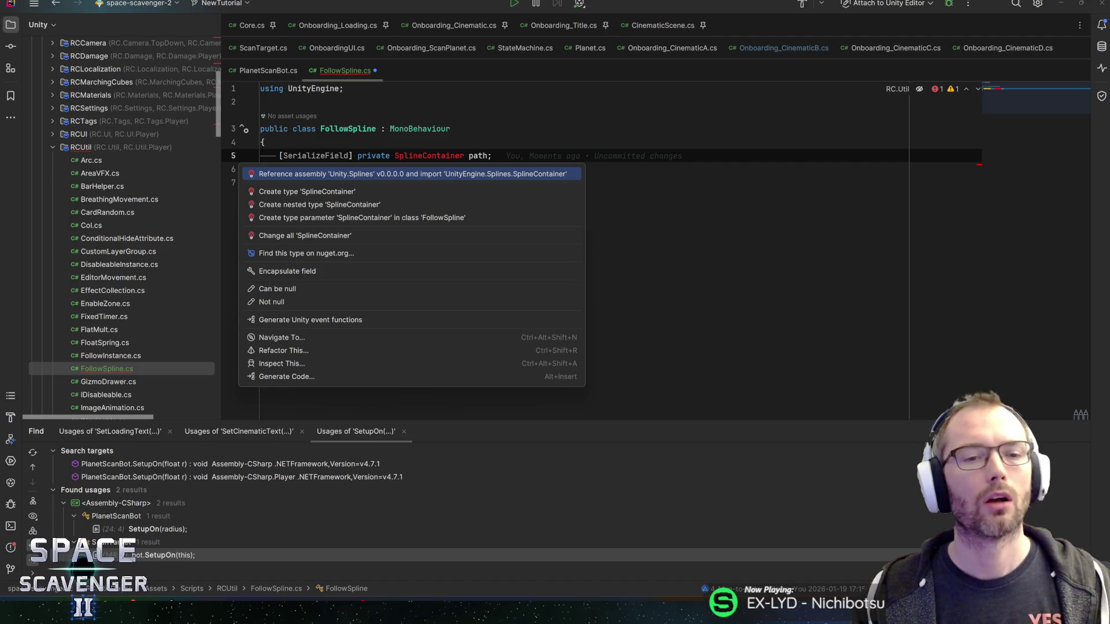
pyautogui.press('Return')
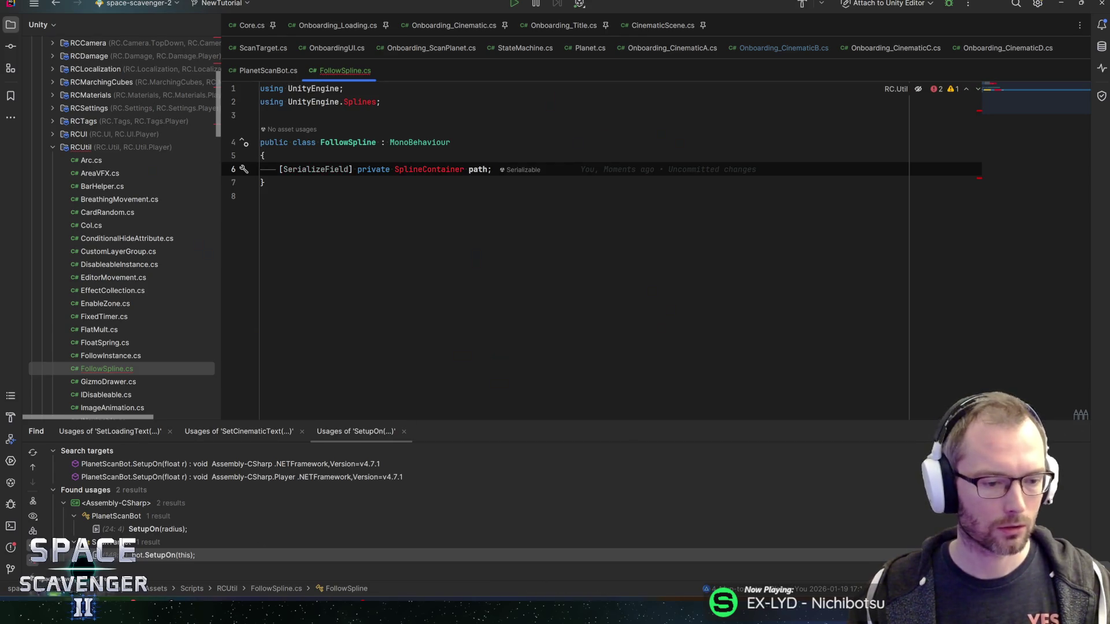
pyautogui.hotkey('alt', 'Tab')
pyautogui.click(60, 41)
pyautogui.write('s')
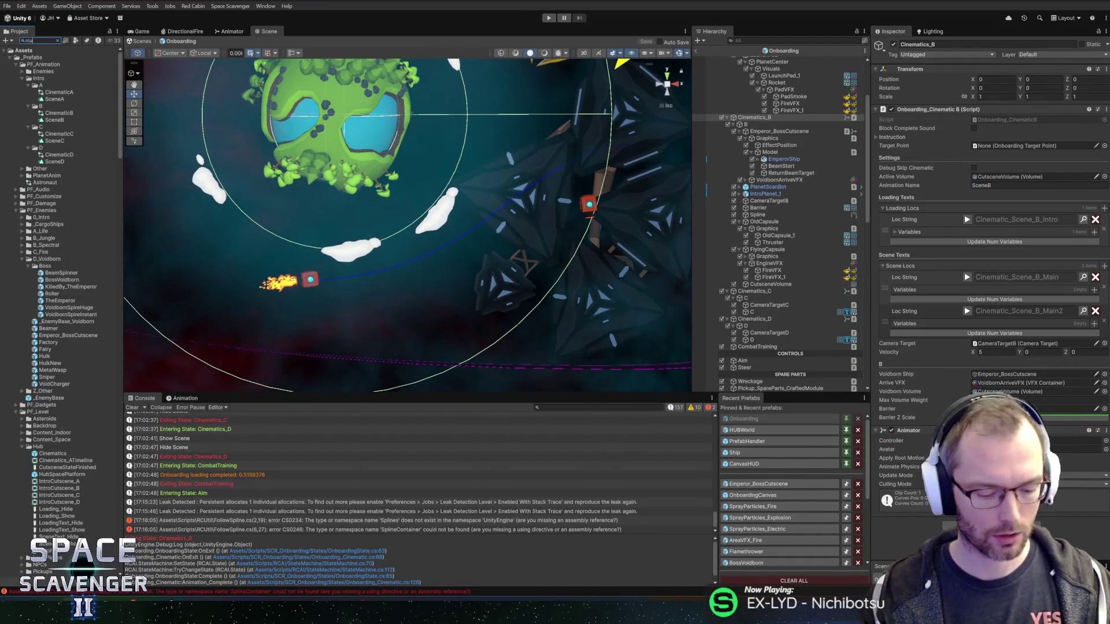
pyautogui.write('t')
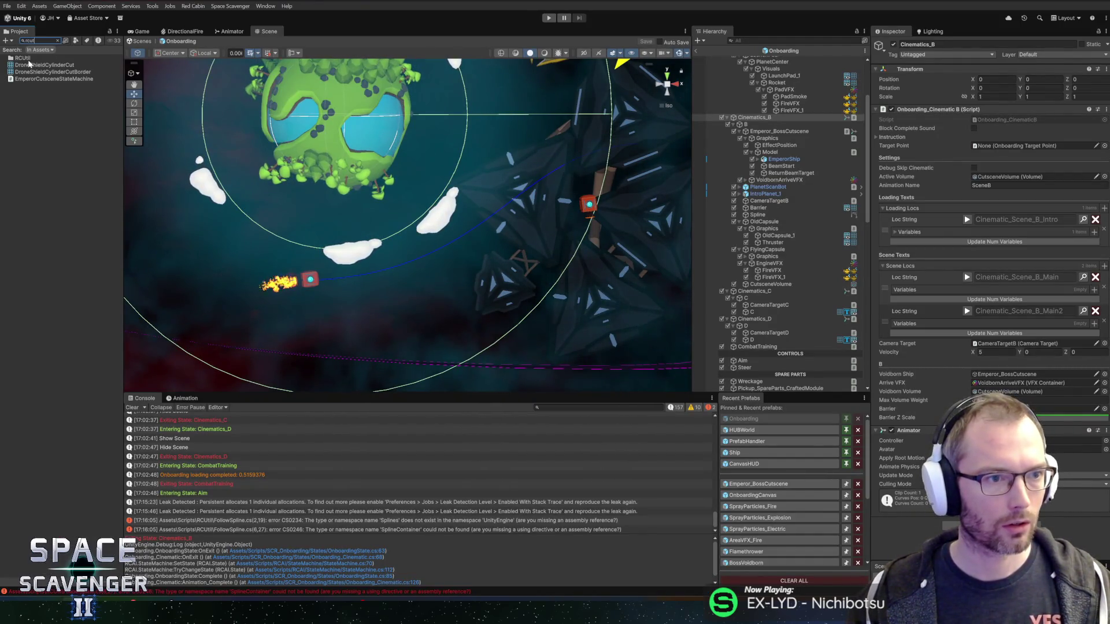
# - Find the Scripts/RCUtil folder and select the RC.Util assembly definition to show its import settings
pyautogui.click(22, 58)
pyautogui.click(58, 41)
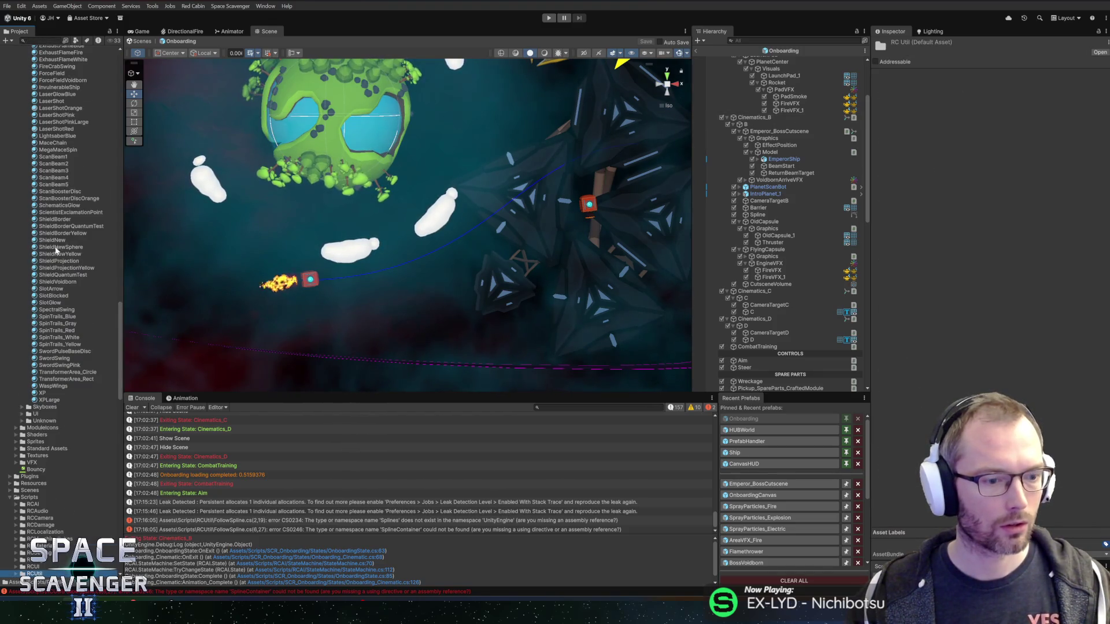
pyautogui.scroll(-5, 58, 248)
pyautogui.click(17, 391)
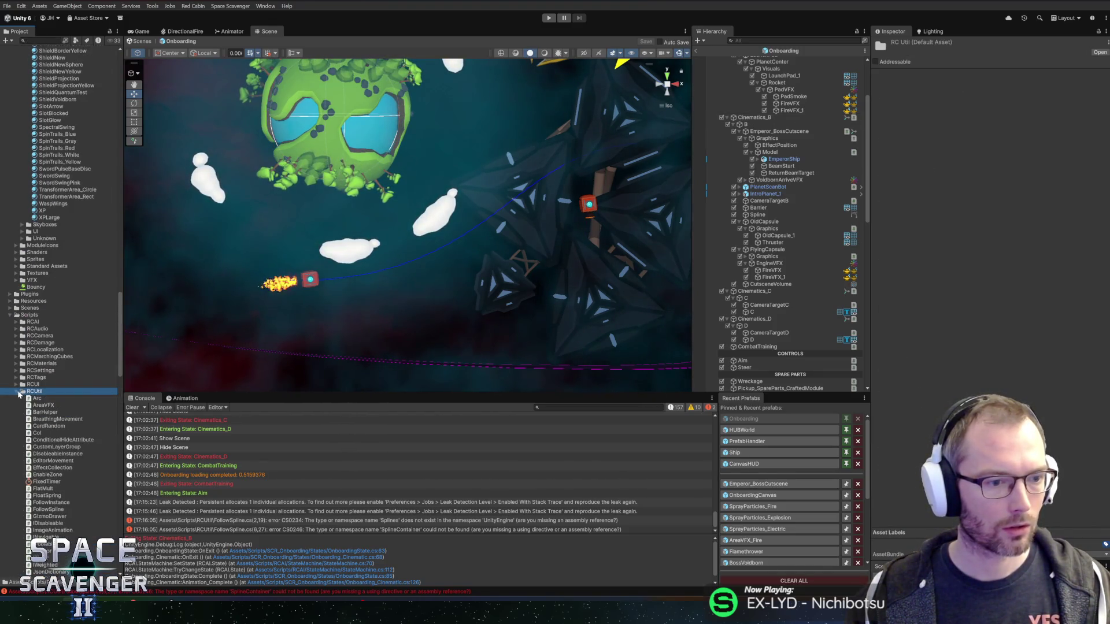
pyautogui.scroll(-4, 42, 405)
pyautogui.scroll(-3, 40, 422)
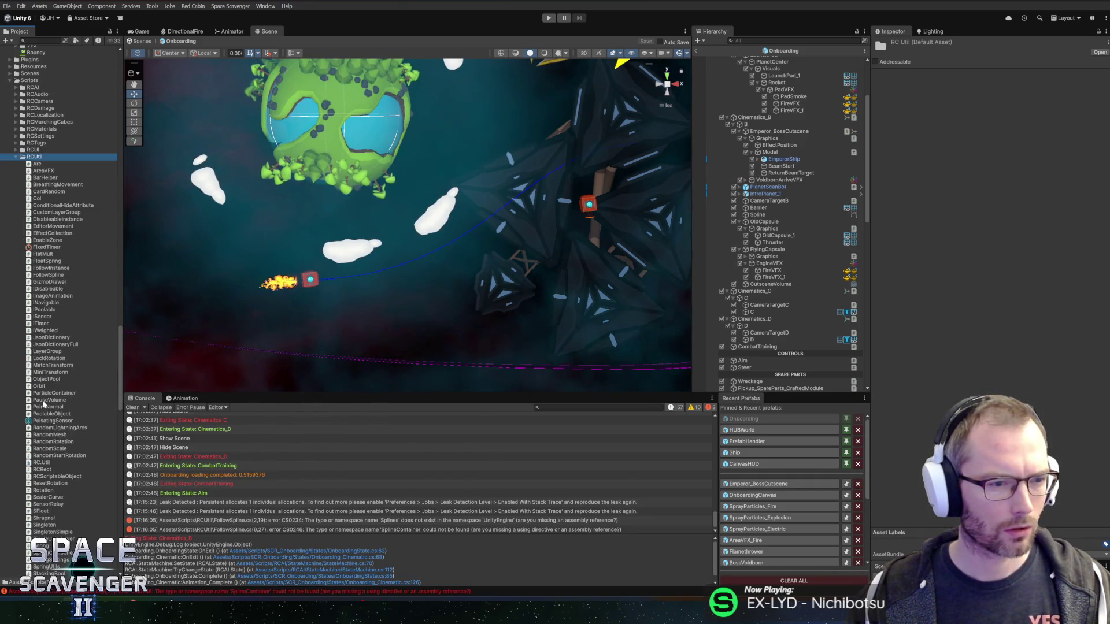
pyautogui.scroll(-4, 50, 389)
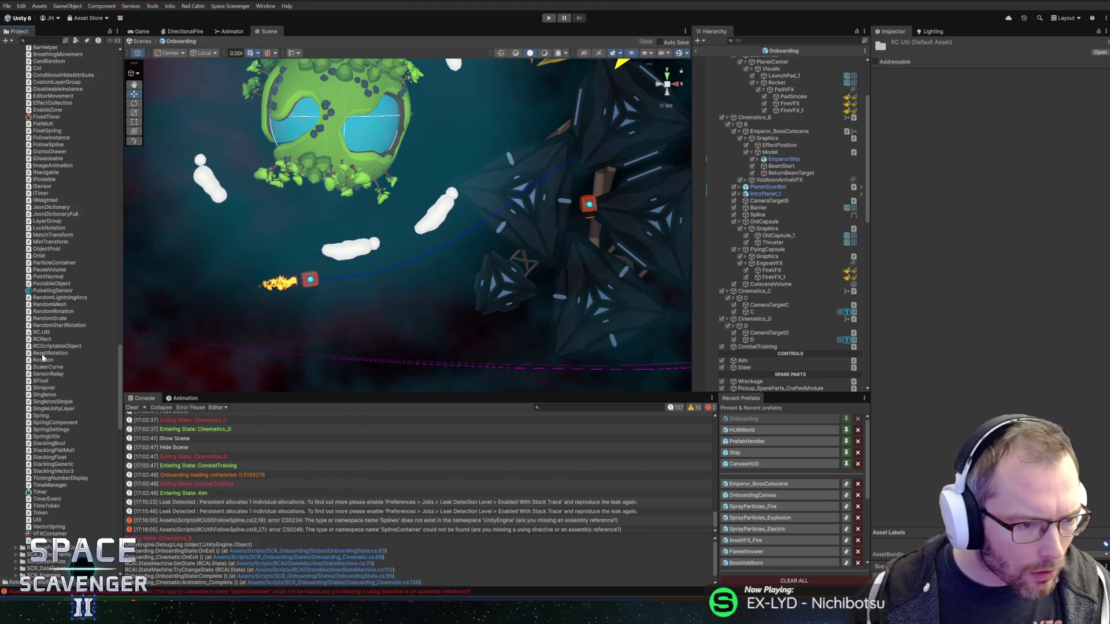
pyautogui.click(42, 333)
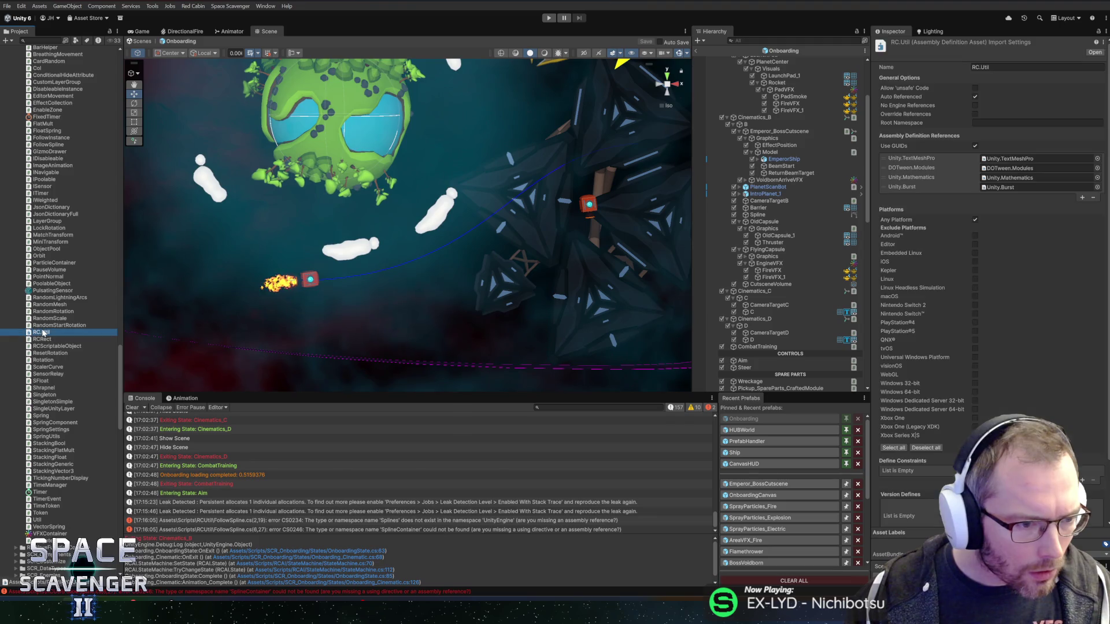
# - Add Unity.Splines as a new assembly definition reference on RC.Util, then go back to Rider
pyautogui.click(1082, 198)
pyautogui.click(1097, 197)
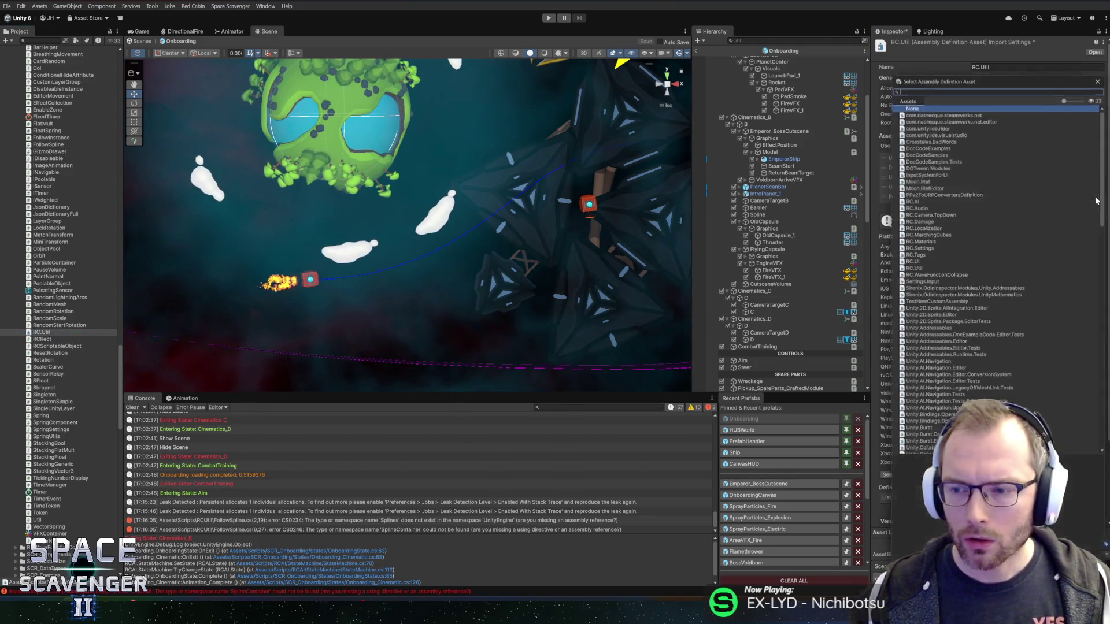
pyautogui.press('BackSpace')
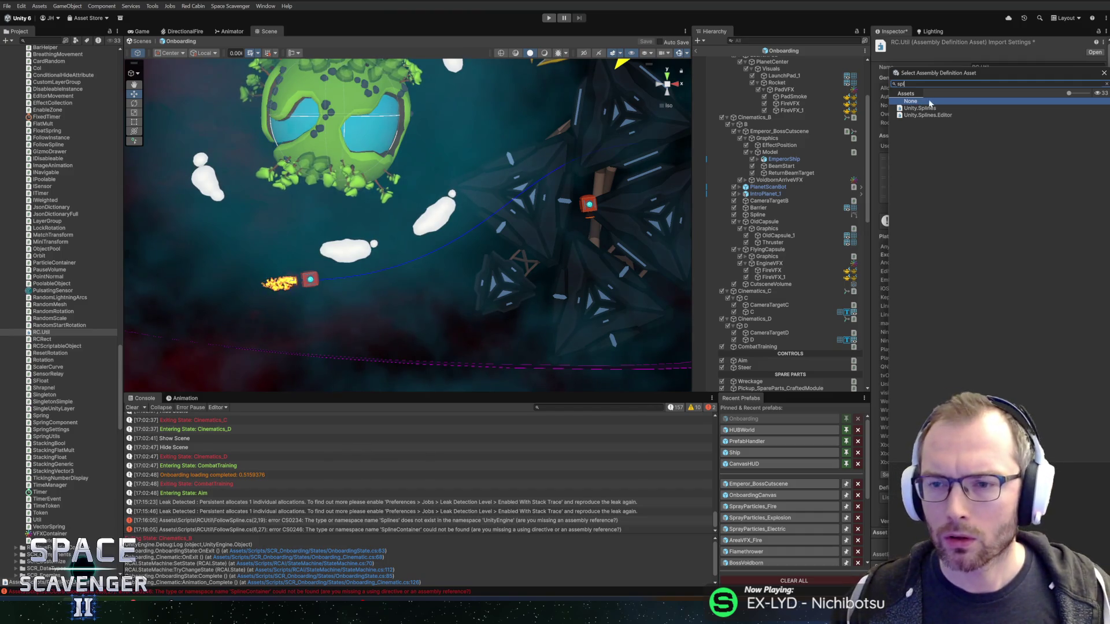
pyautogui.doubleClick(930, 109)
pyautogui.scroll(-3, 1069, 416)
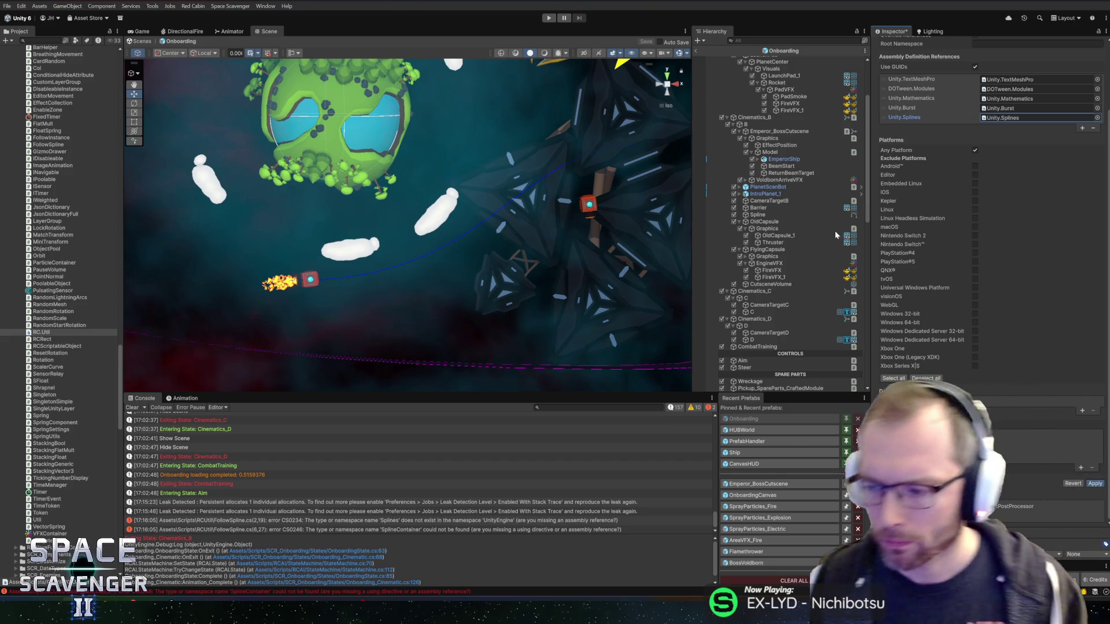
pyautogui.hotkey('alt', 'Tab')
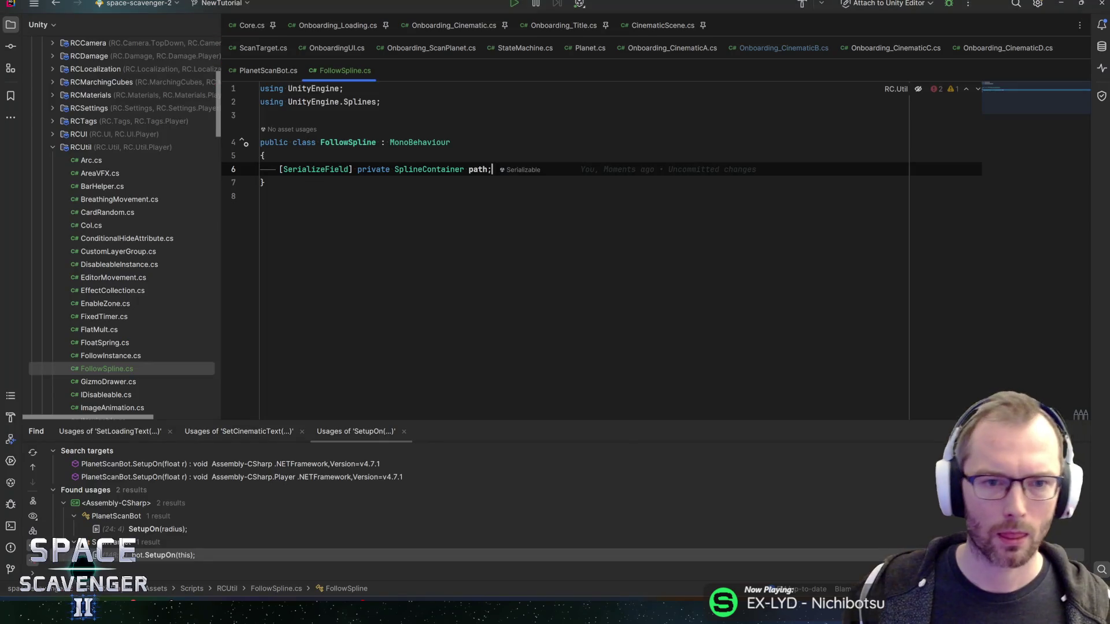
# - In Onboarding_CinematicA.cs, delete the launchDuration and rocketAnimationCurve field declarations
pyautogui.click(760, 49)
pyautogui.hotkey('alt', 'Left')
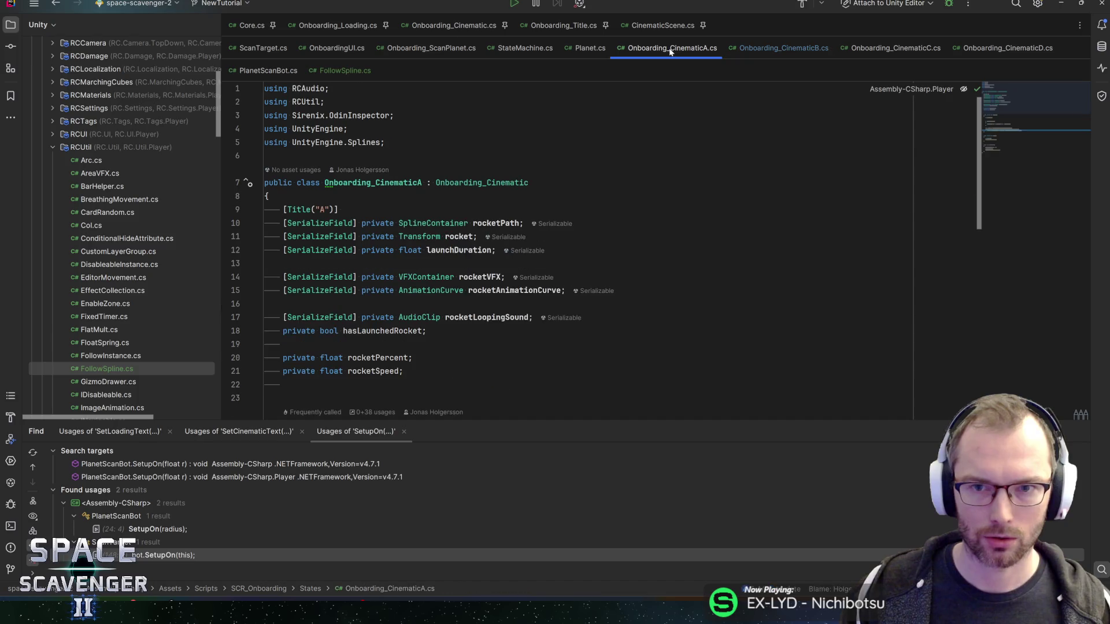
pyautogui.click(496, 223)
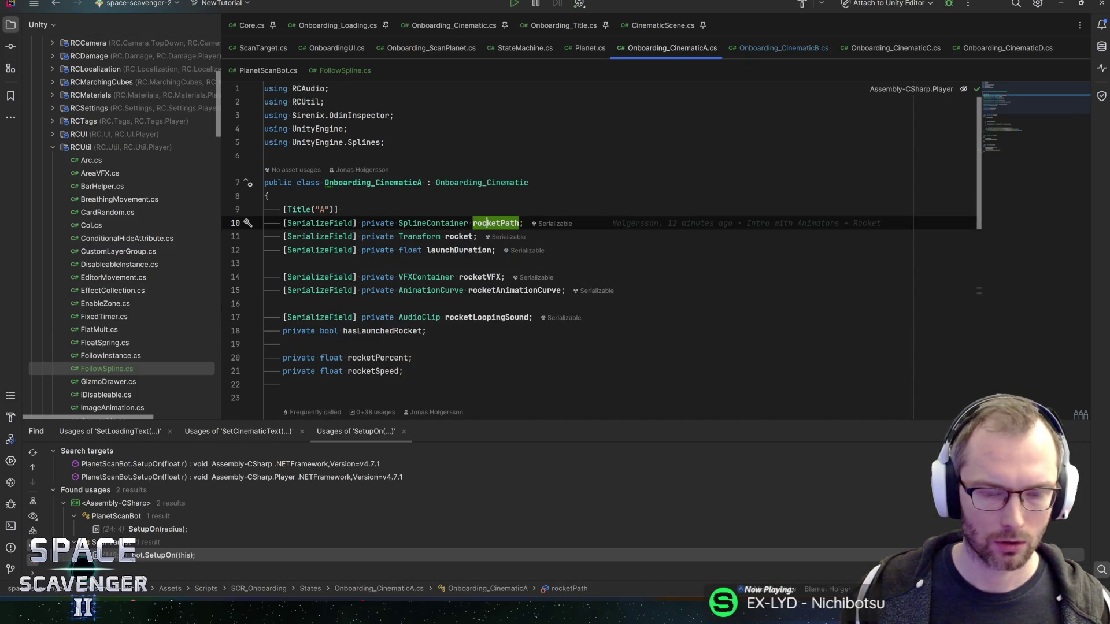
pyautogui.click(458, 237)
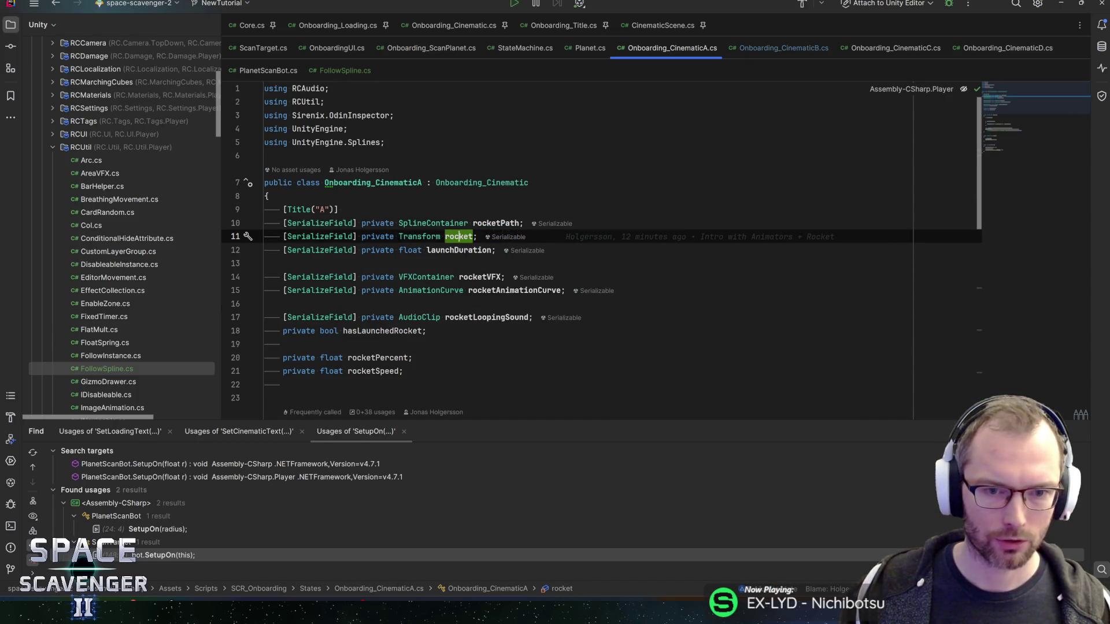
pyautogui.scroll(-2, 283, 209)
pyautogui.moveTo(283, 209); pyautogui.dragTo(565, 209)
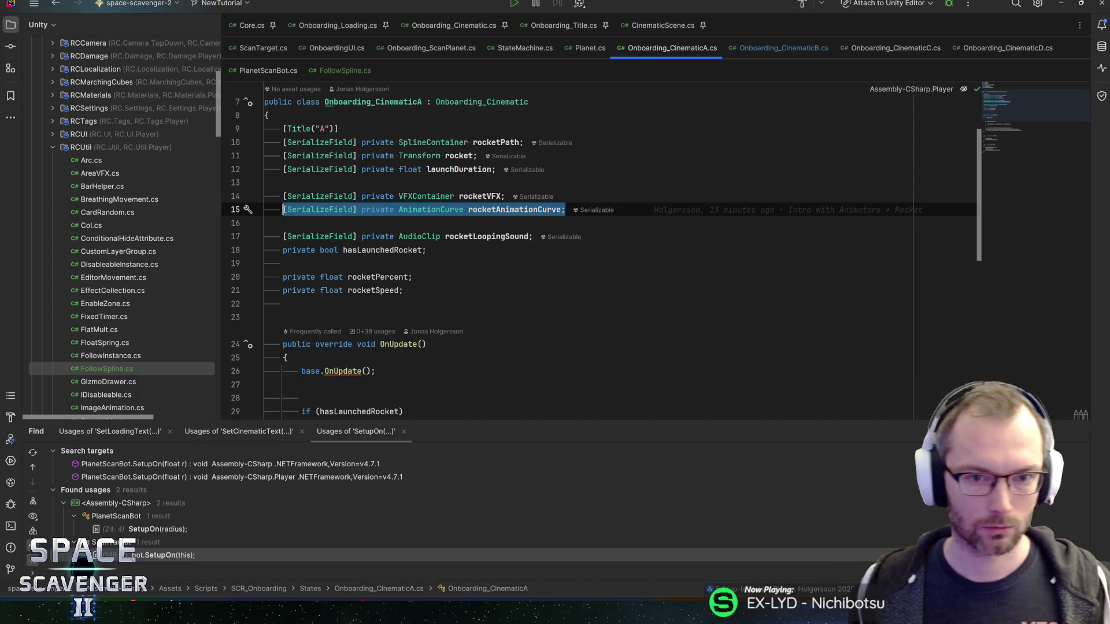
pyautogui.keyDown('alt'); pyautogui.keyDown('shift'); pyautogui.click(495, 170); pyautogui.keyUp('shift'); pyautogui.keyUp('alt')
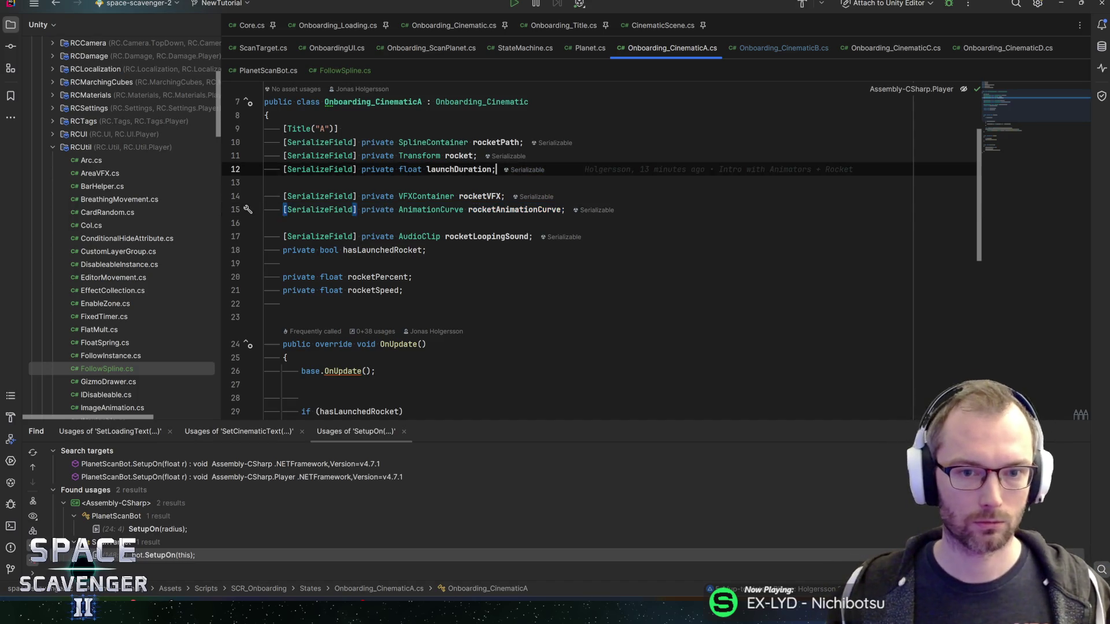
pyautogui.press('End')
pyautogui.hotkey('shift', 'Home')
pyautogui.press('BackSpace')
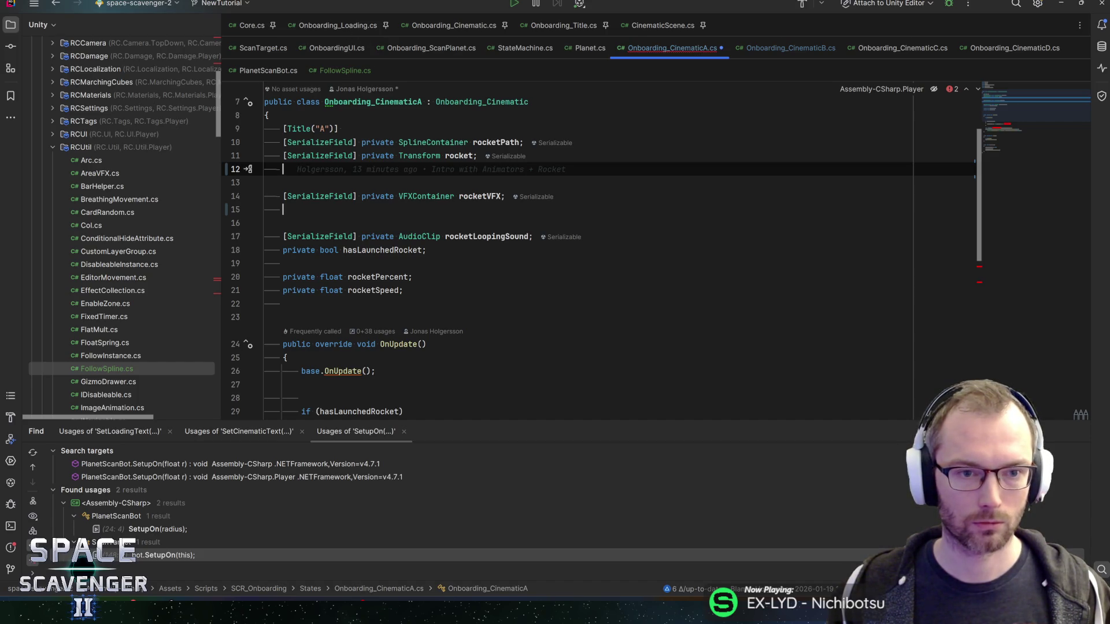
# - Declare '[SerializeField] private FollowSpline rocketSplineFollower;' and save the script
pyautogui.write('seria')
pyautogui.press('Return')
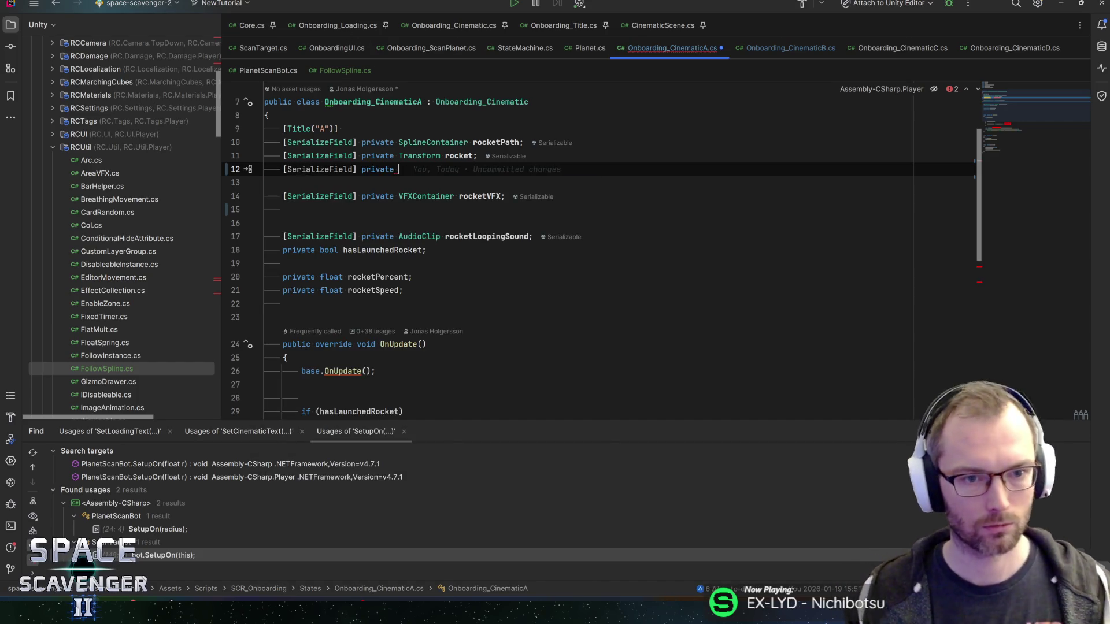
pyautogui.write('Foll')
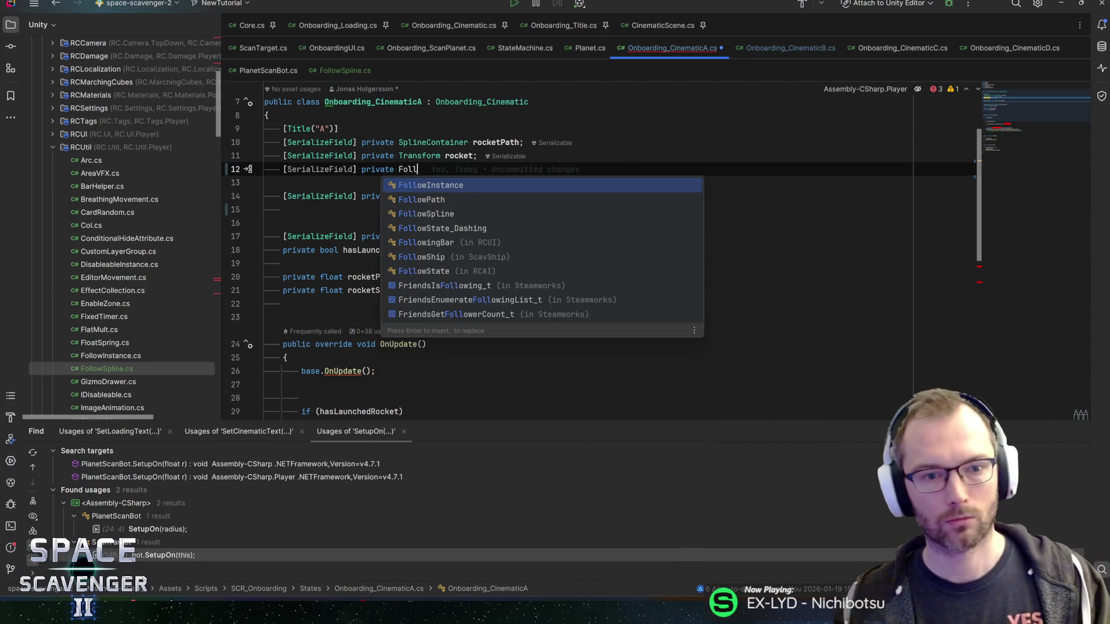
pyautogui.write('owS')
pyautogui.press('Return')
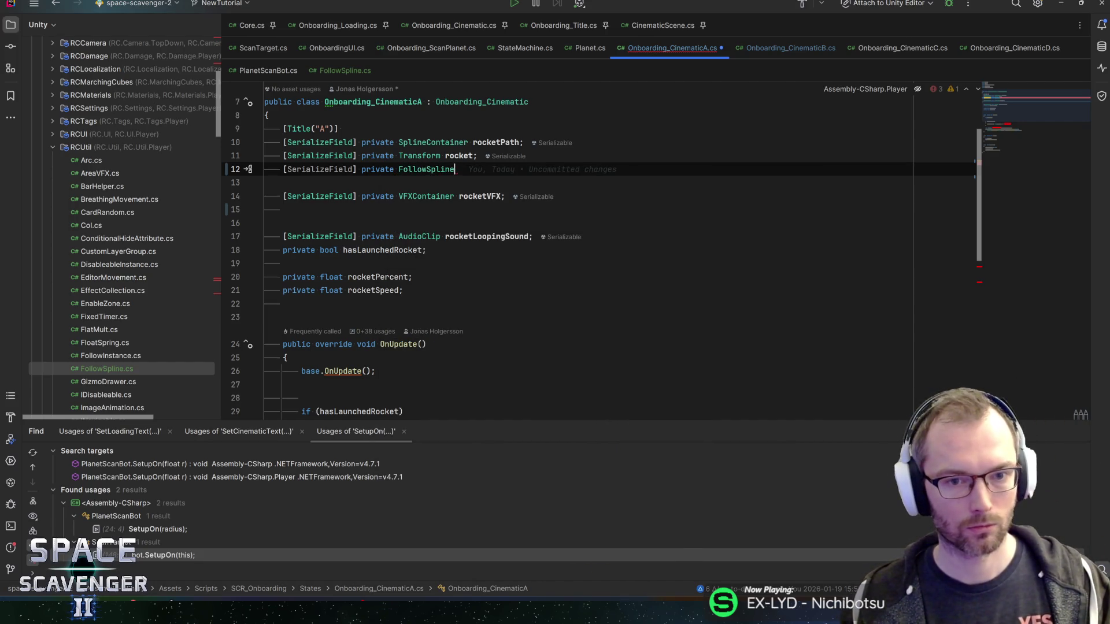
pyautogui.write(' followS')
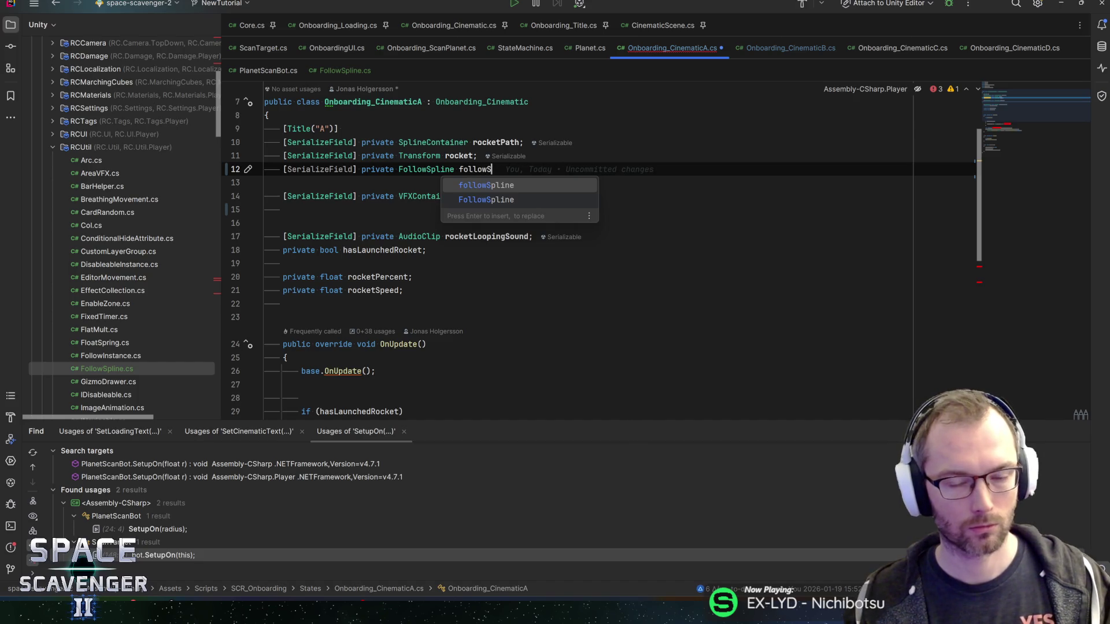
pyautogui.press('BackSpace')
pyautogui.press('BackSpace')
pyautogui.press('BackSpace')
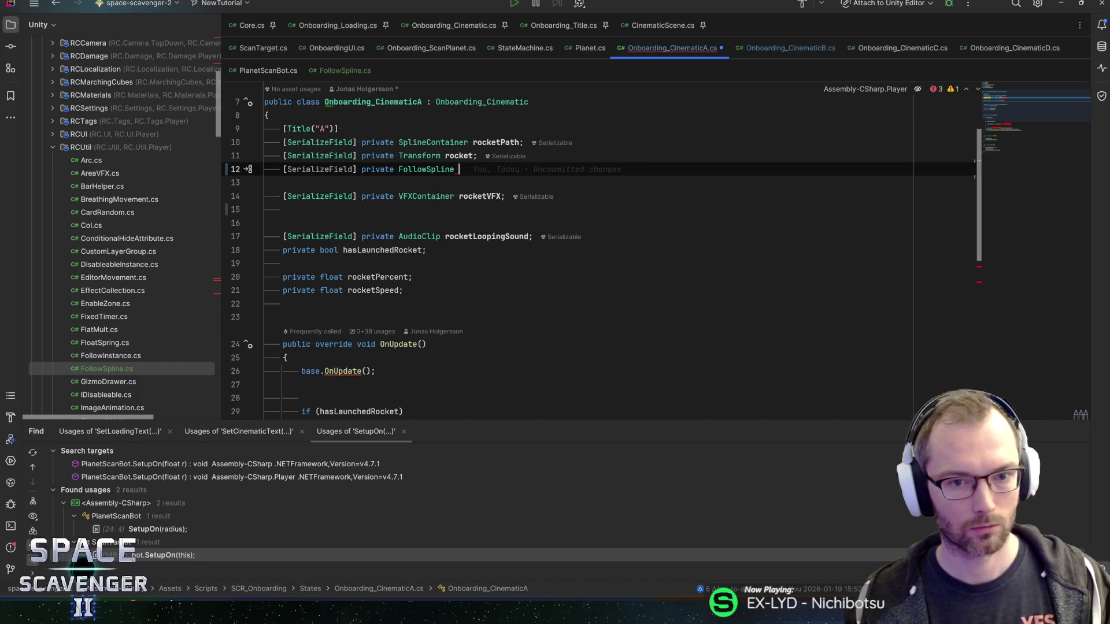
pyautogui.write('fo')
pyautogui.press('Escape')
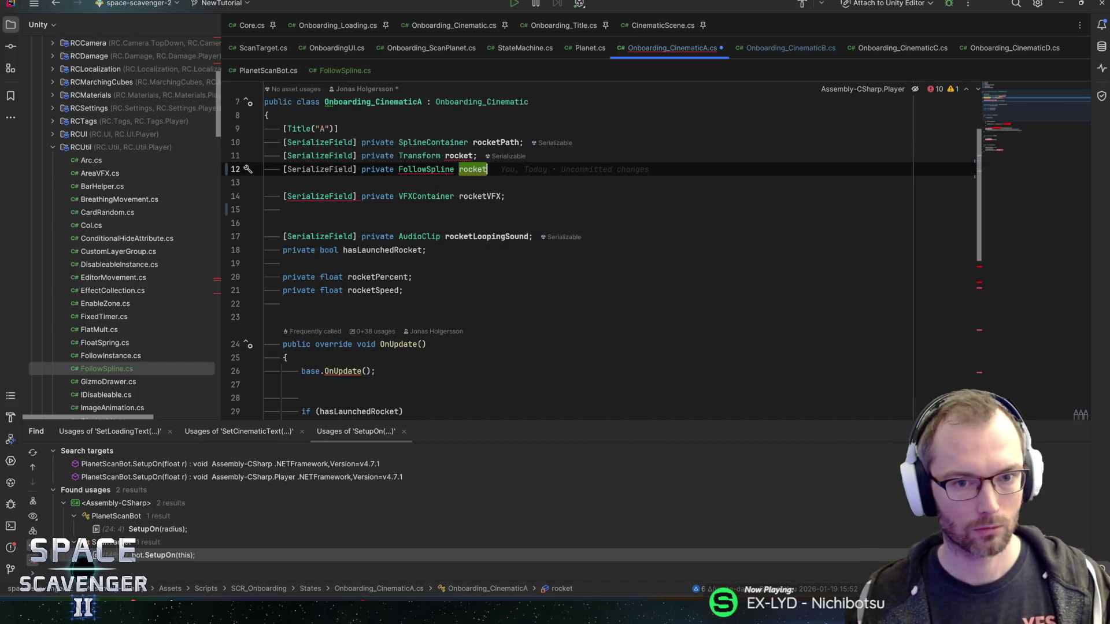
pyautogui.write('Splin')
pyautogui.write('eFollo')
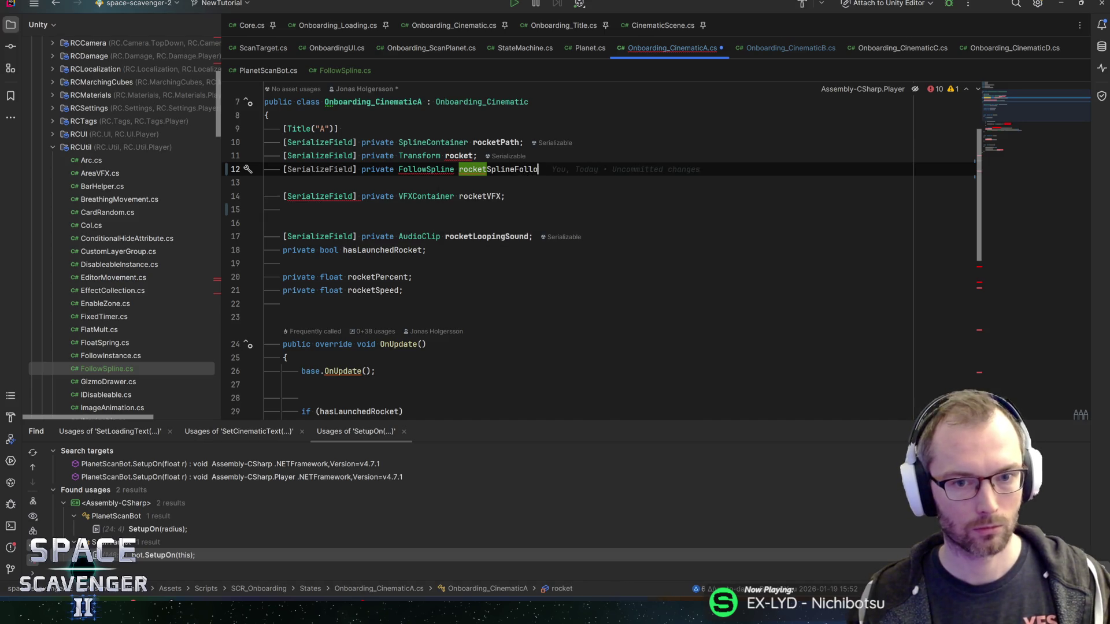
pyautogui.write('wer;')
pyautogui.hotkey('ctrl', 's')
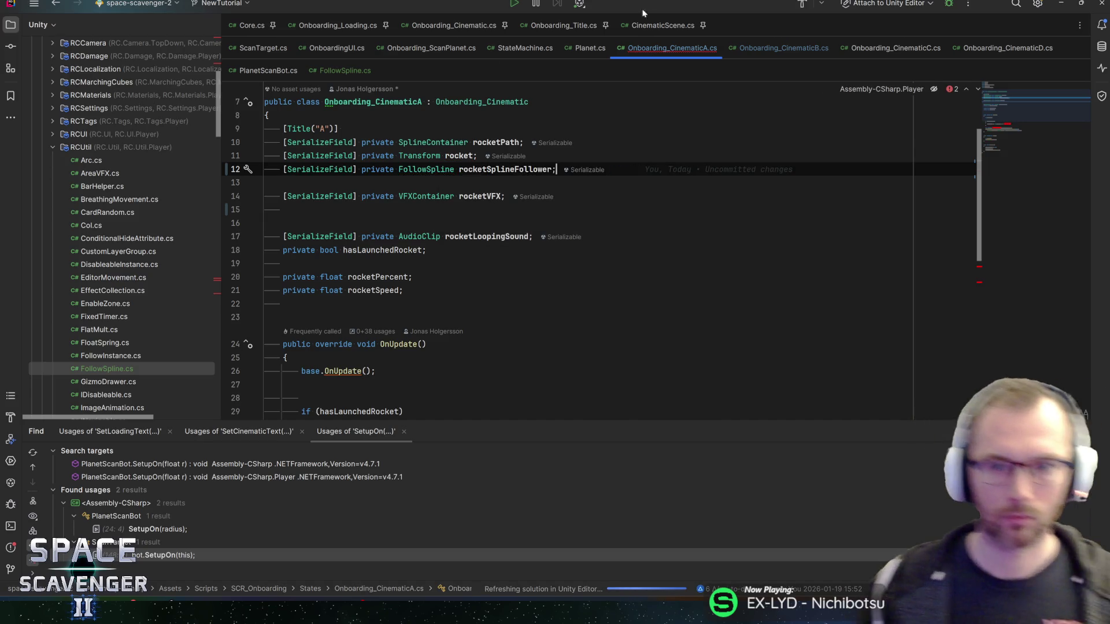
pyautogui.hotkey('ctrl', 'Tab')
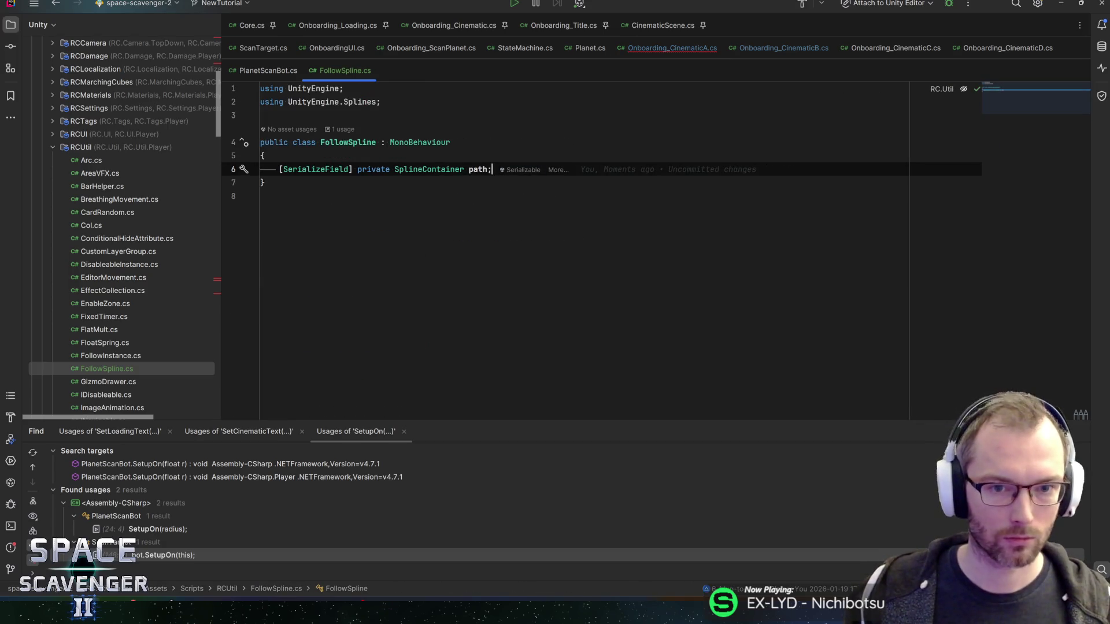
pyautogui.hotkey('ctrl', 'Tab')
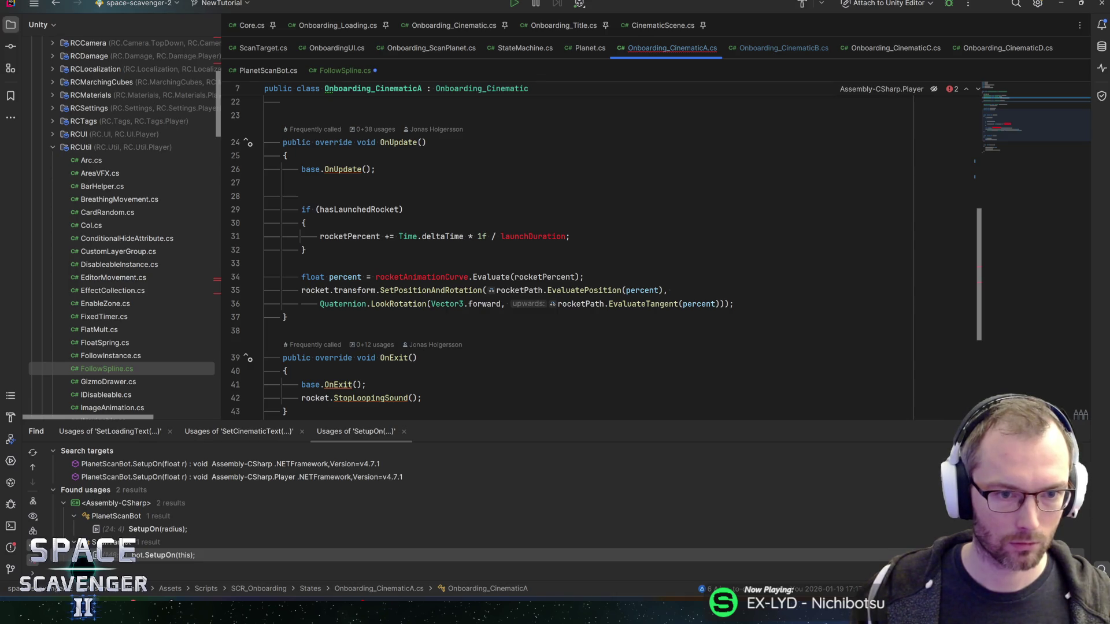
# - Add a rocketSplineFollower.Update(Time.deltaTime) call and move it inside the hasLaunchedRocket block
pyautogui.click(301, 196)
pyautogui.write('rocket')
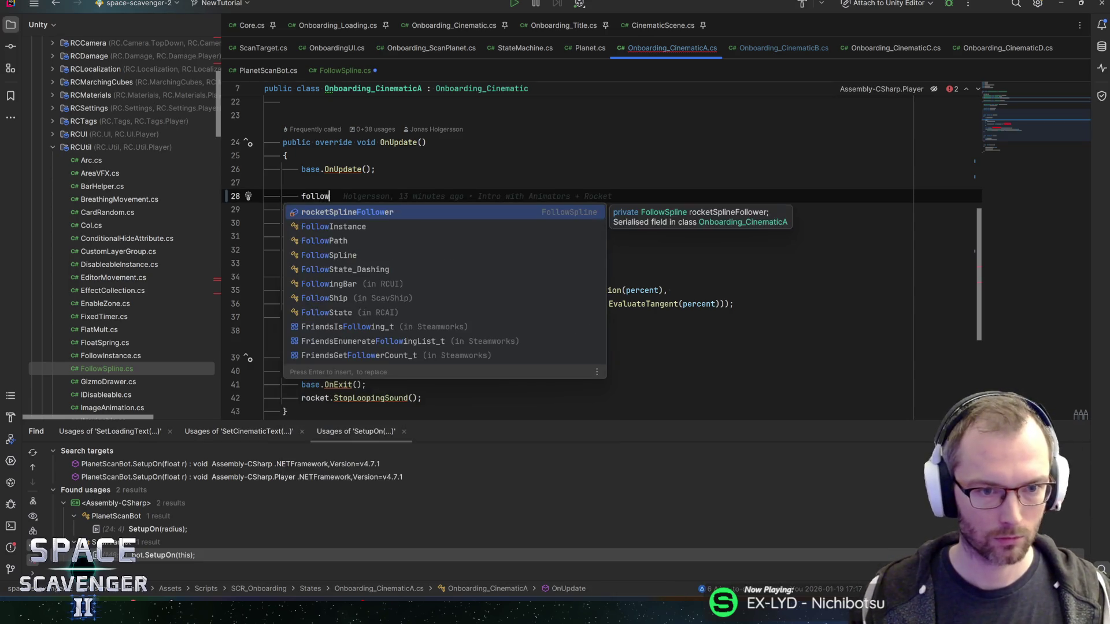
pyautogui.press('Return')
pyautogui.write('.Update')
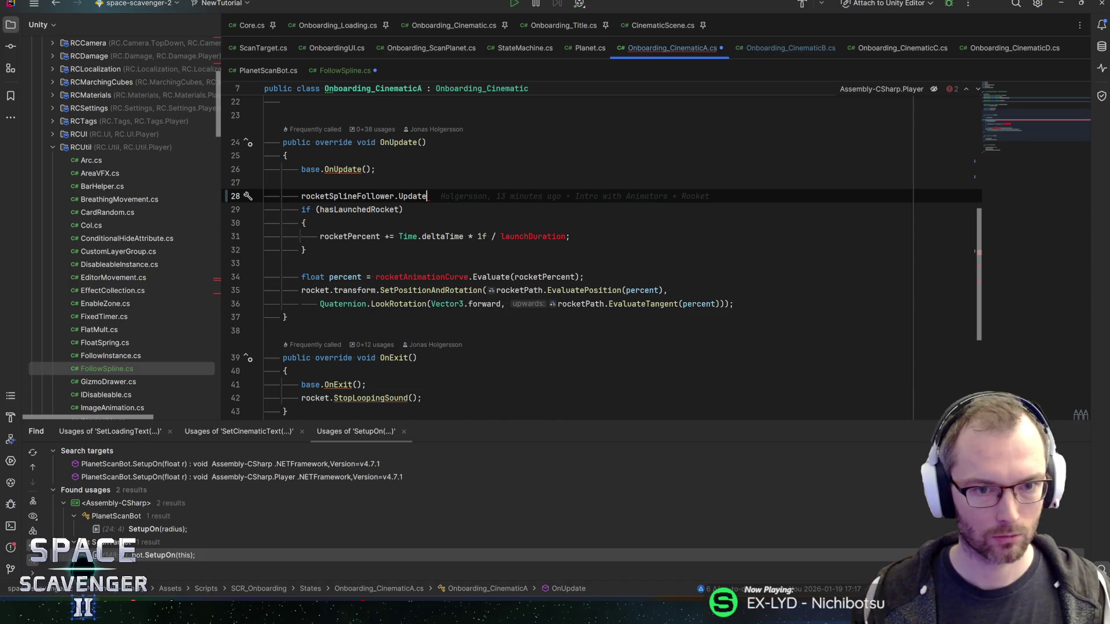
pyautogui.write('(Time.Delta')
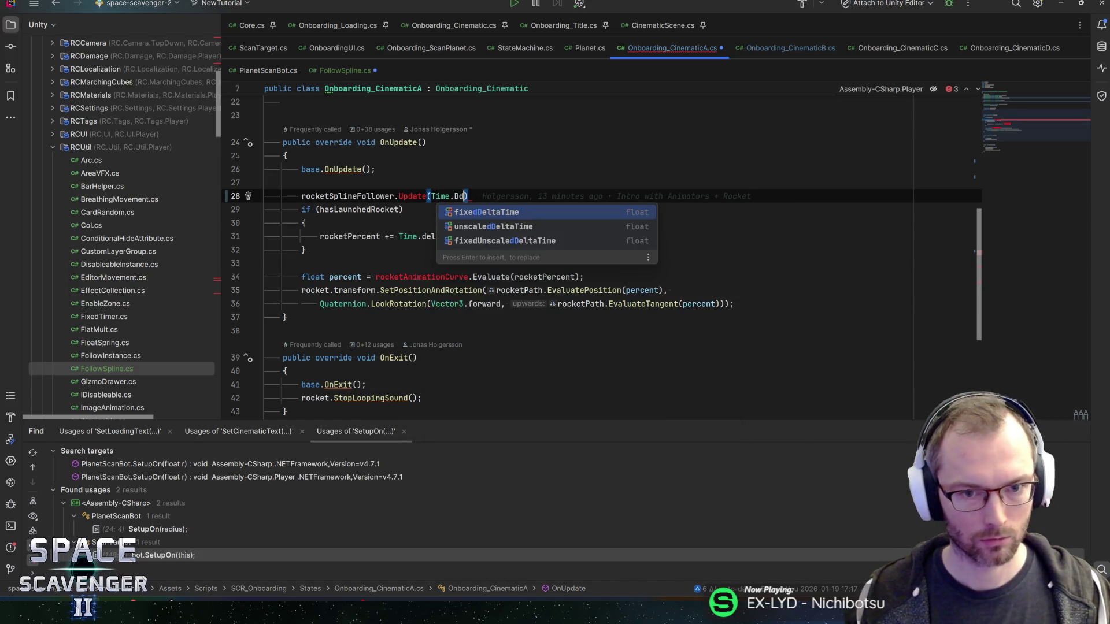
pyautogui.press('Return')
pyautogui.write(';')
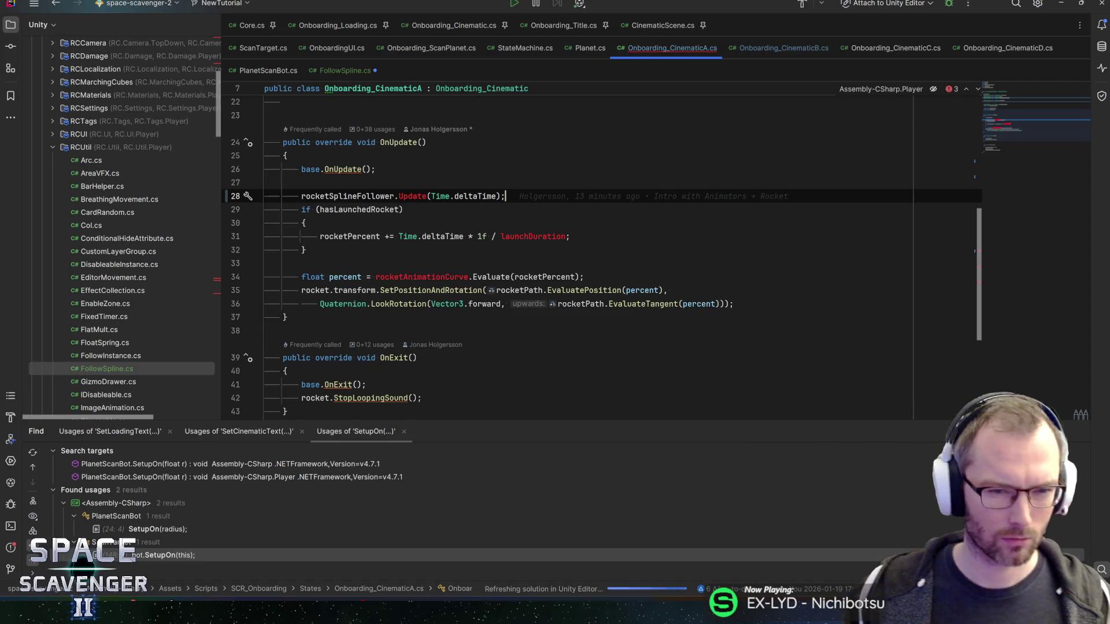
pyautogui.press('Home')
pyautogui.hotkey('alt', 'shift', 'Down')
pyautogui.hotkey('alt', 'shift', 'Down')
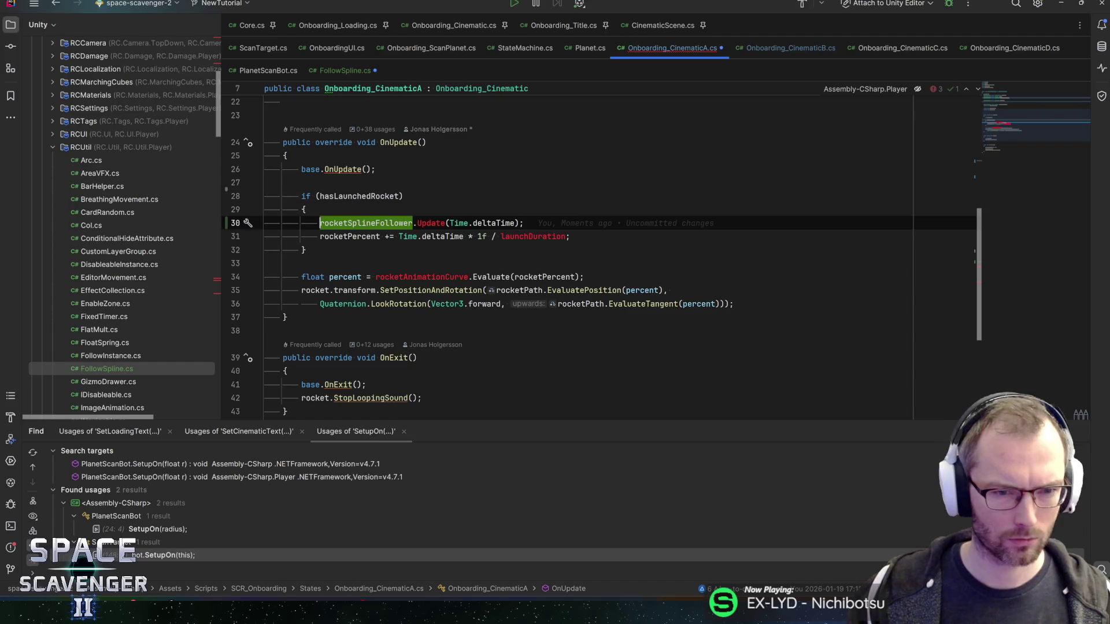
# - Delete the rocketPercent increment line from OnUpdate
pyautogui.click(319, 236)
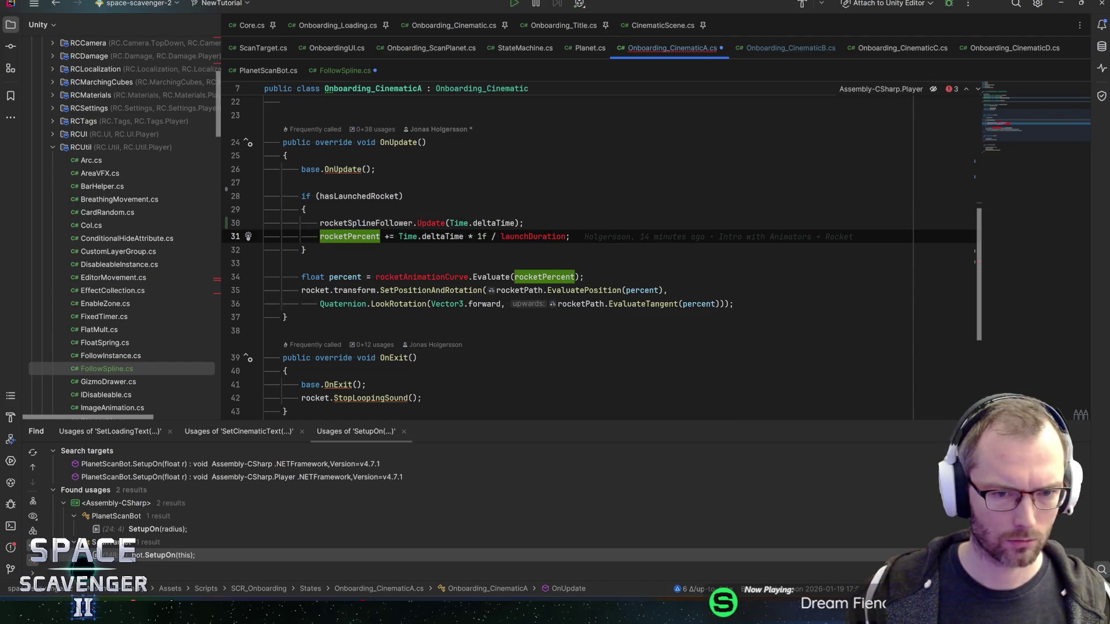
pyautogui.hotkey('shift', 'End')
pyautogui.hotkey('ctrl', 'c')
pyautogui.press('Delete')
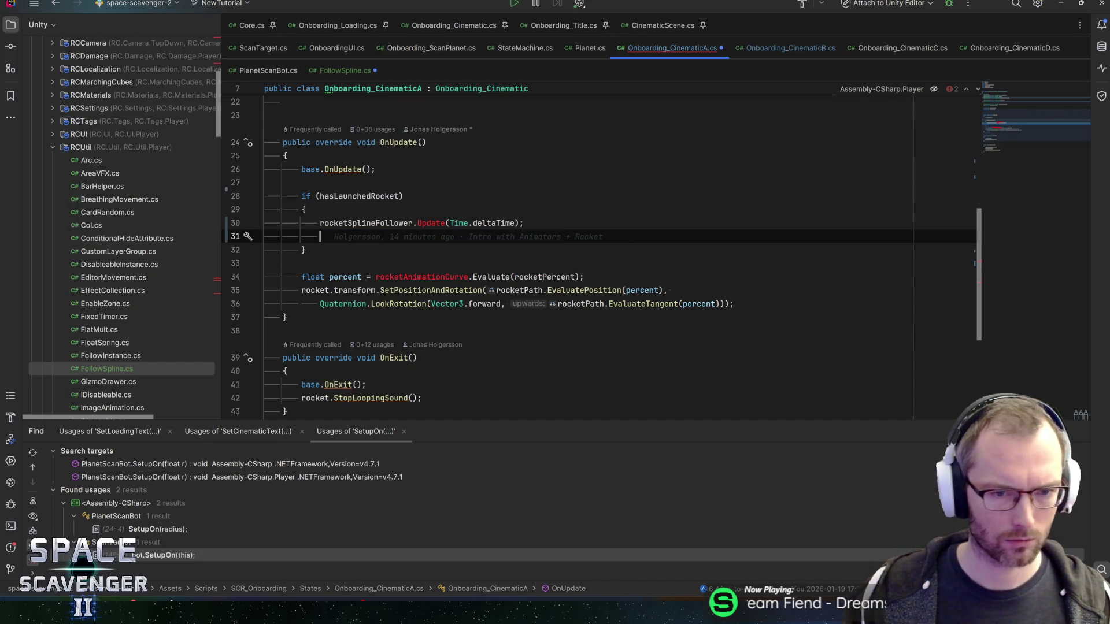
pyautogui.press('BackSpace')
# - Rename the call to OnUpdate and generate the OnUpdate method in FollowSpline via quick fix
pyautogui.click(418, 223)
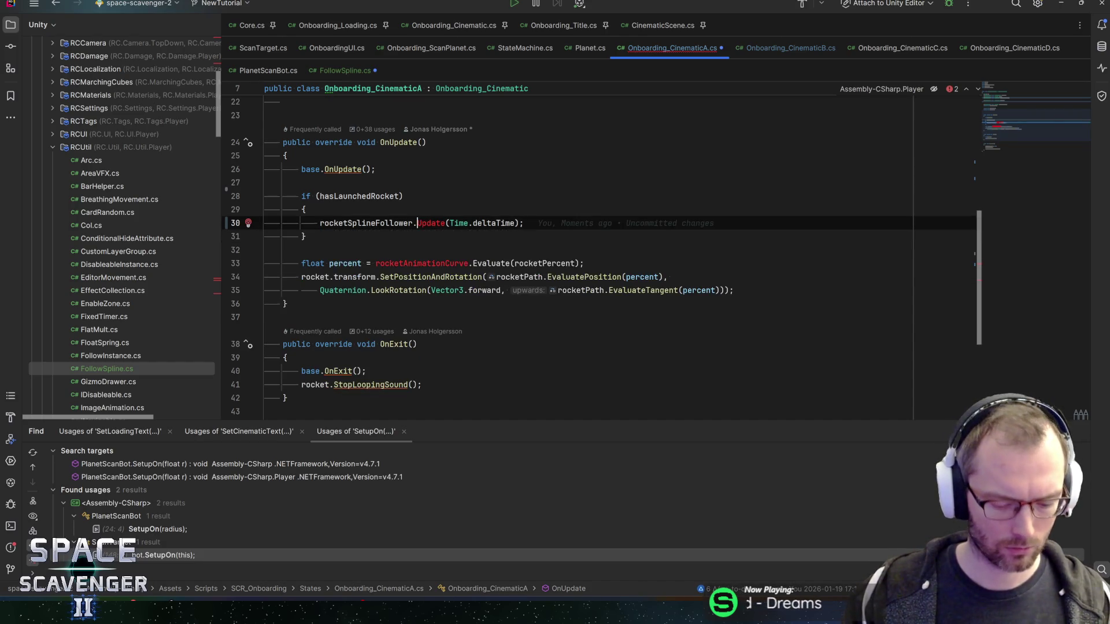
pyautogui.write('On')
pyautogui.press('Escape')
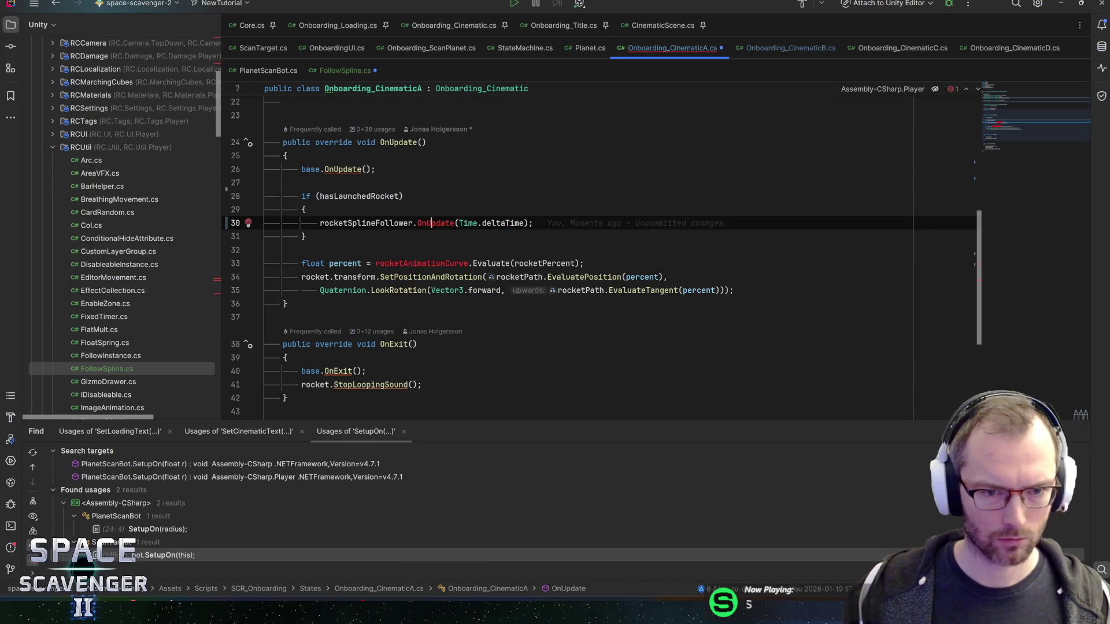
pyautogui.hotkey('alt', 'Return')
pyautogui.press('Down')
pyautogui.press('Up')
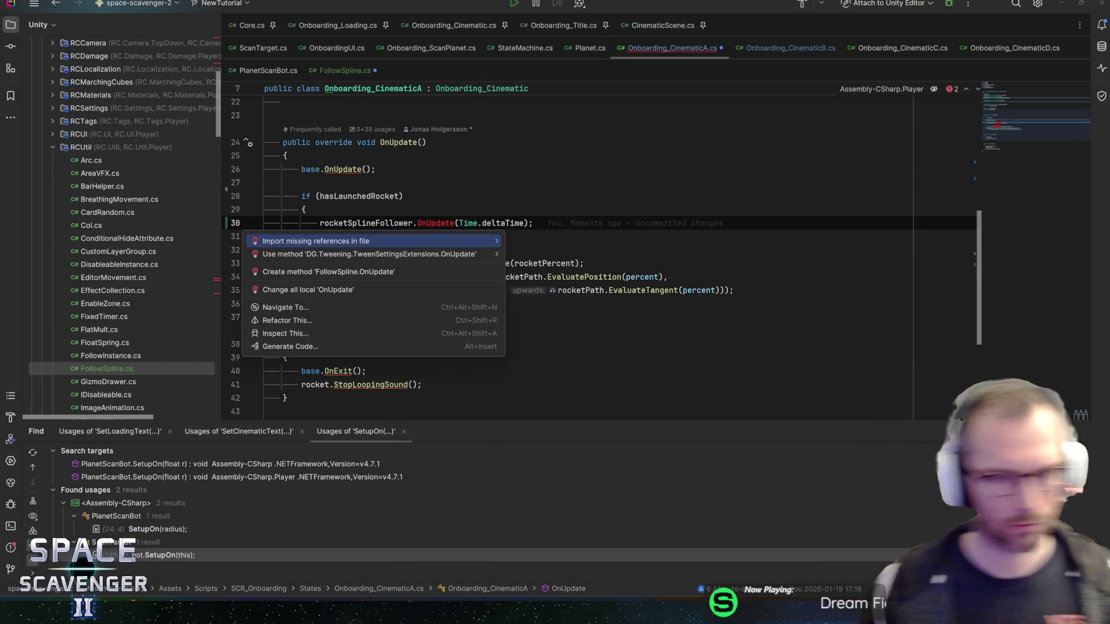
pyautogui.press('Down')
pyautogui.press('Down')
pyautogui.press('Down')
pyautogui.press('Up')
pyautogui.press('Return')
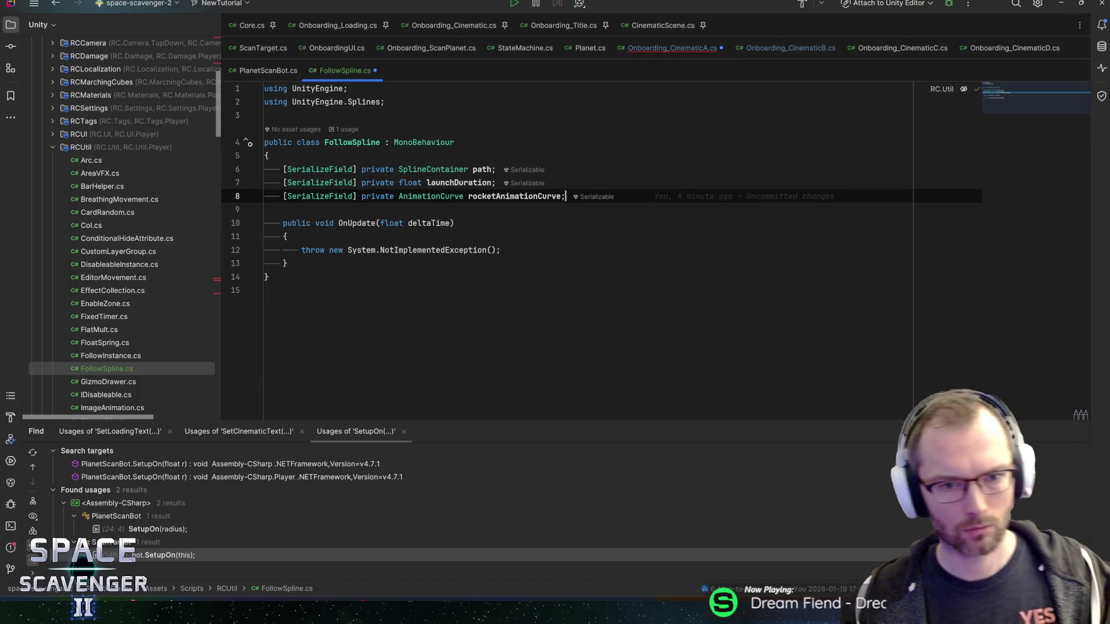
# - Replace the OnUpdate stub body with the pasted increment, renaming rocketPercent to percent
pyautogui.click(500, 263)
pyautogui.hotkey('ctrl', 'w')
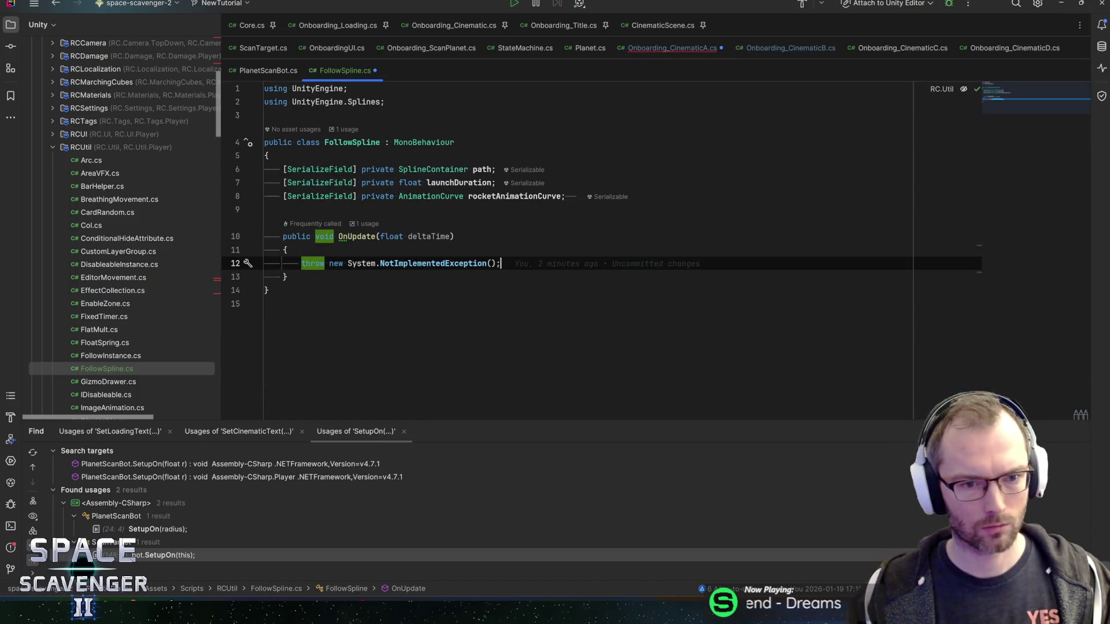
pyautogui.hotkey('ctrl', 'v')
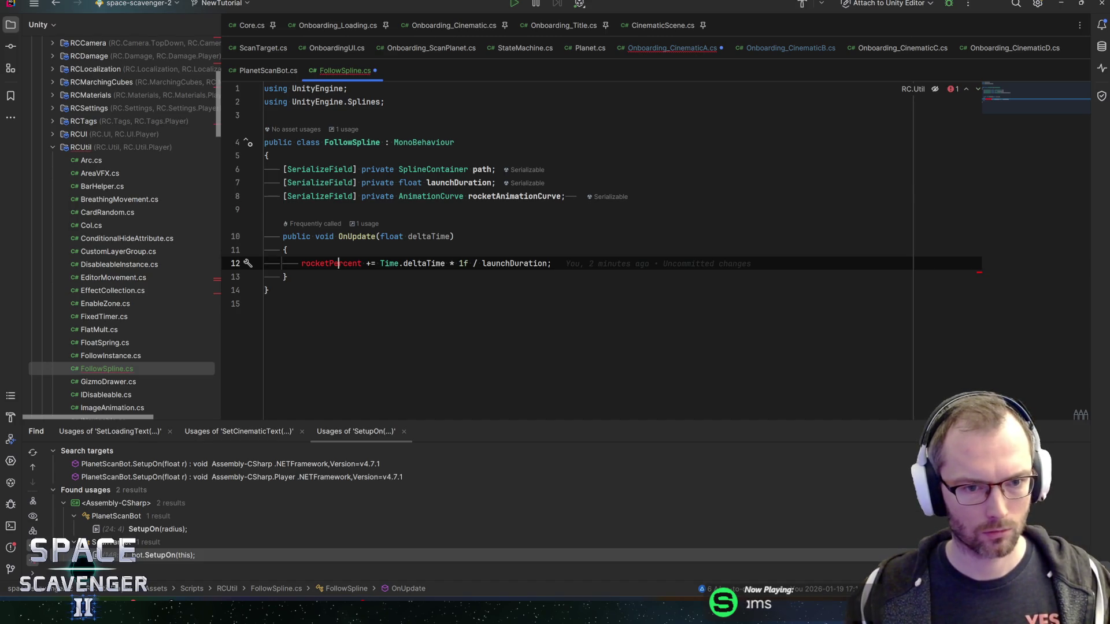
pyautogui.hotkey('ctrl', 'shift', 'space')
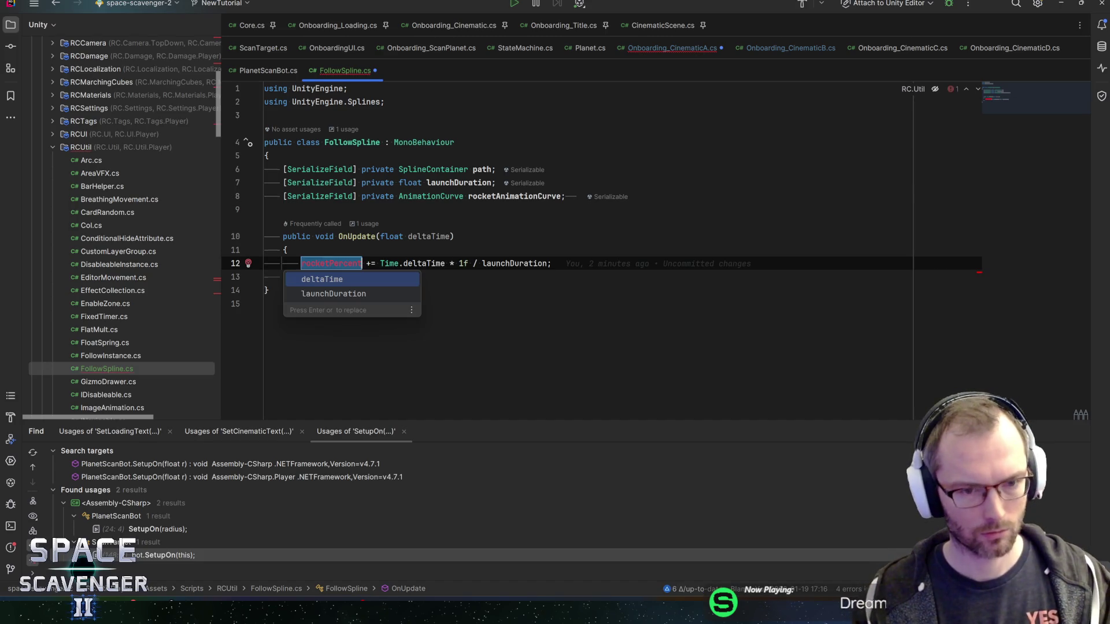
pyautogui.press('BackSpace')
pyautogui.write('percent')
pyautogui.press('Home')
# - Add a 'float percent;' field to FollowSpline and save
pyautogui.press('Escape')
pyautogui.press('Up')
pyautogui.press('Up')
pyautogui.press('Up')
pyautogui.press('Return')
pyautogui.press('Return')
pyautogui.press('Up')
pyautogui.write('float percent')
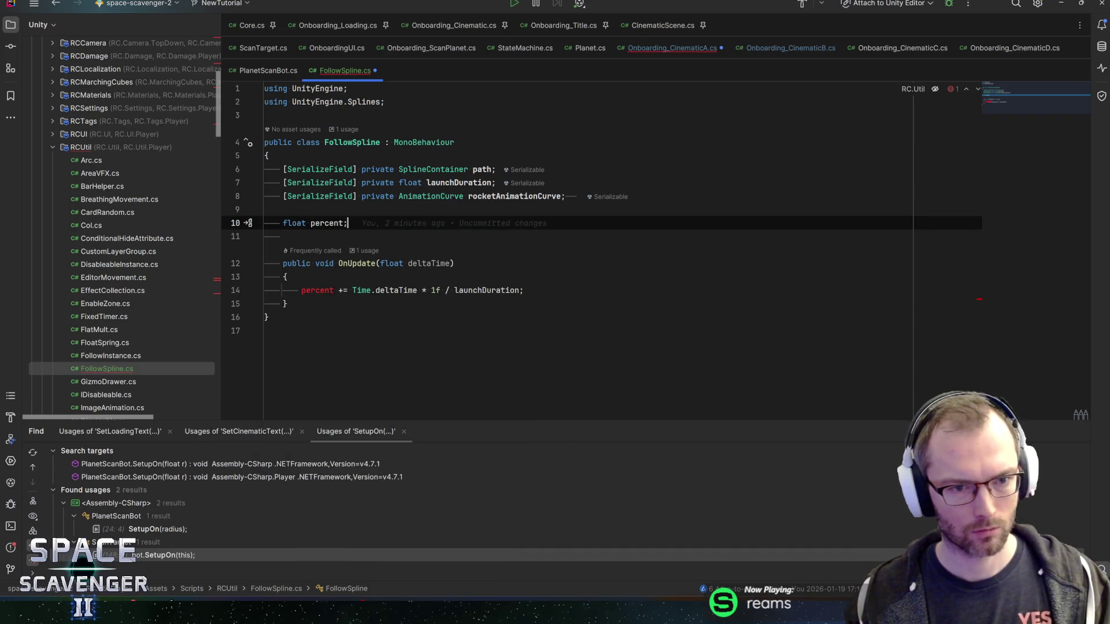
pyautogui.write(';')
pyautogui.hotkey('ctrl', 's')
# - Remove the rocket positioning lines from Onboarding_CinematicA's OnUpdate
pyautogui.hotkey('ctrl', 'alt', 'Left')
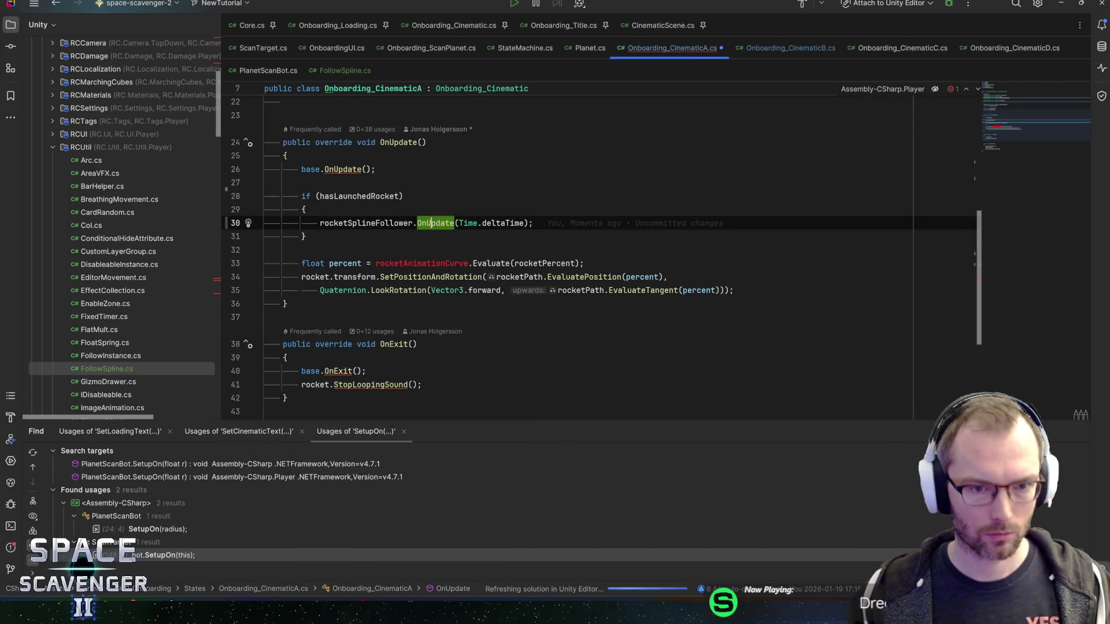
pyautogui.press('Down')
pyautogui.press('Down')
pyautogui.press('Down')
pyautogui.press('Home')
pyautogui.hotkey('shift', 'Down')
pyautogui.hotkey('shift', 'Down')
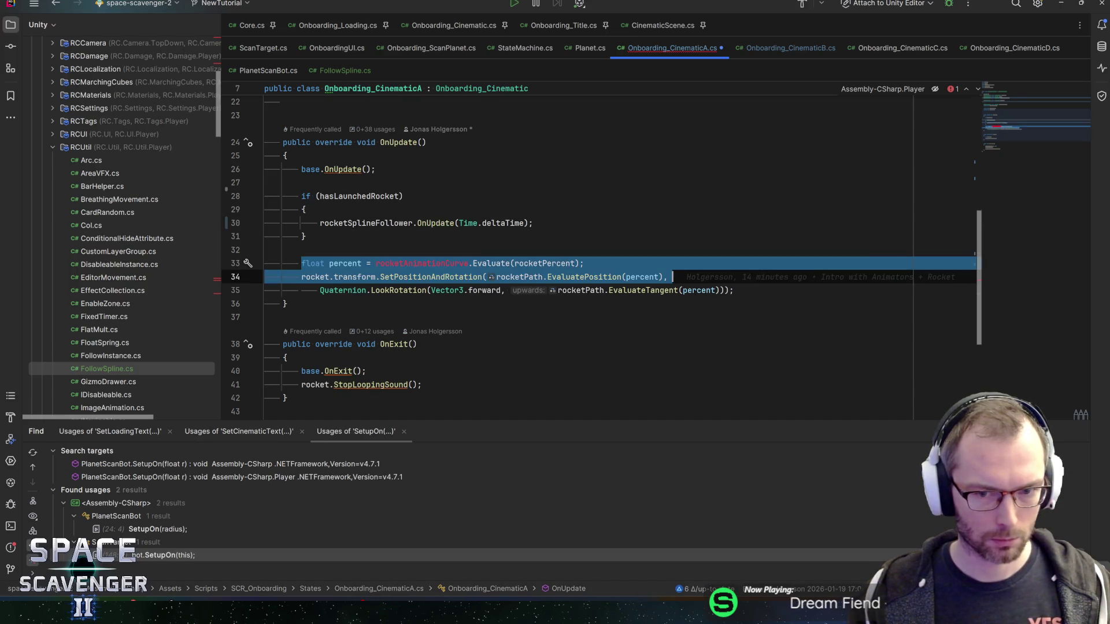
pyautogui.hotkey('shift', 'End')
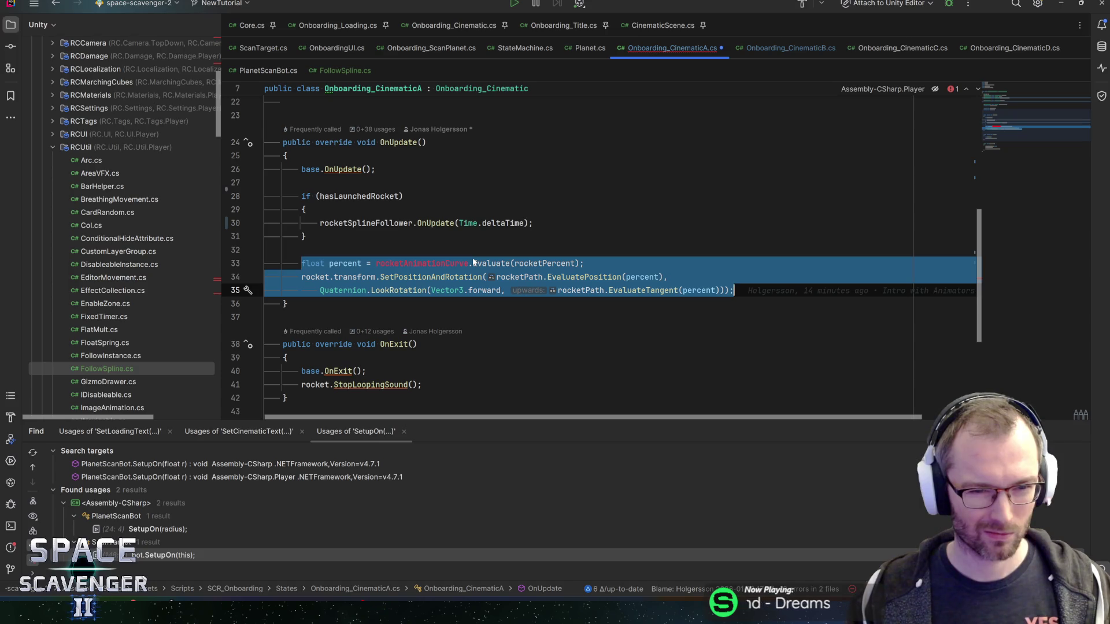
pyautogui.moveTo(441, 264)
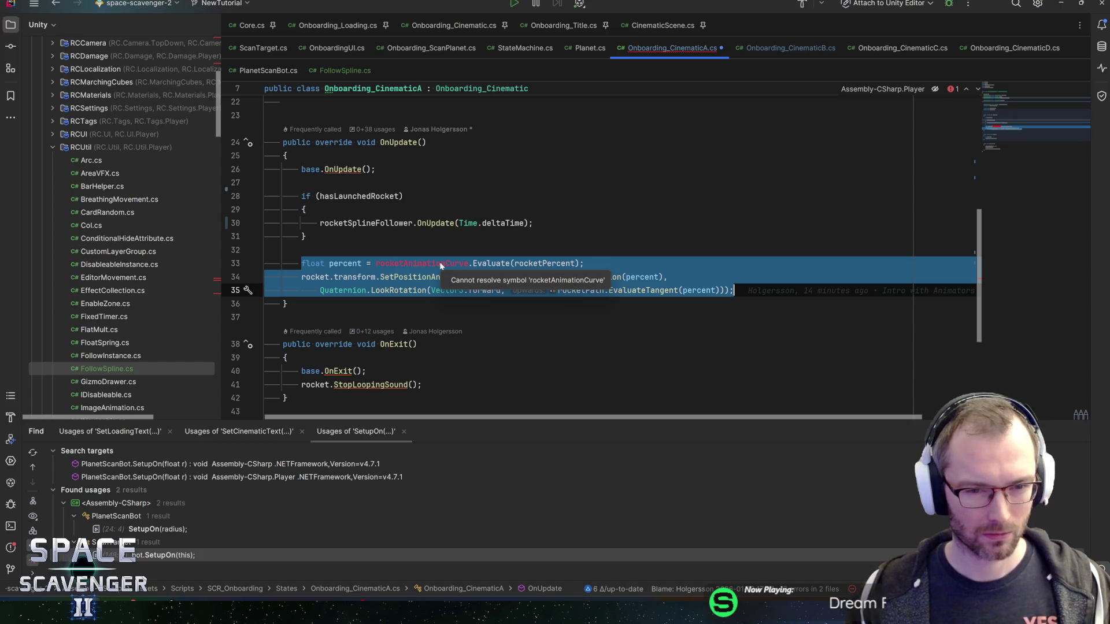
pyautogui.press('BackSpace')
pyautogui.press('BackSpace')
pyautogui.press('BackSpace')
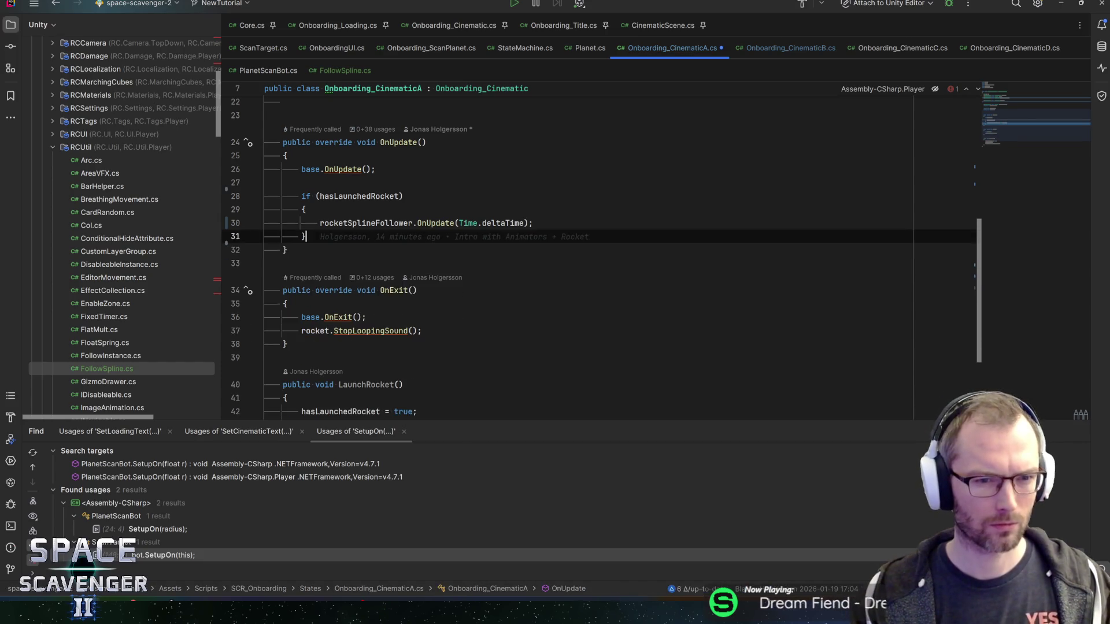
pyautogui.keyDown('ctrl'); pyautogui.click(421, 222); pyautogui.keyUp('ctrl')
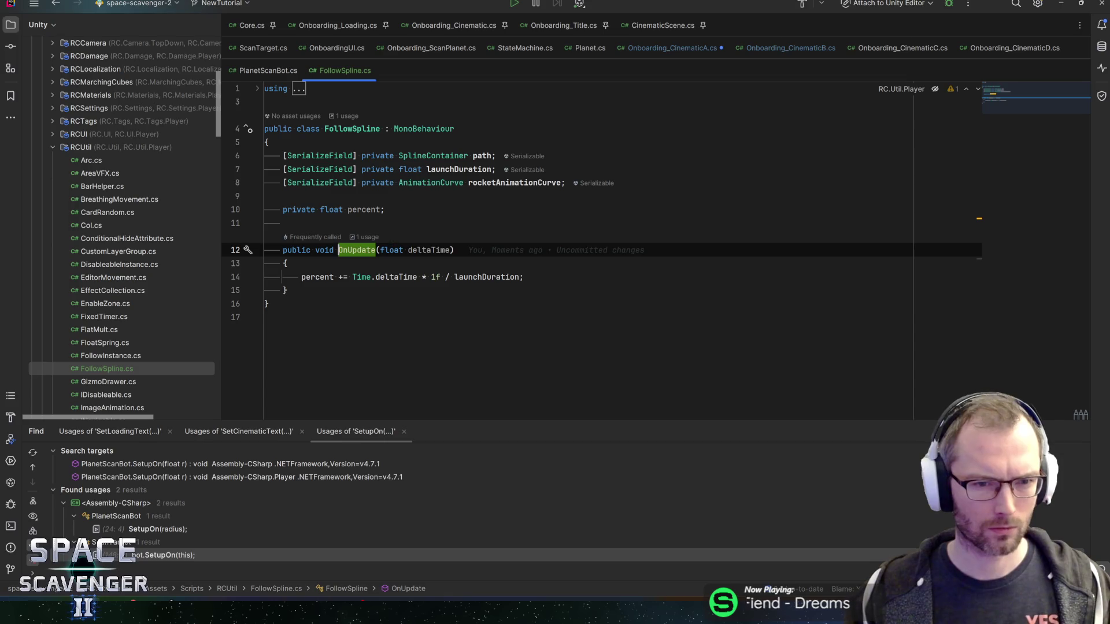
# - Rename FollowSpline's OnUpdate method to Tick
pyautogui.hotkey('ctrl', 'r')
pyautogui.hotkey('ctrl', 'r')
pyautogui.write('Tick')
pyautogui.press('Return')
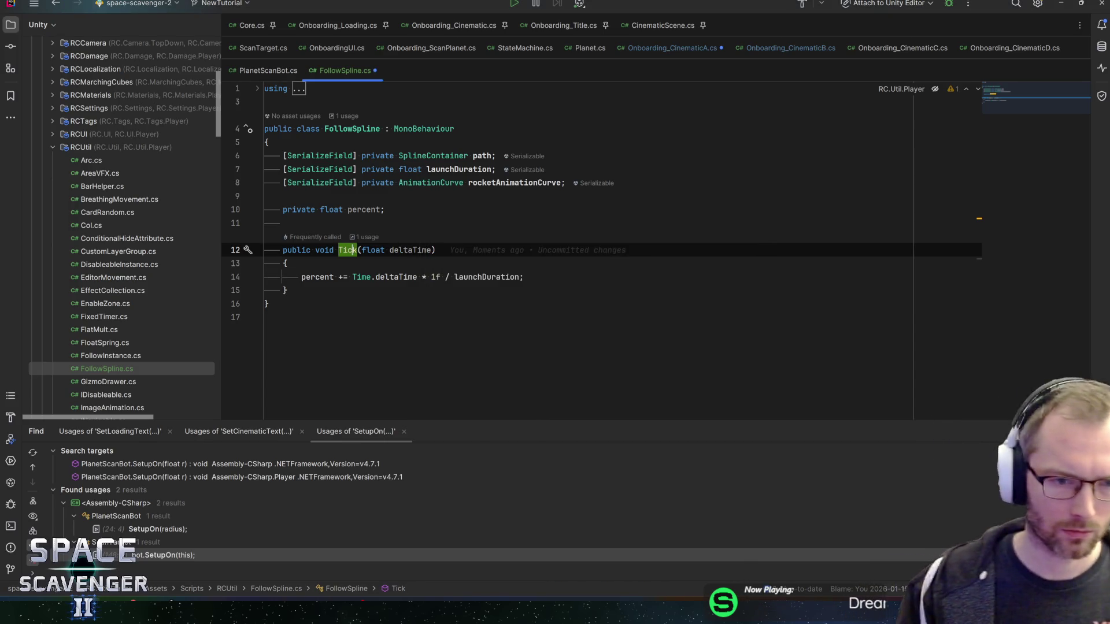
# - Add an Update method below Tick containing the rocket positioning code
pyautogui.click(343, 288)
pyautogui.press('Return')
pyautogui.press('Return')
pyautogui.write('publi')
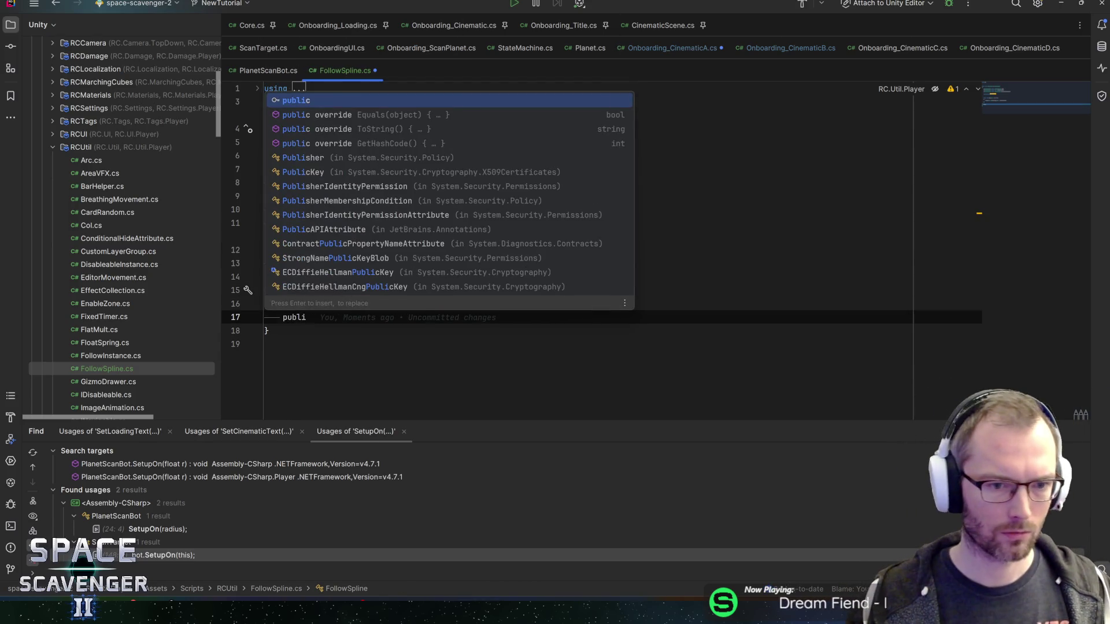
pyautogui.press('BackSpace')
pyautogui.press('BackSpace')
pyautogui.press('BackSpace')
pyautogui.write('Update')
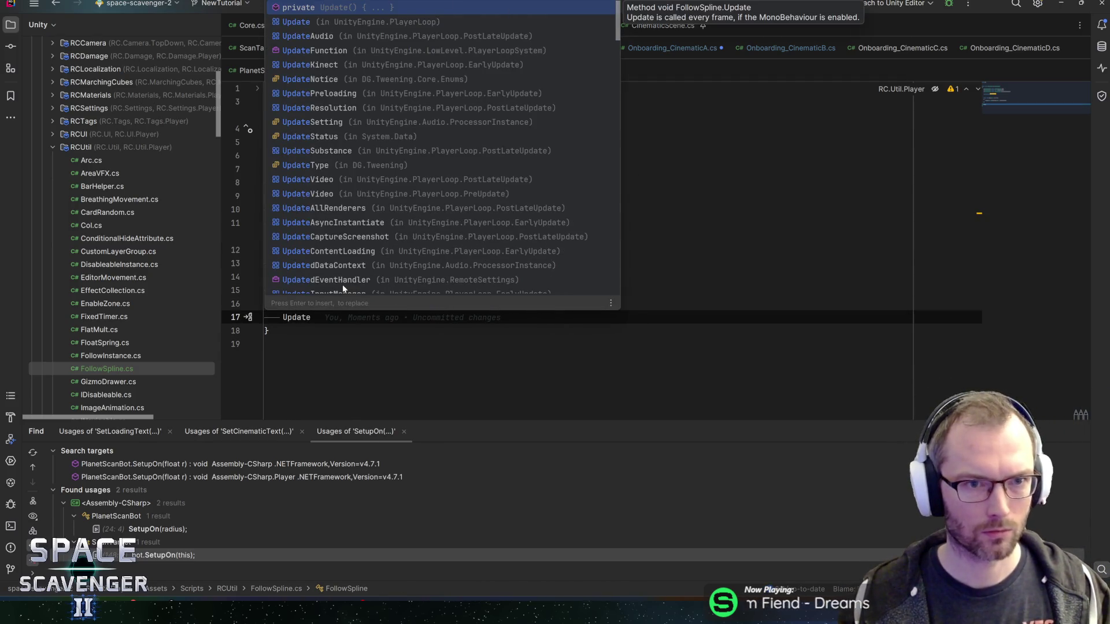
pyautogui.press('Return')
pyautogui.press('Tab')
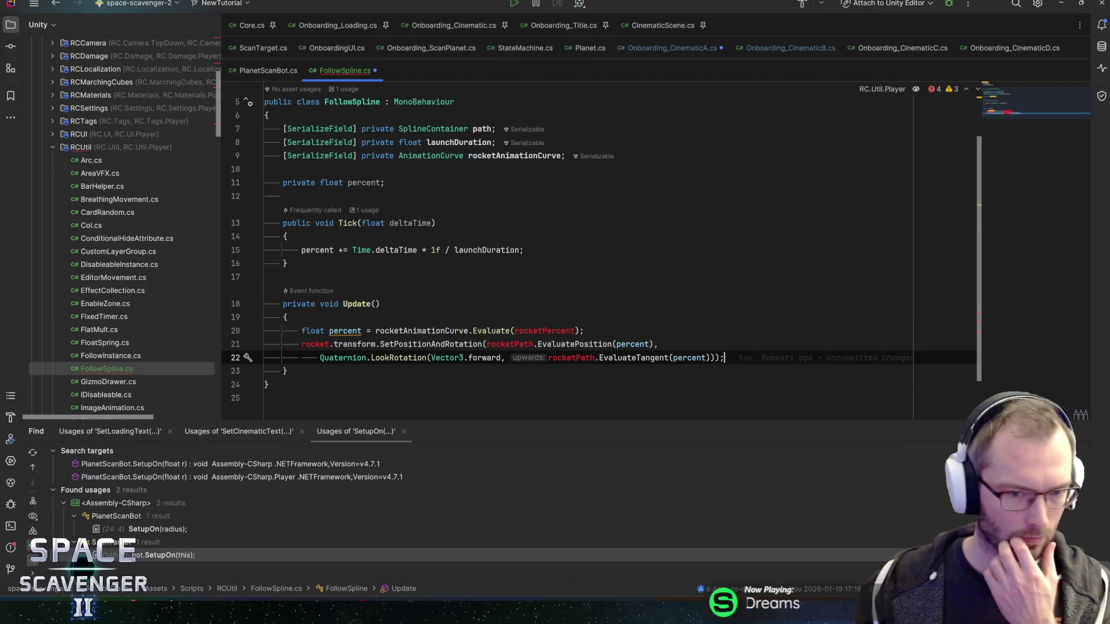
# - Start a new private field above the percent field
pyautogui.click(347, 182)
pyautogui.press('Up')
pyautogui.press('Return')
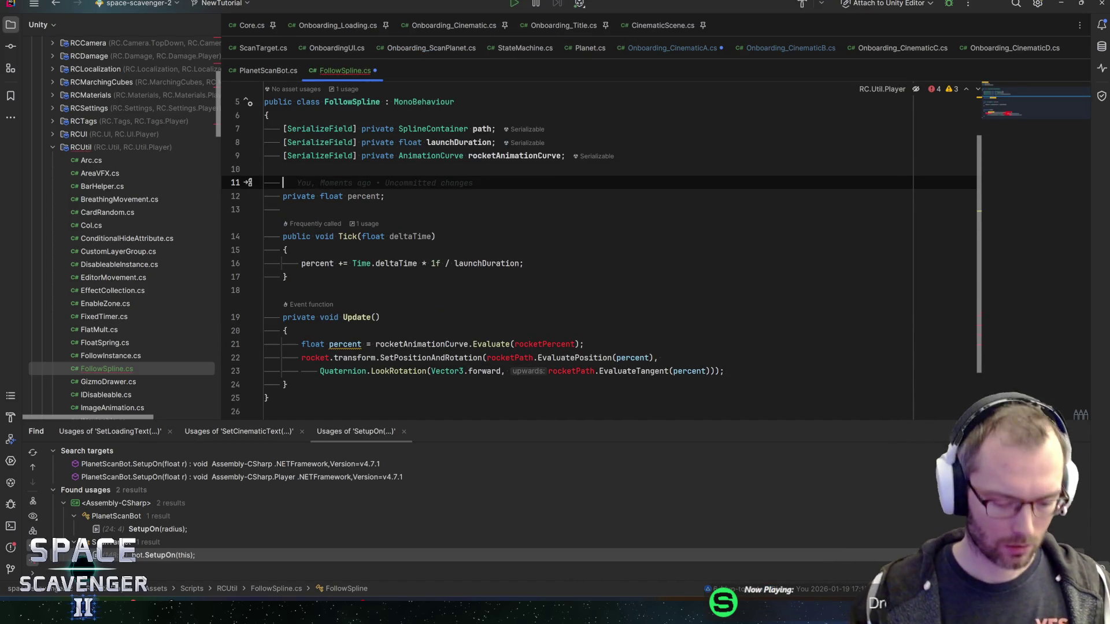
pyautogui.write('pri')
pyautogui.press('Return')
# - Declare the new field as 'private bool isFollowing;'
pyautogui.write('private flo')
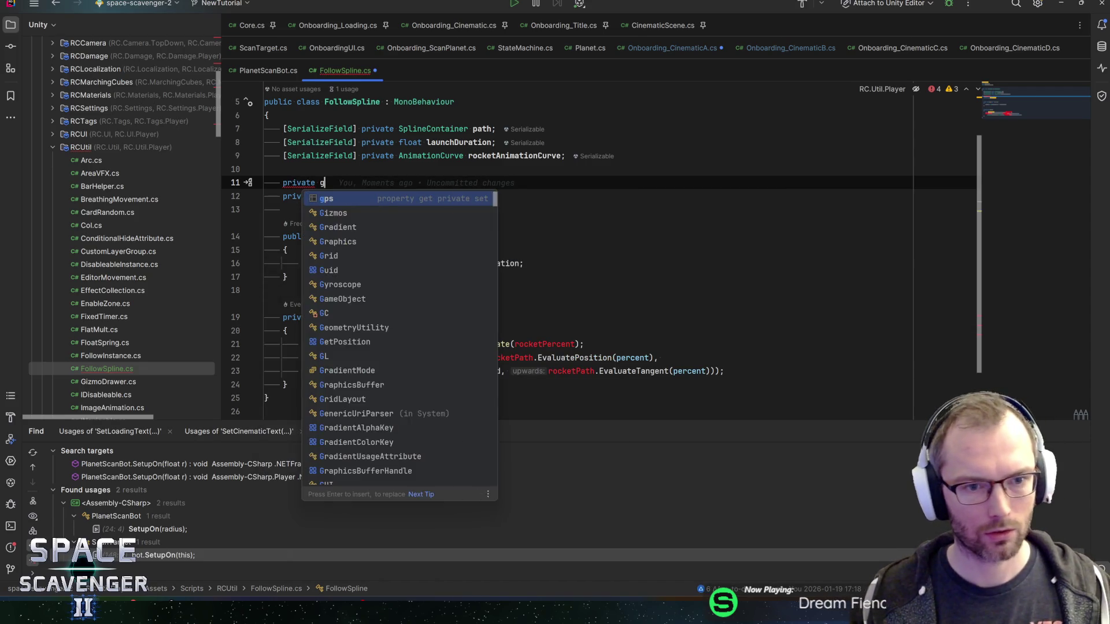
pyautogui.press('Return')
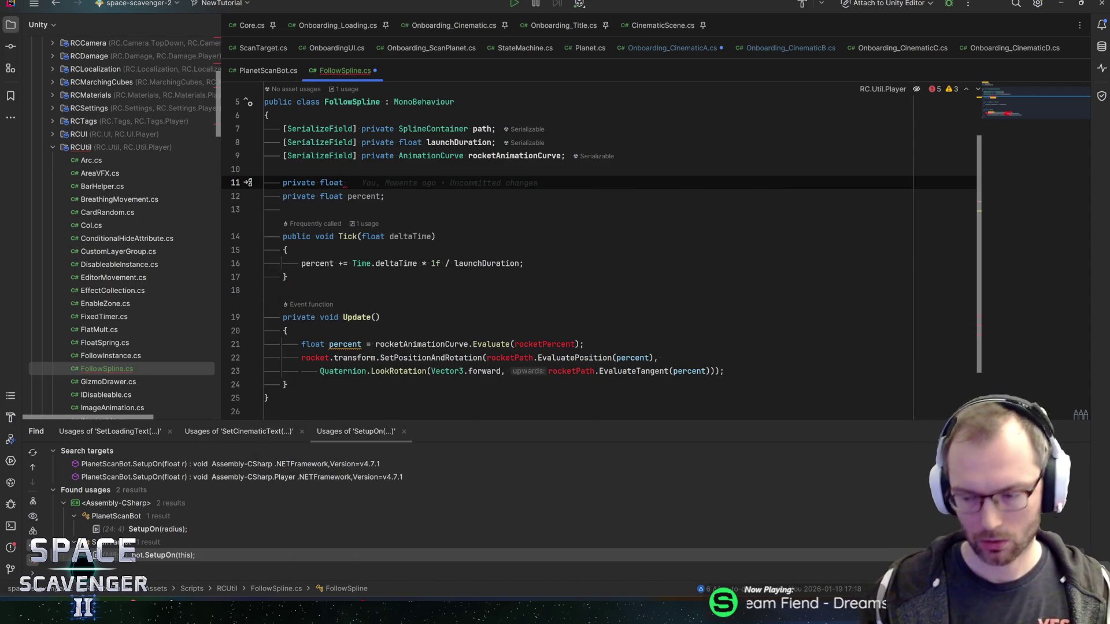
pyautogui.press('BackSpace')
pyautogui.press('BackSpace')
pyautogui.press('BackSpace')
pyautogui.write('boo')
pyautogui.press('Return')
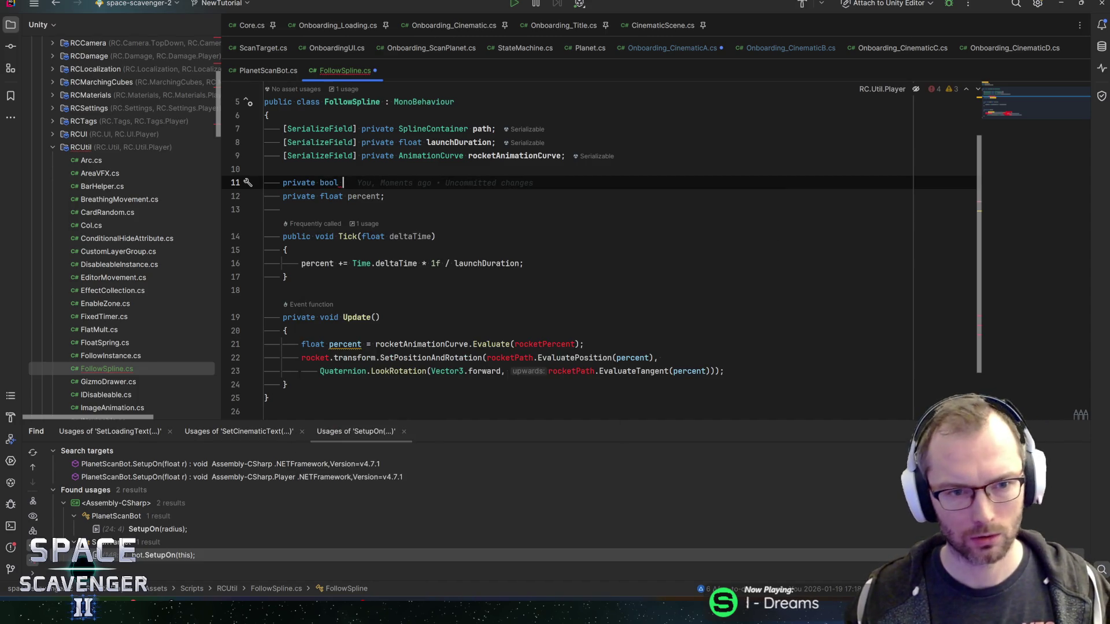
pyautogui.write('is')
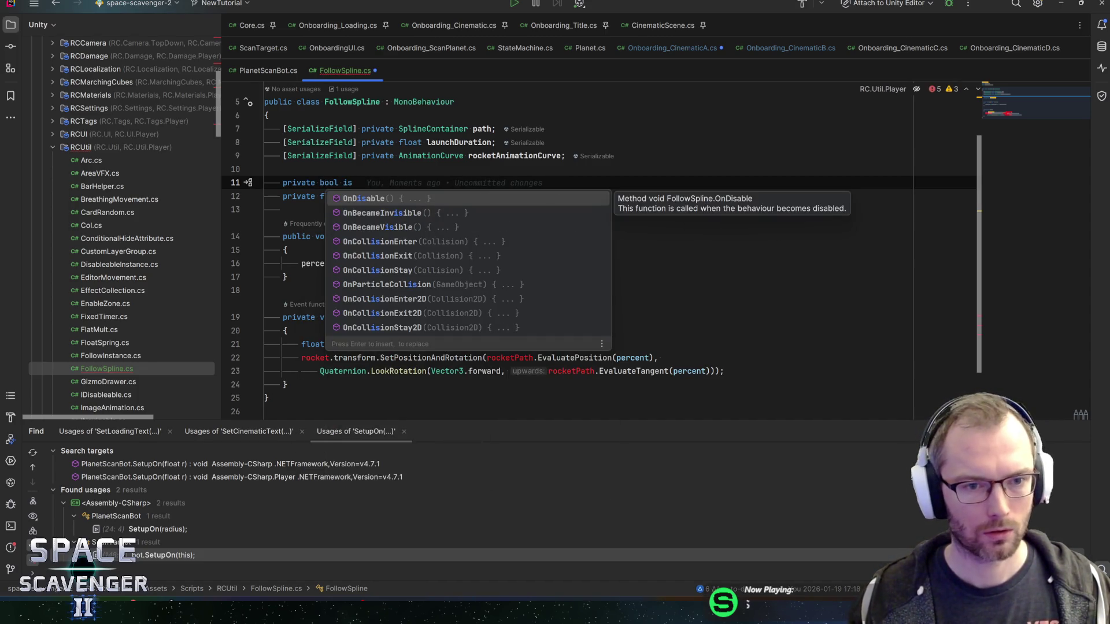
pyautogui.write('Ru')
pyautogui.press('BackSpace')
pyautogui.press('BackSpace')
pyautogui.write('Following;')
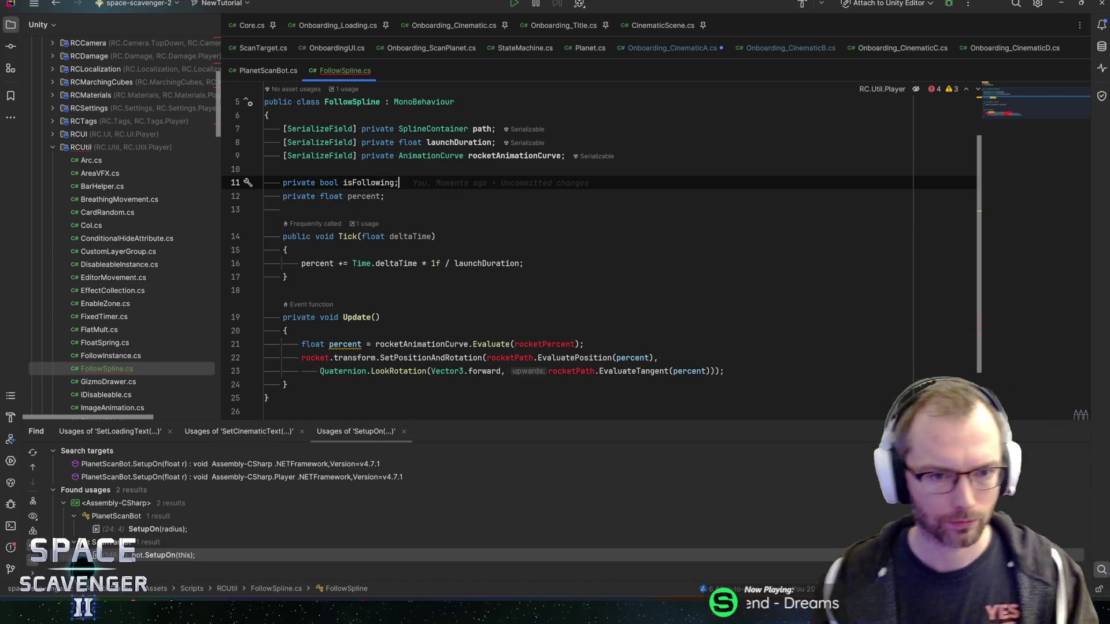
pyautogui.press('Down')
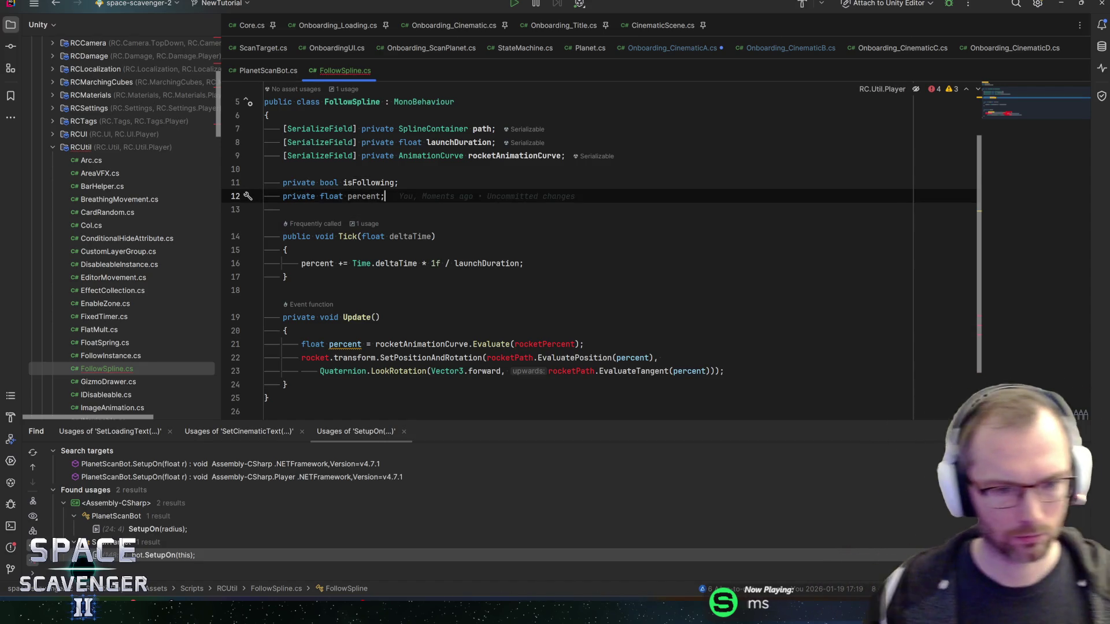
# - Add 'if (!isFollowing) return;' at the top of Update
pyautogui.click(301, 330)
pyautogui.press('Return')
pyautogui.write('if (!isf')
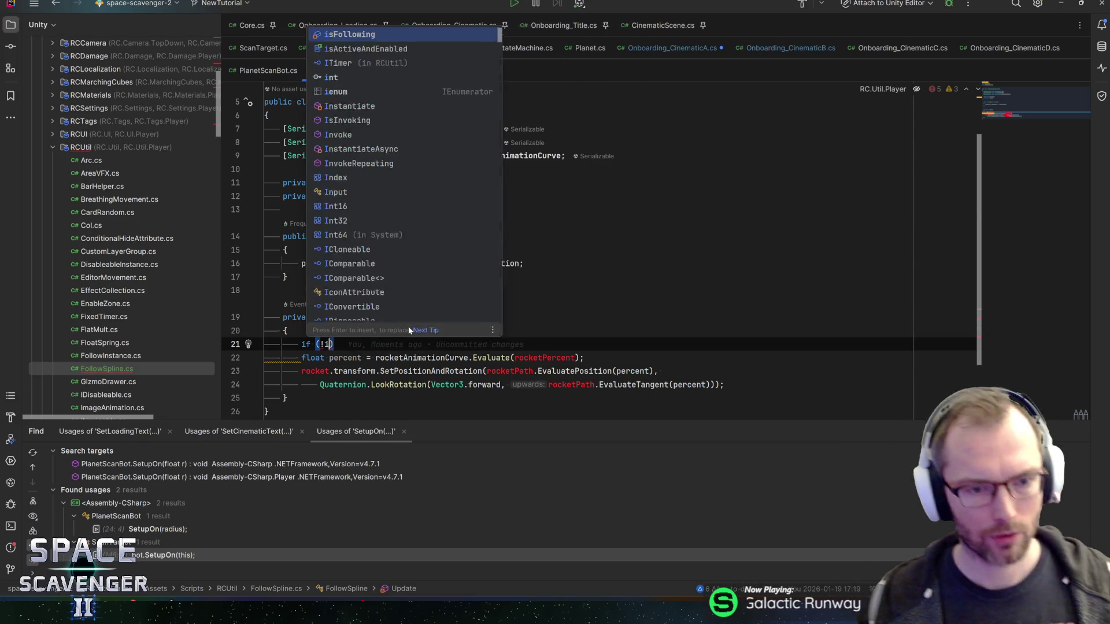
pyautogui.press('Return')
pyautogui.press('End')
pyautogui.press('Return')
pyautogui.write('{')
pyautogui.press('Return')
pyautogui.press('BackSpace')
pyautogui.press('BackSpace')
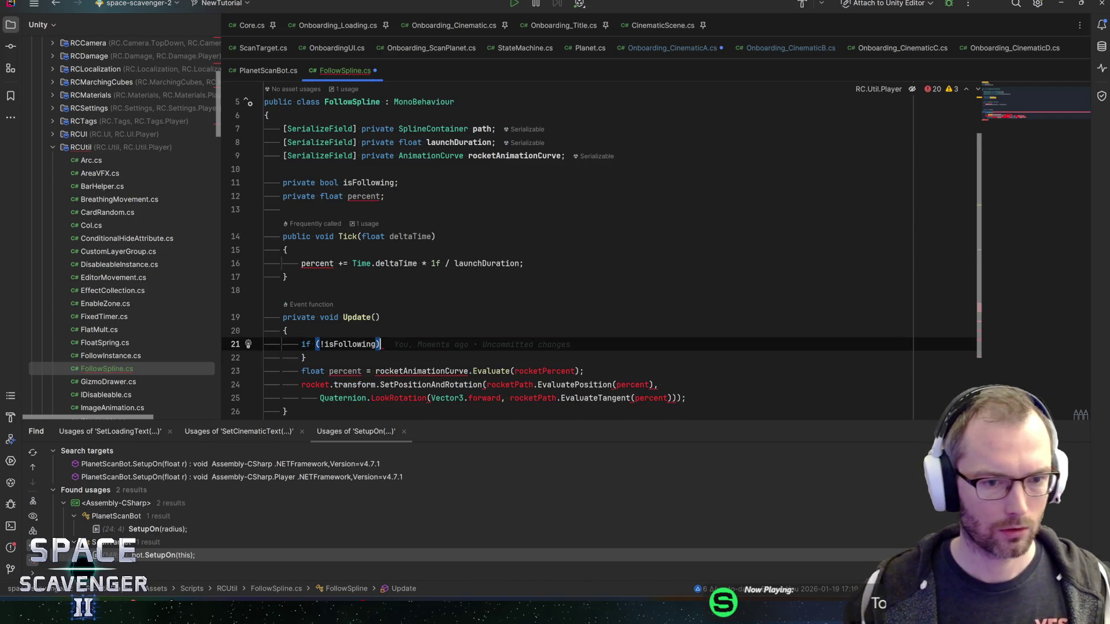
pyautogui.write('return;')
# - Remove the stray brace line and add a blank line before the percent calculation
pyautogui.press('Down')
pyautogui.hotkey('ctrl', 'y')
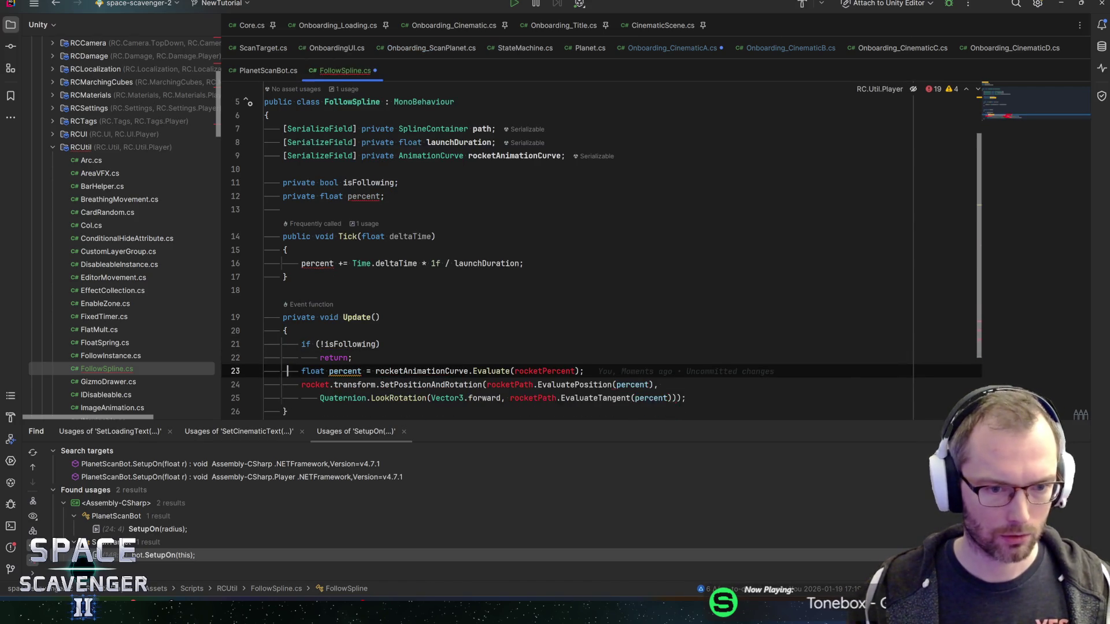
pyautogui.press('Up')
pyautogui.press('Return')
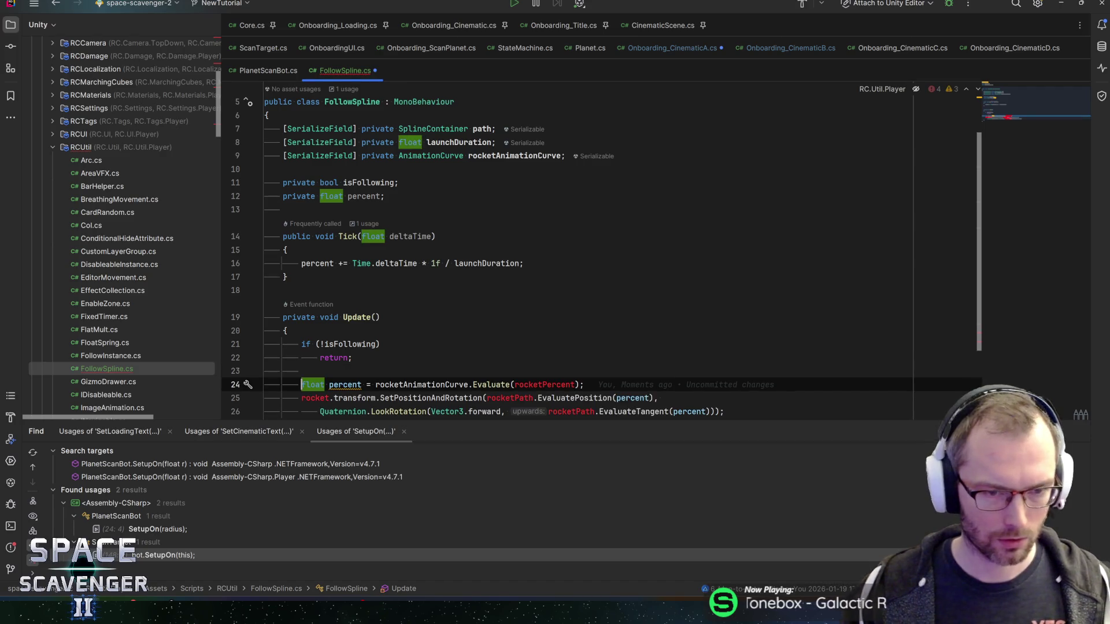
pyautogui.scroll(-2, 345, 304)
pyautogui.click(345, 303)
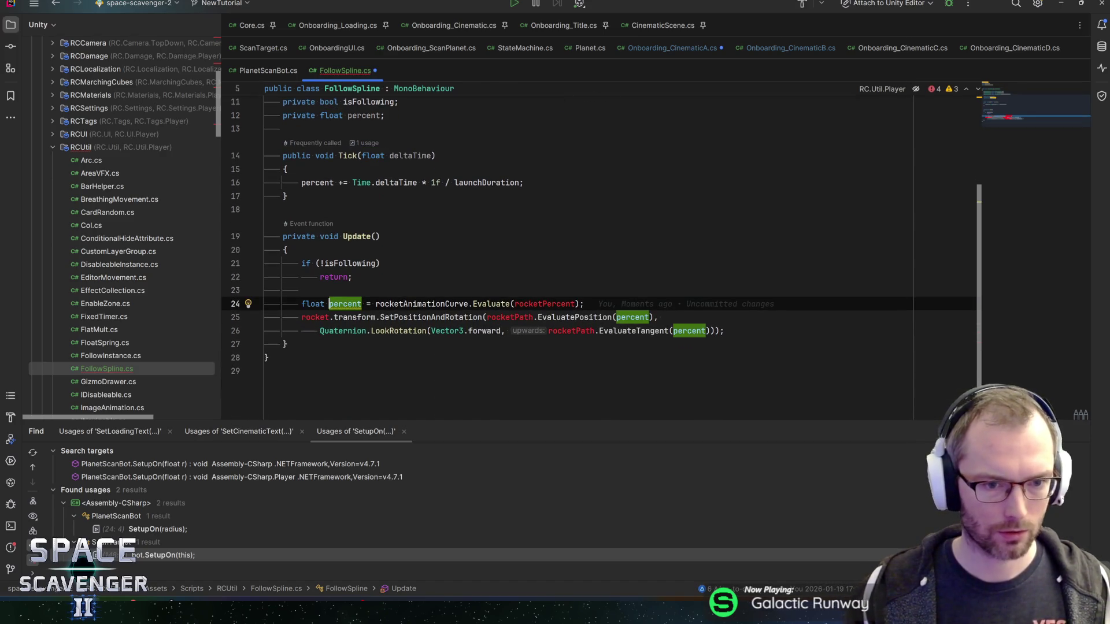
# - Rename the local to realPercent and pass percent to the animation curve's Evaluate call
pyautogui.hotkey('ctrl', 'BackSpace')
pyautogui.click(378, 304)
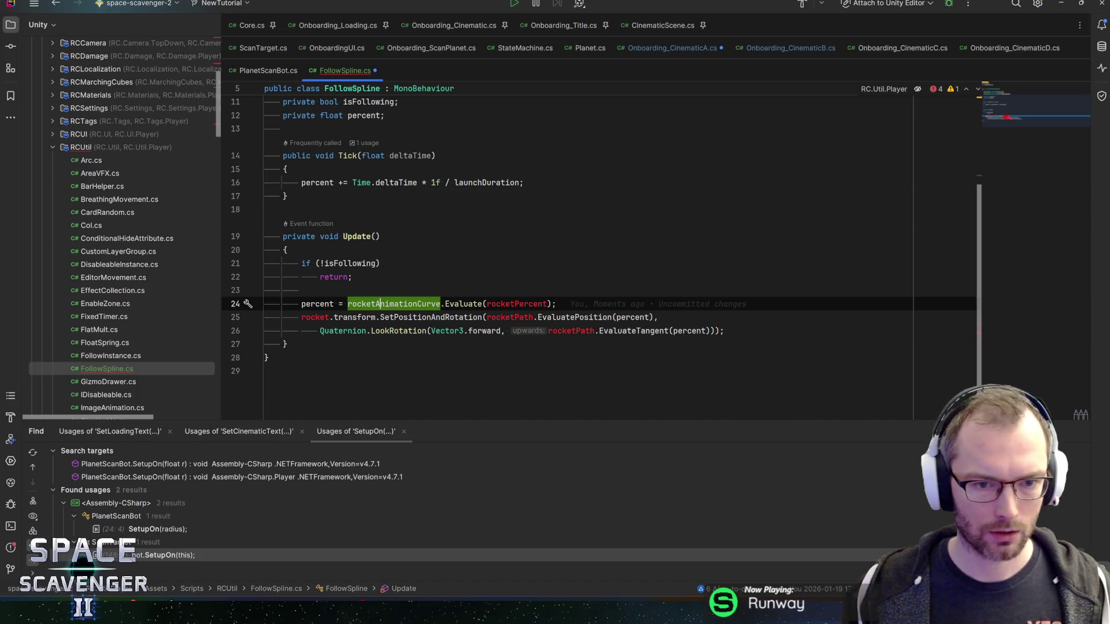
pyautogui.doubleClick(516, 304)
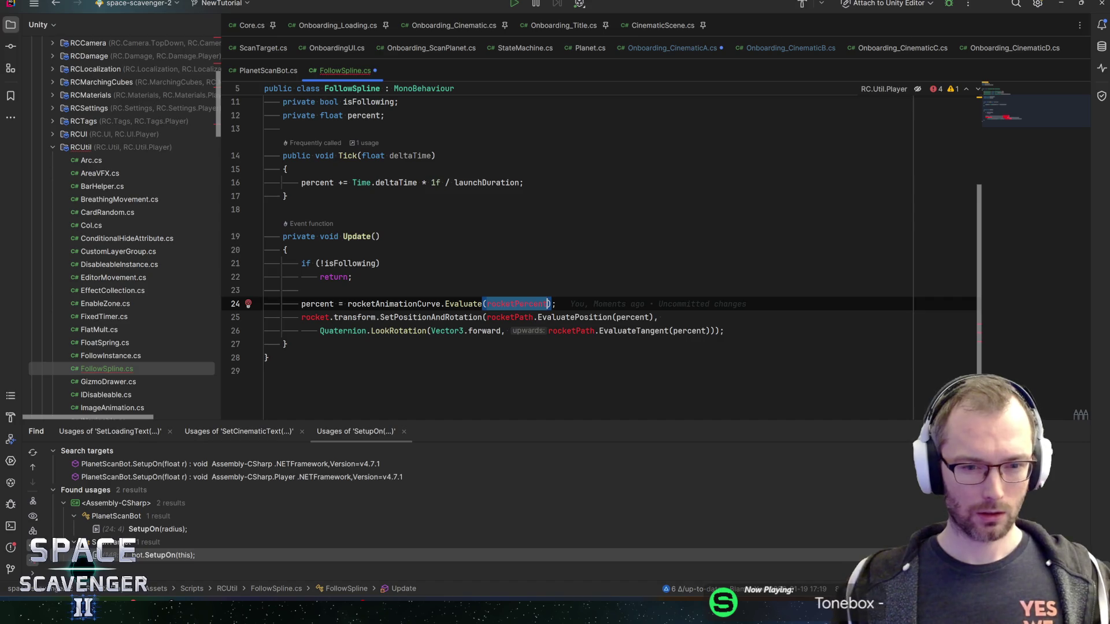
pyautogui.write('p')
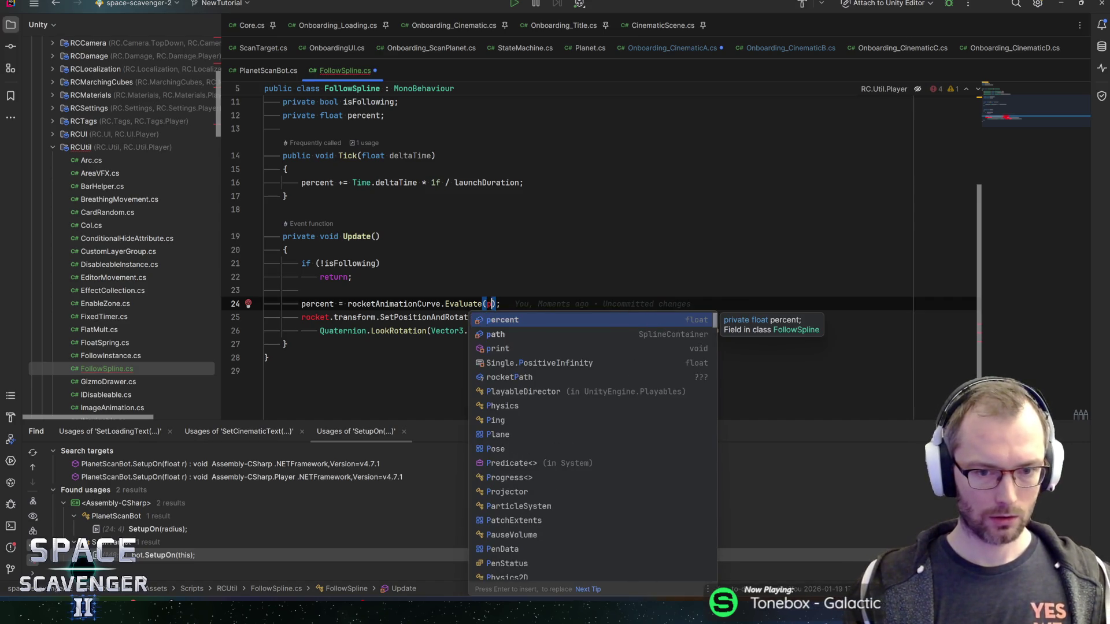
pyautogui.hotkey('ctrl', 'z')
pyautogui.hotkey('ctrl', 'z')
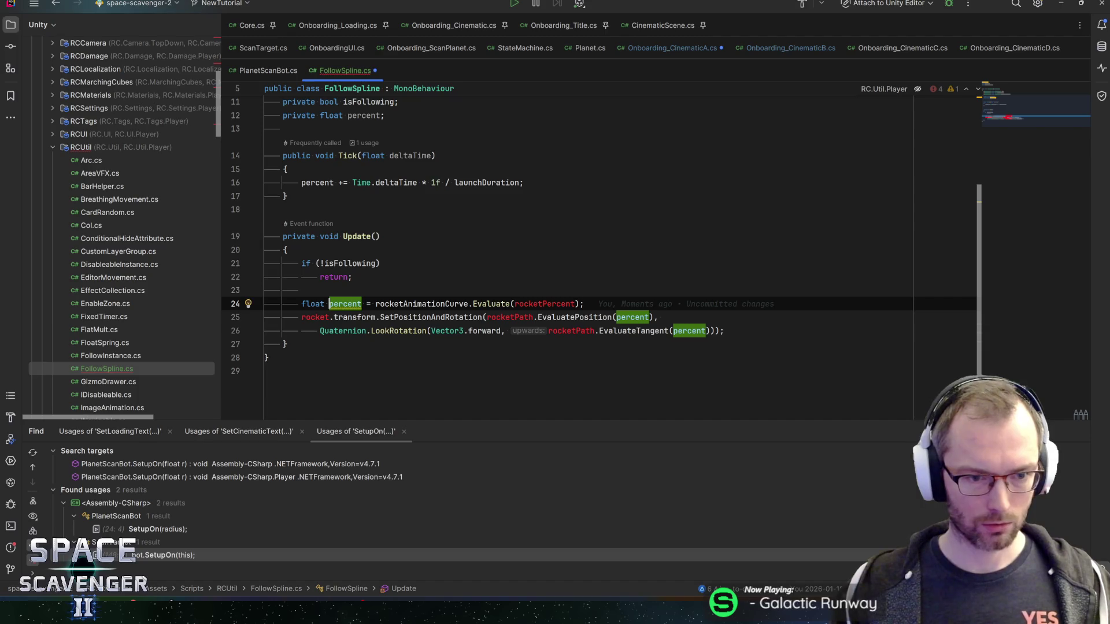
pyautogui.write('p')
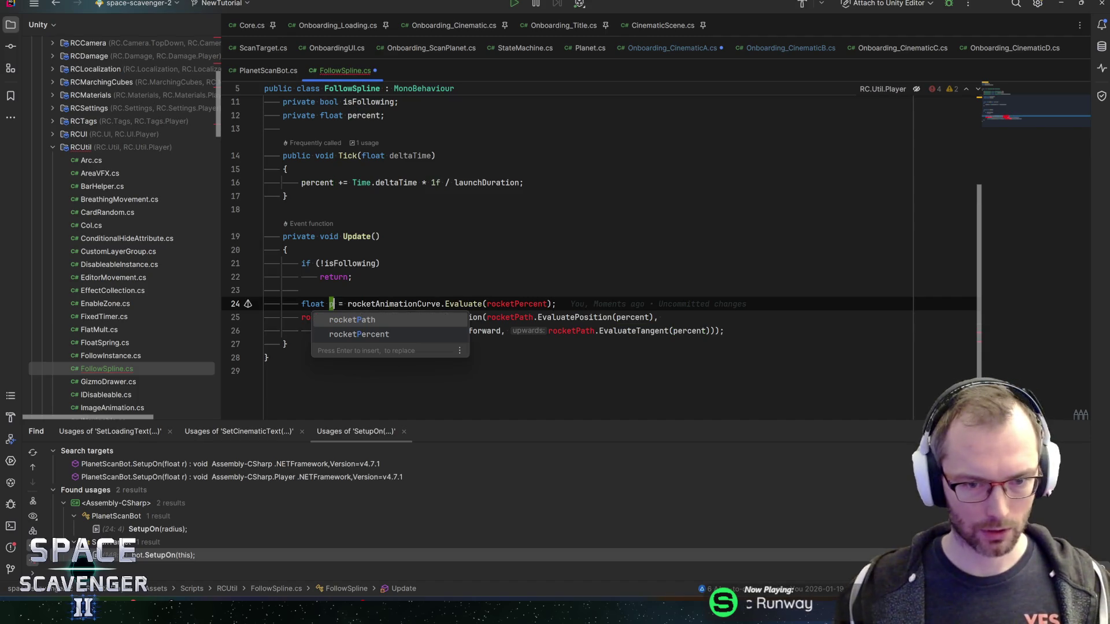
pyautogui.press('Escape')
pyautogui.write('pe')
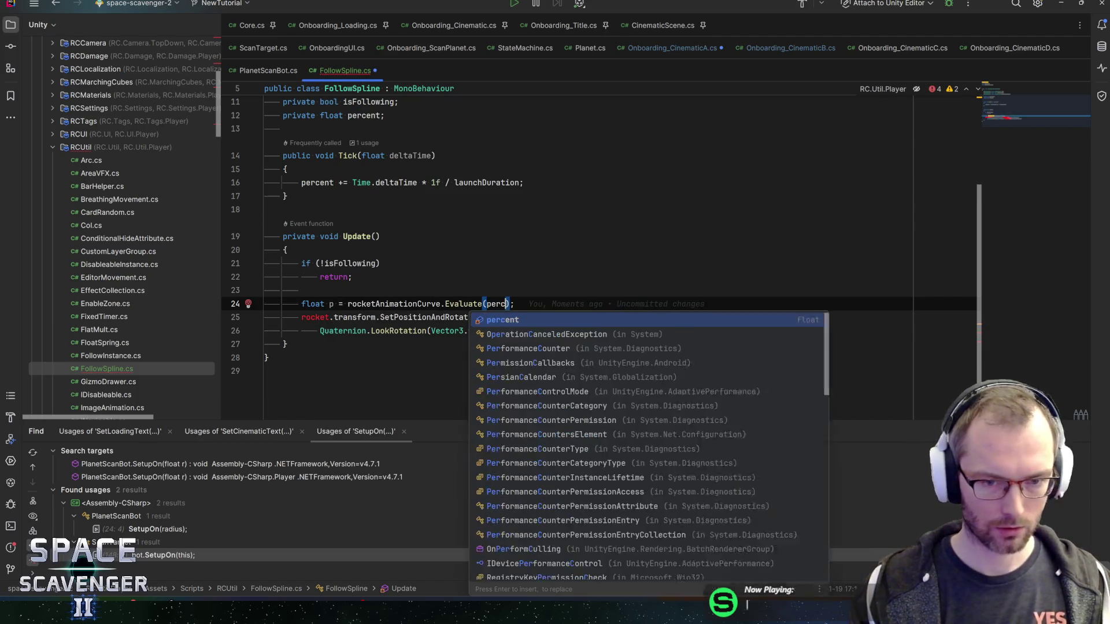
pyautogui.press('Return')
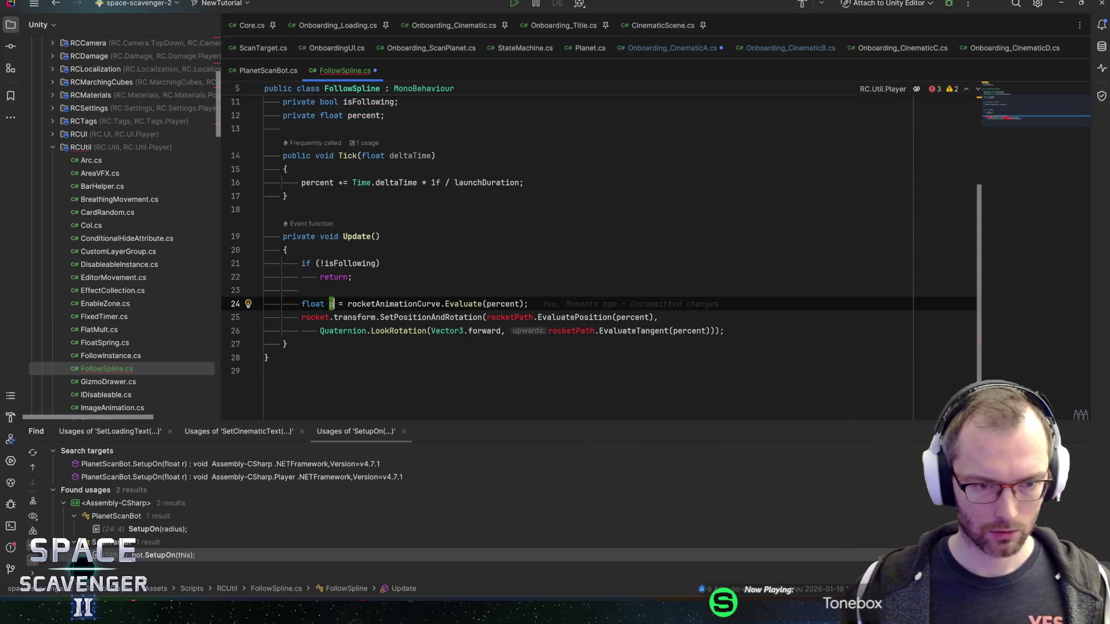
pyautogui.click(331, 303)
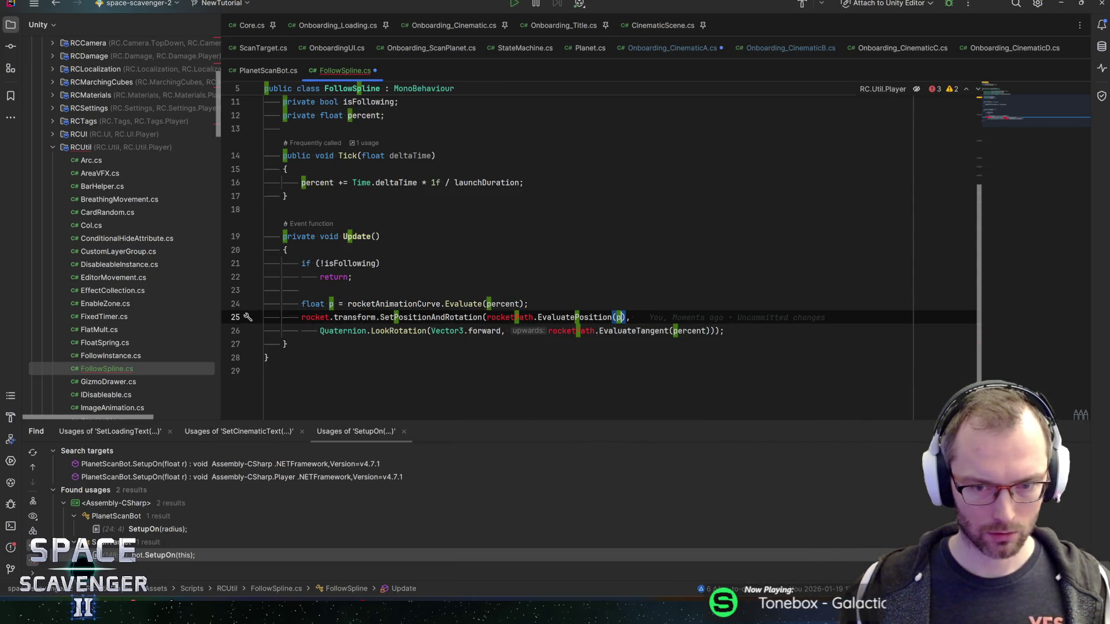
pyautogui.write('p')
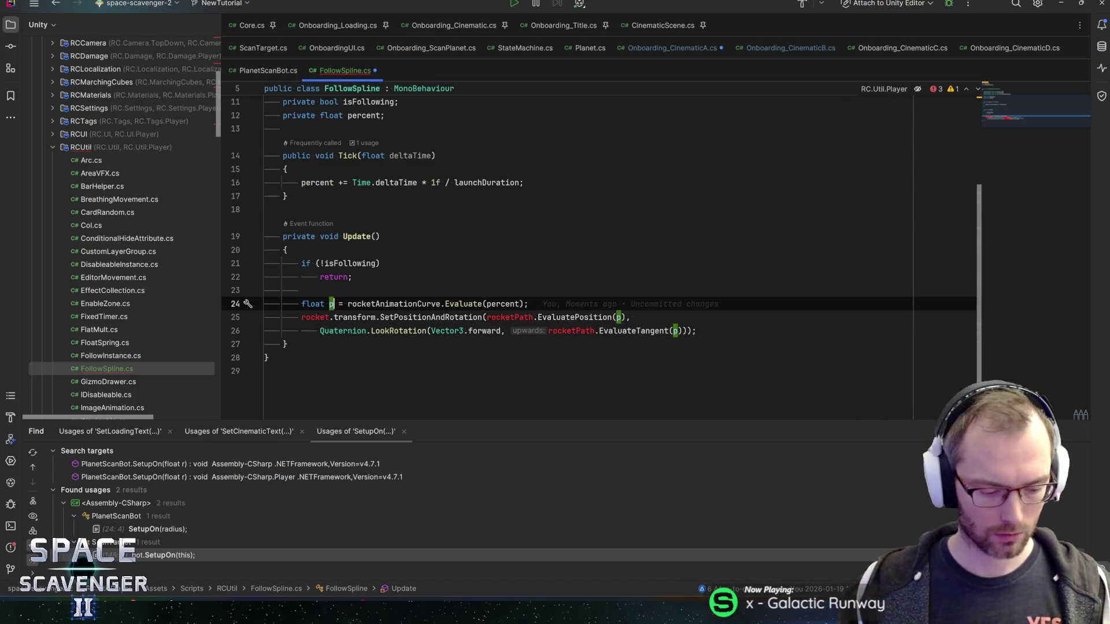
pyautogui.write('realPercent')
pyautogui.press('Return')
# - Move the object's own transform along path instead of rocket and rocketPath, then save
pyautogui.press('Down')
pyautogui.press('Home')
pyautogui.hotkey('ctrl', 'shift', 'Right')
pyautogui.hotkey('ctrl', 'shift', 'Right')
pyautogui.press('BackSpace')
pyautogui.press('End')
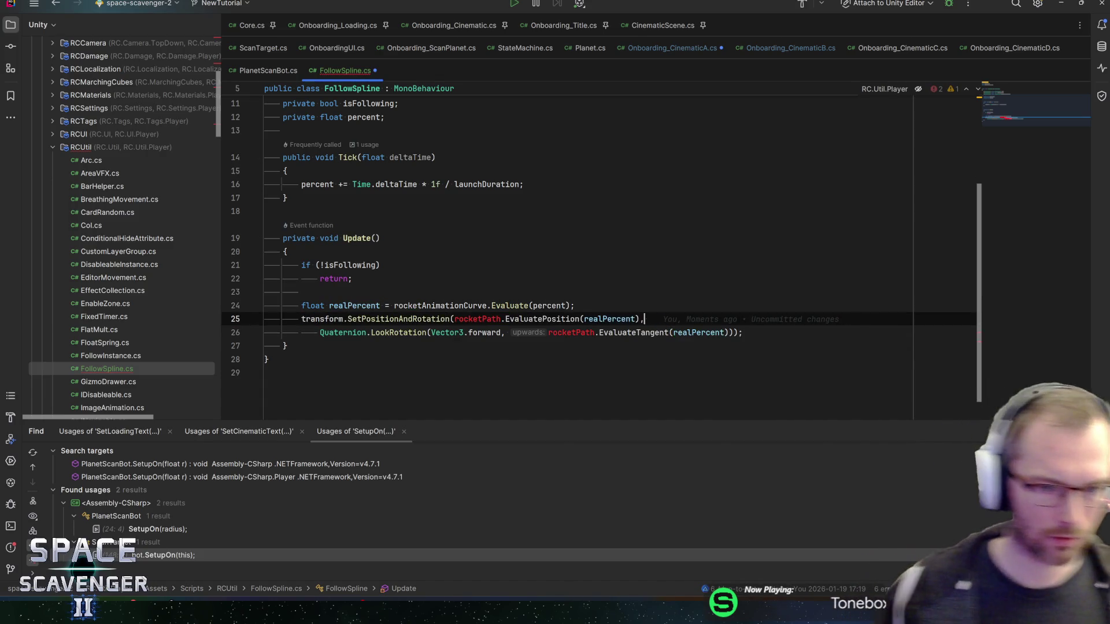
pyautogui.scroll(3, 578, 248)
pyautogui.doubleClick(481, 163)
pyautogui.scroll(-4, 578, 248)
pyautogui.hotkey('alt', 'Return')
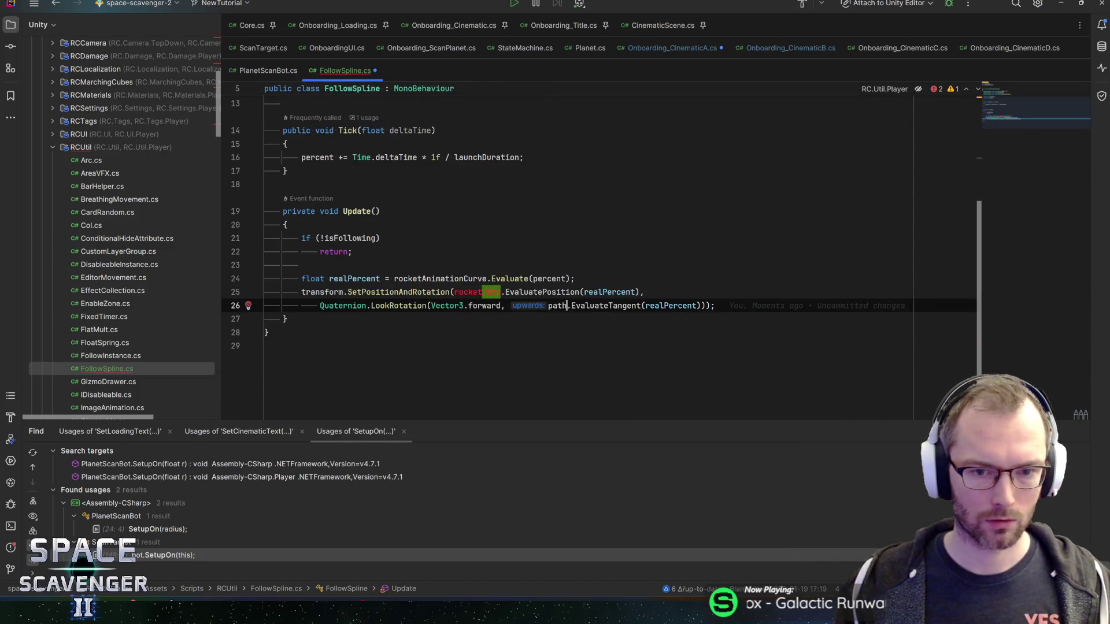
pyautogui.click(575, 278)
pyautogui.hotkey('ctrl', 's')
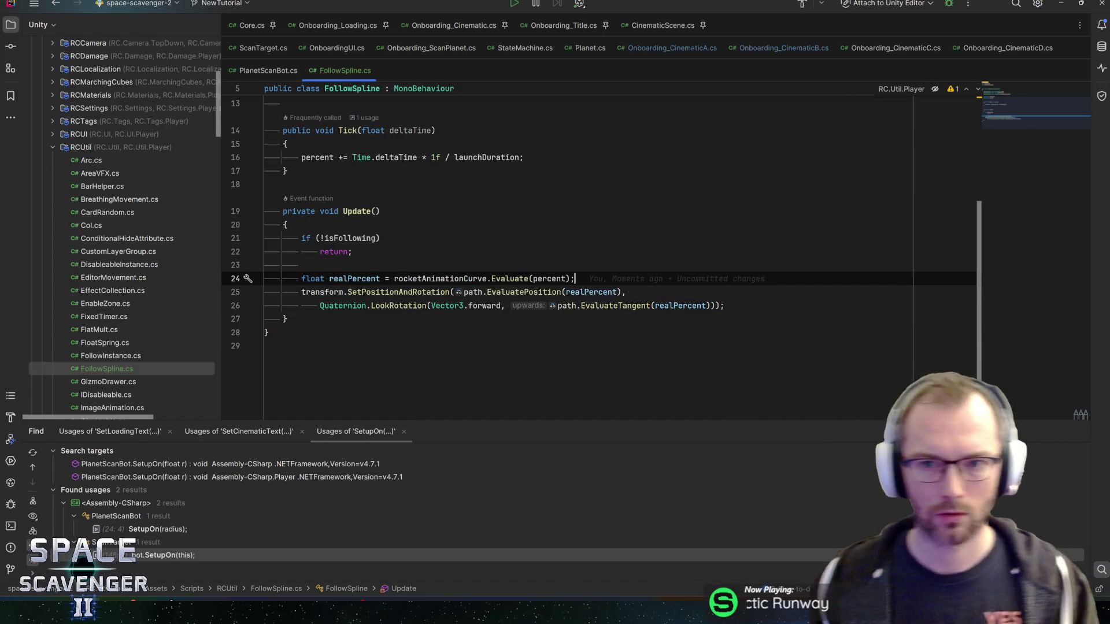
pyautogui.scroll(1, 578, 248)
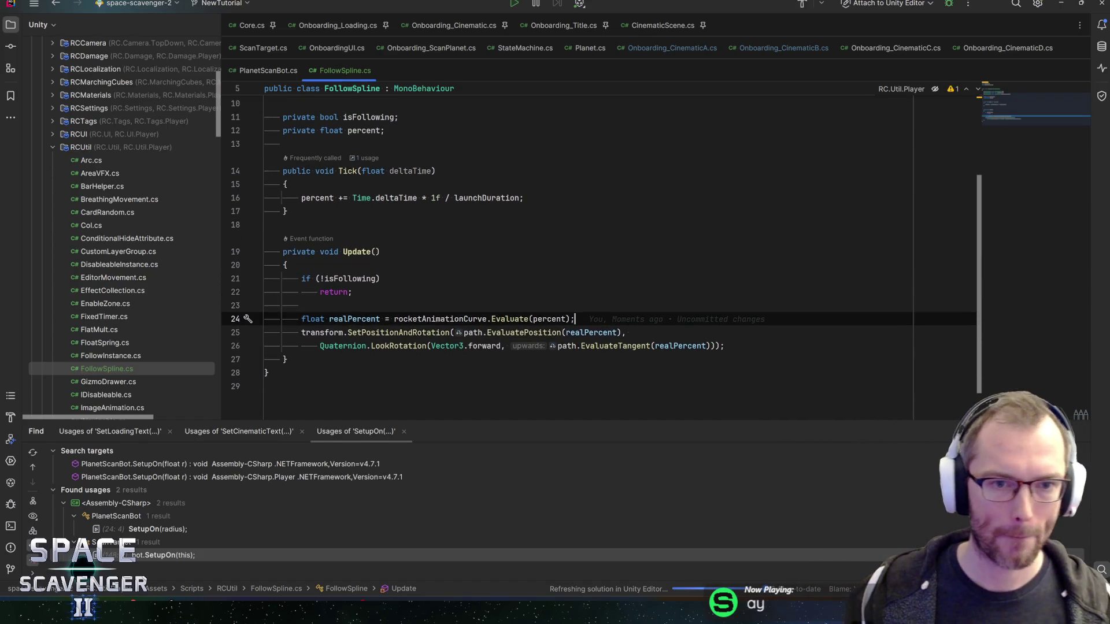
# - Add 'public void SetFollowing(bool follow) { isFollowing = follow; }' below Tick and save
pyautogui.press('Up')
pyautogui.press('Up')
pyautogui.press('Up')
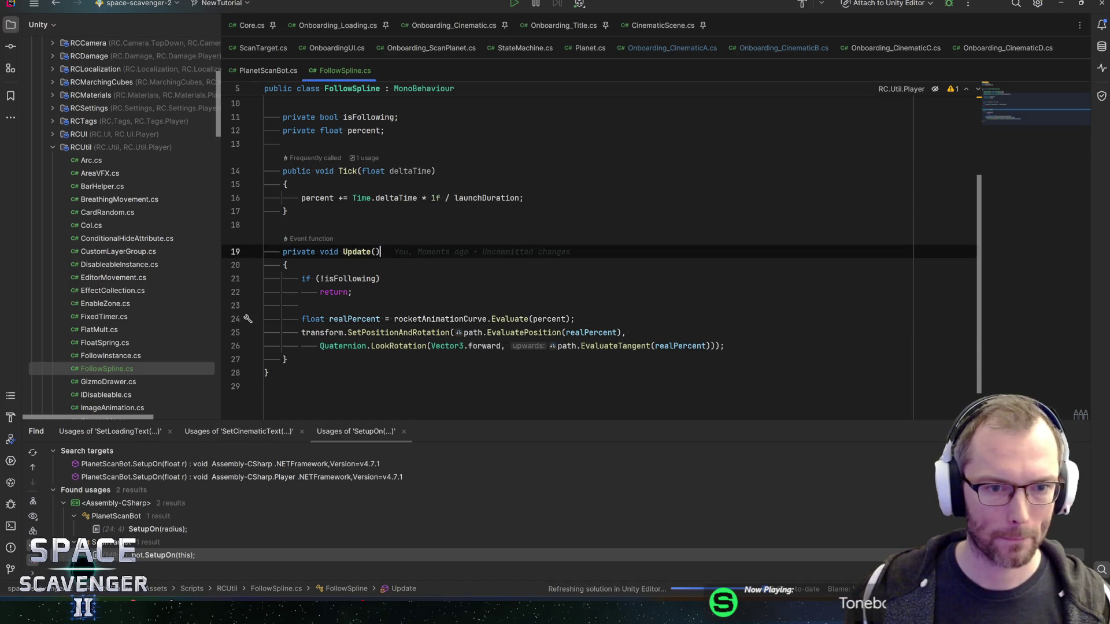
pyautogui.press('Up')
pyautogui.press('Up')
pyautogui.press('Return')
pyautogui.press('Return')
pyautogui.write('publi')
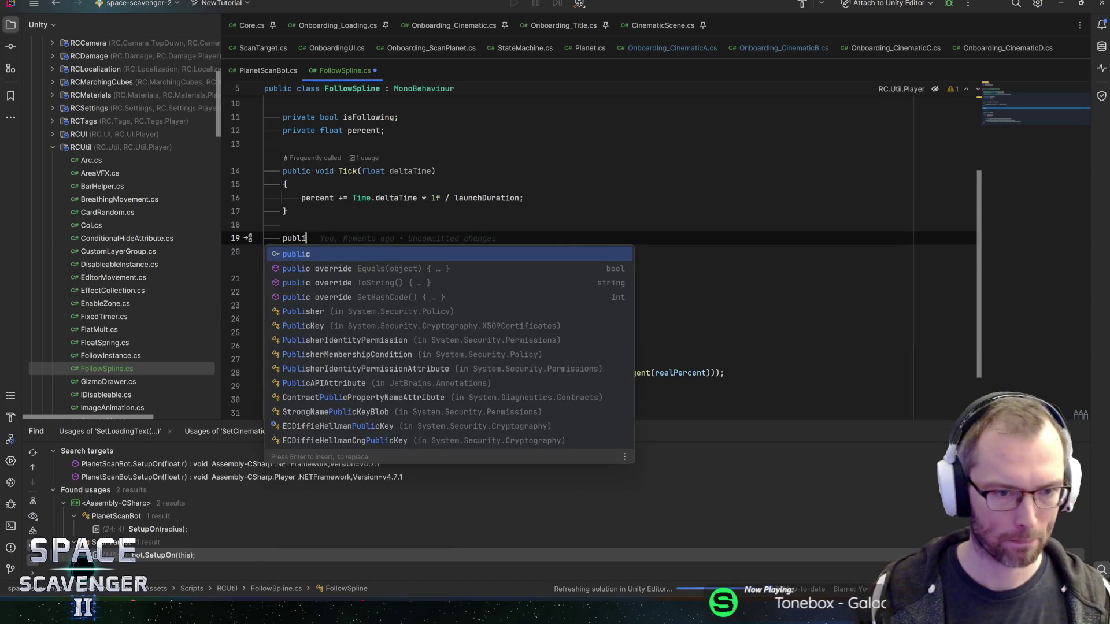
pyautogui.write('c void Set')
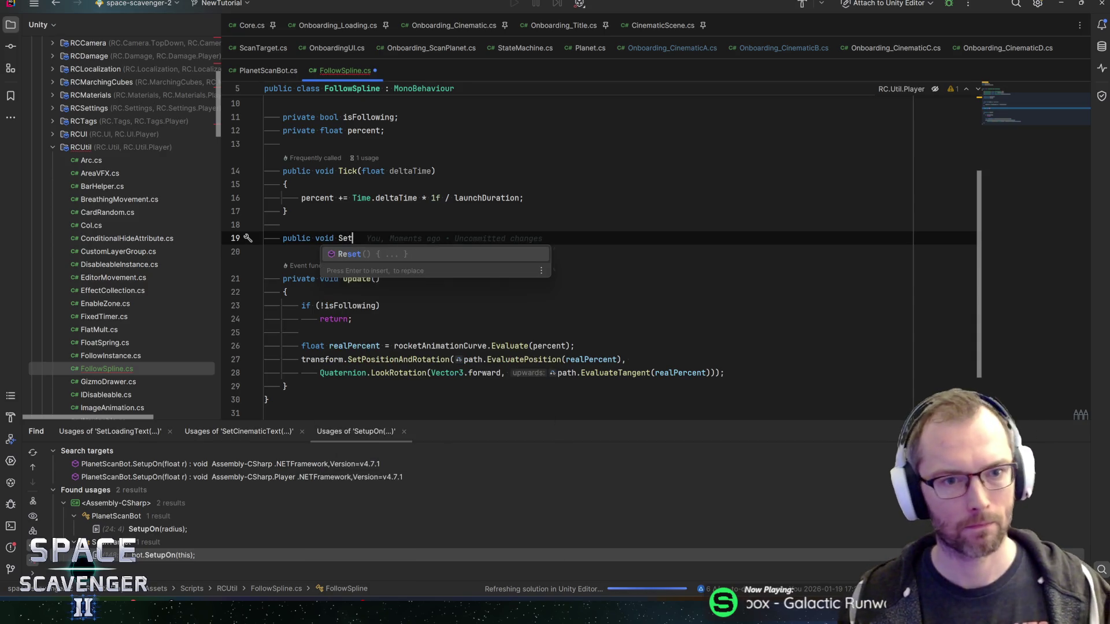
pyautogui.write('Following(')
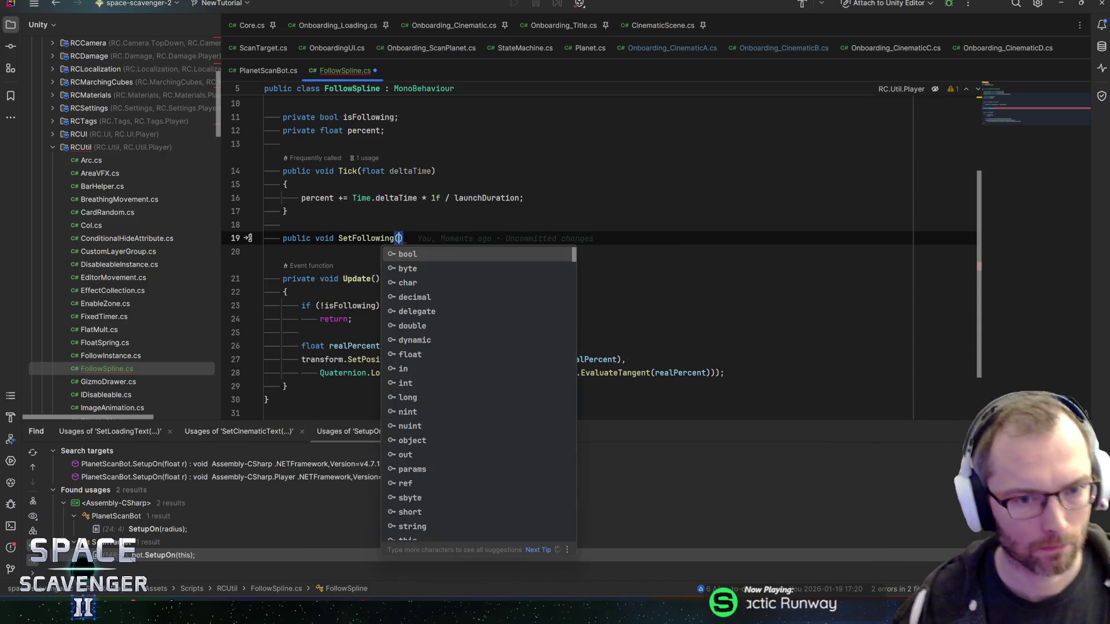
pyautogui.write('bool f')
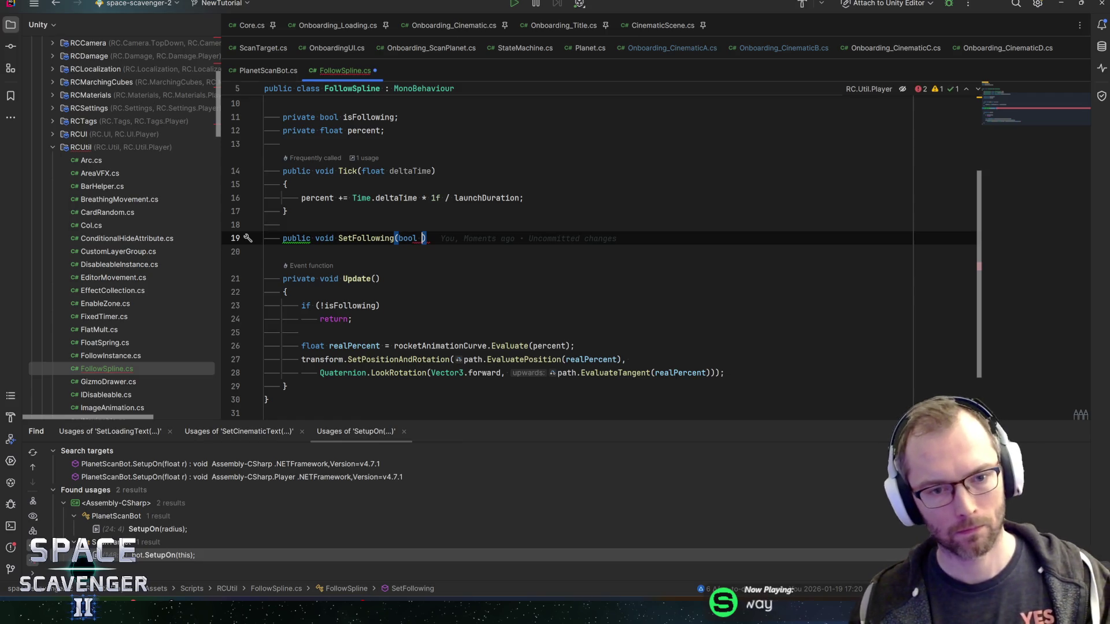
pyautogui.write('ollow)')
pyautogui.press('Return')
pyautogui.write('{')
pyautogui.press('Return')
pyautogui.write('is')
pyautogui.press('Return')
pyautogui.write('= follow')
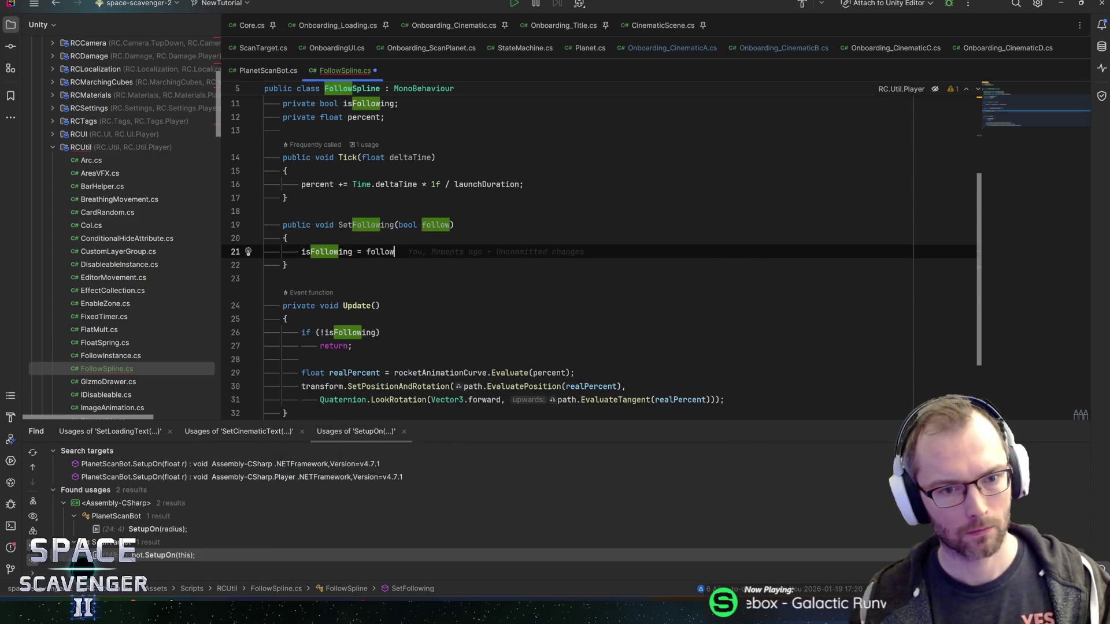
pyautogui.write(';')
pyautogui.hotkey('ctrl', 's')
# - Select the whole Update body and bring up its refactoring actions
pyautogui.scroll(-3, 601, 231)
pyautogui.moveTo(724, 305)
pyautogui.mouseDown()
pyautogui.moveTo(266, 265)
pyautogui.moveTo(301, 238)
pyautogui.mouseUp()
pyautogui.hotkey('alt', 'Return')
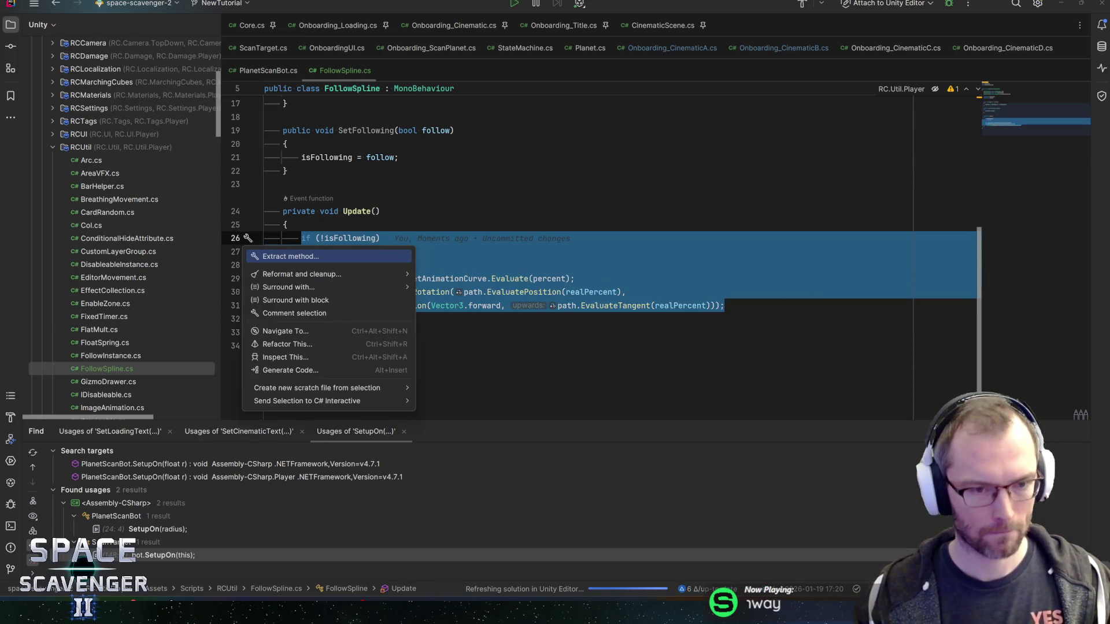
pyautogui.press('Return')
pyautogui.press('Return')
pyautogui.write('TryFF')
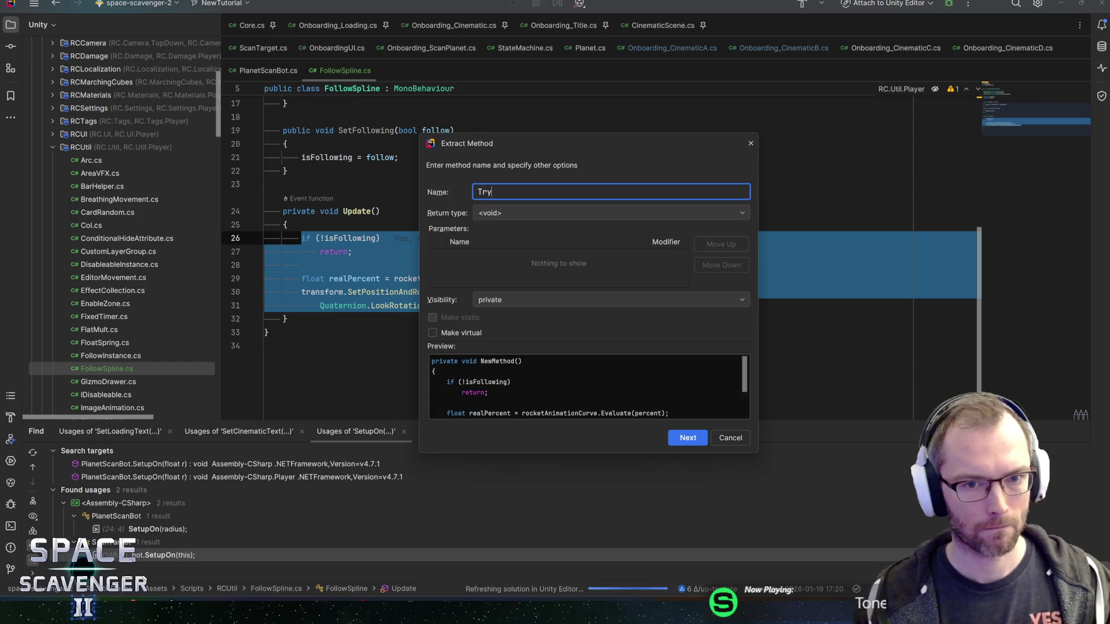
pyautogui.press('BackSpace')
pyautogui.write('isFollow')
pyautogui.press('Return')
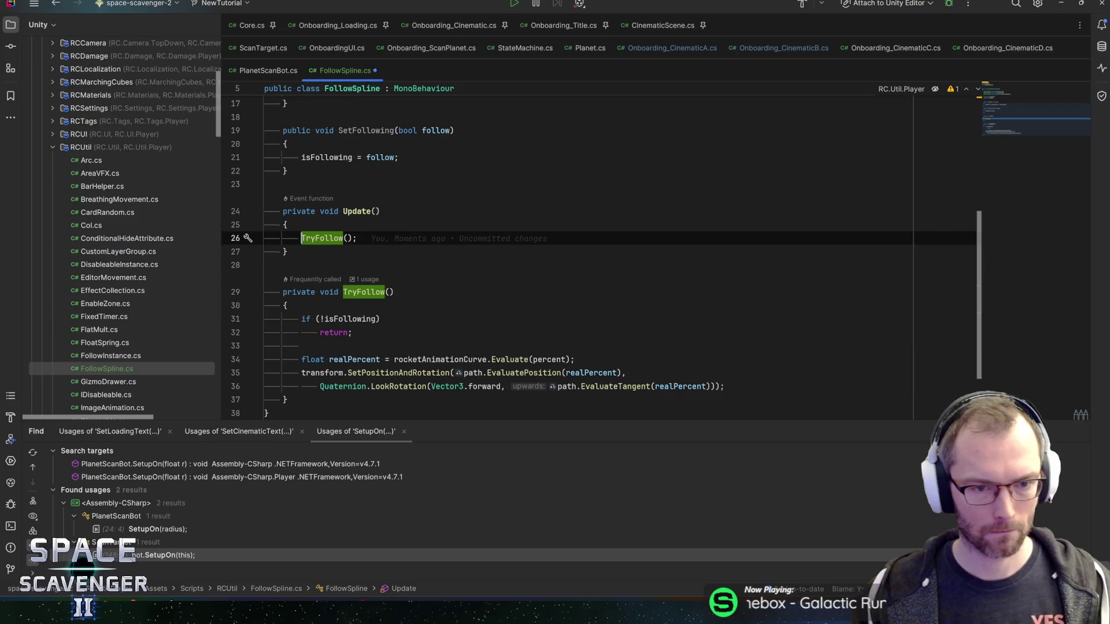
pyautogui.click(381, 319)
pyautogui.scroll(-1, 601, 258)
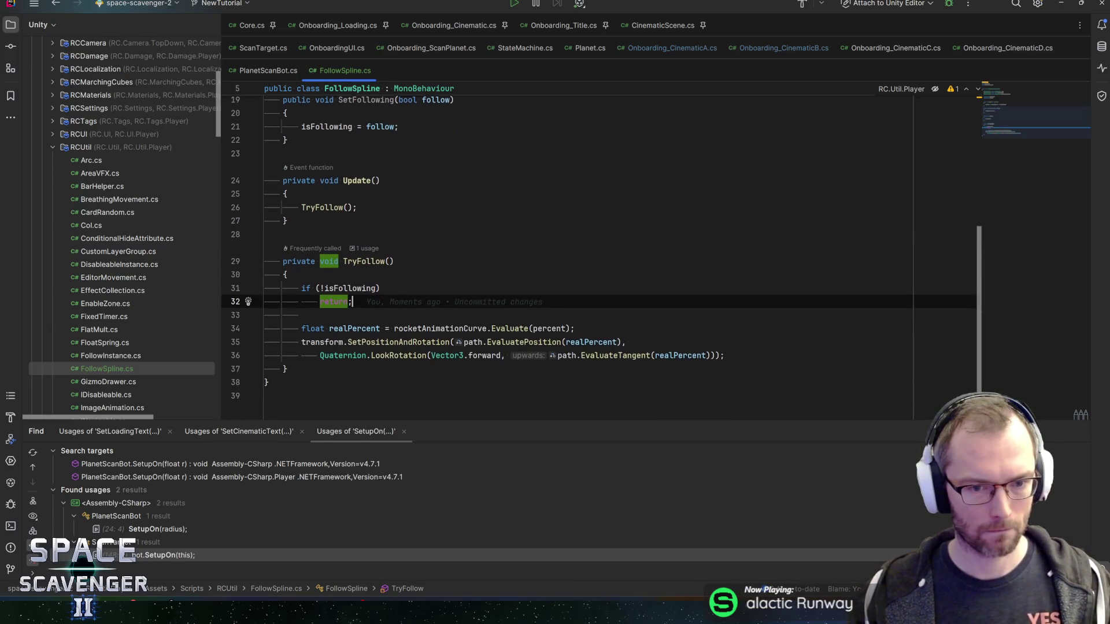
pyautogui.click(436, 318)
pyautogui.scroll(2, 601, 257)
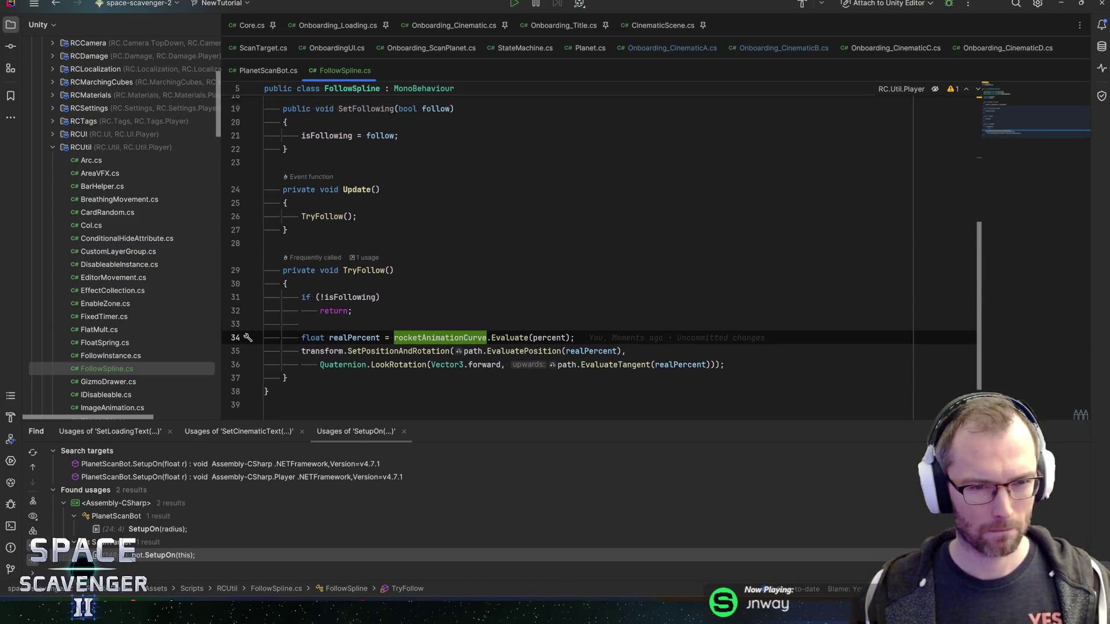
pyautogui.scroll(2, 601, 257)
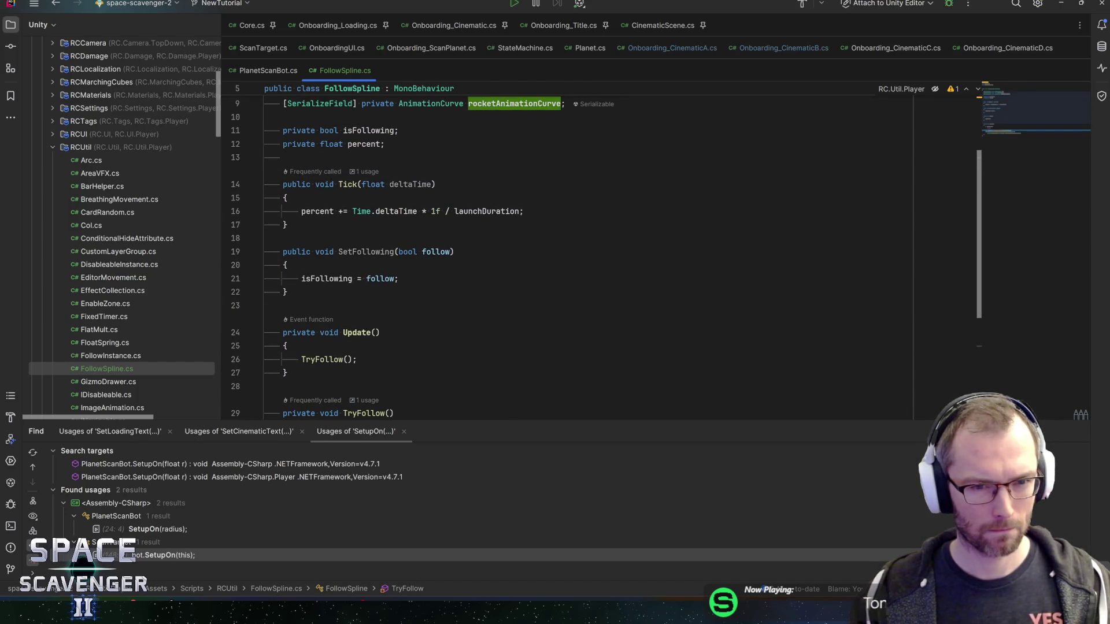
pyautogui.click(485, 211)
pyautogui.scroll(3, 485, 211)
# - Rename launchDuration to timeToEnd without FormerlySerializedAs, then return to Onboarding_CinematicA.cs
pyautogui.press('F2')
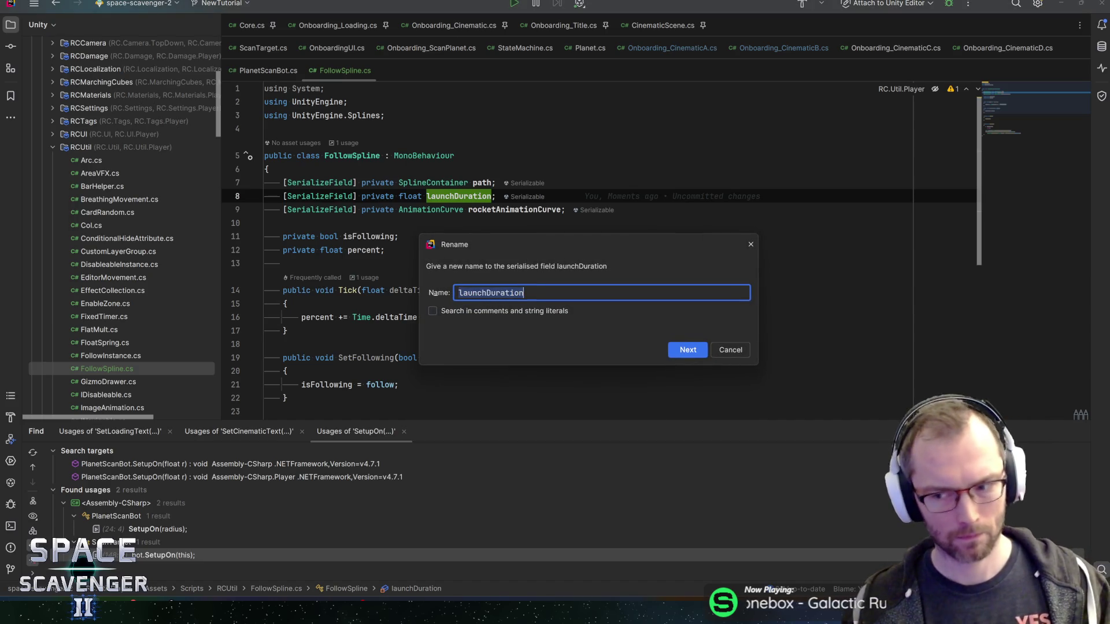
pyautogui.write('timeToEnd')
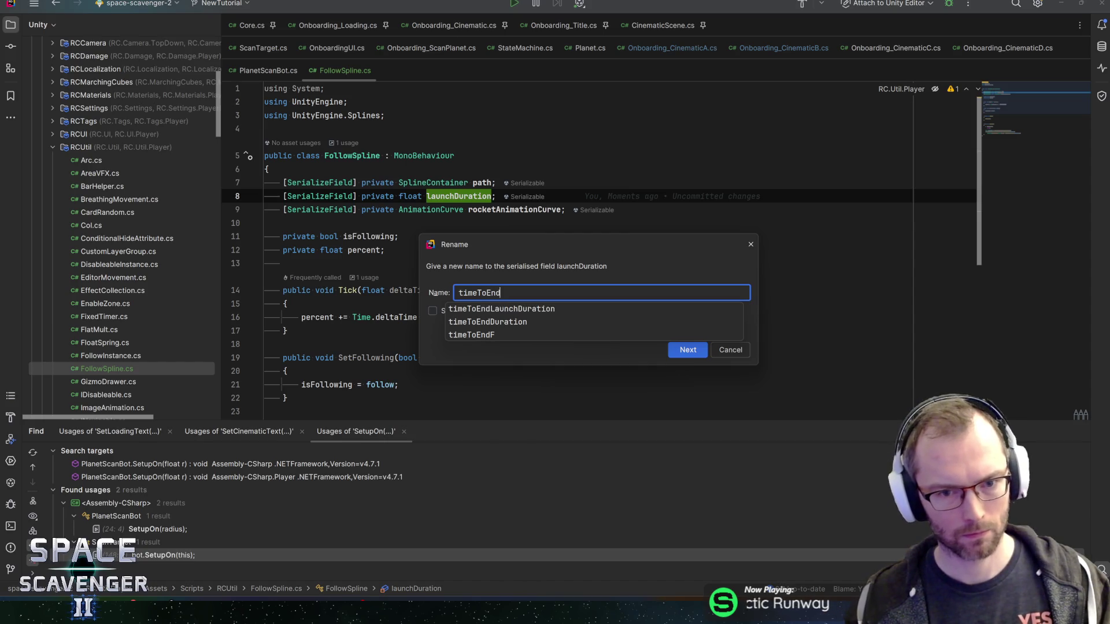
pyautogui.press('Return')
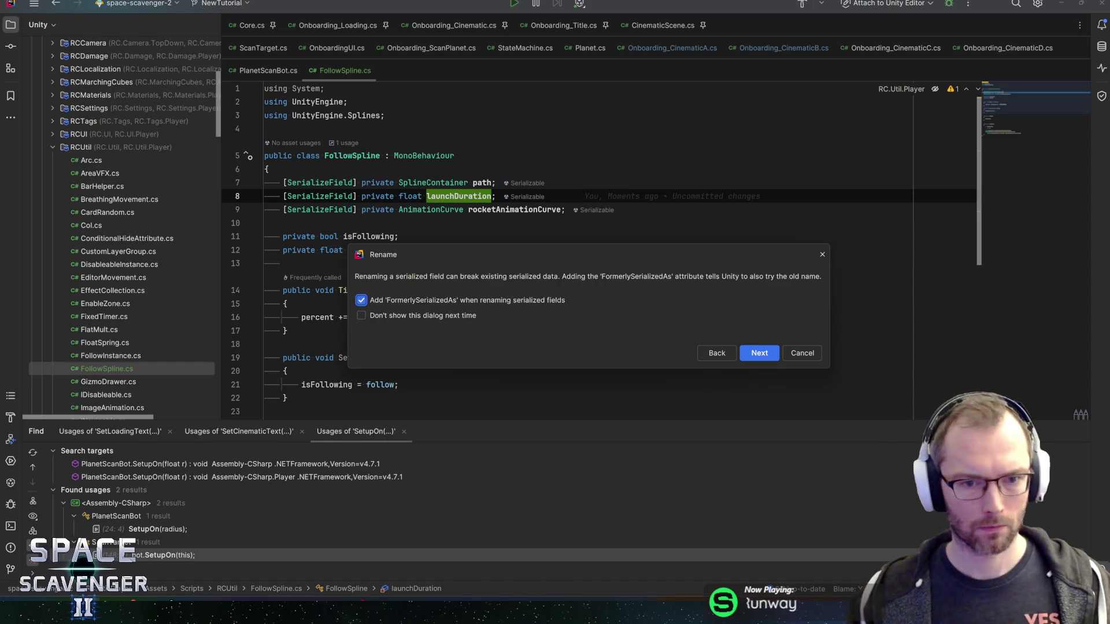
pyautogui.click(516, 303)
pyautogui.press('Return')
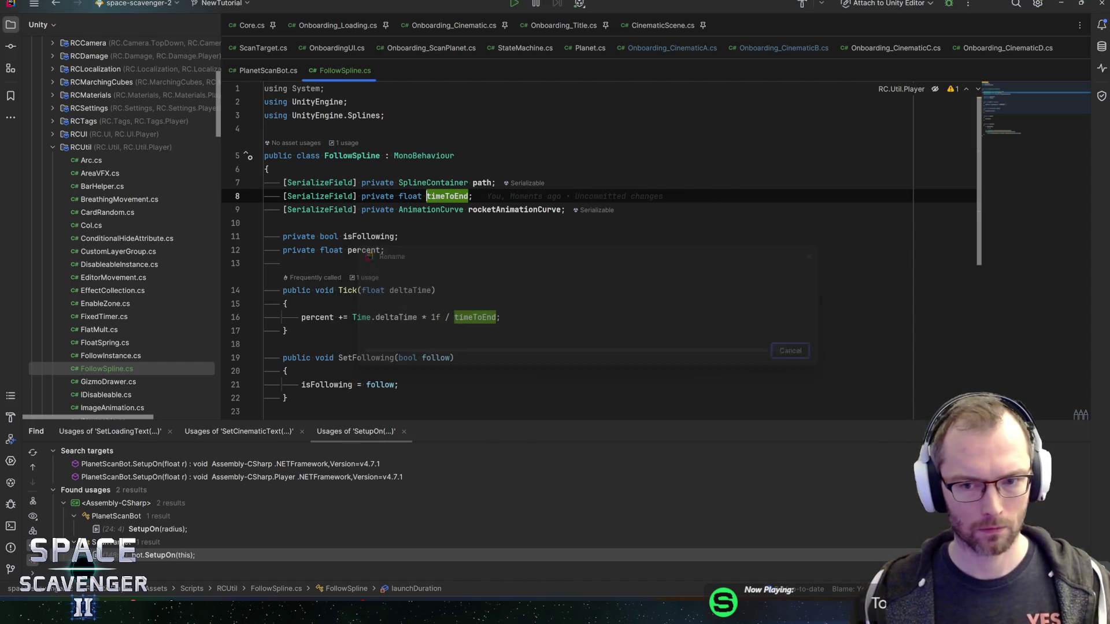
pyautogui.press('Down')
pyautogui.press('Down')
pyautogui.press('Down')
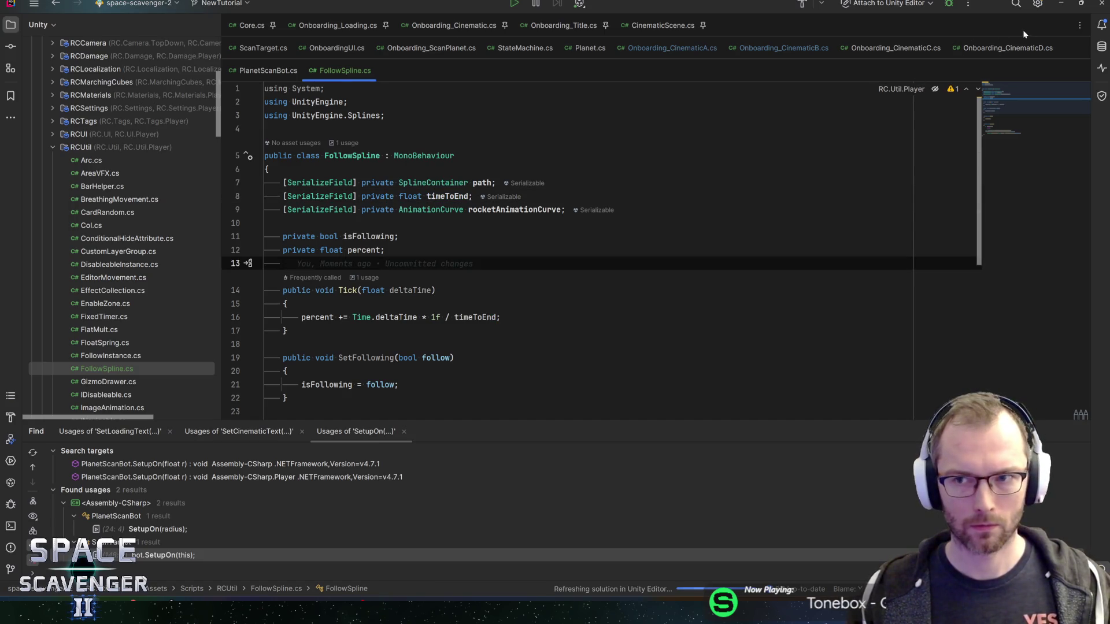
pyautogui.click(672, 48)
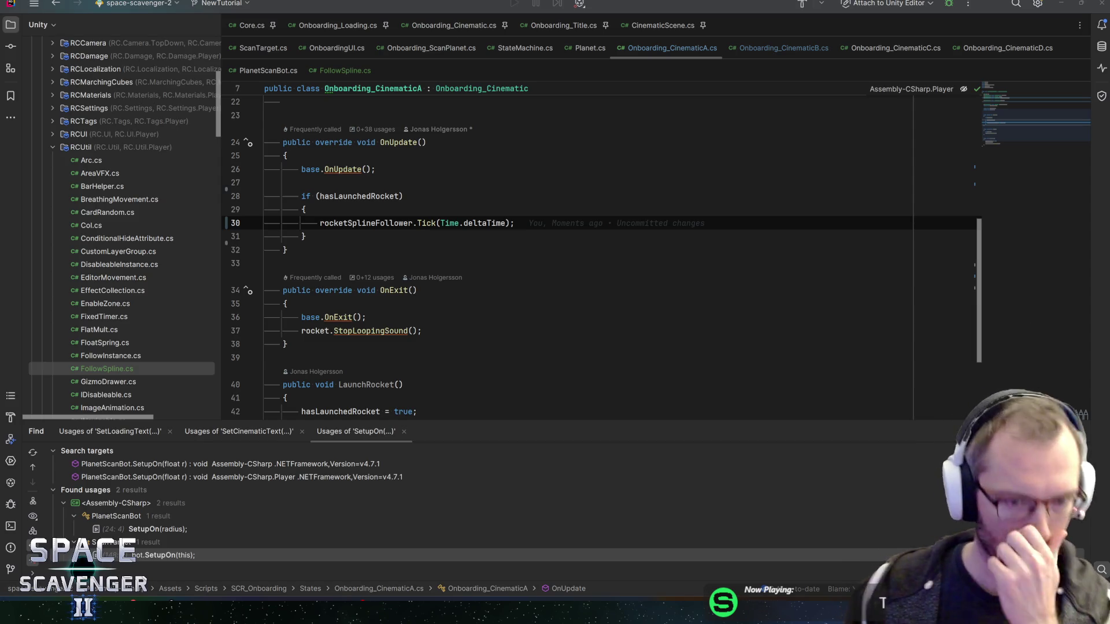
pyautogui.hotkey('alt', 'Tab')
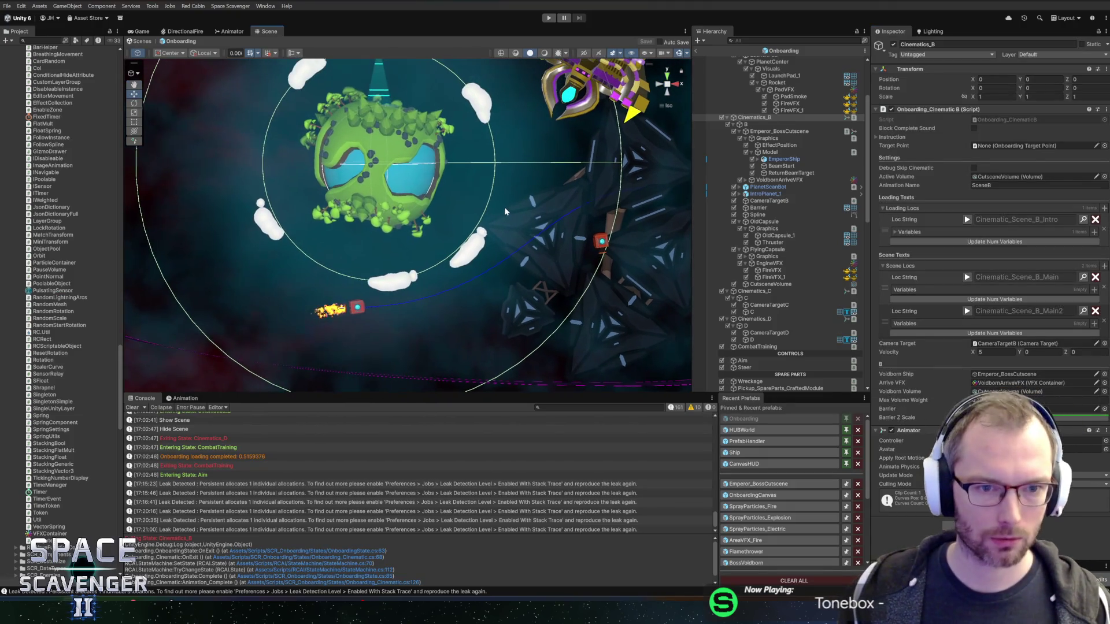
# - Move FlyingCapsule in the Hierarchy to sit directly below Spline
pyautogui.click(777, 179)
pyautogui.click(778, 201)
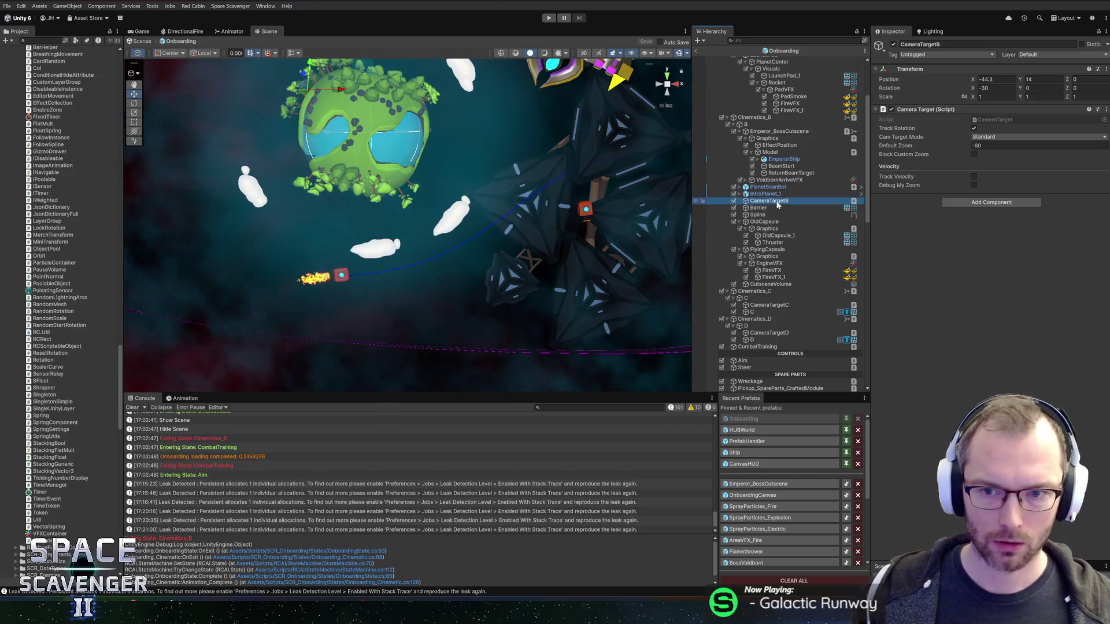
pyautogui.click(766, 222)
pyautogui.click(757, 215)
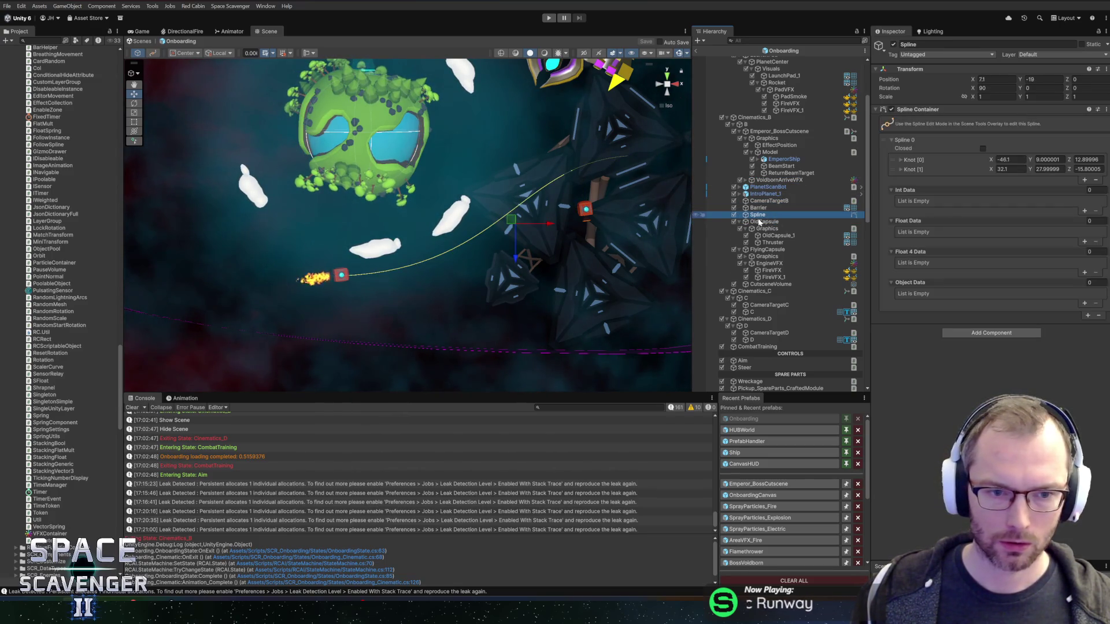
pyautogui.moveTo(769, 254); pyautogui.dragTo(767, 218)
# - Add Follow Spline to FlyingCapsule with Spline as Path and a linear 0–1 curve, then save
pyautogui.click(967, 114)
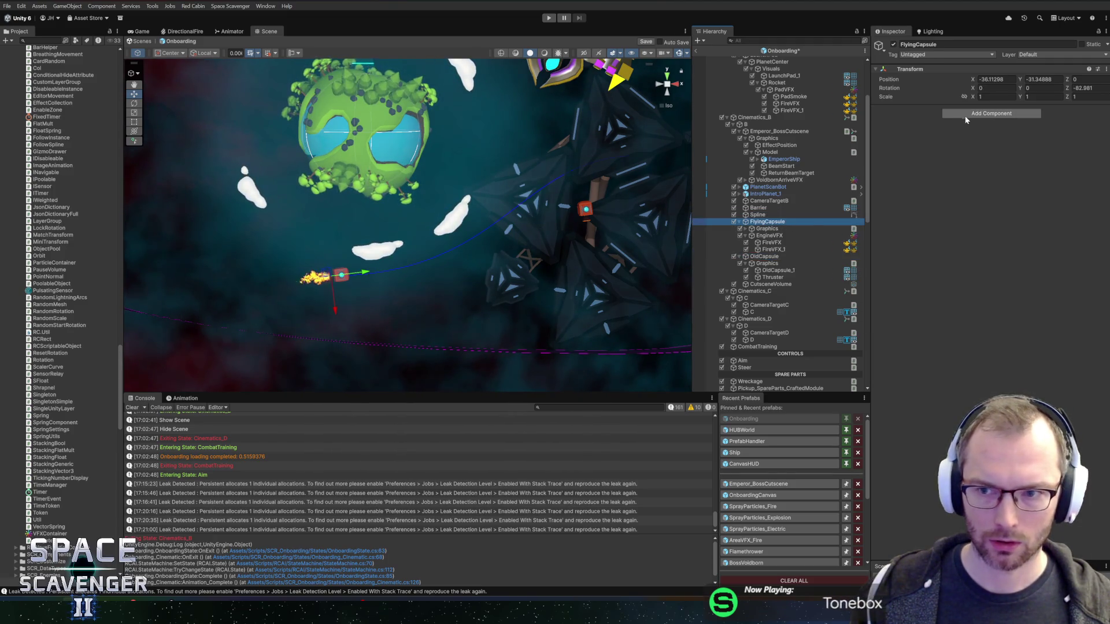
pyautogui.write('follows')
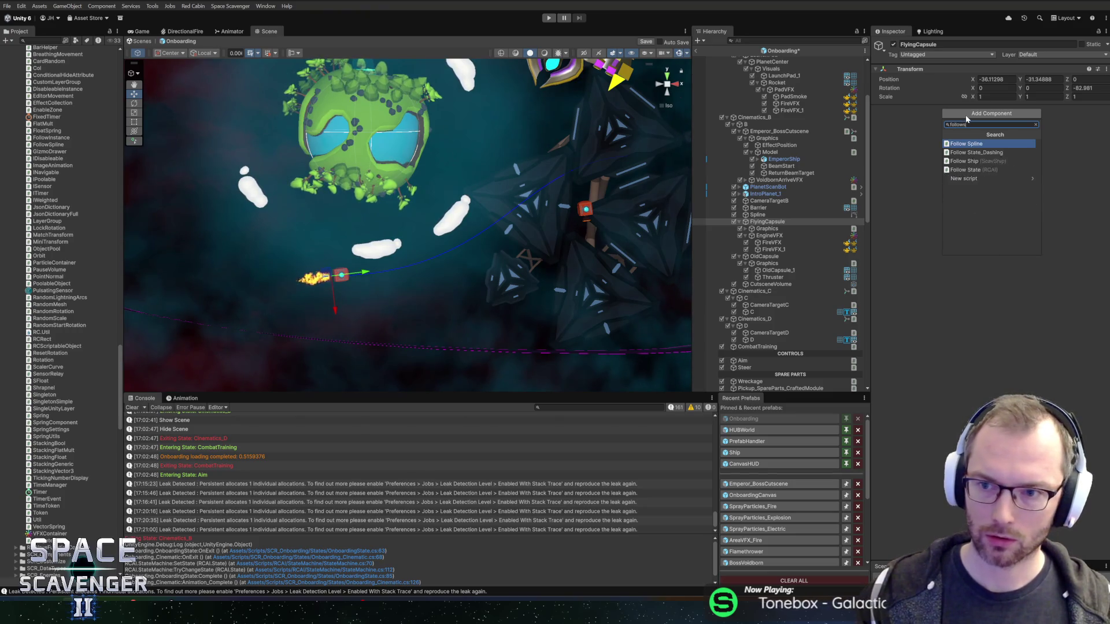
pyautogui.click(971, 152)
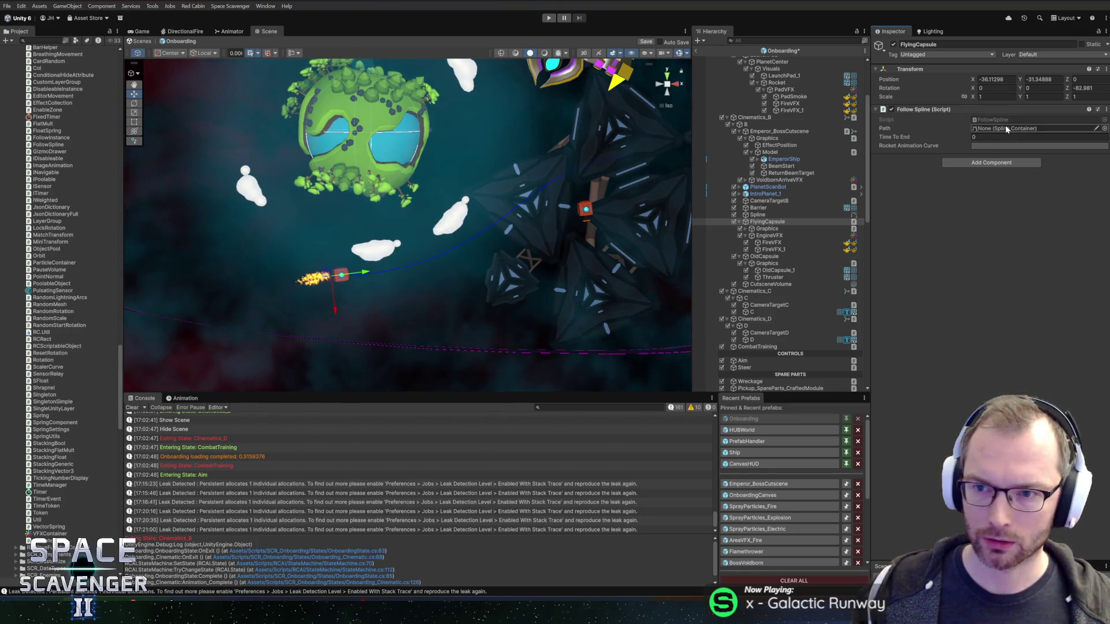
pyautogui.moveTo(757, 214); pyautogui.dragTo(1001, 131)
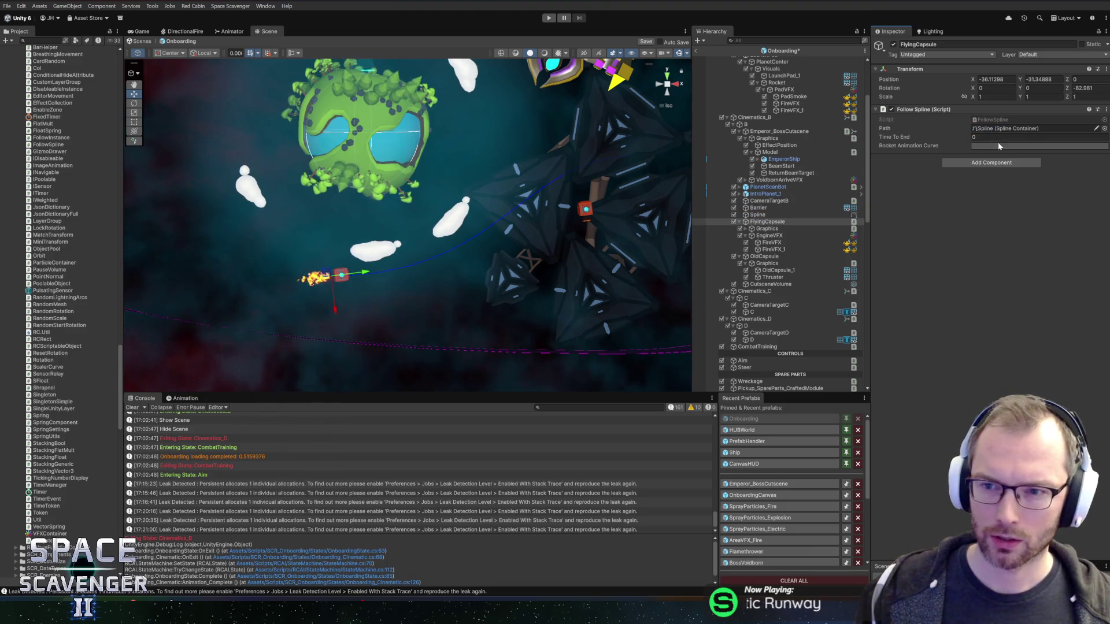
pyautogui.click(987, 157)
pyautogui.click(301, 585)
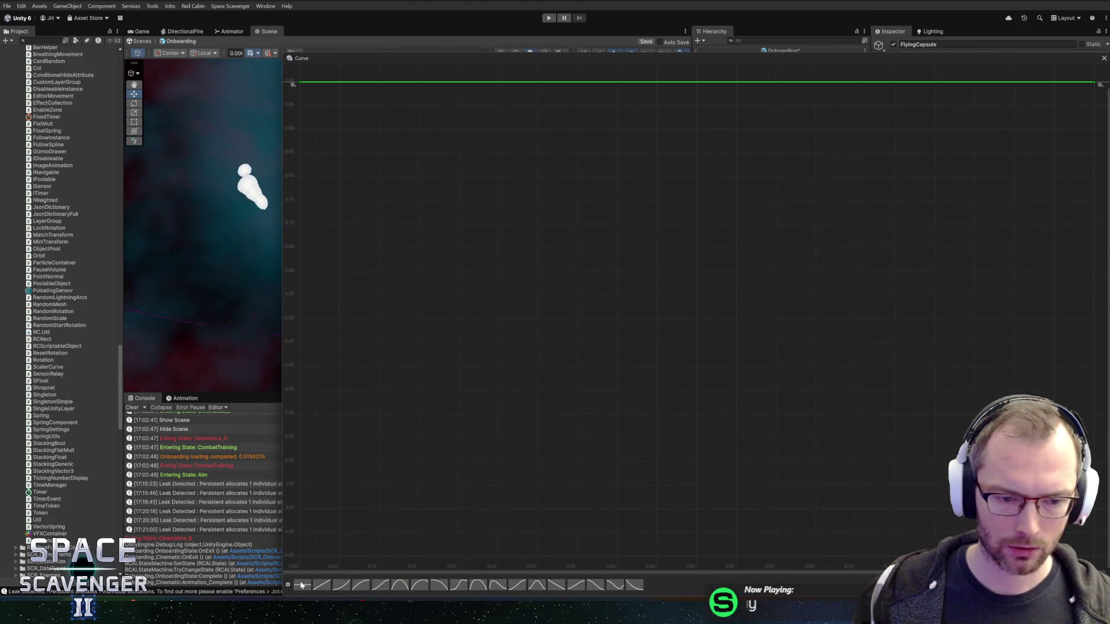
pyautogui.click(327, 587)
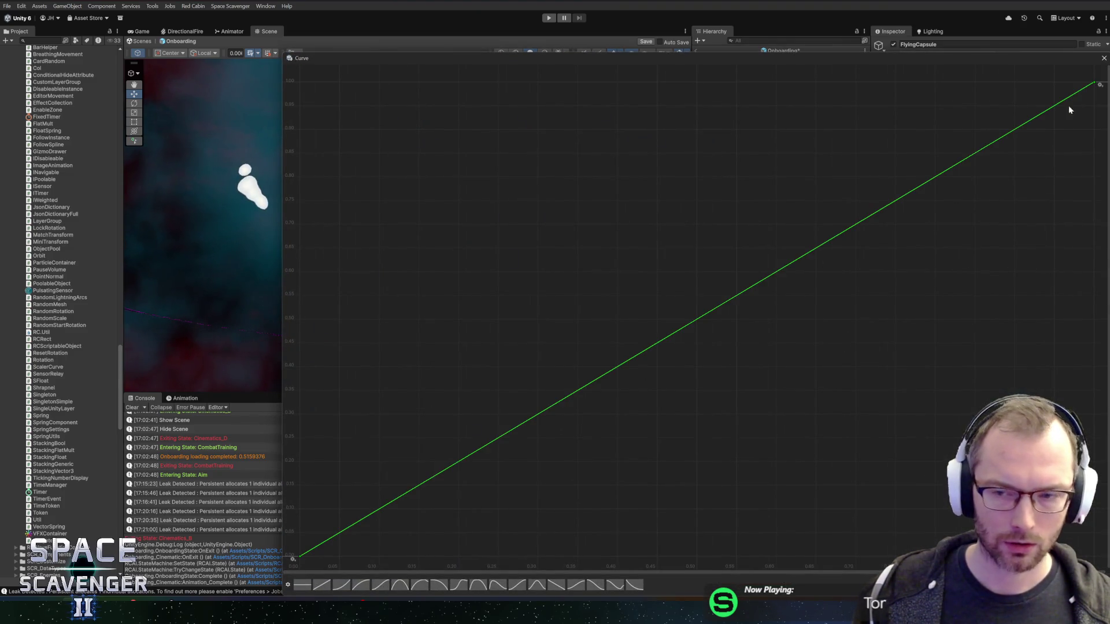
pyautogui.click(1104, 58)
pyautogui.click(983, 137)
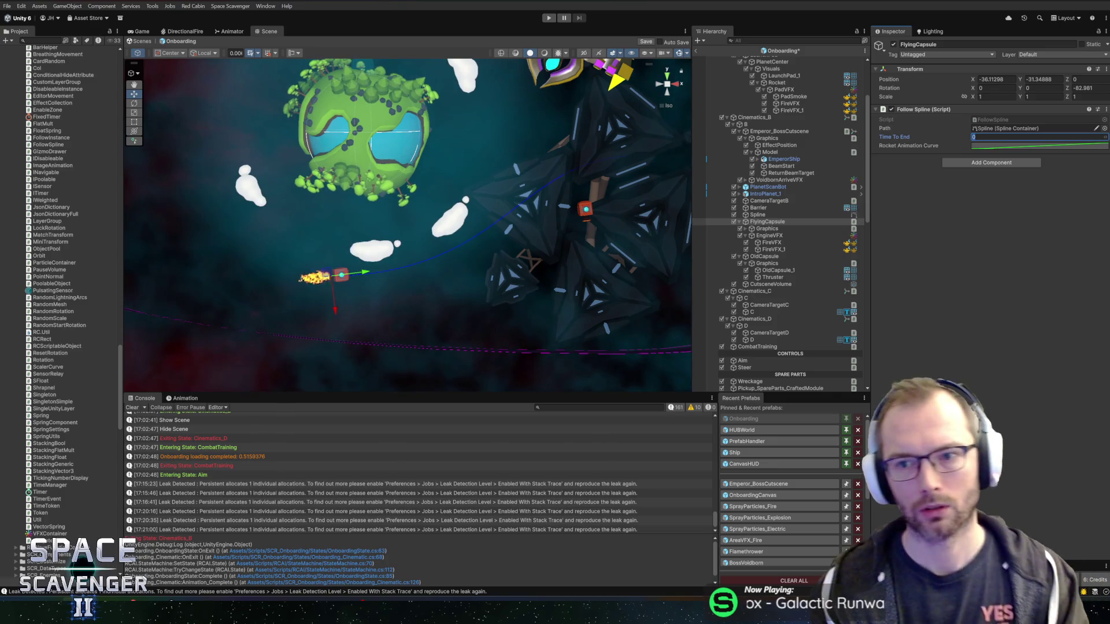
pyautogui.write('10')
pyautogui.hotkey('ctrl', 'p')
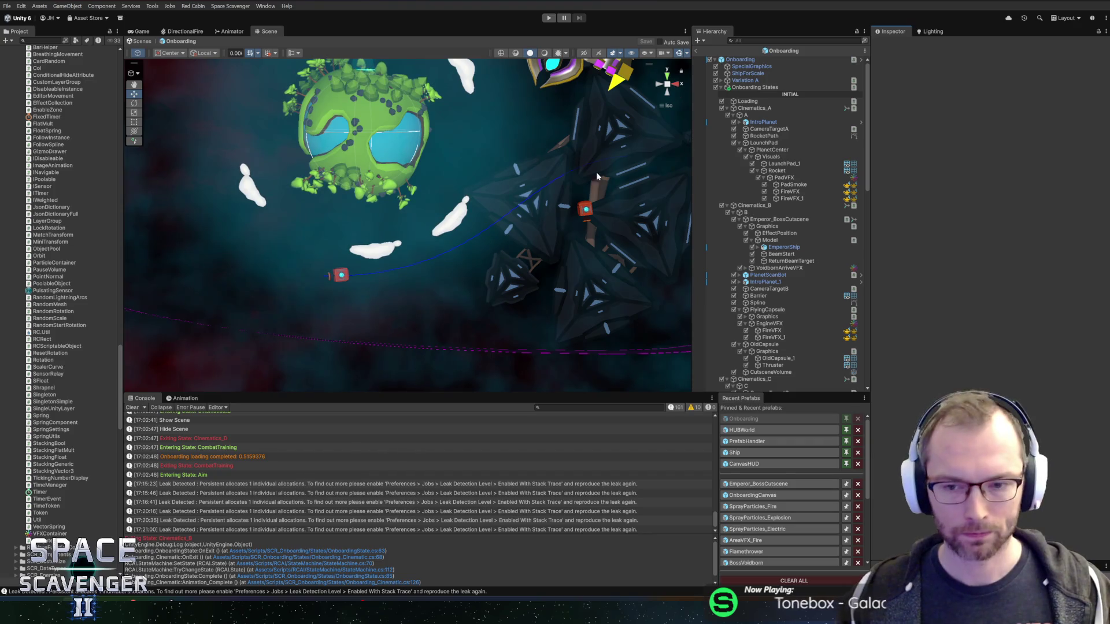
# - Set Initial Event Name to OnPlay on both FireVFX and FireVFX_1, then save the scene
pyautogui.click(793, 185)
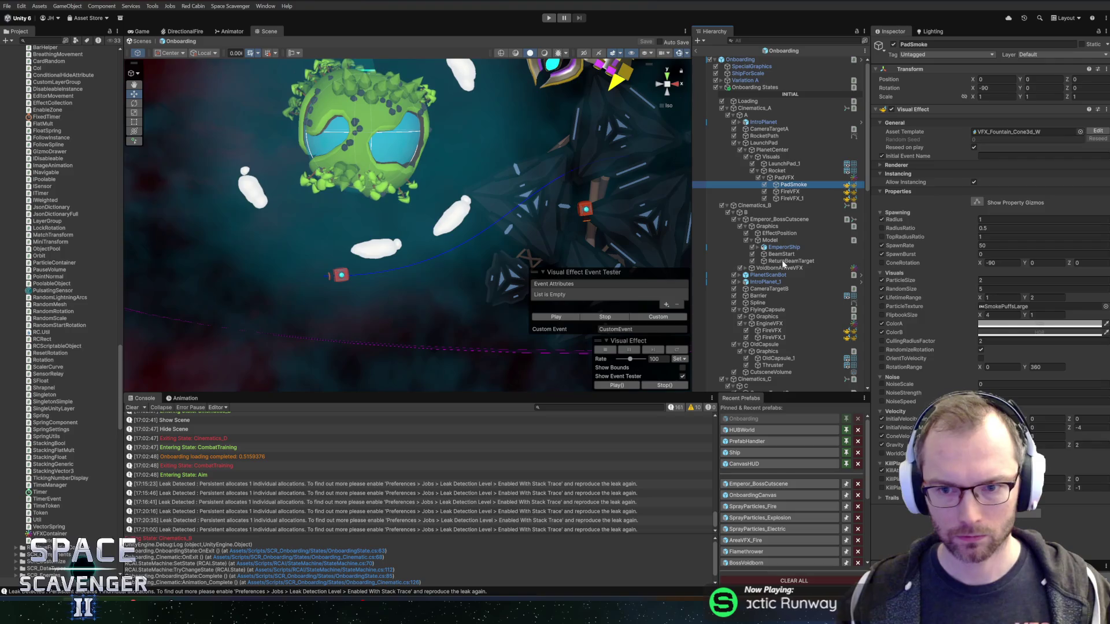
pyautogui.click(780, 254)
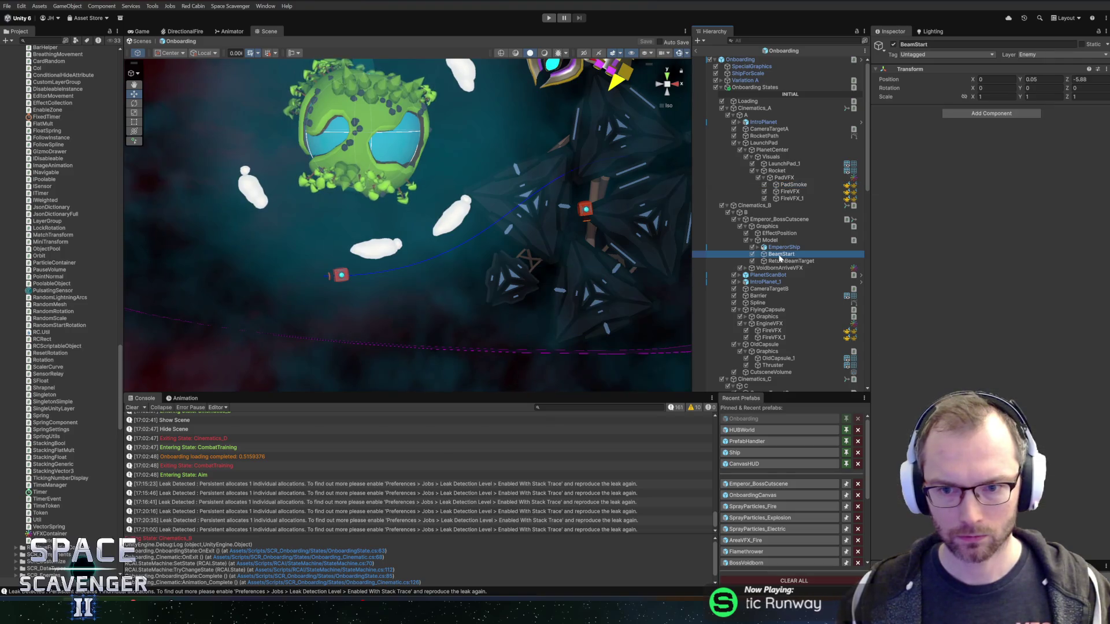
pyautogui.click(768, 331)
pyautogui.keyDown('shift'); pyautogui.click(774, 338); pyautogui.keyUp('shift')
pyautogui.click(1035, 156)
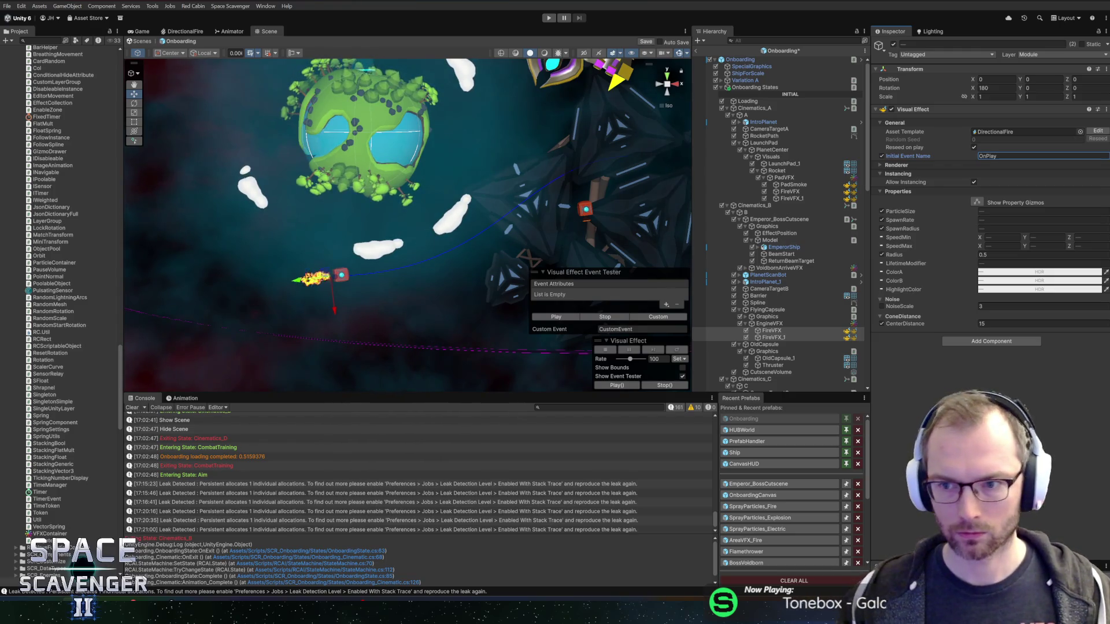
pyautogui.click(777, 331)
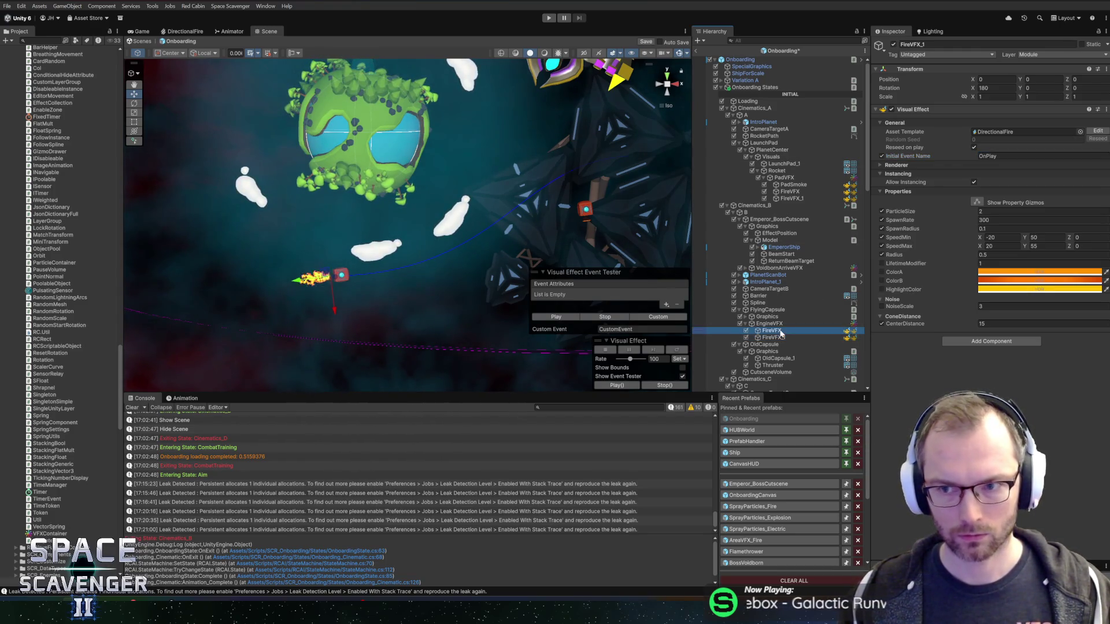
pyautogui.hotkey('ctrl', 's')
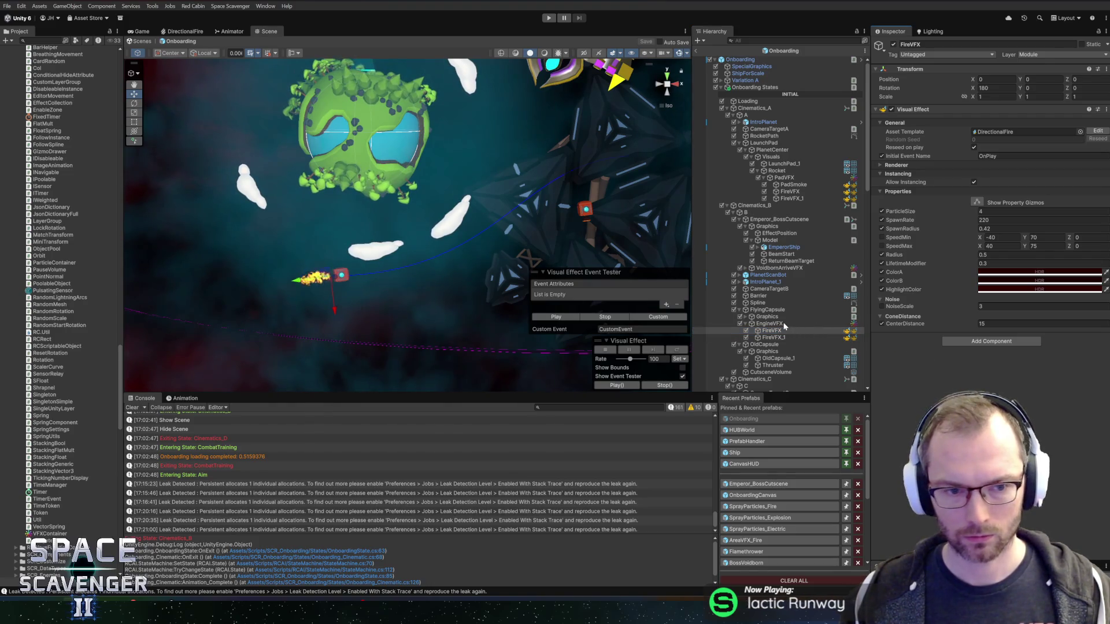
# - Check the capsule's flame in the Scene view, then select and frame the launch pad Rocket
pyautogui.scroll(5, 359, 288)
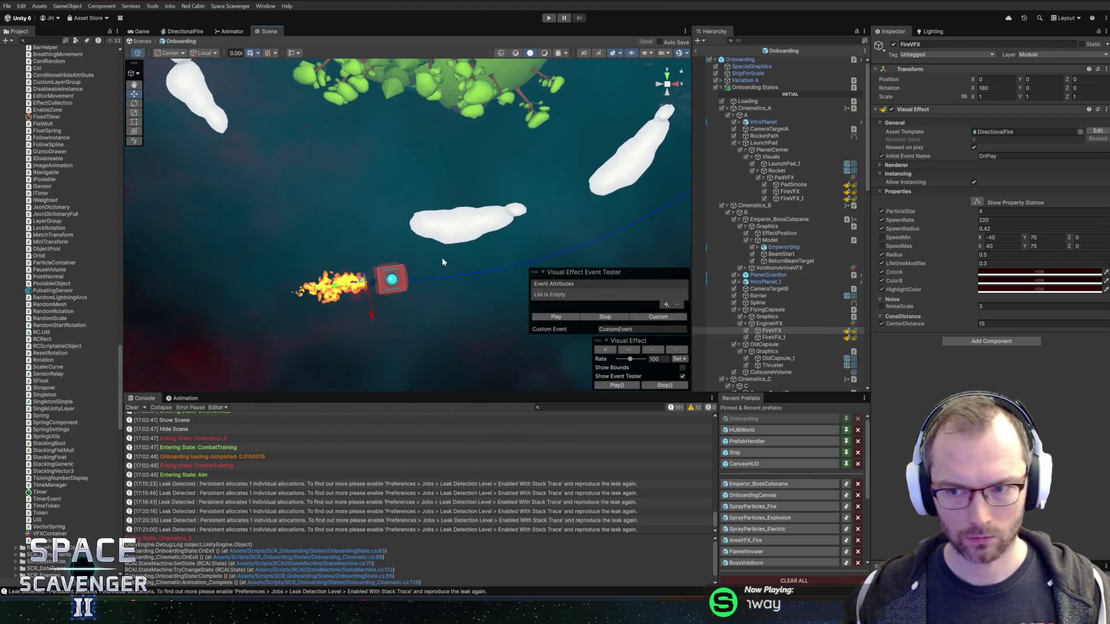
pyautogui.moveTo(494, 255); pyautogui.dragTo(463, 248)
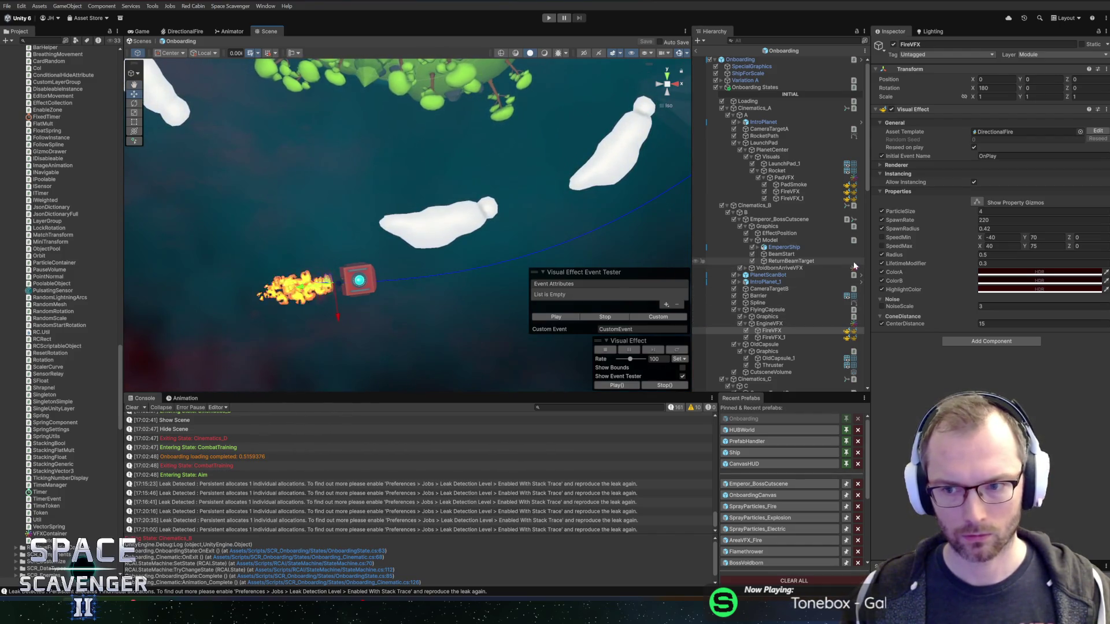
pyautogui.scroll(-3, 497, 257)
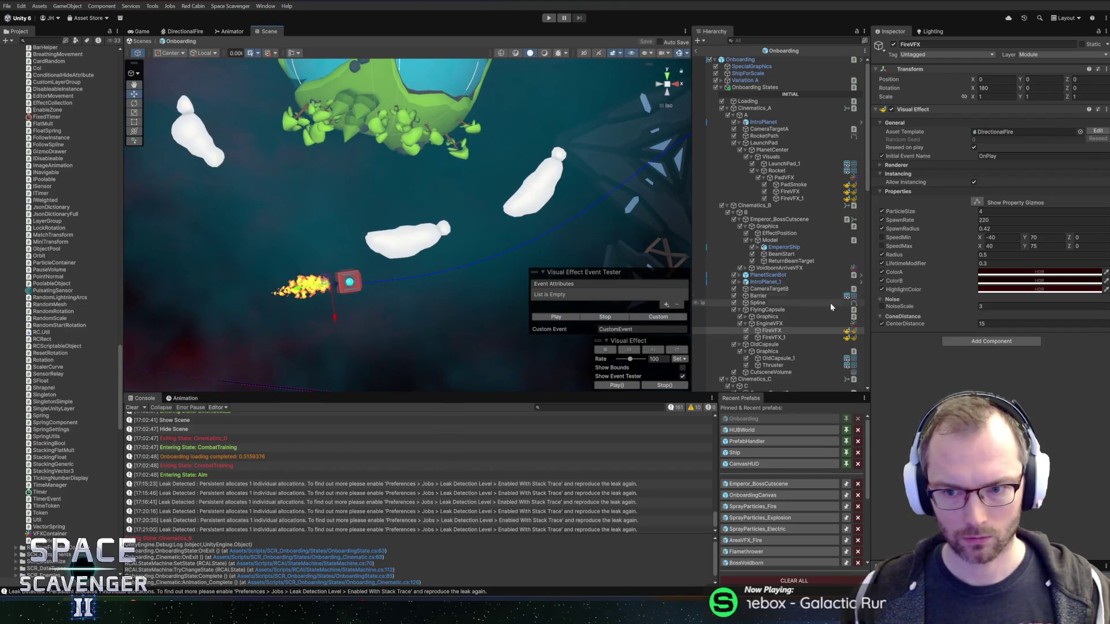
pyautogui.click(777, 170)
pyautogui.press('f')
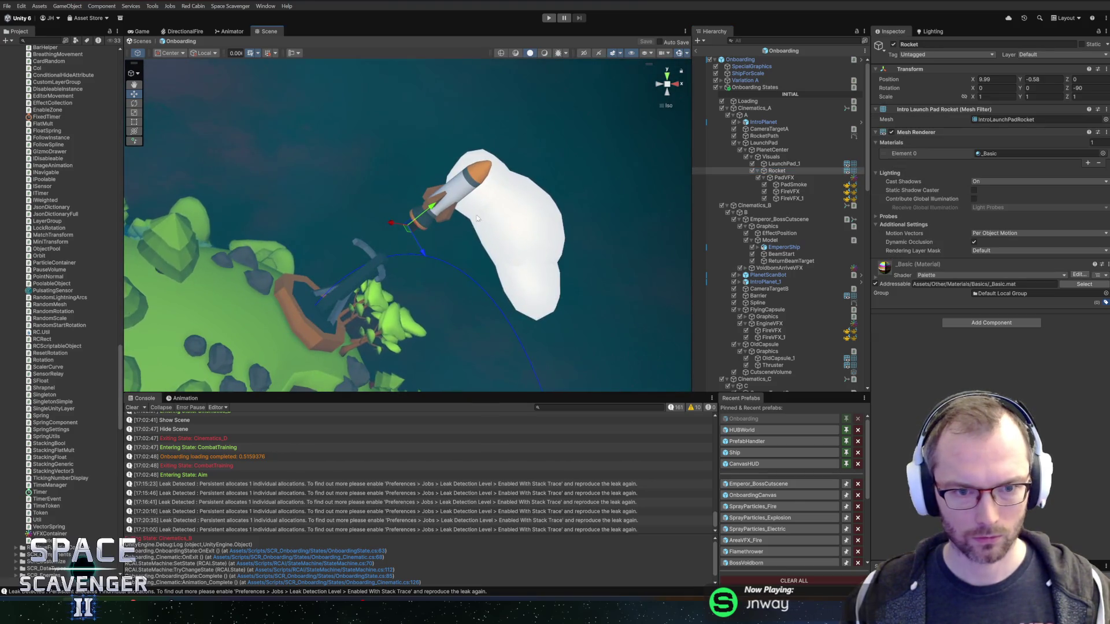
# - Add Follow Spline to Rocket with RocketPath as Path and a steep ease-in curve
pyautogui.click(990, 322)
pyautogui.write('followspl')
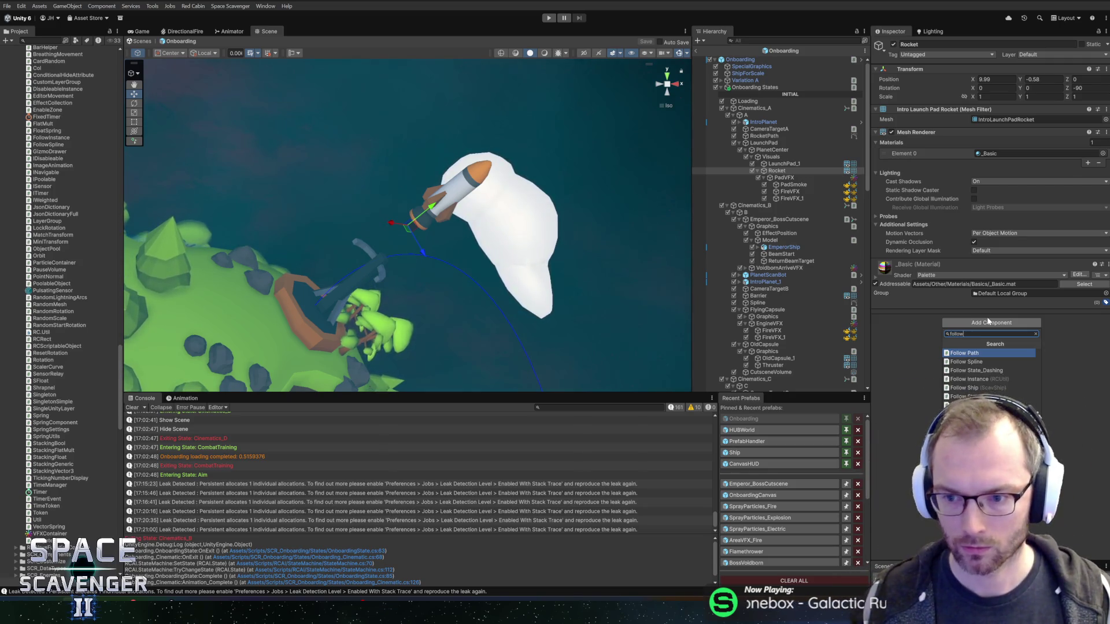
pyautogui.press('Return')
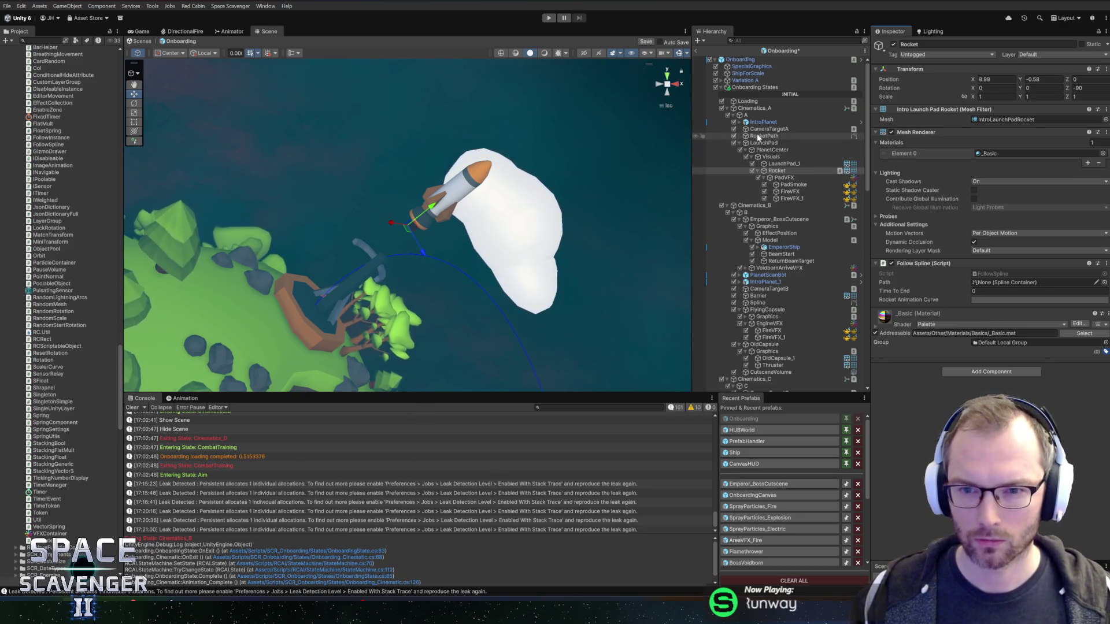
pyautogui.moveTo(759, 137); pyautogui.dragTo(1018, 283)
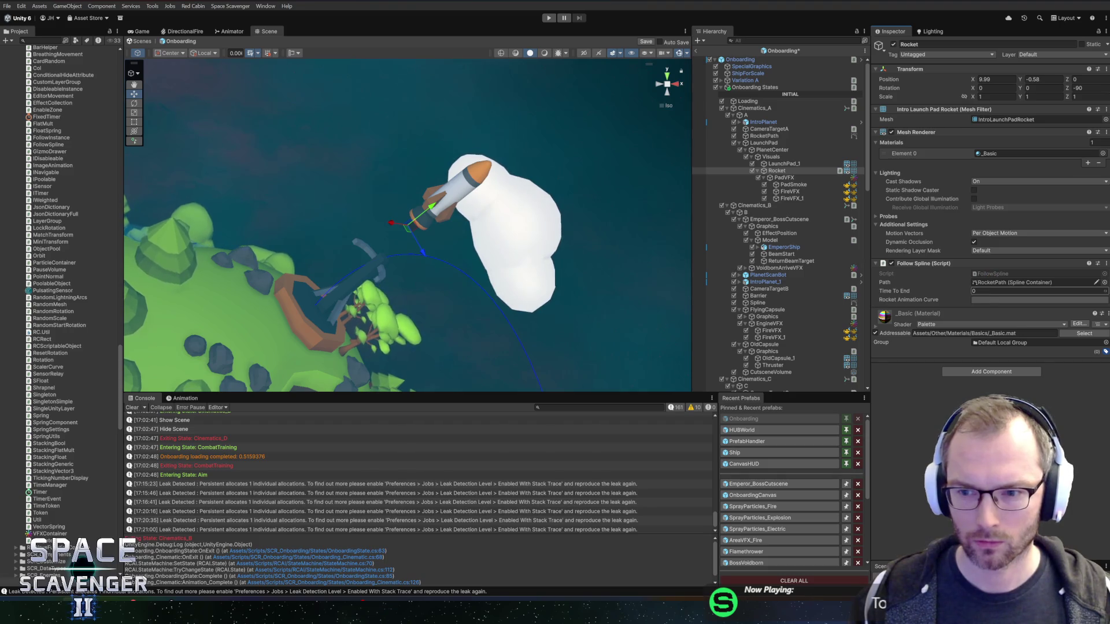
pyautogui.click(1004, 299)
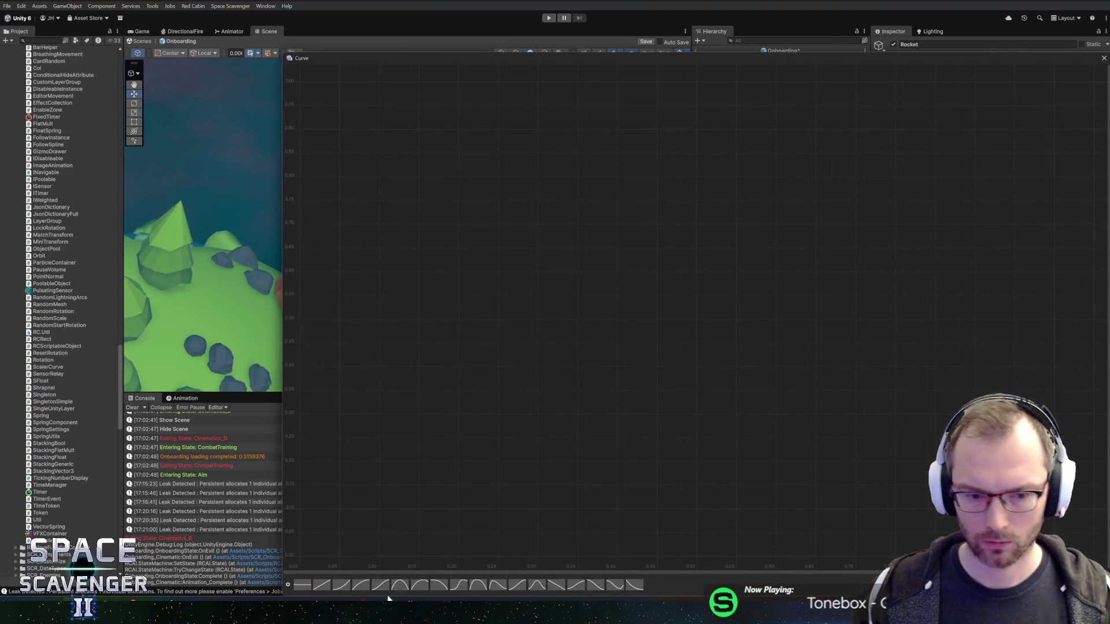
pyautogui.click(342, 586)
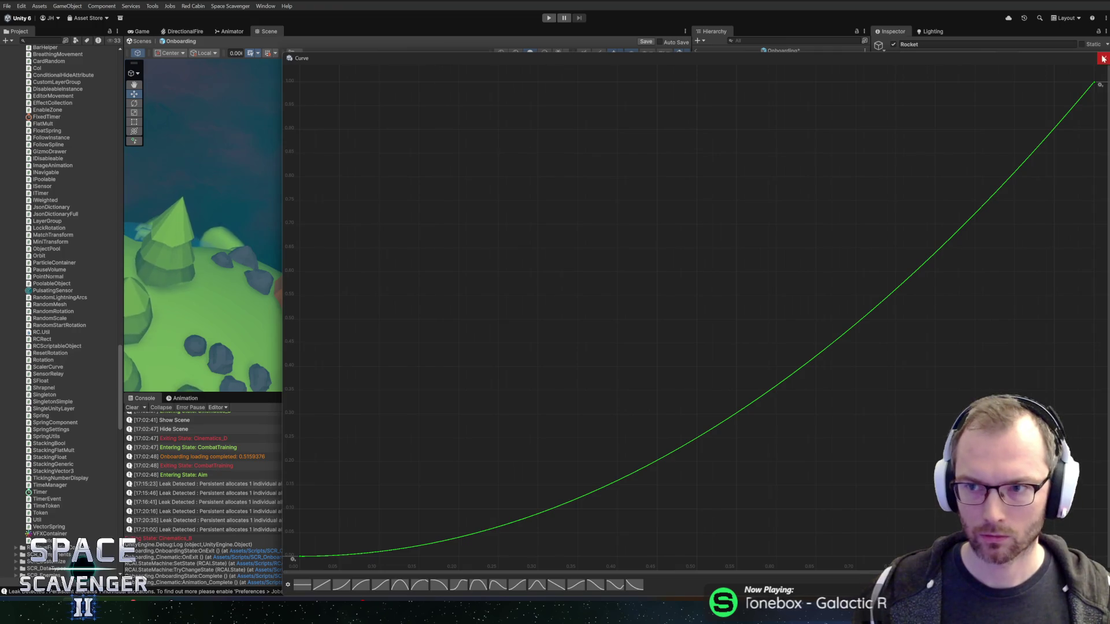
pyautogui.moveTo(1080, 103); pyautogui.dragTo(1083, 93)
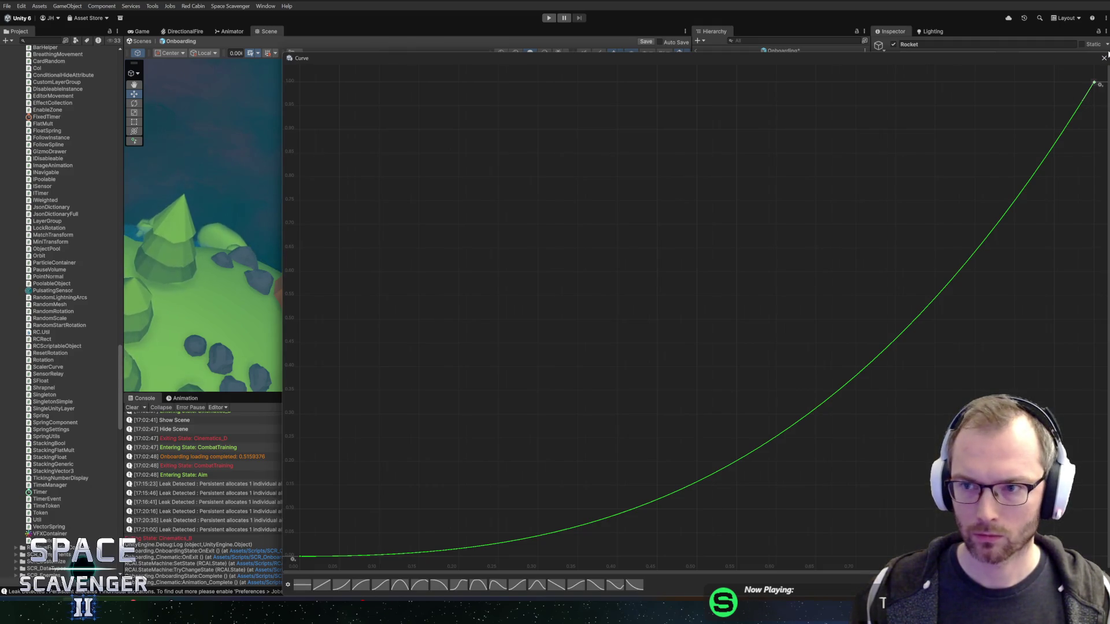
pyautogui.click(1103, 58)
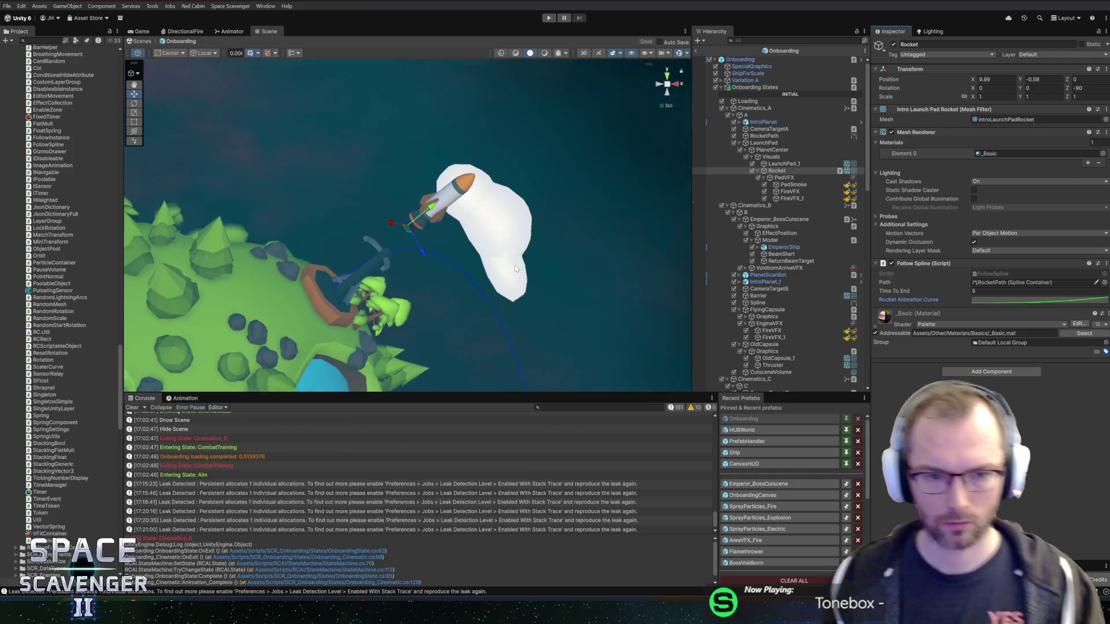
# - Assign Rocket as Cinematics_A's Rocket Spline Follower
pyautogui.scroll(-10, 509, 258)
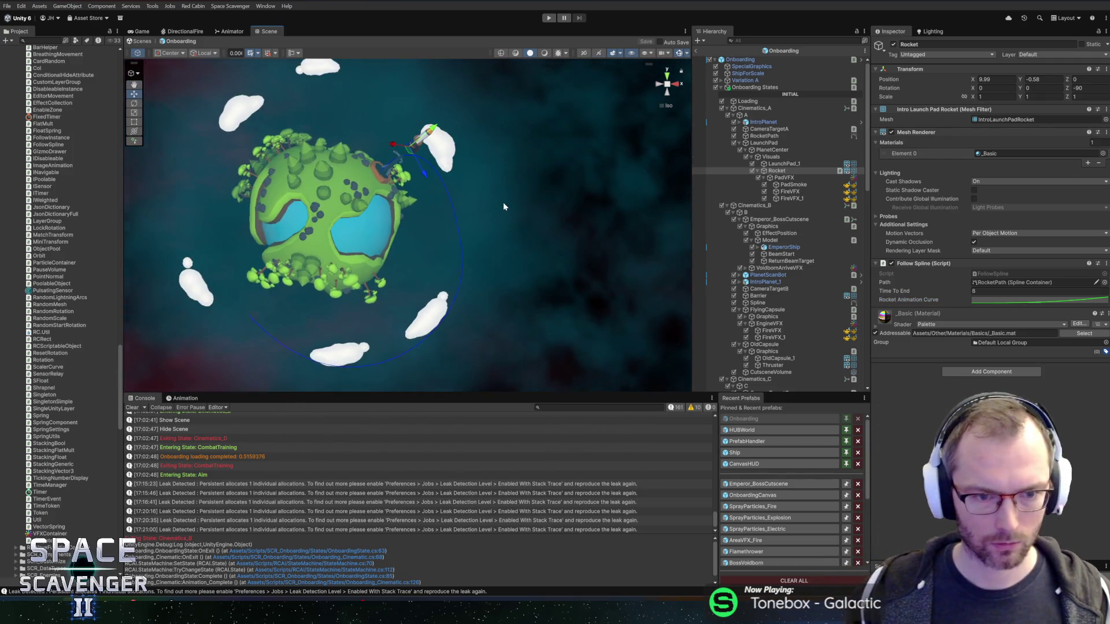
pyautogui.scroll(3, 547, 186)
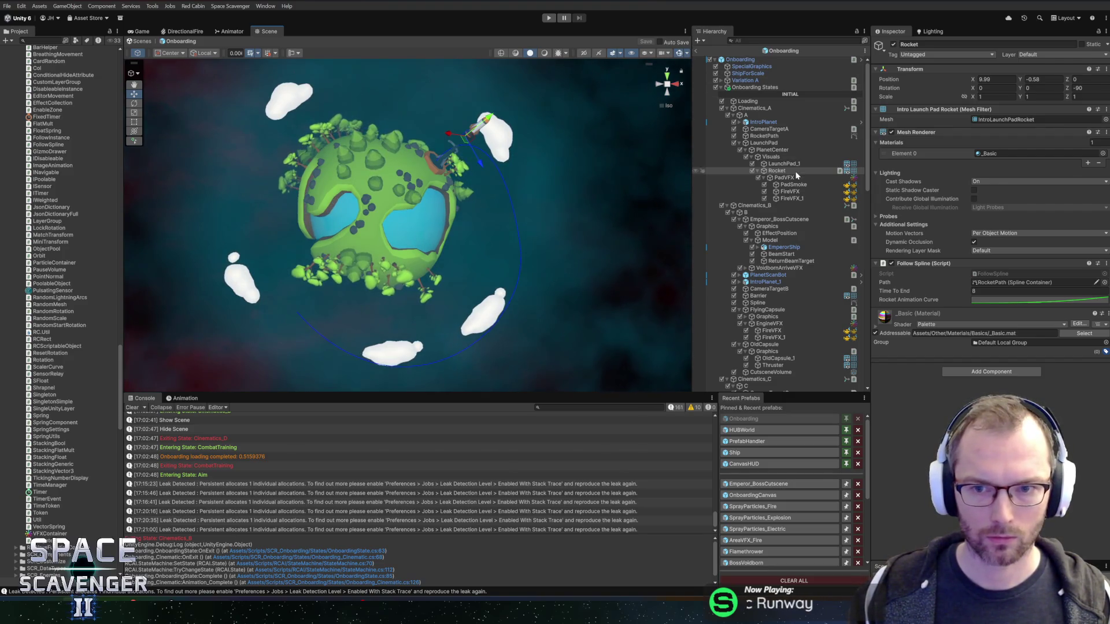
pyautogui.click(752, 108)
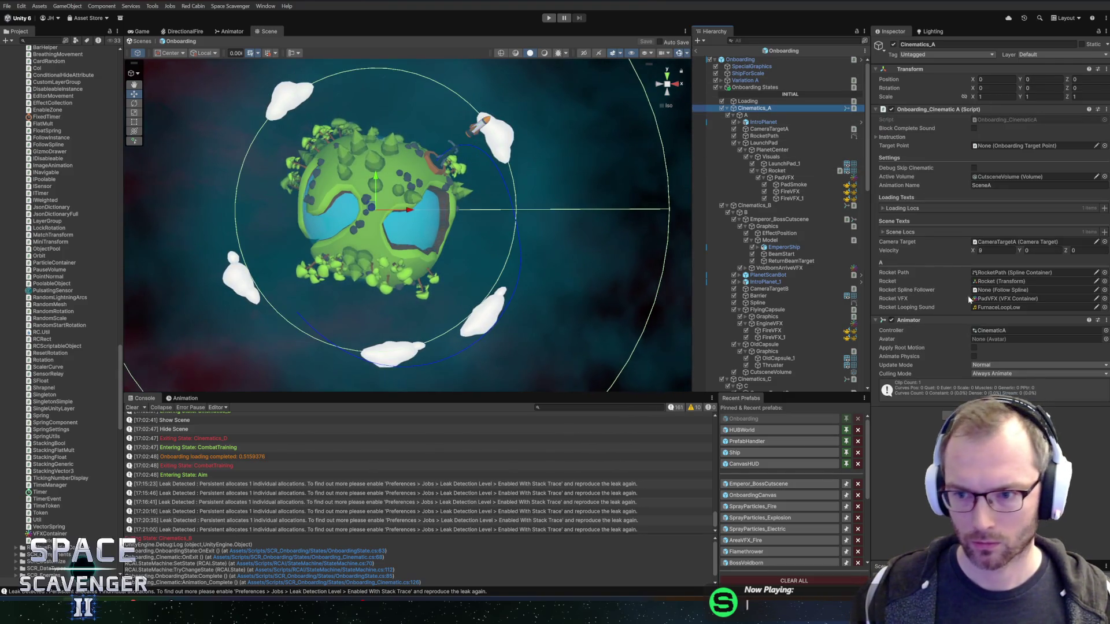
pyautogui.moveTo(777, 172); pyautogui.dragTo(1004, 293)
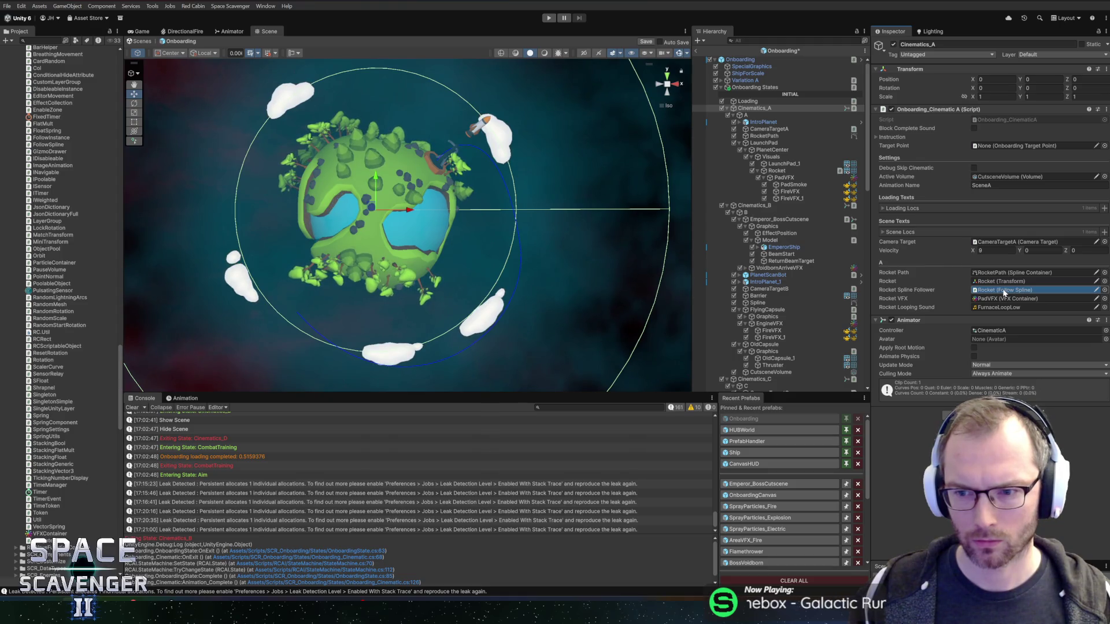
pyautogui.rightClick(914, 109)
pyautogui.click(941, 234)
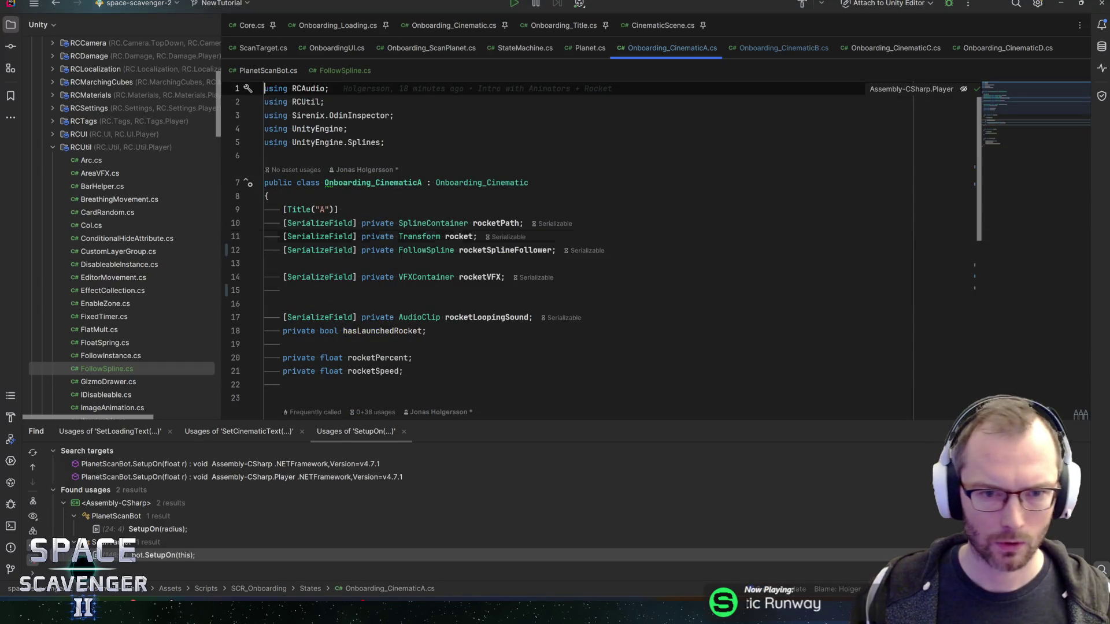
# - Comment out the rocketPath field, leaving the rocket transform field active
pyautogui.click(476, 236)
pyautogui.hotkey('ctrl', '/')
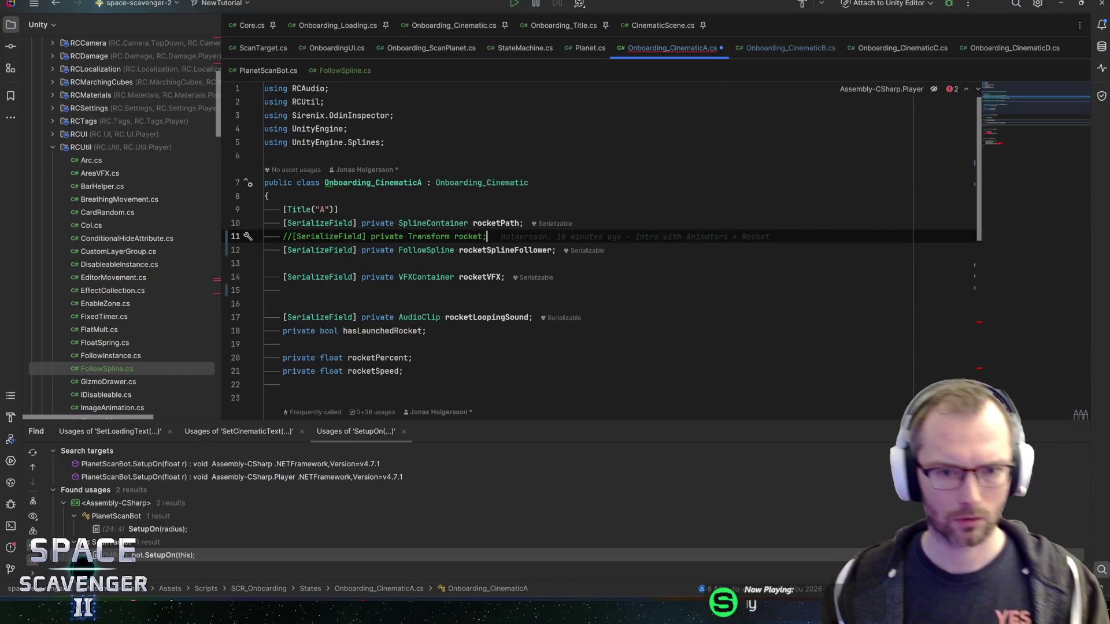
pyautogui.press('Up')
pyautogui.hotkey('ctrl', '/')
pyautogui.press('End')
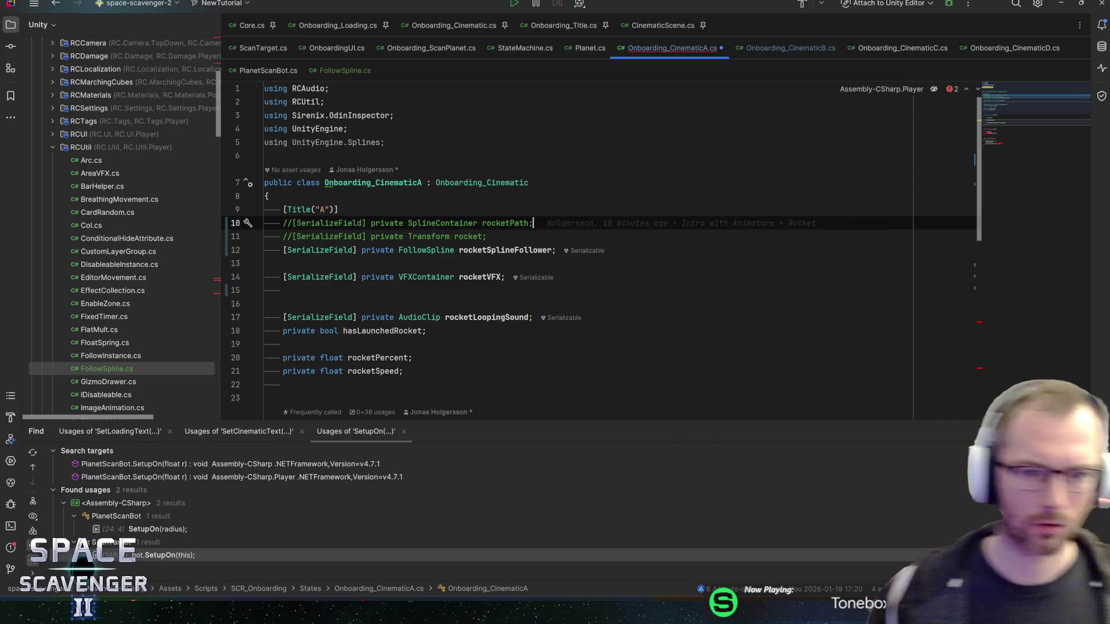
pyautogui.scroll(-7, 425, 280)
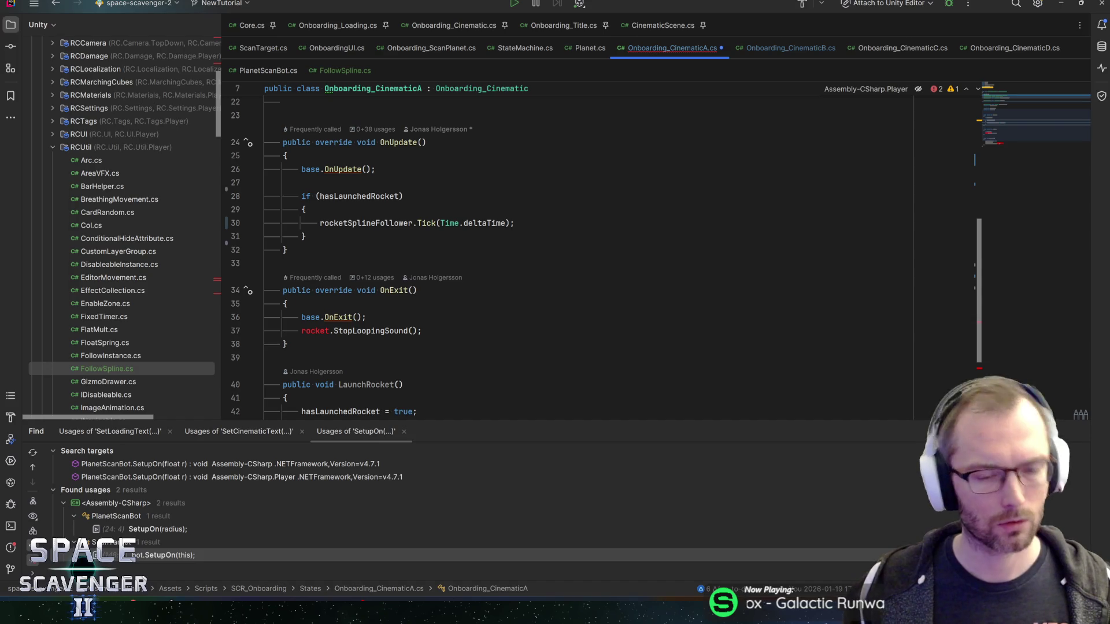
pyautogui.scroll(6, 425, 248)
pyautogui.press('Down')
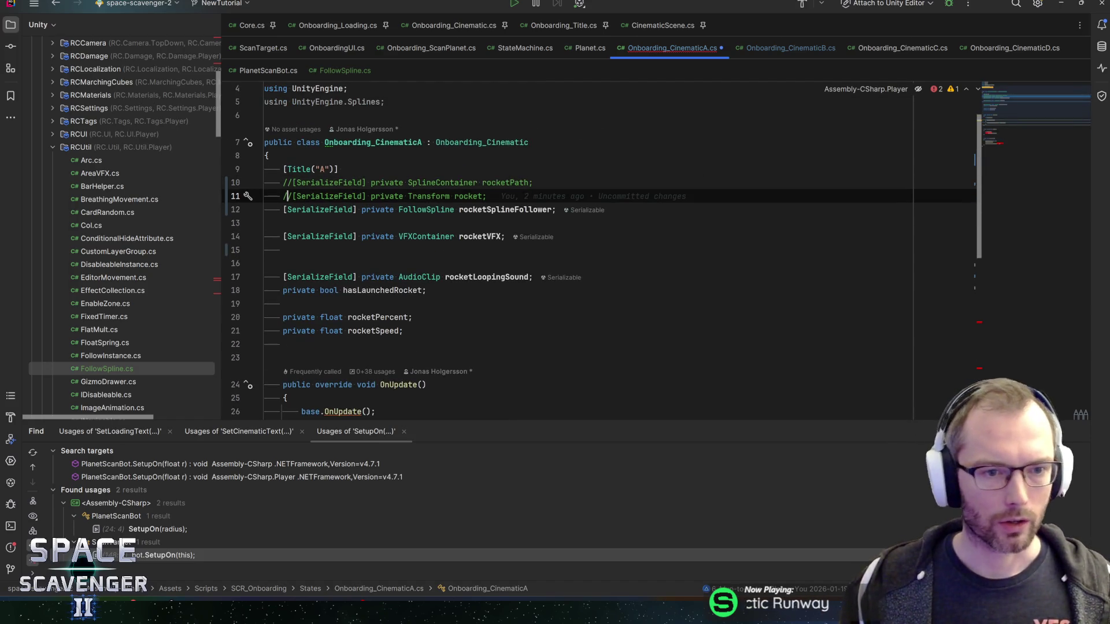
pyautogui.hotkey('ctrl', '/')
pyautogui.scroll(-6, 425, 249)
pyautogui.scroll(-5, 605, 238)
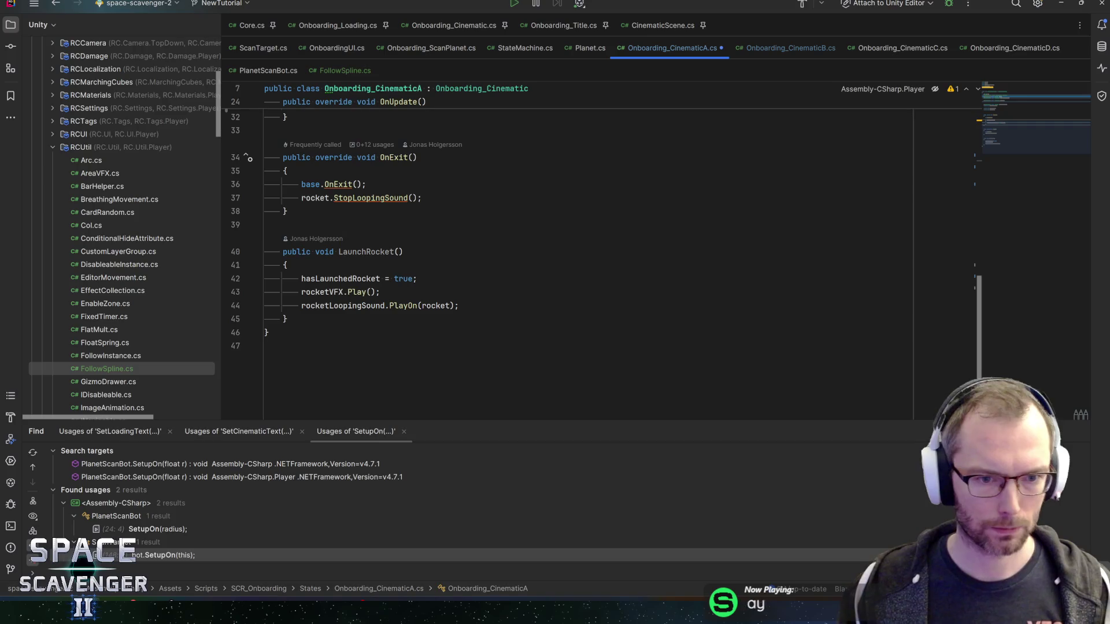
pyautogui.click(323, 278)
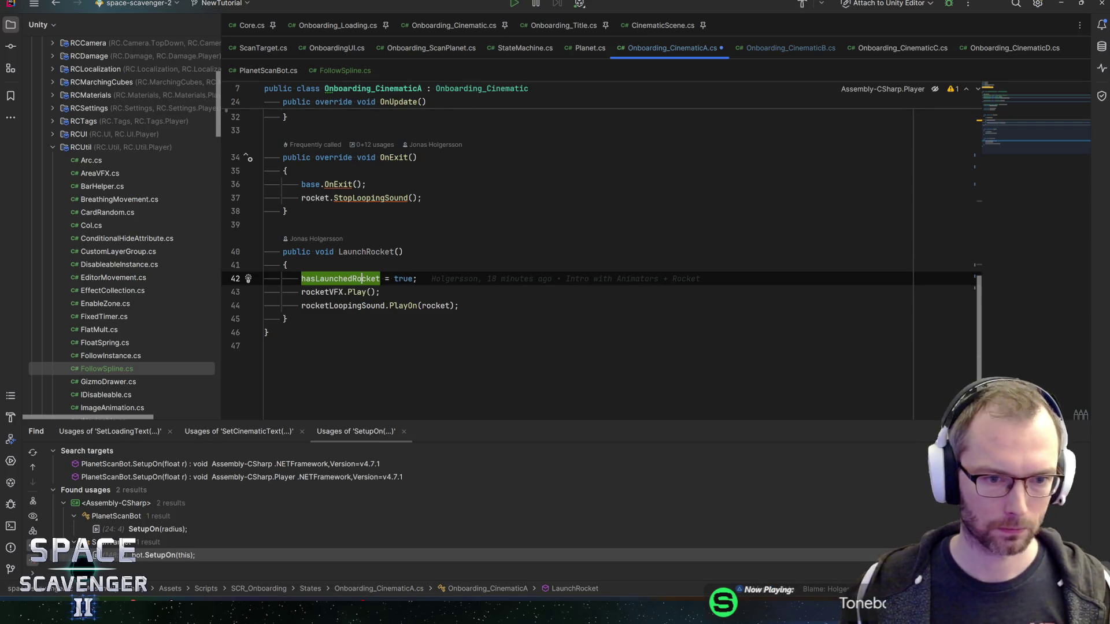
pyautogui.click(326, 292)
pyautogui.scroll(3, 578, 254)
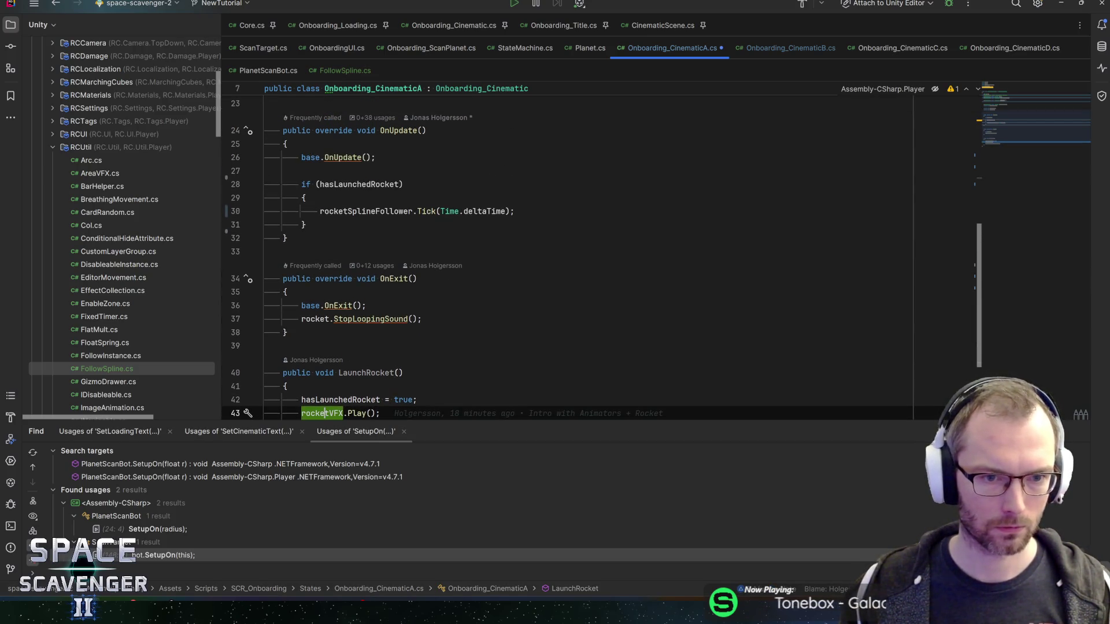
pyautogui.scroll(-2, 368, 275)
# - Add rocketSplineFollower.SetFollowing(true); at the end of LaunchRocket
pyautogui.click(486, 345)
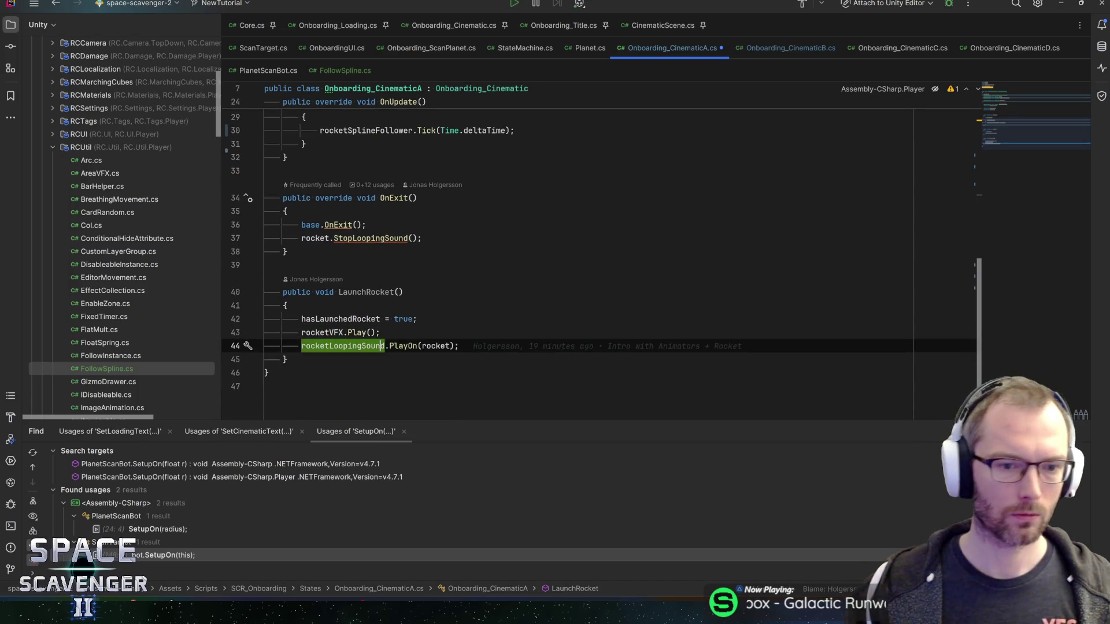
pyautogui.press('Return')
pyautogui.write('rock')
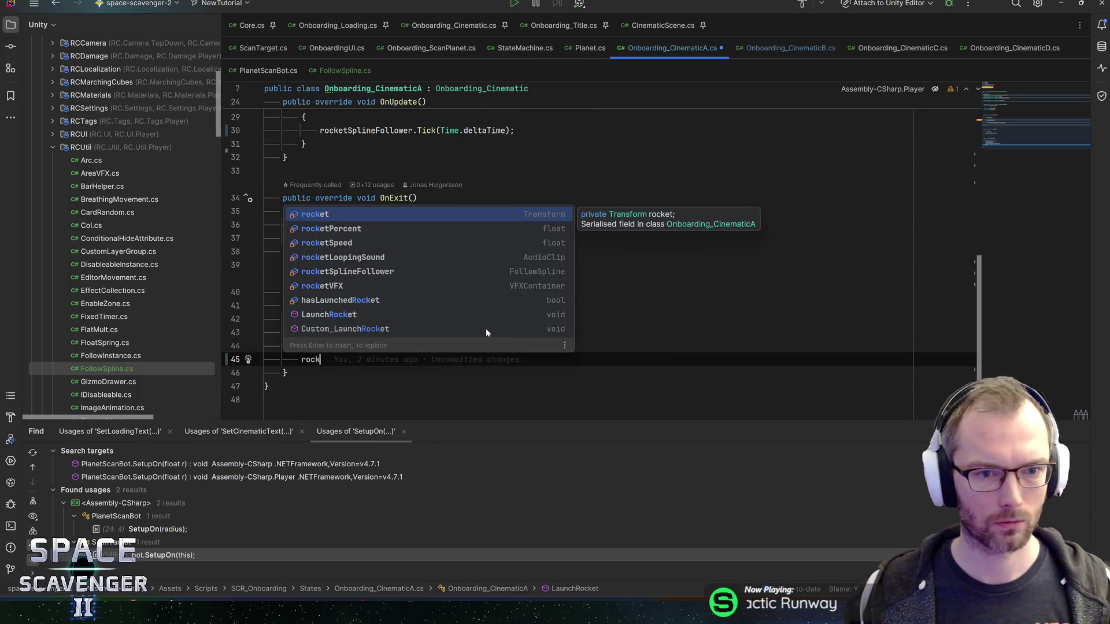
pyautogui.press('Down')
pyautogui.press('Down')
pyautogui.press('Down')
pyautogui.press('Return')
pyautogui.write('.s')
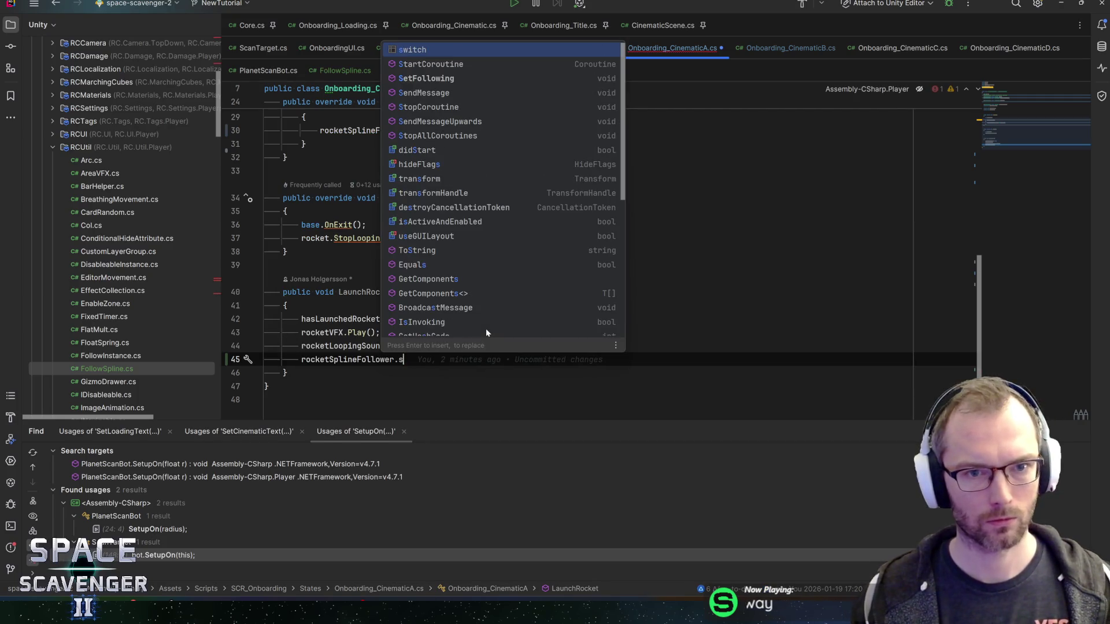
pyautogui.write('tar')
pyautogui.press('BackSpace')
pyautogui.press('BackSpace')
pyautogui.press('BackSpace')
pyautogui.write('et')
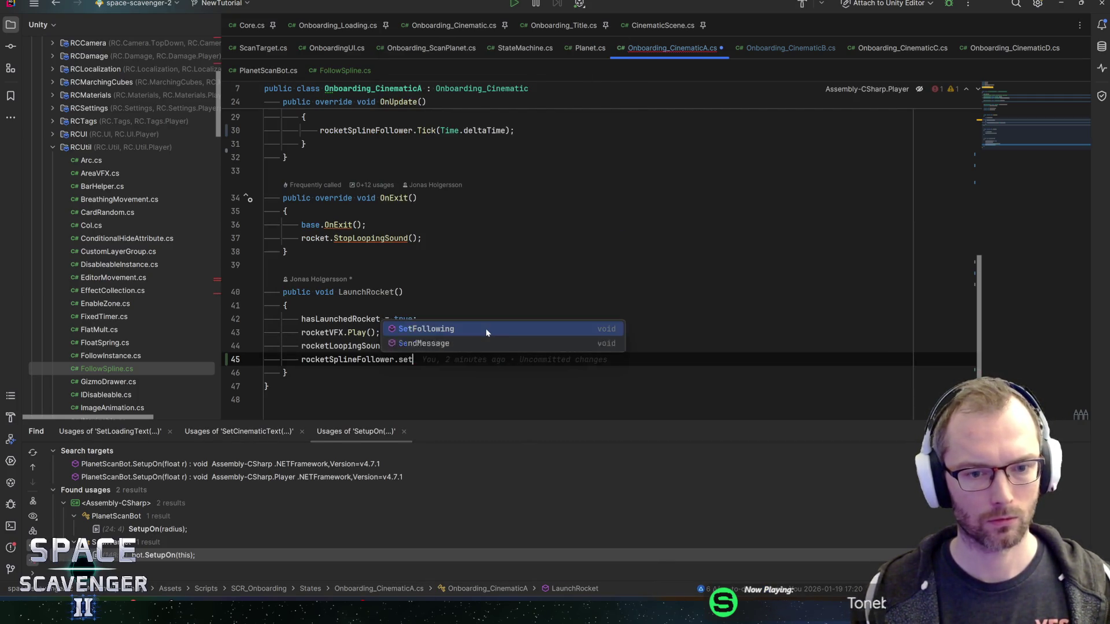
pyautogui.press('Return')
pyautogui.write('true);')
# - Add rocketSplineFollower.SetFollowing(false); to OnExit, save, and return to Unity
pyautogui.hotkey('ctrl', 'w')
pyautogui.hotkey('ctrl', 'c')
pyautogui.press('Up')
pyautogui.press('Up')
pyautogui.press('Up')
pyautogui.press('End')
pyautogui.press('Return')
pyautogui.hotkey('ctrl', 'v')
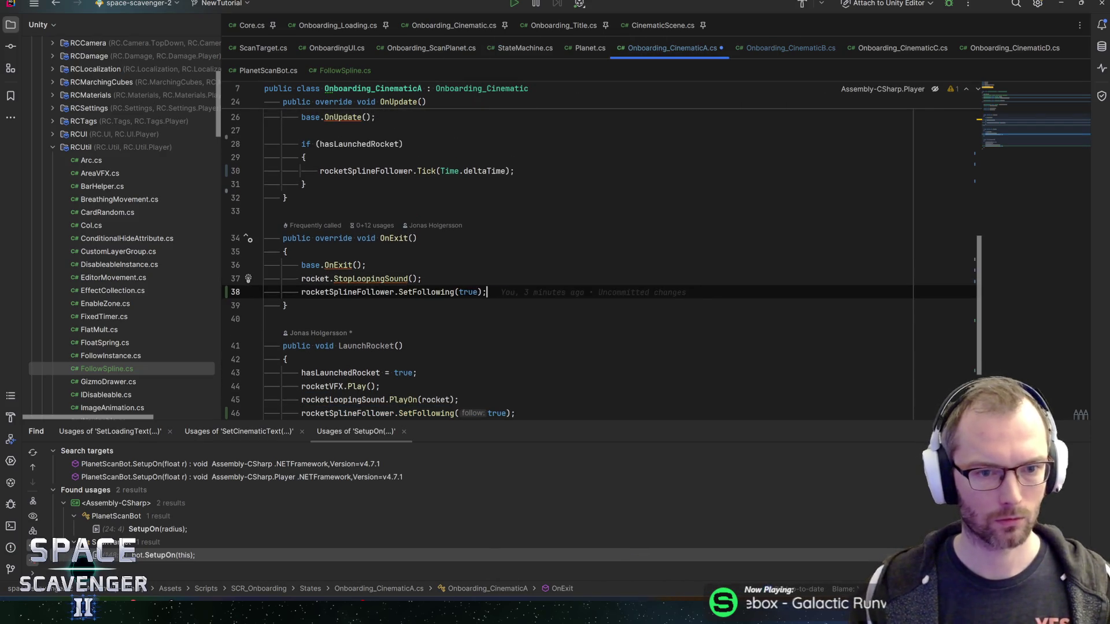
pyautogui.press('BackSpace')
pyautogui.press('BackSpace')
pyautogui.press('BackSpace')
pyautogui.write('false')
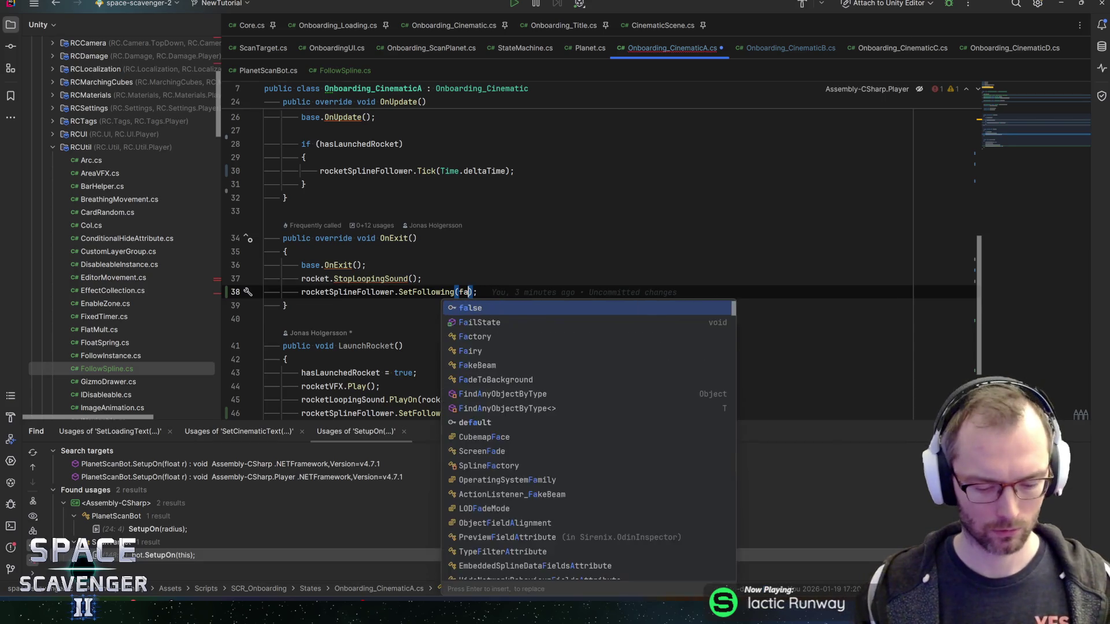
pyautogui.press('Escape')
pyautogui.press('End')
pyautogui.hotkey('ctrl', 's')
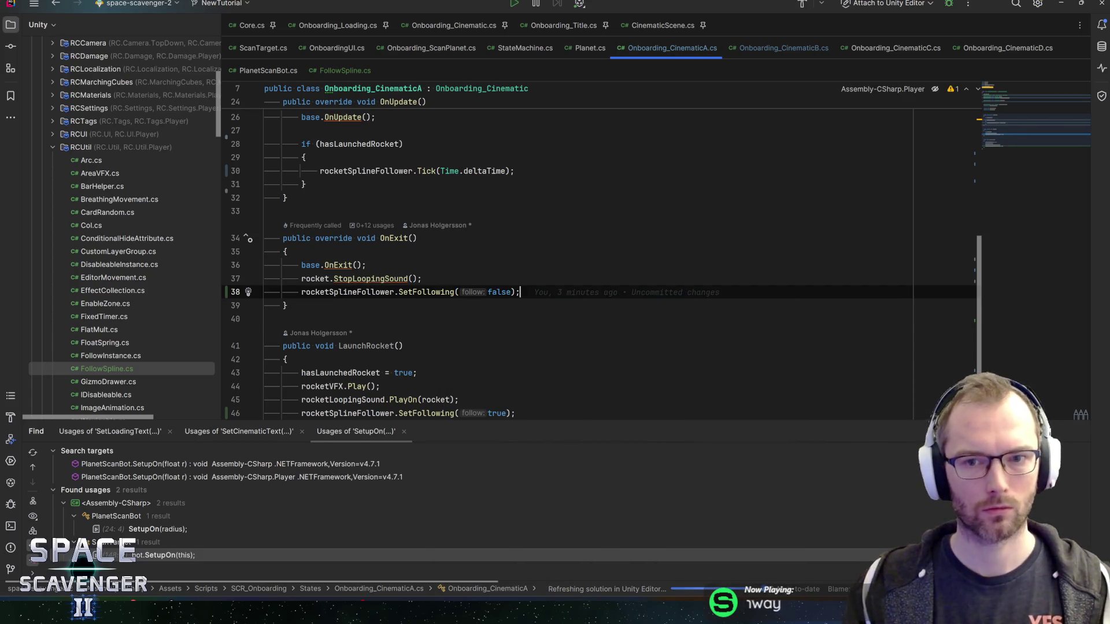
pyautogui.hotkey('alt', 'Tab')
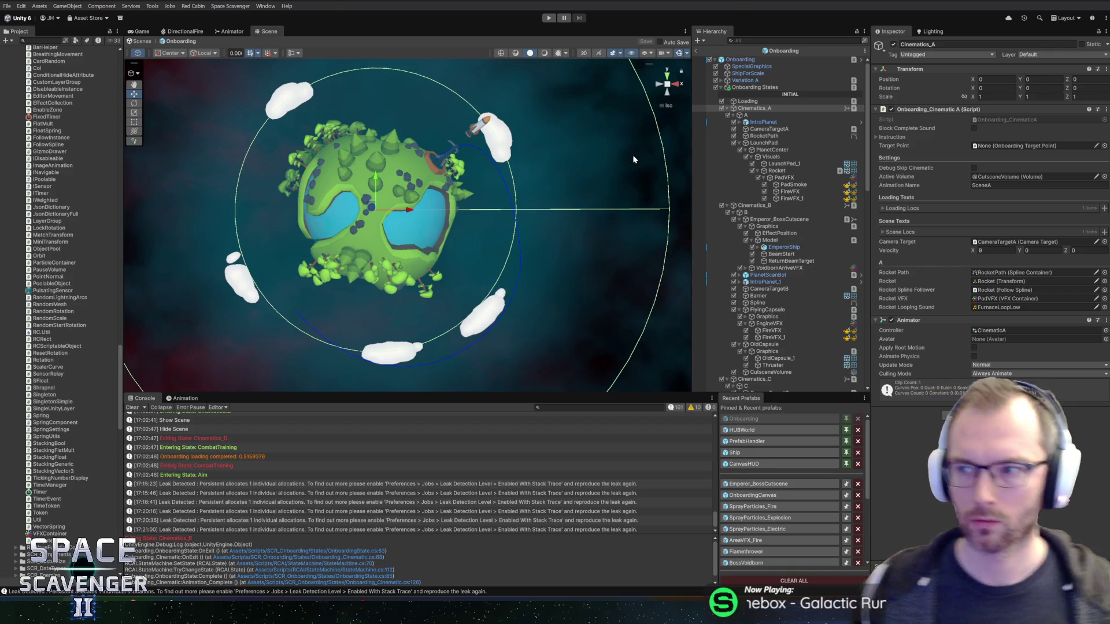
# - Enter Play mode after the domain reload to test the rocket from the Core scene
pyautogui.click(548, 18)
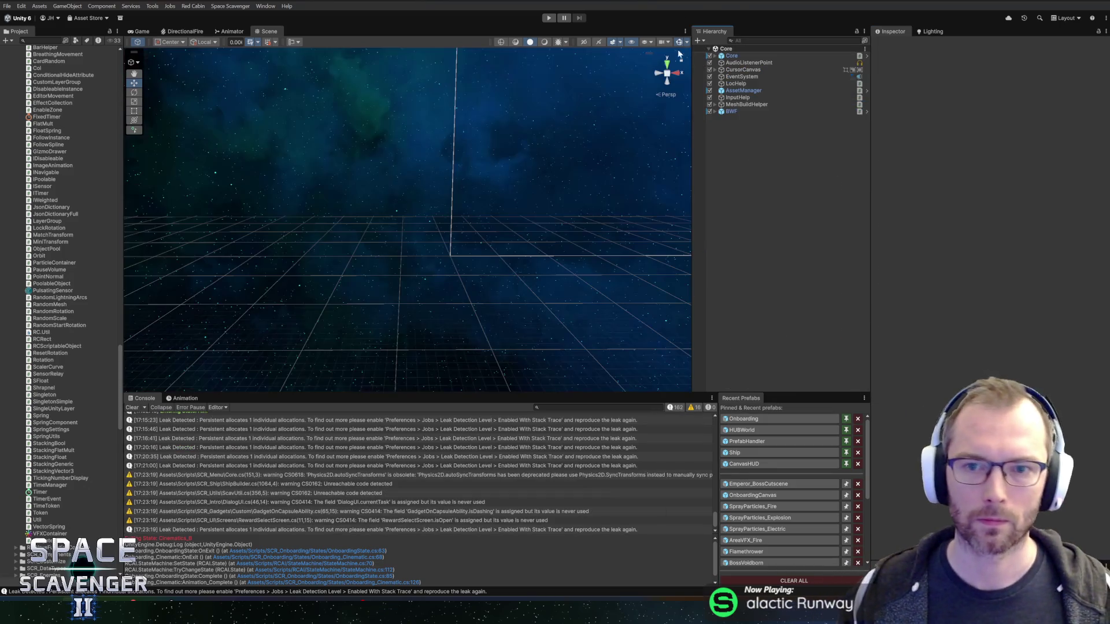
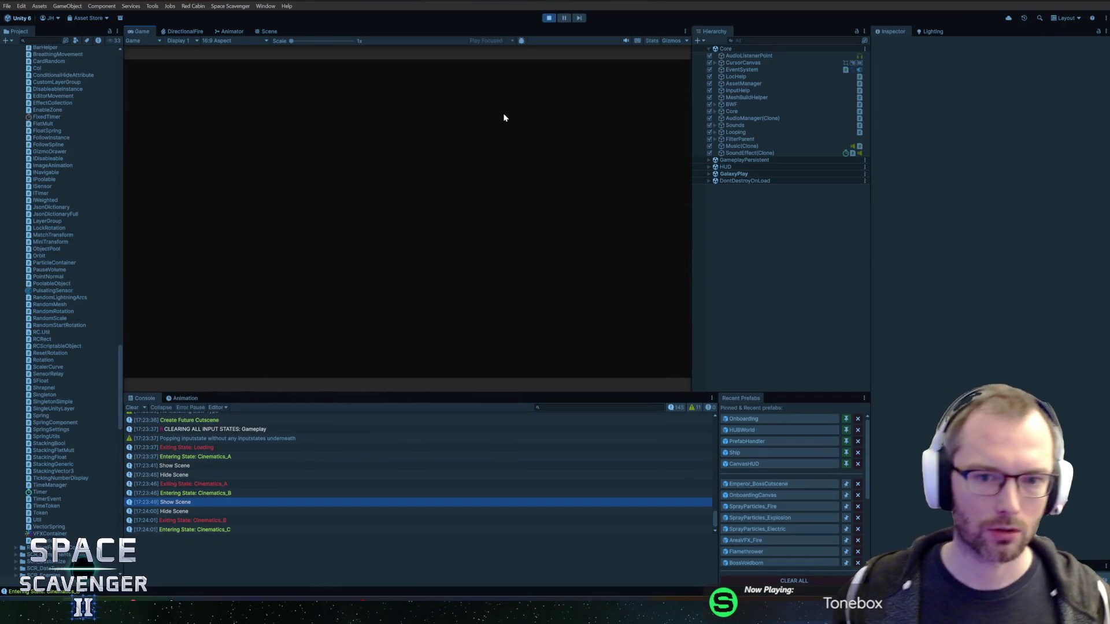
# - Stop play mode and select PlanetScanBot inside the Onboarding prefab
pyautogui.click(550, 18)
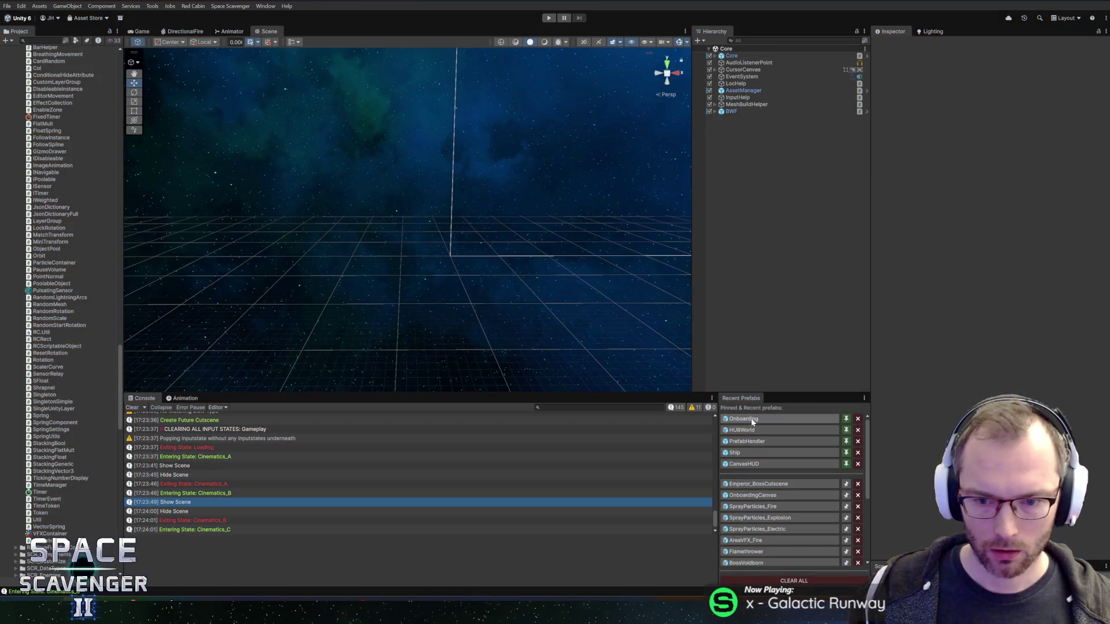
pyautogui.click(748, 419)
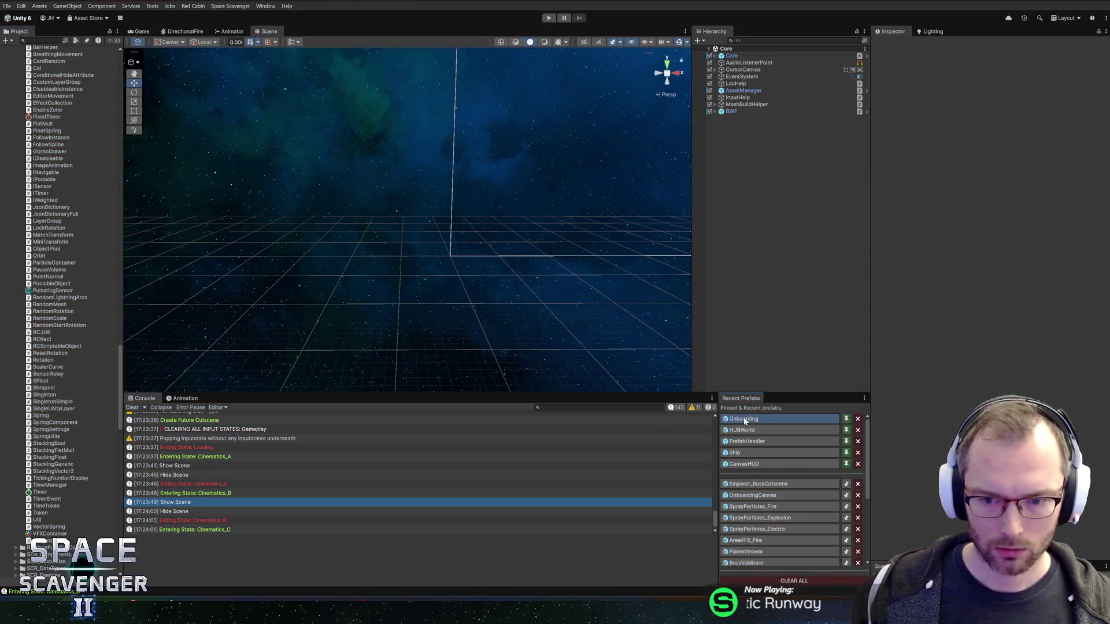
pyautogui.click(769, 275)
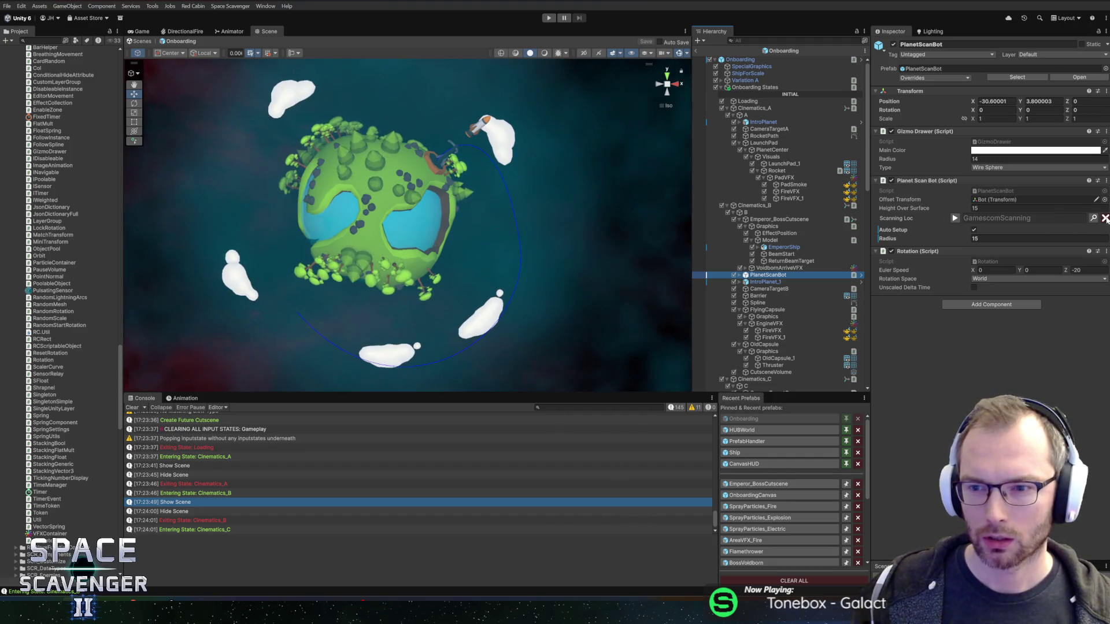
# - Clear PlanetScanBot's Scanning Loc field and open PlanetScanBot.cs in the code editor
pyautogui.click(1105, 219)
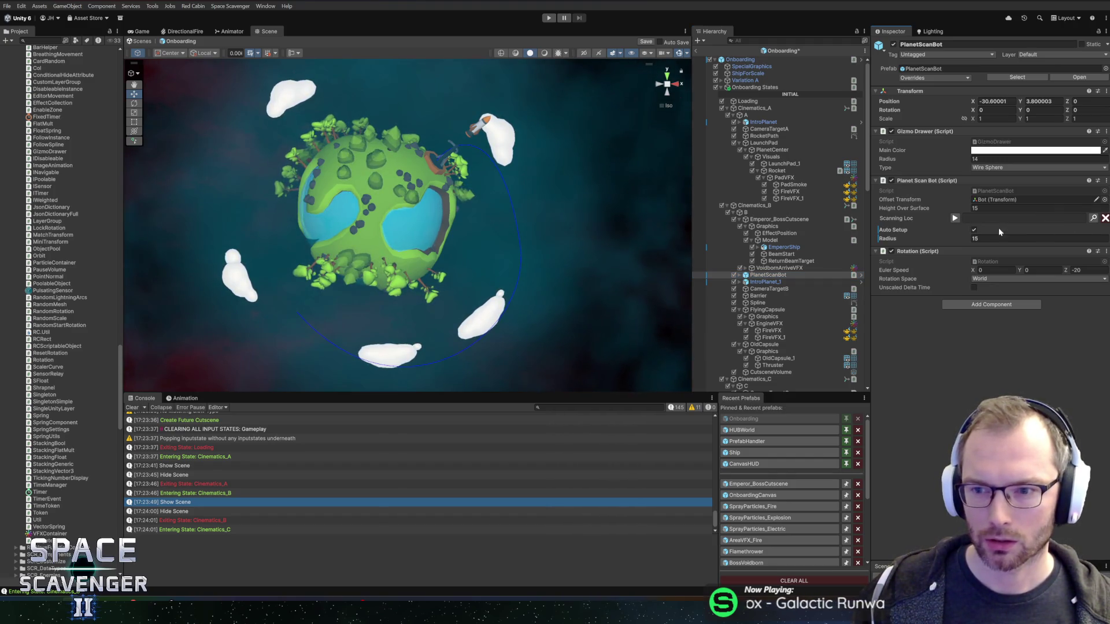
pyautogui.rightClick(942, 183)
pyautogui.click(969, 320)
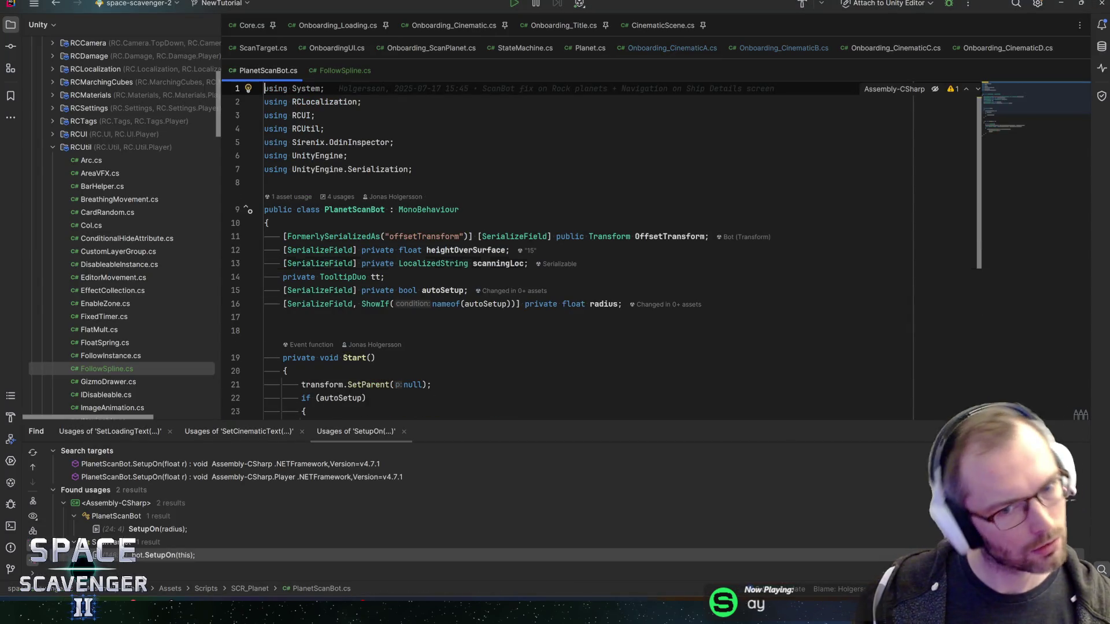
# - Find scanningLoc's use in SetupOn and add a blank line above its foreach loop
pyautogui.click(499, 264)
pyautogui.hotkey('ctrl', 'f')
pyautogui.press('Return')
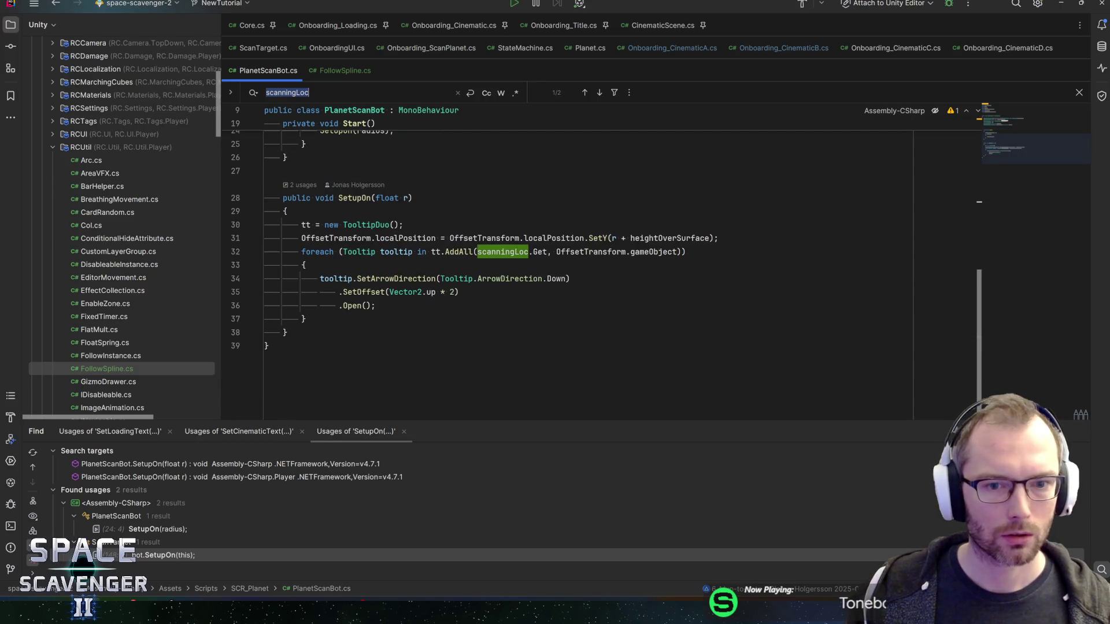
pyautogui.click(319, 252)
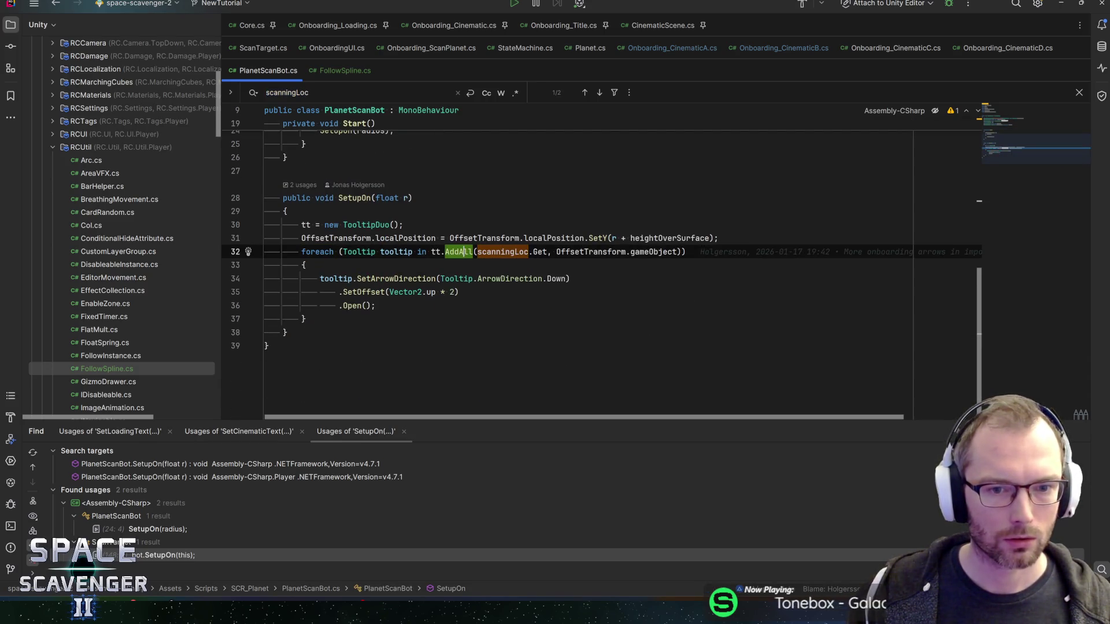
pyautogui.press('Home')
pyautogui.press('Return')
pyautogui.press('Up')
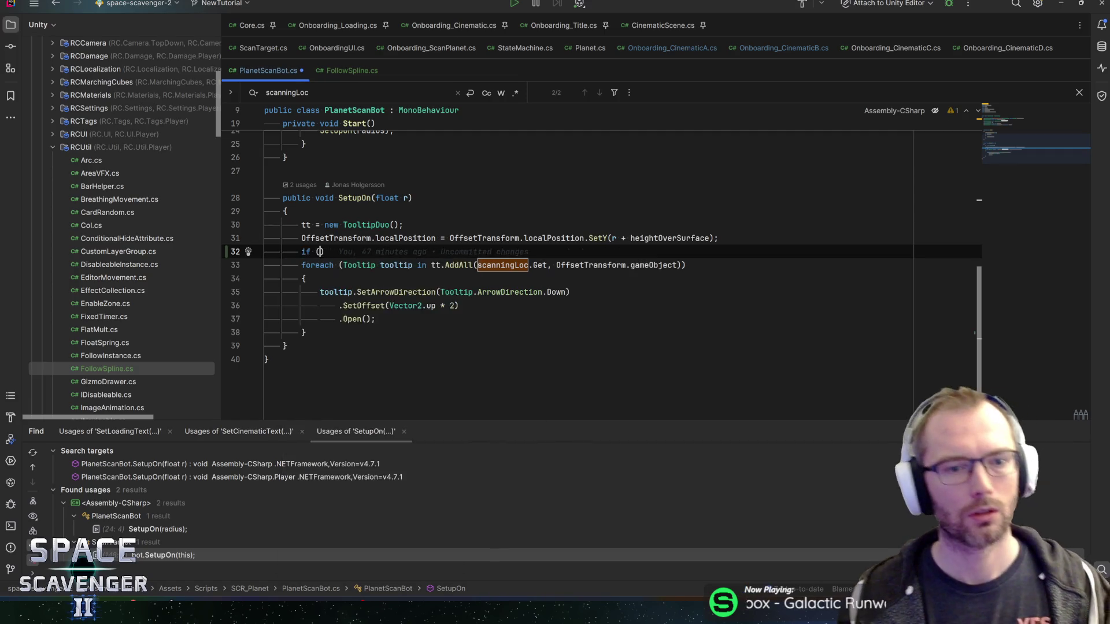
# - Wrap the foreach loop in if (!scanningLoc.IsEmpty()) { }
pyautogui.write('(s')
pyautogui.press('Return')
pyautogui.write('.Is')
pyautogui.press('Return')
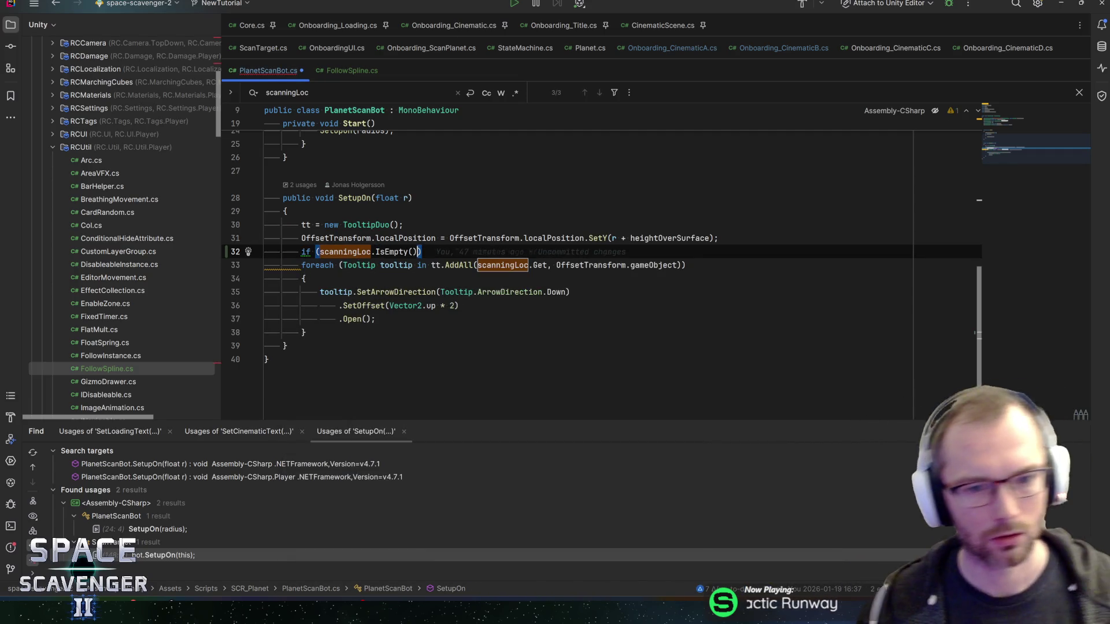
pyautogui.write('()')
pyautogui.press('Right')
pyautogui.write('!')
pyautogui.press('Return')
pyautogui.write('{')
pyautogui.press('Return')
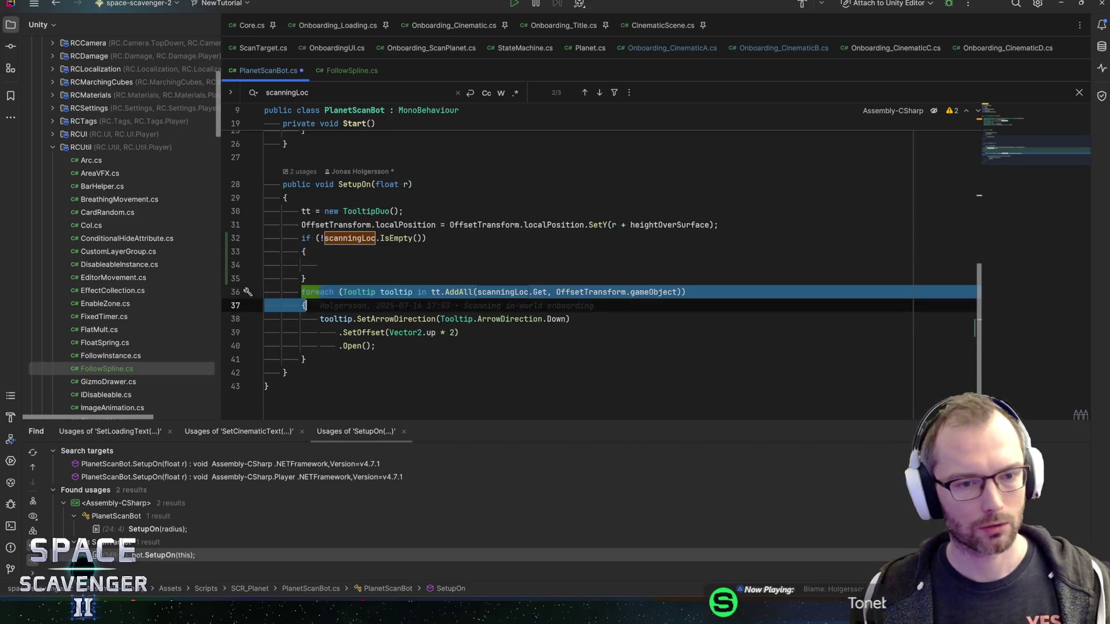
pyautogui.hotkey('shift', 'Down')
pyautogui.hotkey('shift', 'Down')
pyautogui.hotkey('shift', 'Down')
pyautogui.hotkey('ctrl', 'alt', 'l')
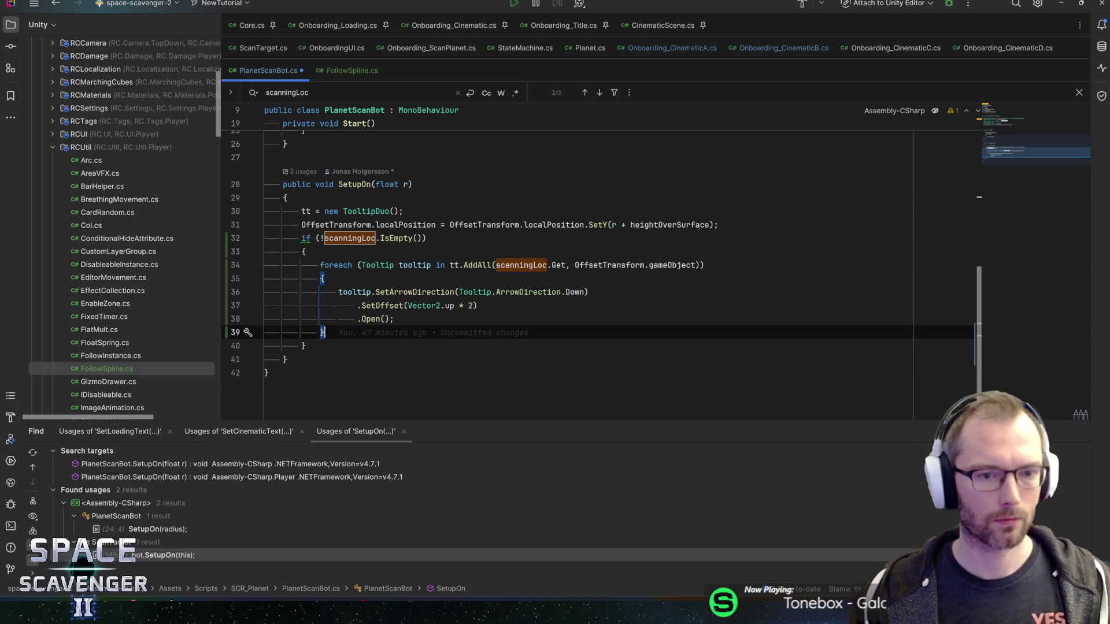
# - Join the SetOffset and Open tooltip calls into one line, then return to Unity to recompile
pyautogui.click(477, 305)
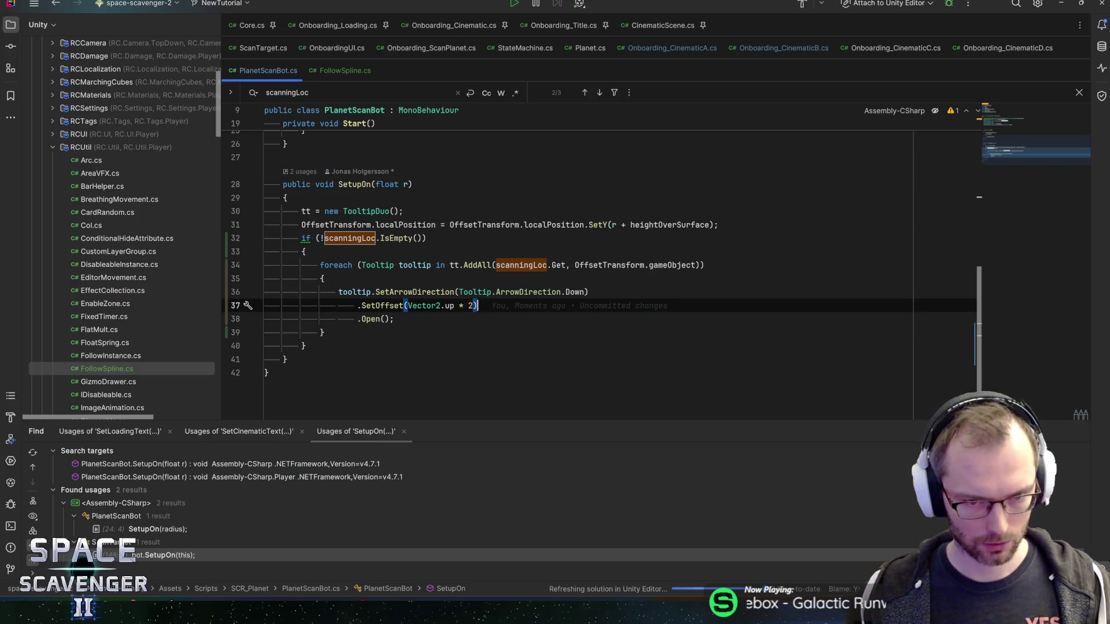
pyautogui.press('BackSpace')
pyautogui.press('End')
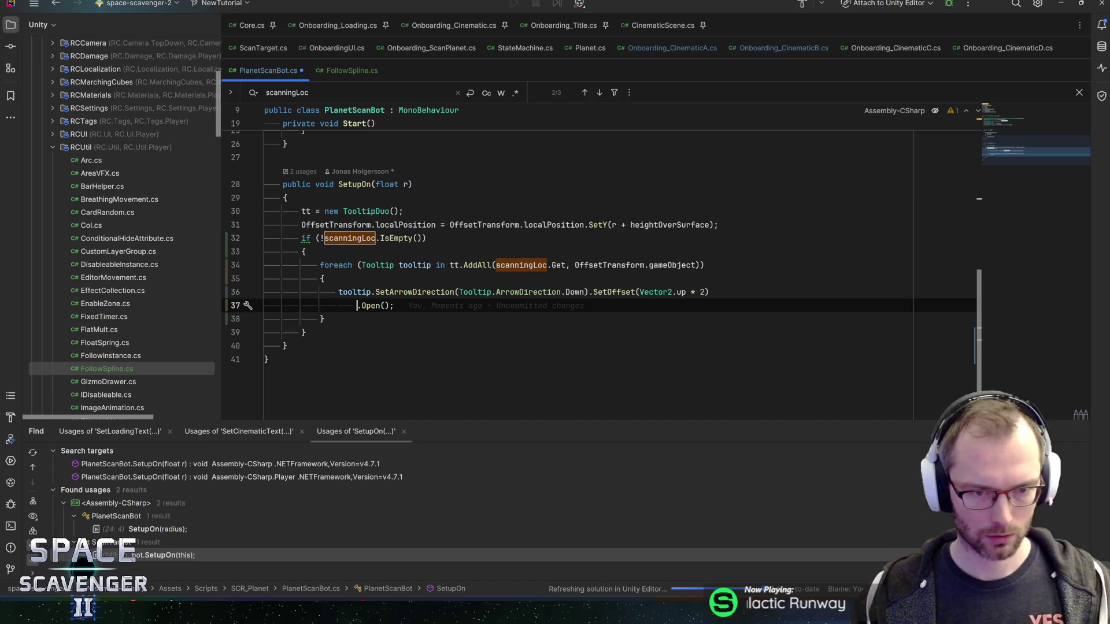
pyautogui.press('Delete')
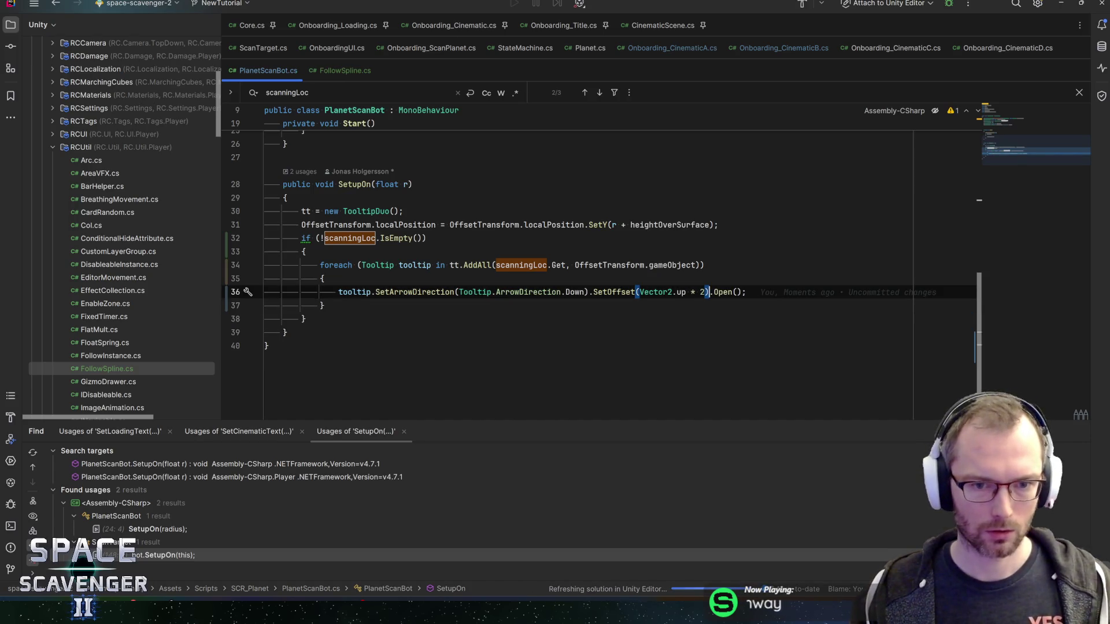
pyautogui.click(324, 305)
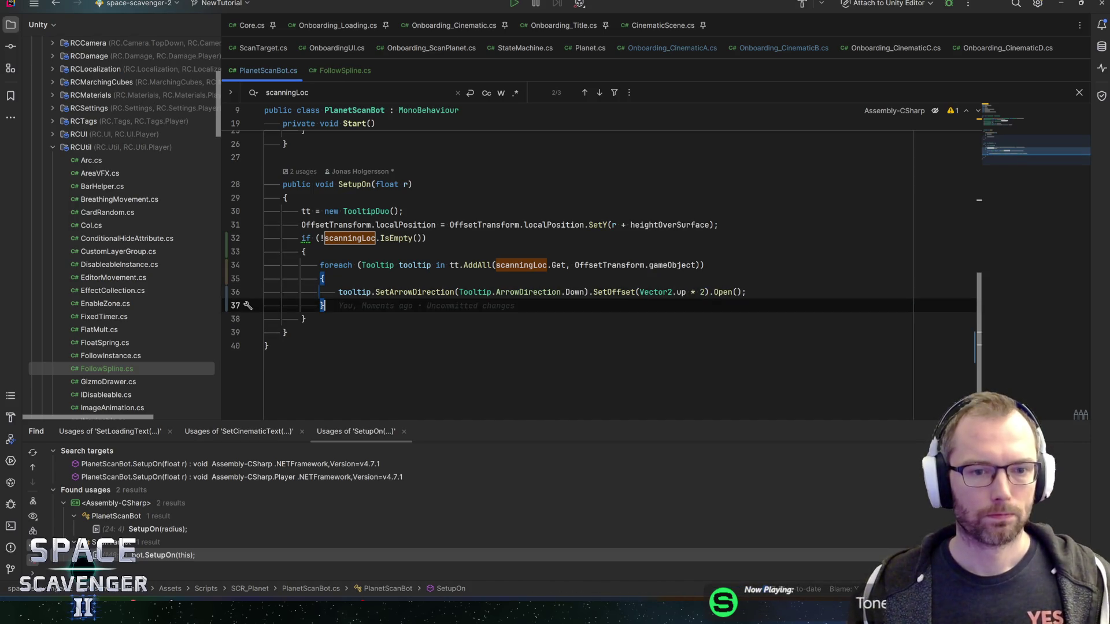
pyautogui.hotkey('alt', 'Tab')
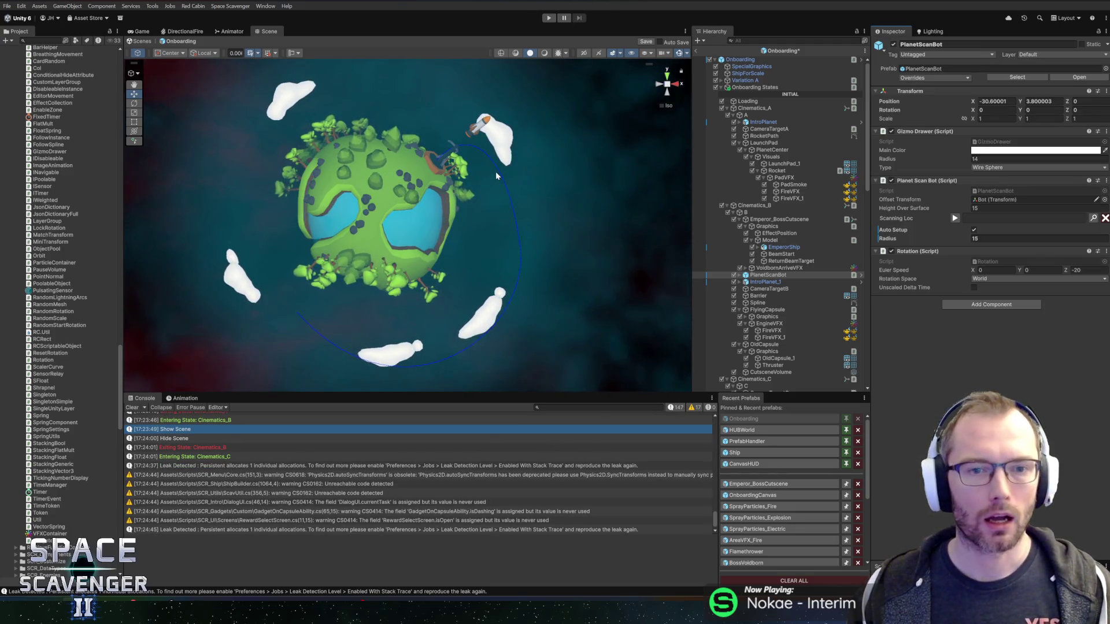
# - Zoom the Scene view in on the Onboarding planet, then bring up FollowSpline.cs in Rider
pyautogui.hotkey('alt', 'Tab')
pyautogui.scroll(5, 420, 241)
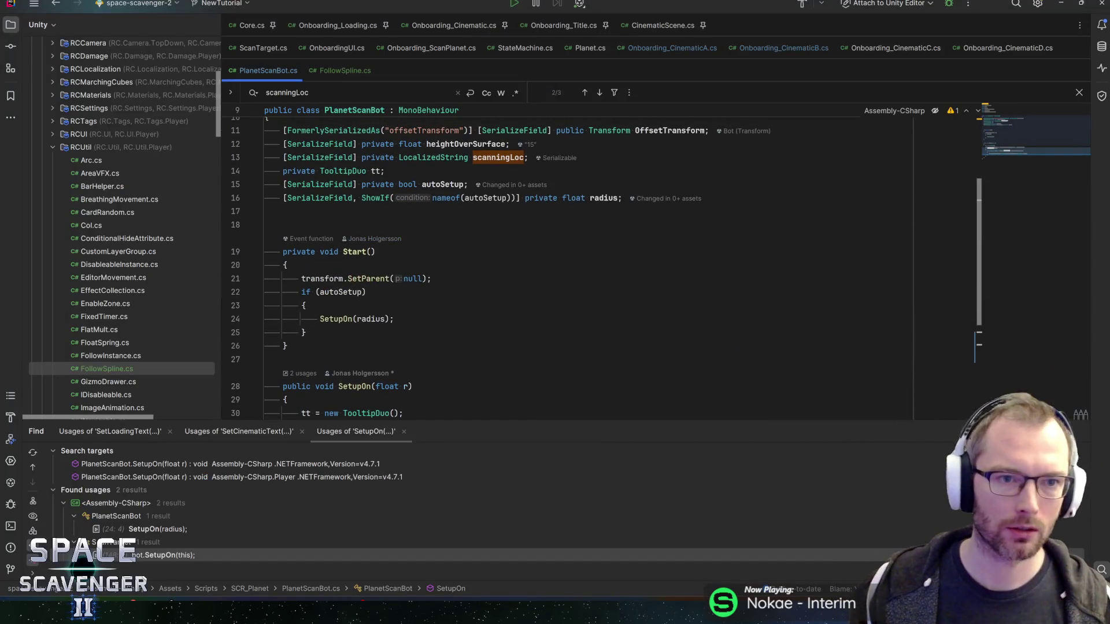
pyautogui.hotkey('alt', 'Tab')
pyautogui.scroll(5, 497, 219)
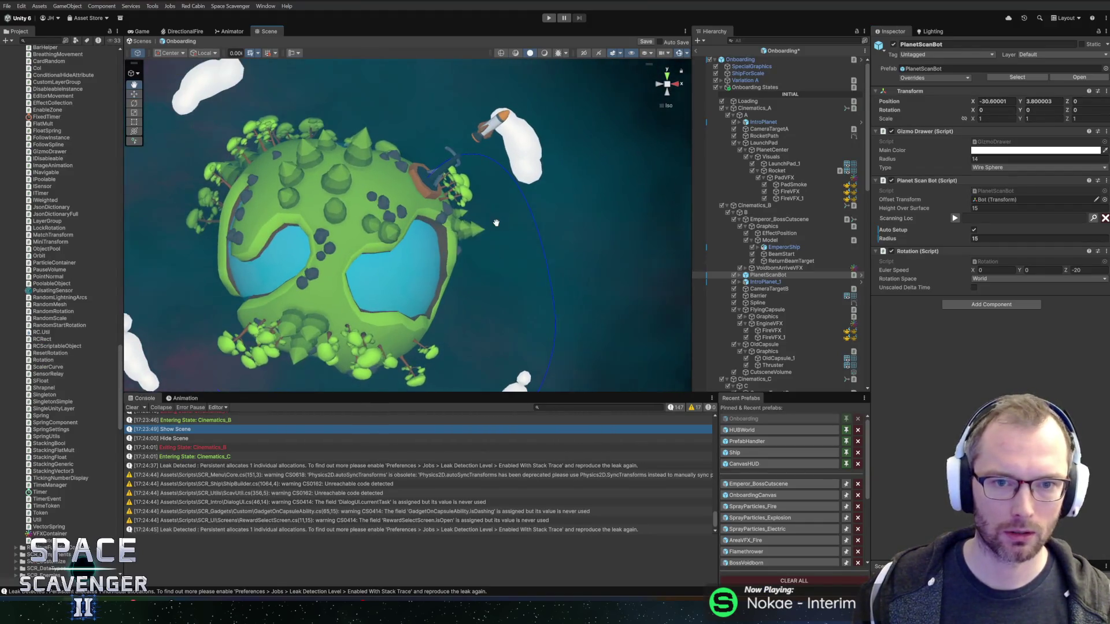
pyautogui.hotkey('alt', 'Tab')
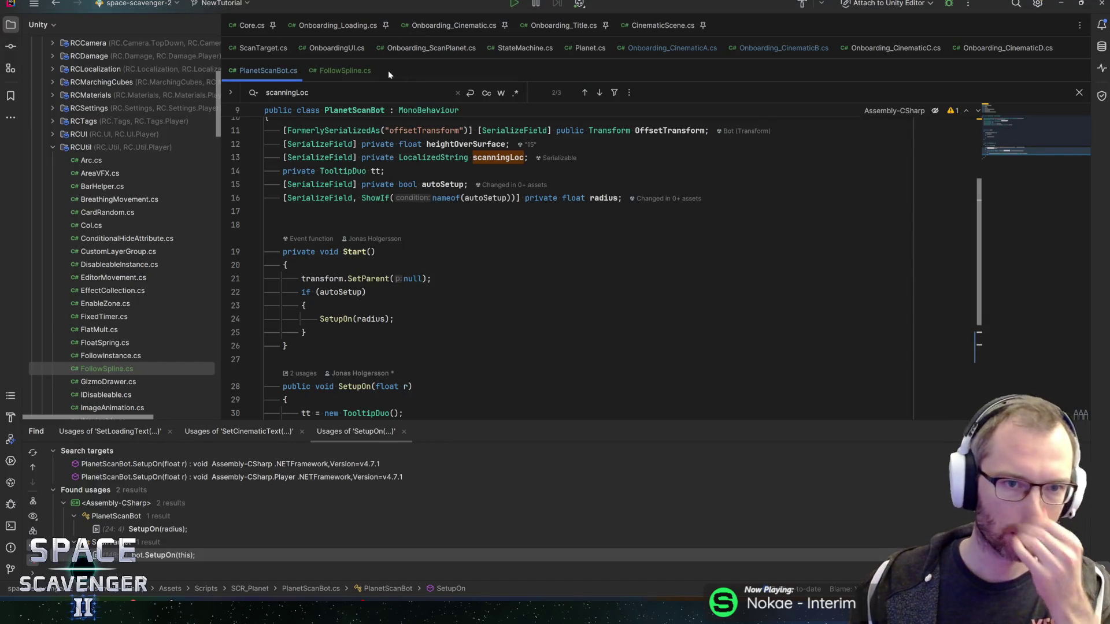
pyautogui.click(346, 70)
# - Add a [SerializeField] private bool autoPlay field and a Start method to FollowSpline
pyautogui.click(574, 209)
pyautogui.press('Return')
pyautogui.write('[SerializeField] private bool')
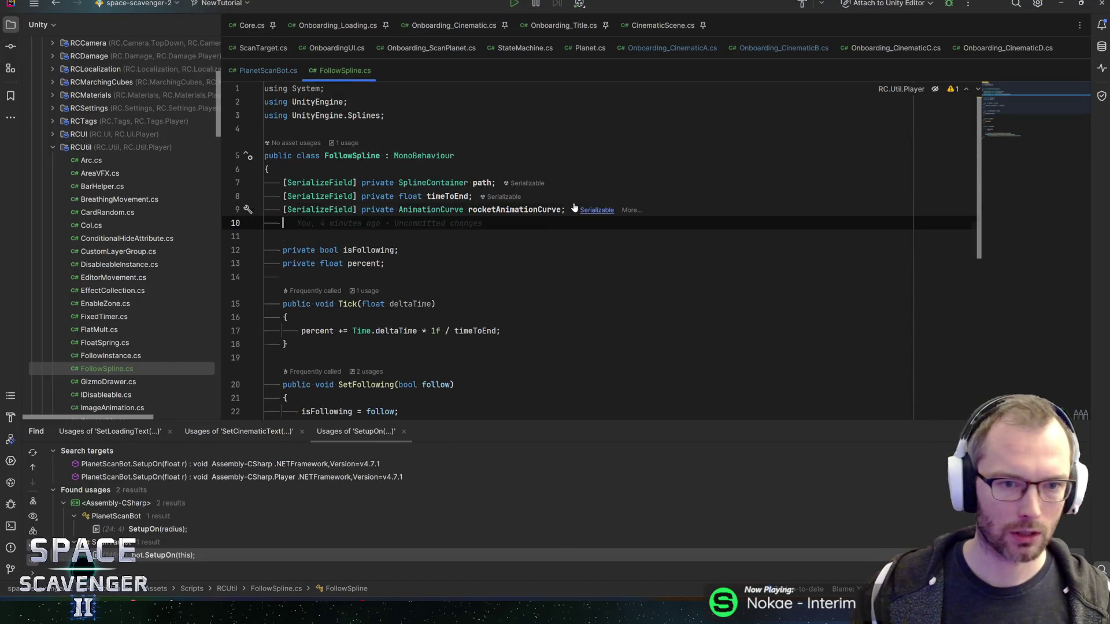
pyautogui.write(' au')
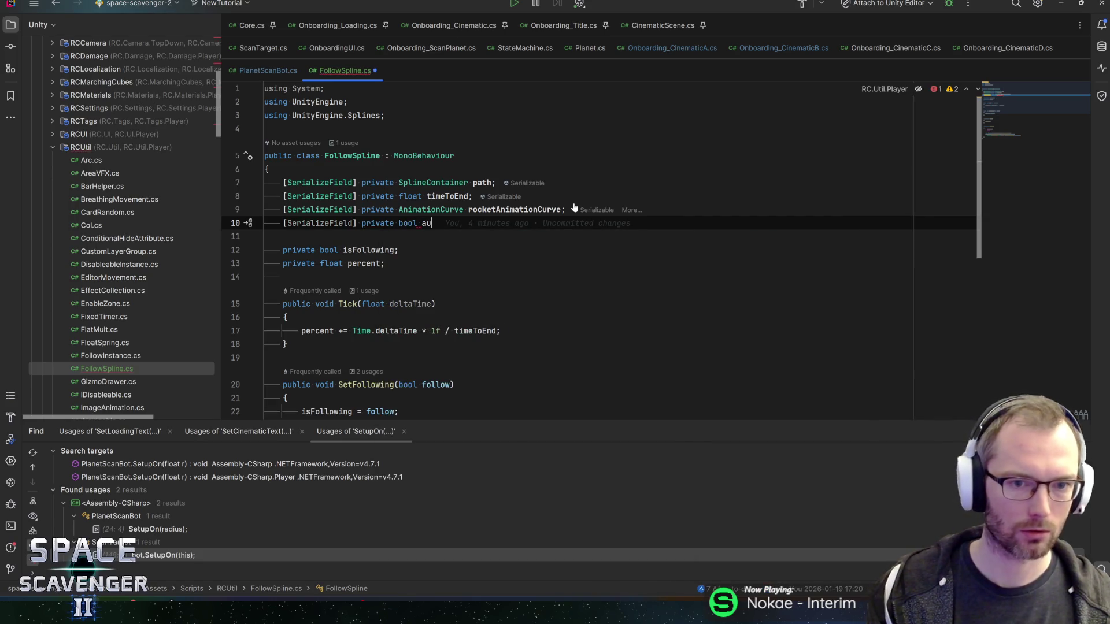
pyautogui.write('toPlay;')
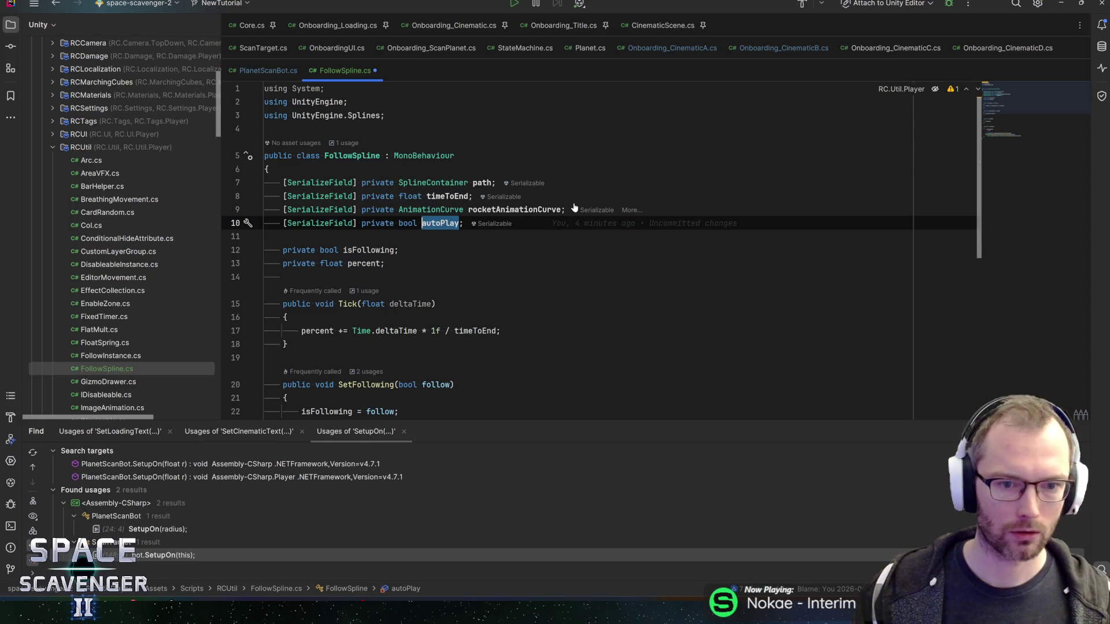
pyautogui.scroll(-3, 574, 208)
pyautogui.click(283, 196)
pyautogui.press('Return')
pyautogui.write('Start')
pyautogui.press('Escape')
pyautogui.press('Return')
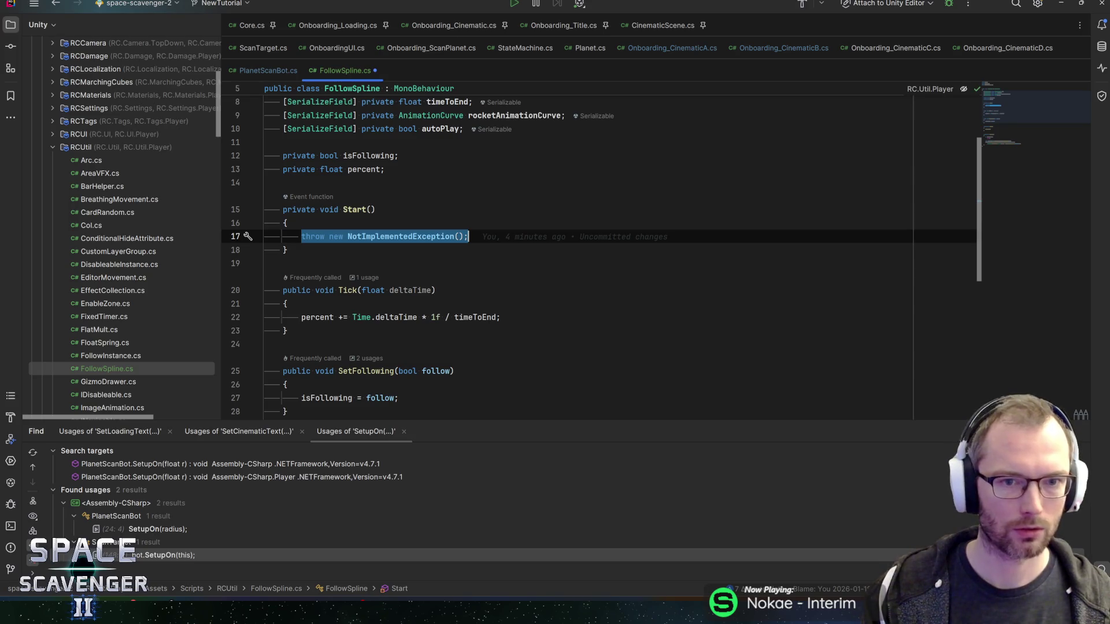
# - Make Start call SetFollowing(true) when autoPlay is enabled
pyautogui.write('if (autoPlay){')
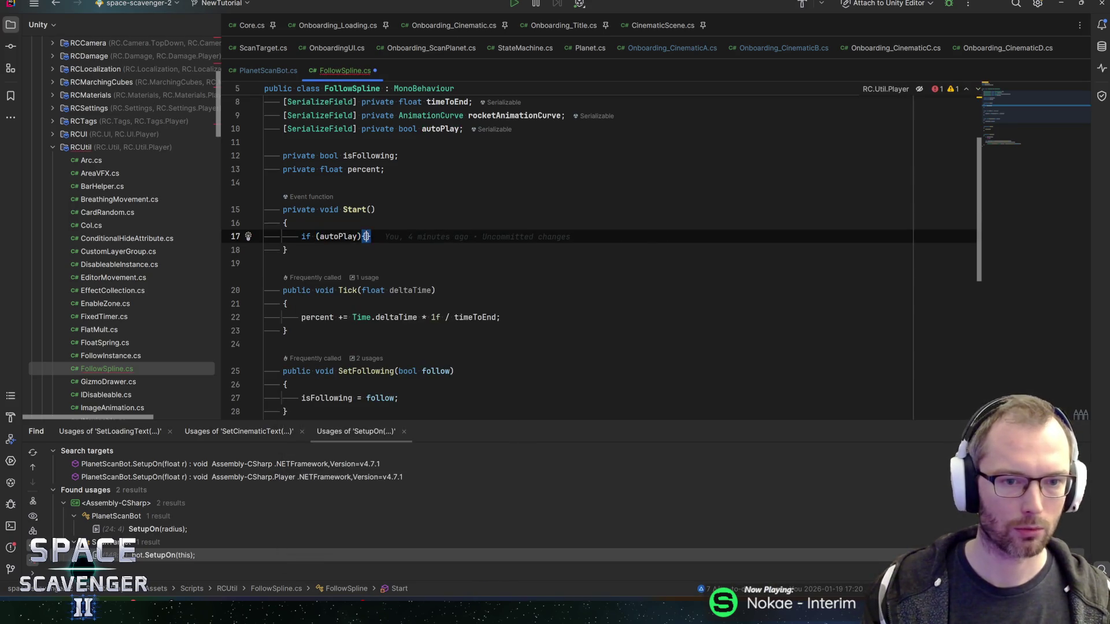
pyautogui.press('Return')
pyautogui.write('Set')
pyautogui.press('Return')
pyautogui.write('true);')
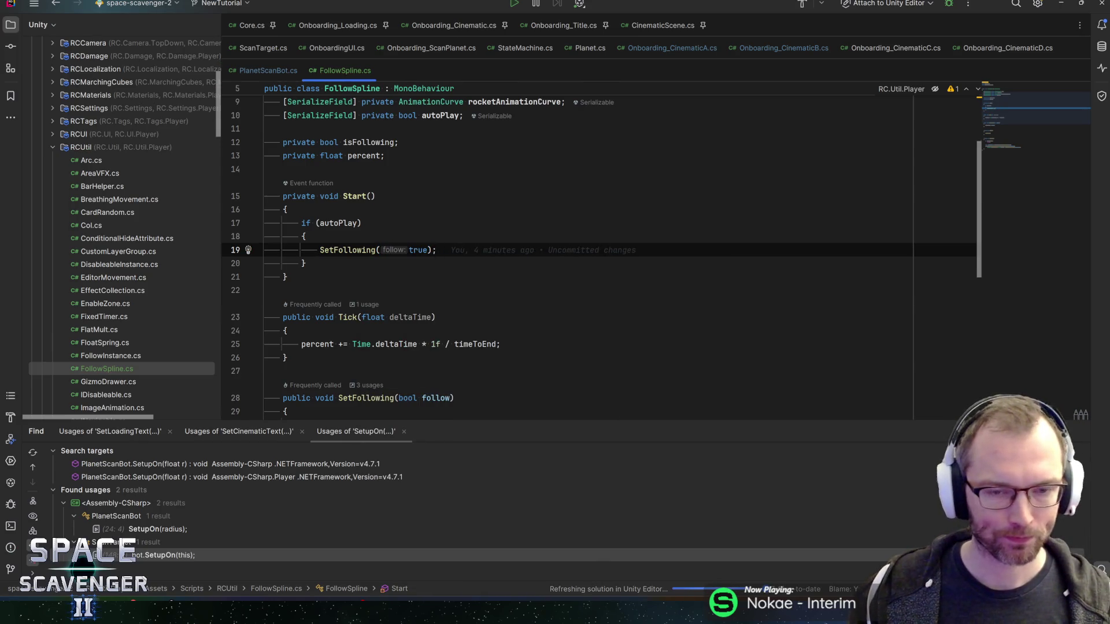
# - Cut the position and rotation lines out of TryFollow
pyautogui.scroll(2, 506, 201)
pyautogui.scroll(-3, 578, 248)
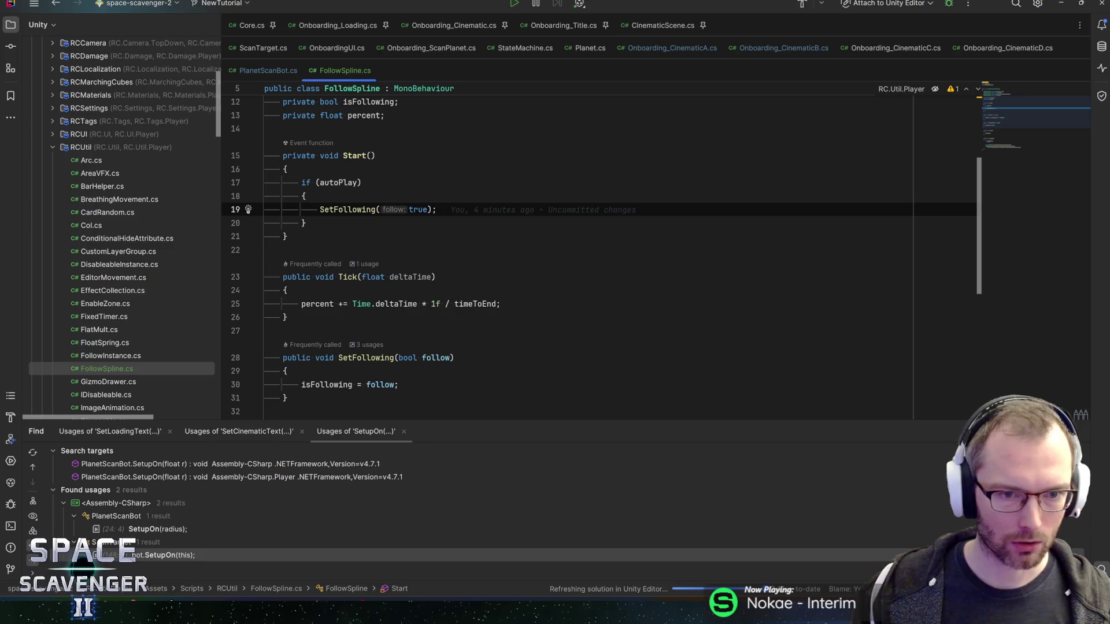
pyautogui.scroll(-6, 578, 249)
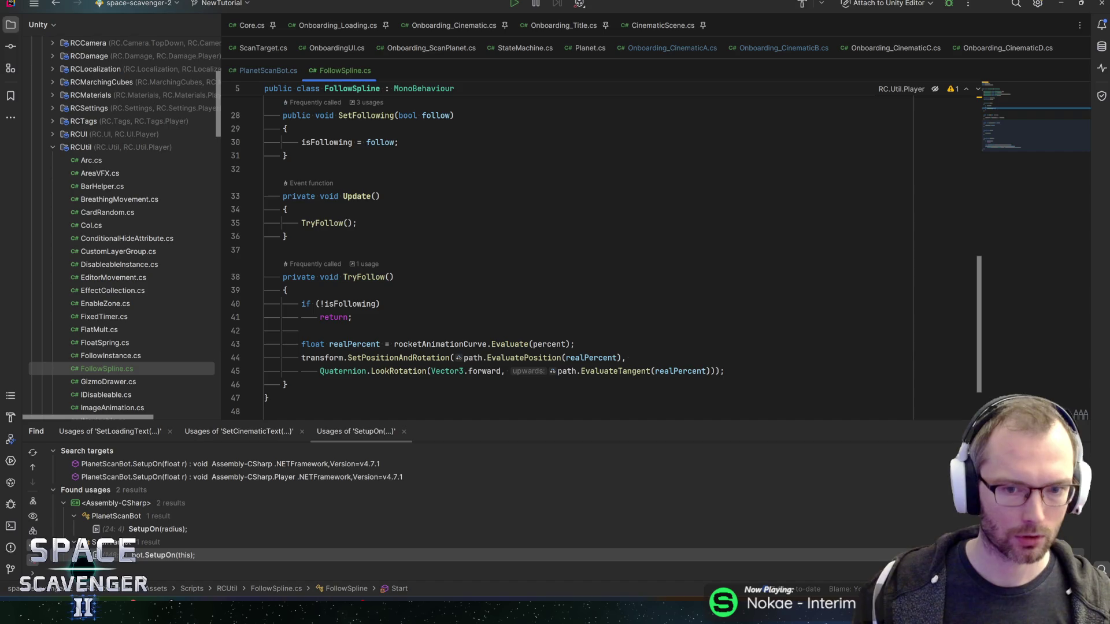
pyautogui.click(575, 343)
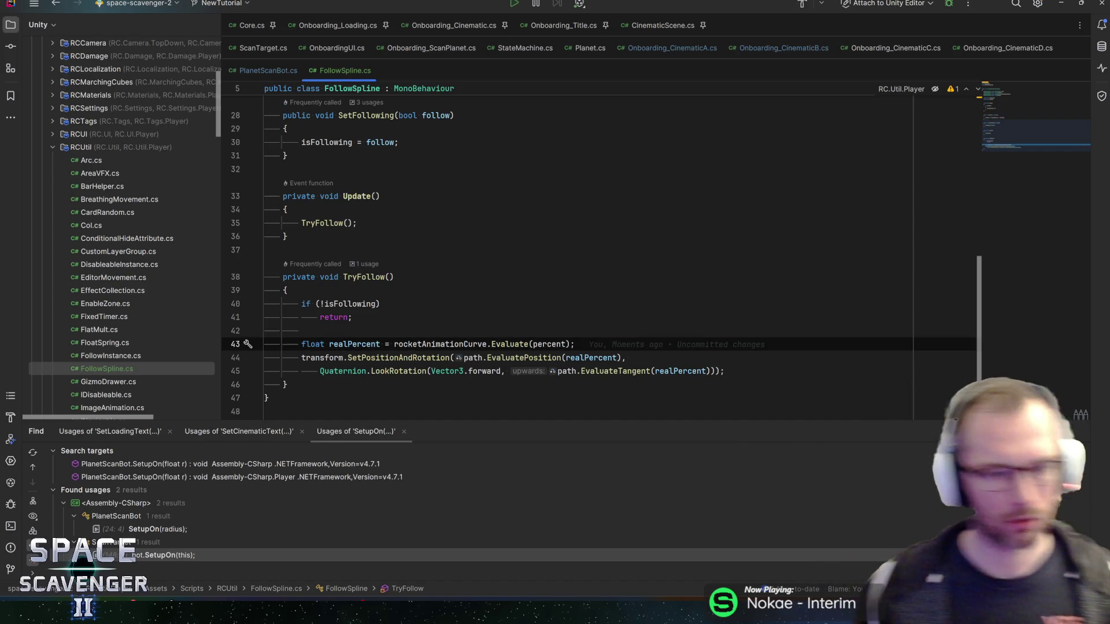
pyautogui.press('Down')
pyautogui.click(301, 358)
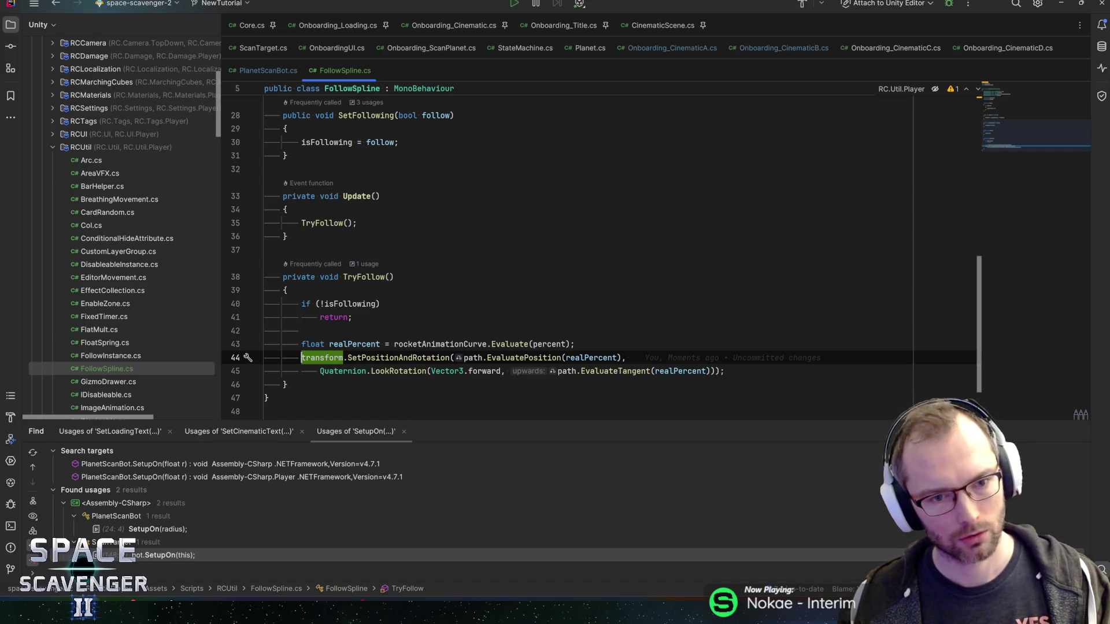
pyautogui.press('Up')
pyautogui.press('Up')
pyautogui.press('Up')
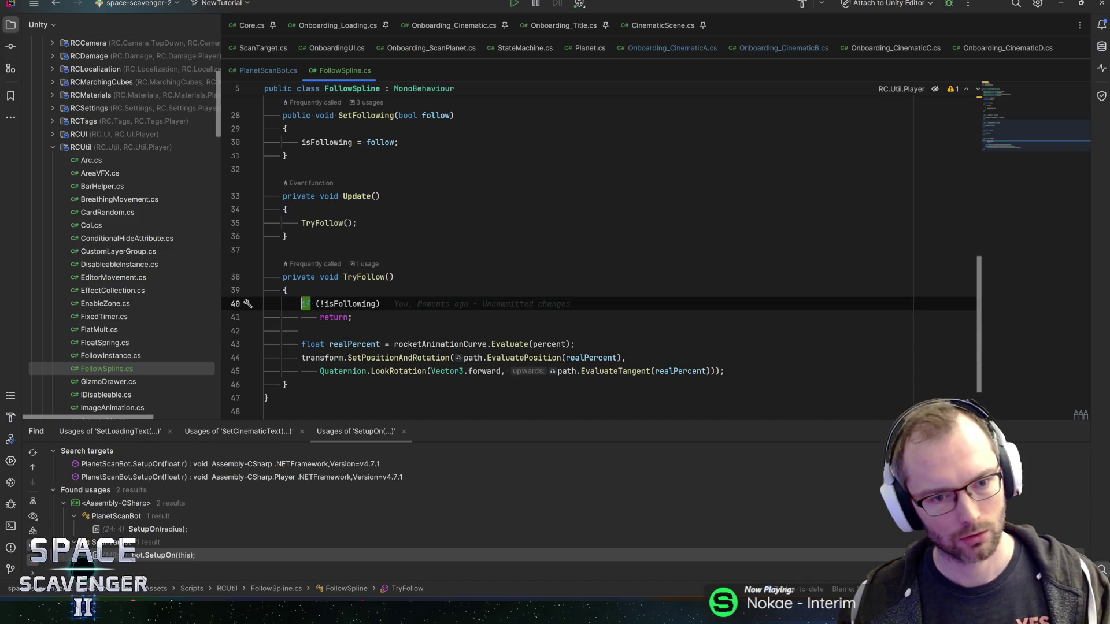
pyautogui.press('Down')
pyautogui.press('Down')
pyautogui.press('Down')
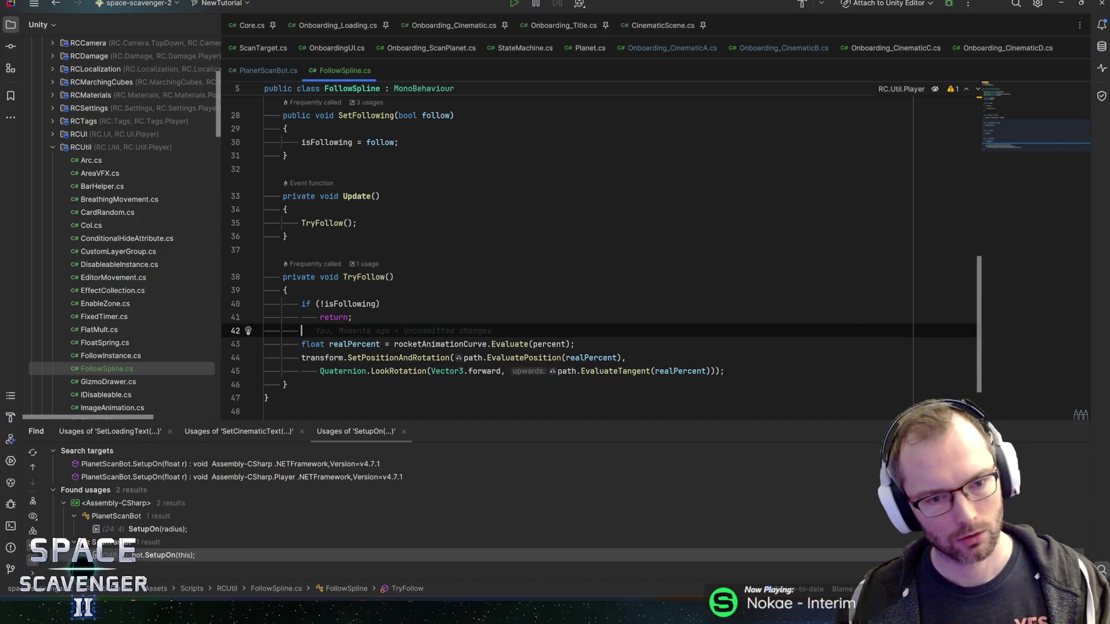
pyautogui.moveTo(302, 344)
pyautogui.mouseDown()
pyautogui.moveTo(625, 358)
pyautogui.moveTo(628, 371)
pyautogui.mouseUp()
pyautogui.hotkey('ctrl', 'c')
pyautogui.hotkey('shift', 'End')
pyautogui.press('Delete')
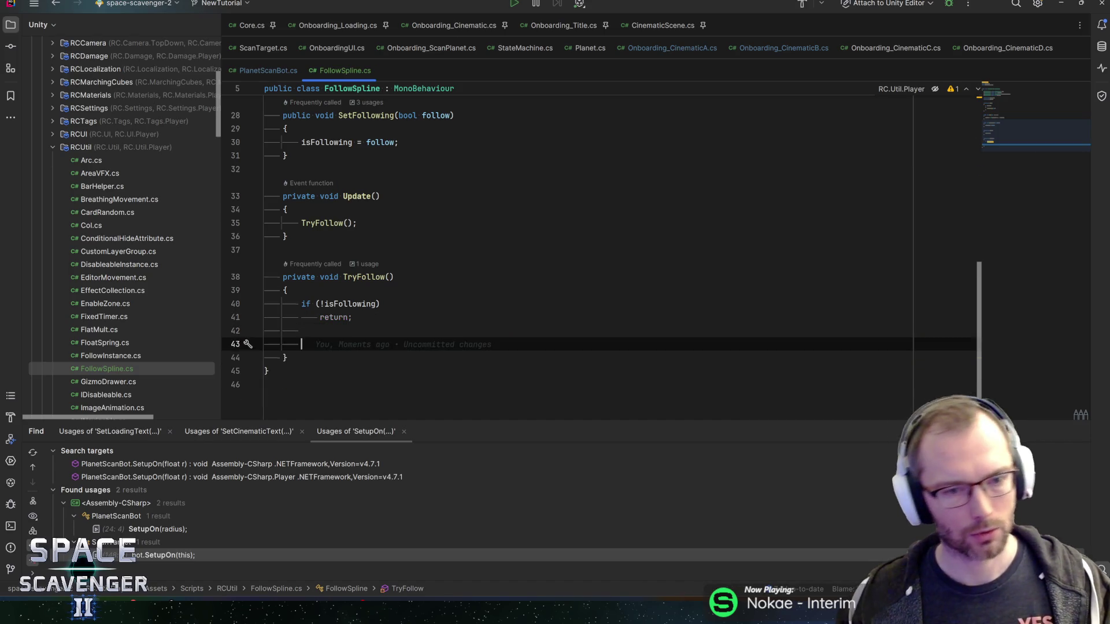
# - Paste the position and rotation lines into Update and delete the TryFollow method
pyautogui.click(370, 223)
pyautogui.press('Return')
pyautogui.press('Return')
pyautogui.hotkey('ctrl', 'v')
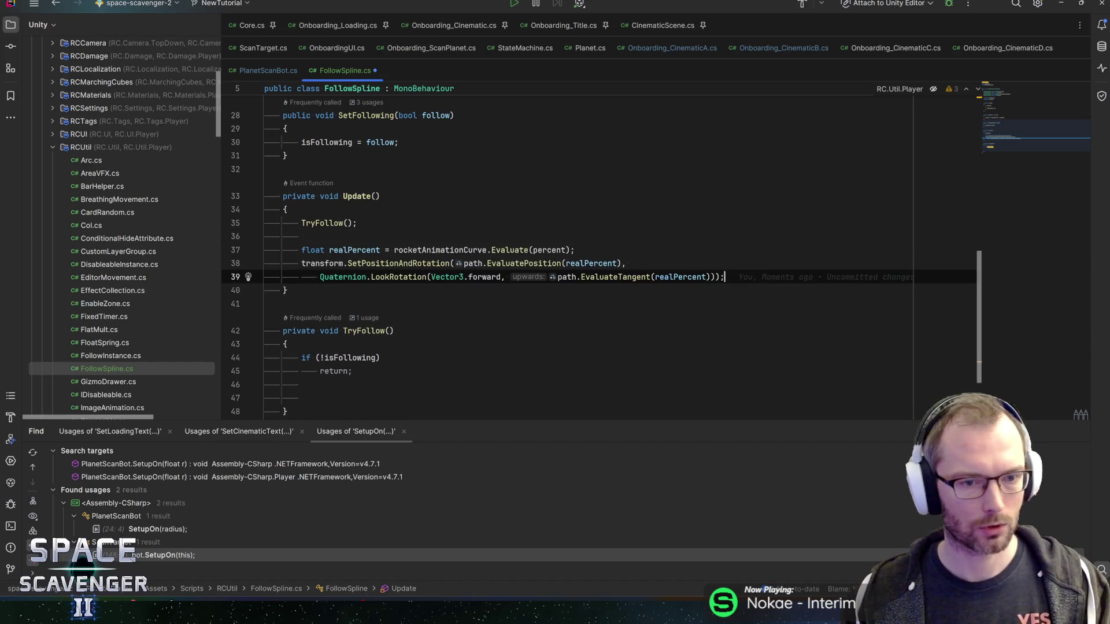
pyautogui.hotkey('shift', 'Down')
pyautogui.hotkey('shift', 'Down')
pyautogui.hotkey('shift', 'Down')
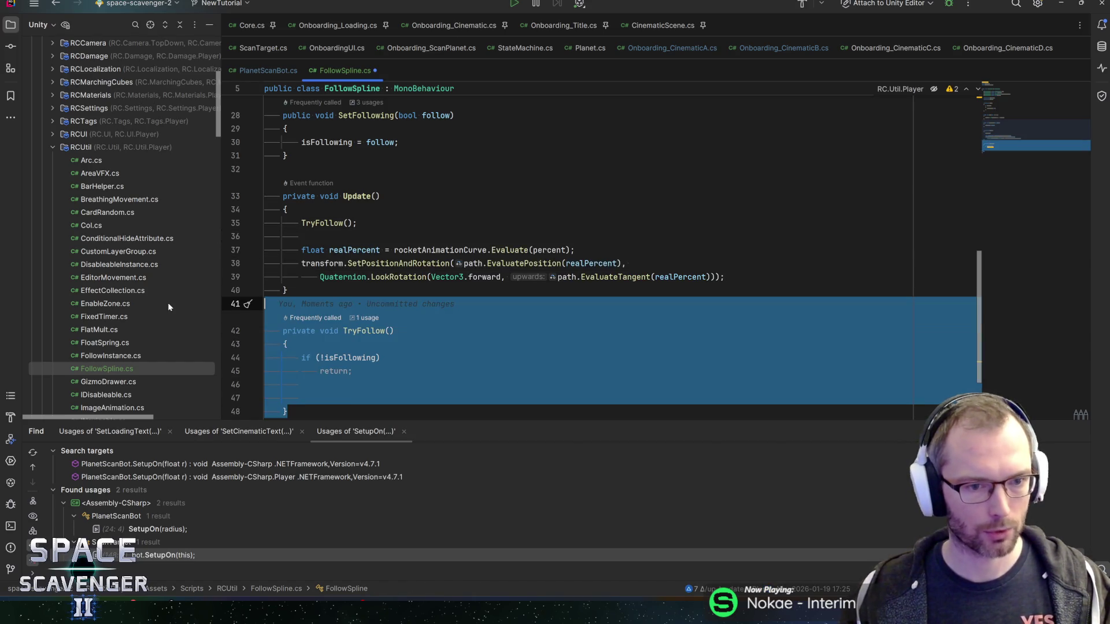
pyautogui.press('Delete')
# - Replace the TryFollow call with if (isFollowing) { Tick(Time.deltaTime); }
pyautogui.click(357, 251)
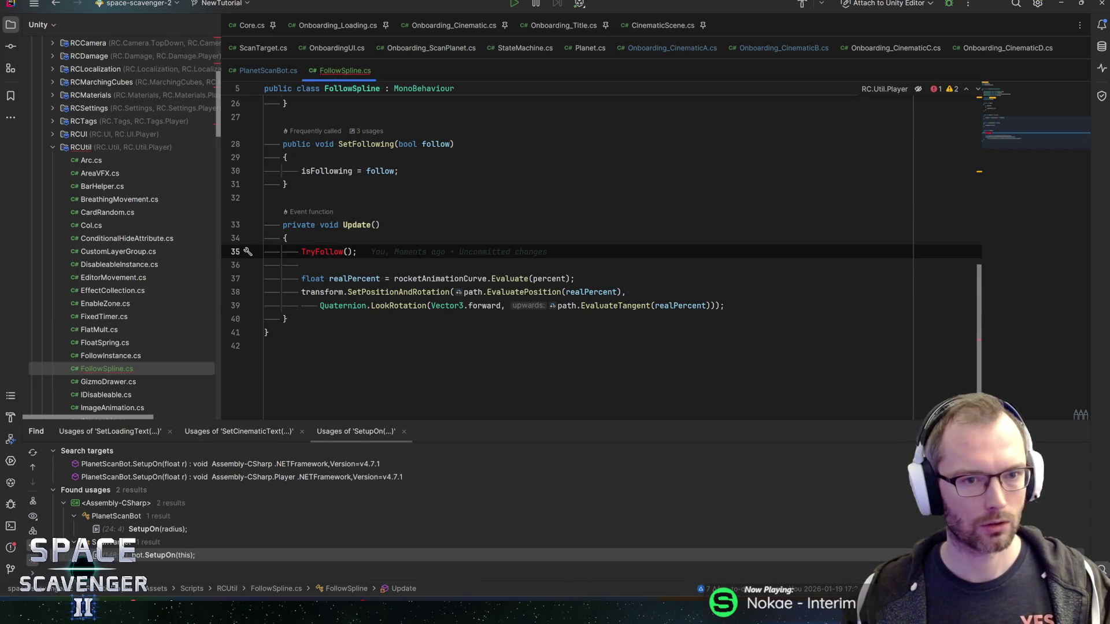
pyautogui.scroll(2, 602, 257)
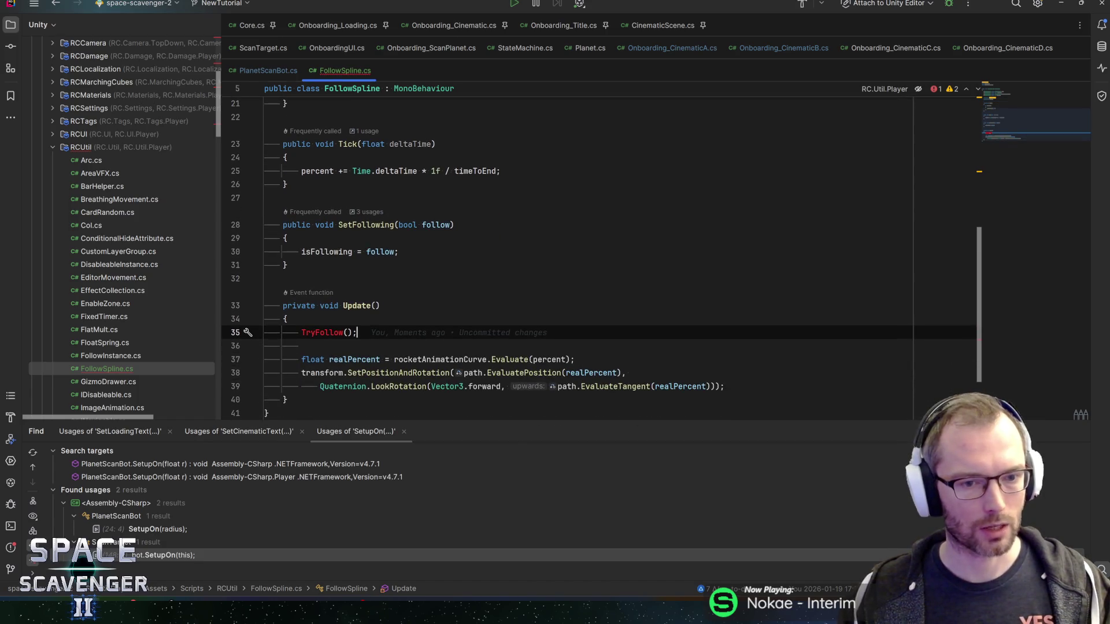
pyautogui.hotkey('shift', 'Home')
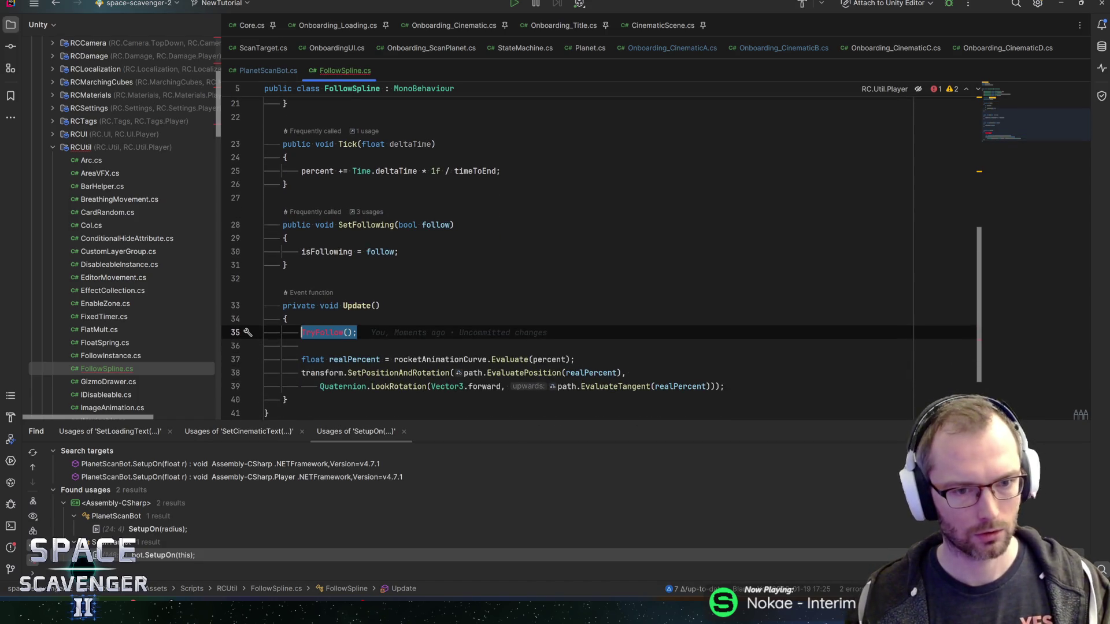
pyautogui.write('if (isFollowing)')
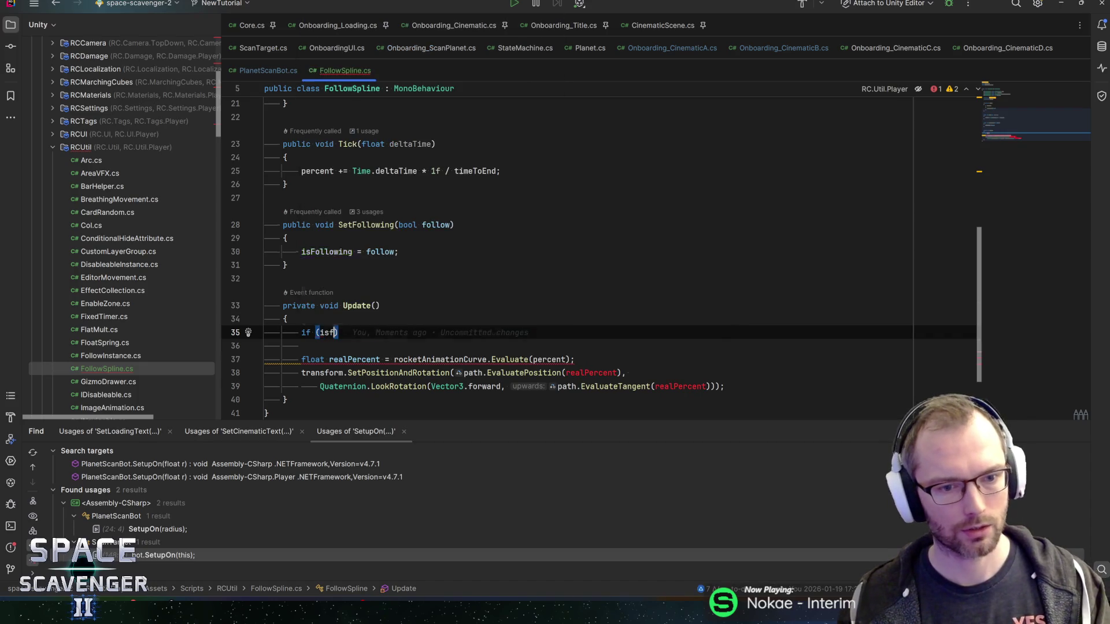
pyautogui.press('Return')
pyautogui.write('{')
pyautogui.press('Return')
pyautogui.write('Ti')
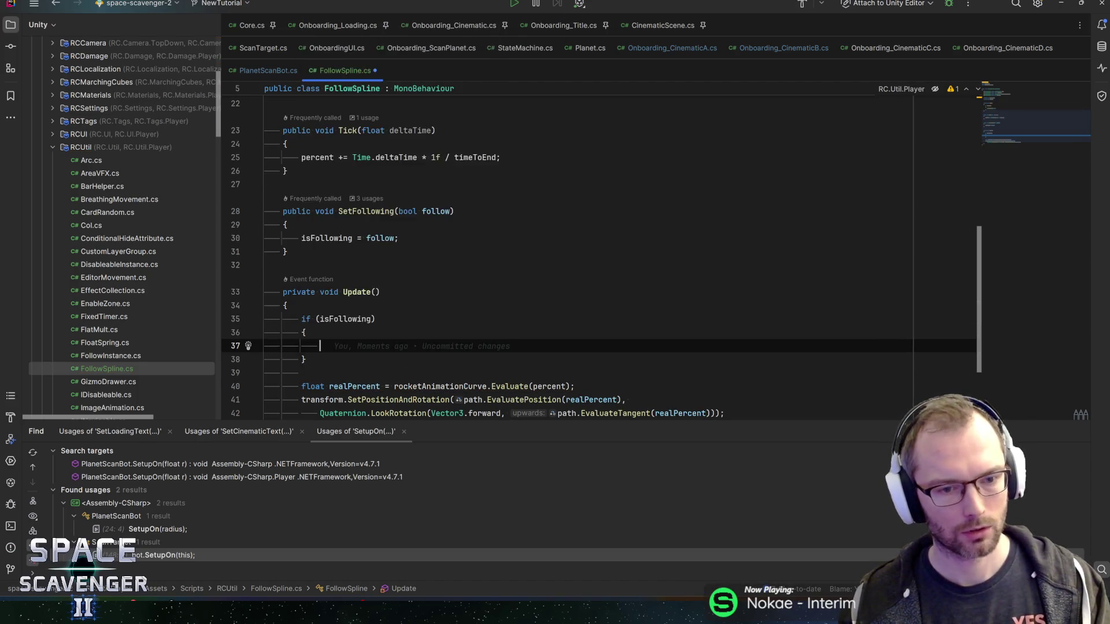
pyautogui.write('c')
pyautogui.press('Return')
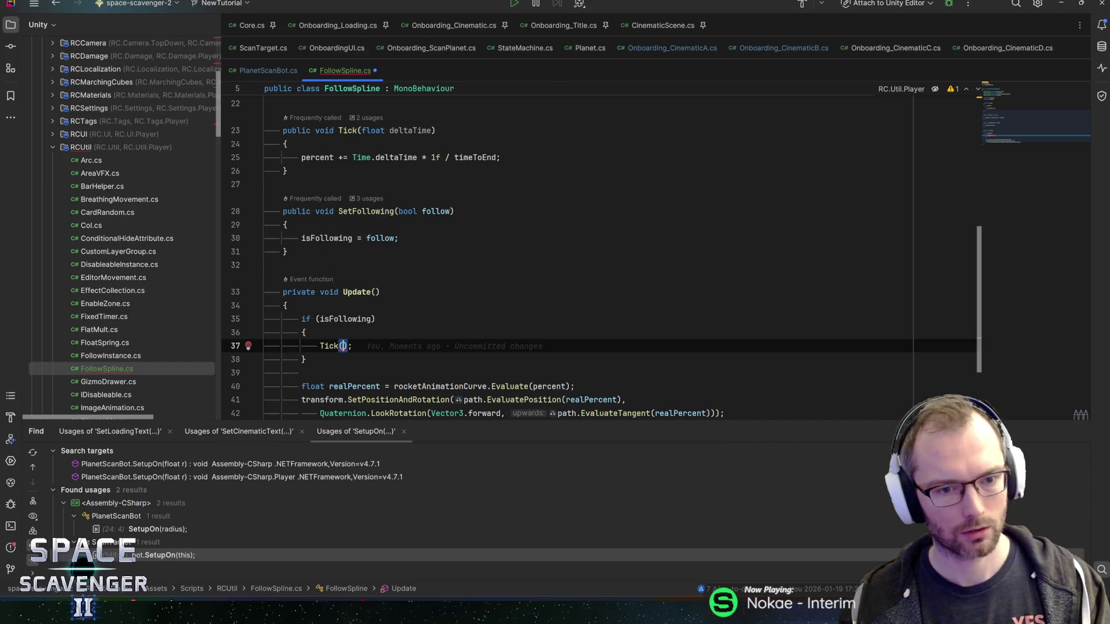
pyautogui.write('time.de')
pyautogui.press('Return')
pyautogui.press('End')
pyautogui.click(366, 118)
# - In Onboarding_CinematicA.cs, delete the OnUpdate override and the hasLaunchedRocket field
pyautogui.press('Down')
pyautogui.press('Return')
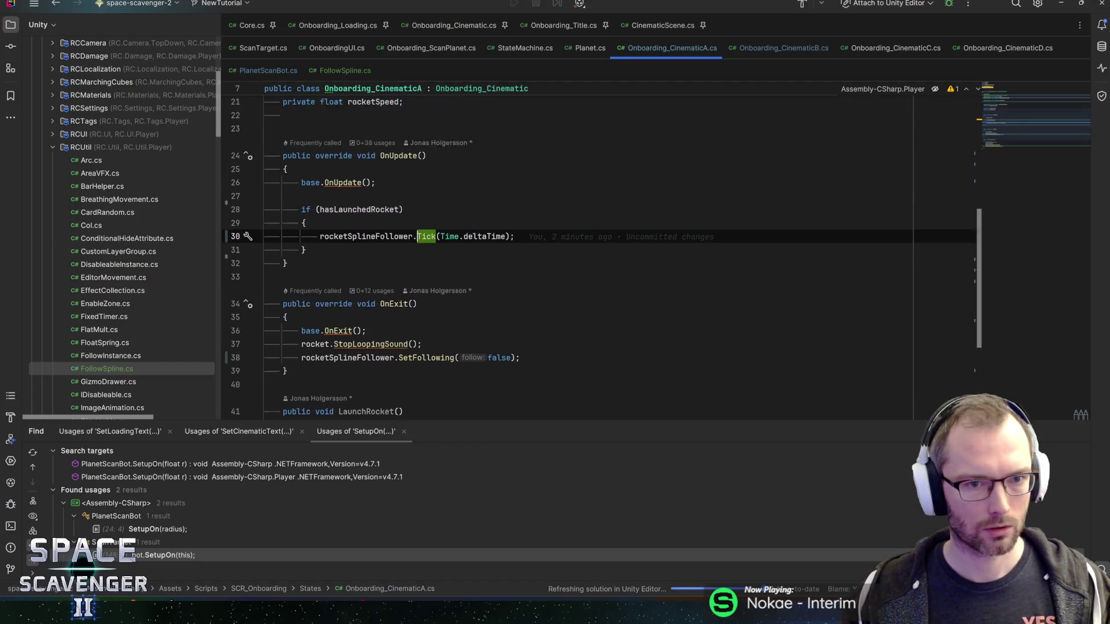
pyautogui.moveTo(240, 266); pyautogui.dragTo(241, 226)
pyautogui.press('Delete')
pyautogui.press('BackSpace')
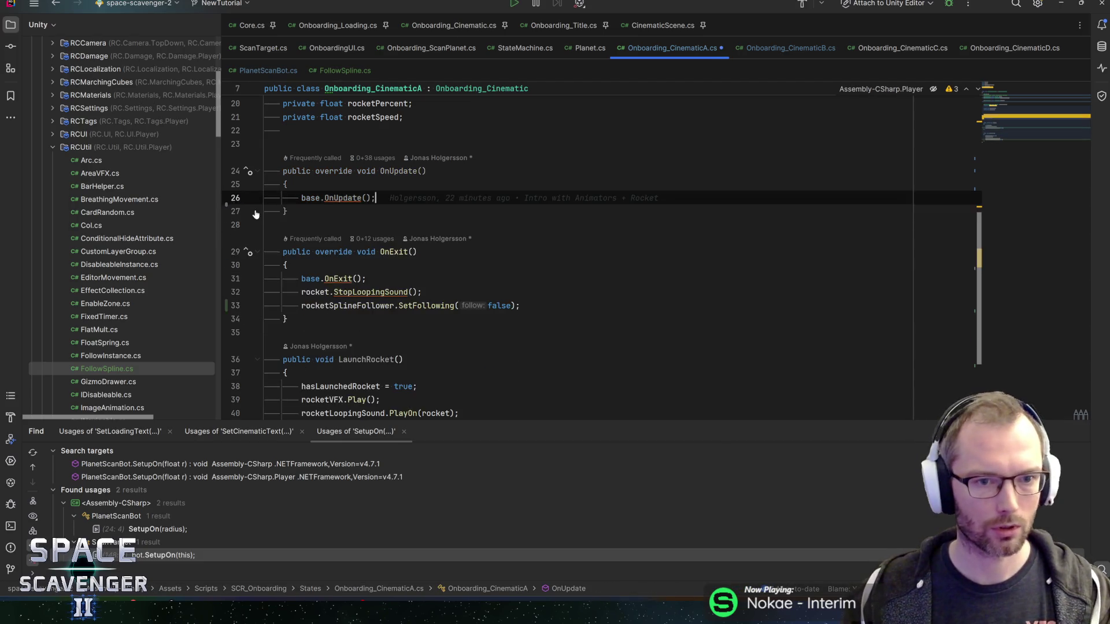
pyautogui.scroll(1, 256, 214)
pyautogui.moveTo(249, 264); pyautogui.dragTo(248, 211)
pyautogui.press('Delete')
pyautogui.press('Up')
pyautogui.press('Up')
pyautogui.press('Up')
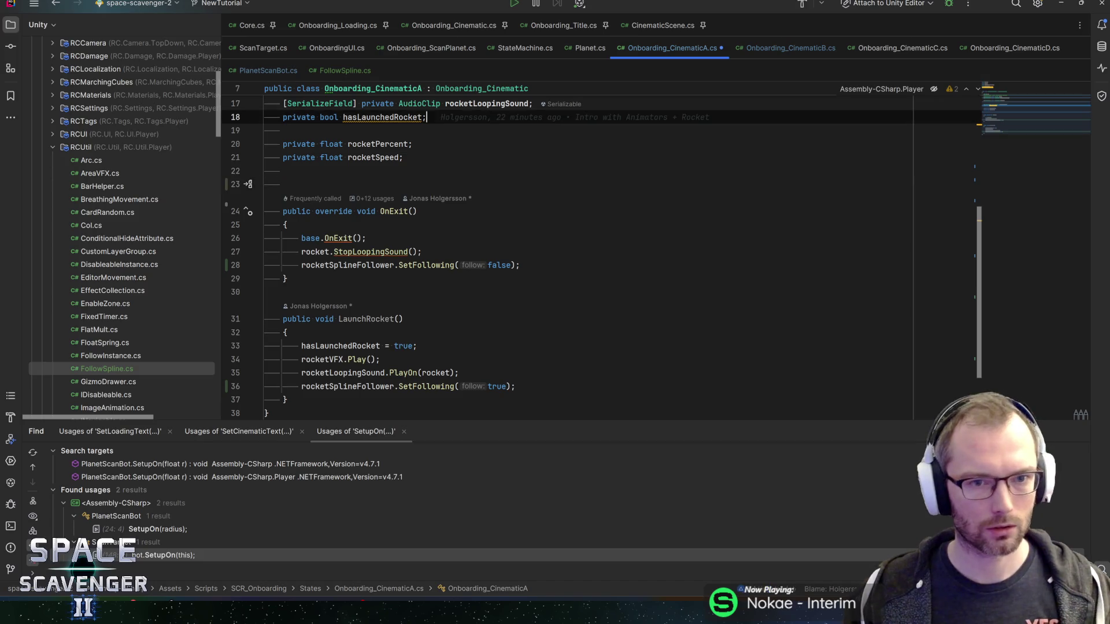
pyautogui.hotkey('ctrl', 'x')
# - Remove the hasLaunchedRocket assignment from LaunchRocket, save, and return to Unity to recompile
pyautogui.scroll(-2, 578, 231)
pyautogui.click(282, 264)
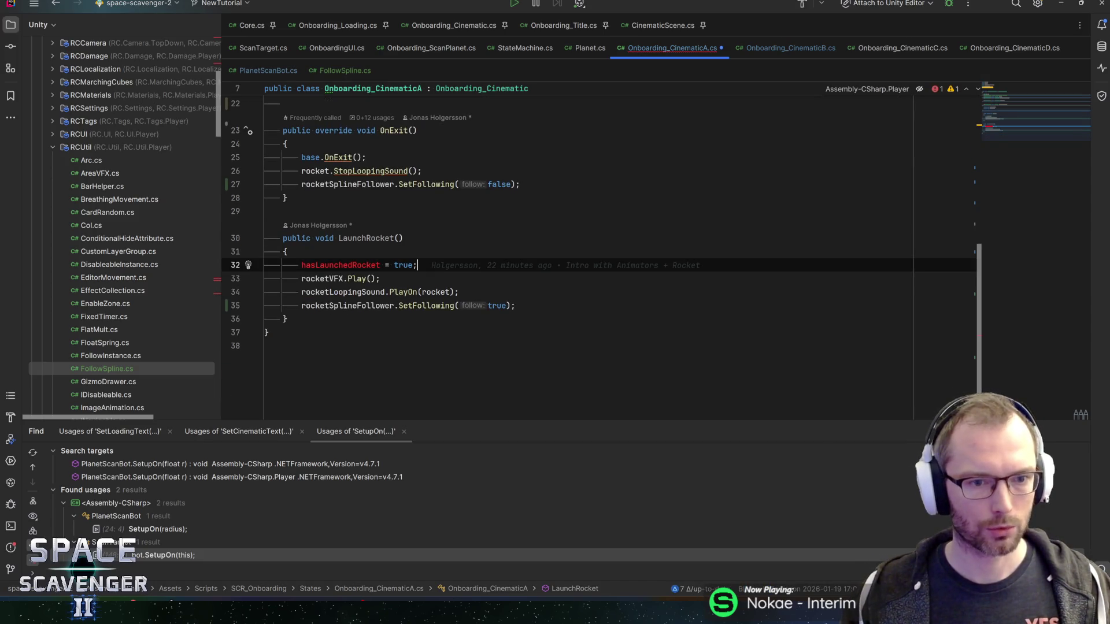
pyautogui.hotkey('ctrl', 'x')
pyautogui.press('Down')
pyautogui.press('Down')
pyautogui.hotkey('ctrl', 's')
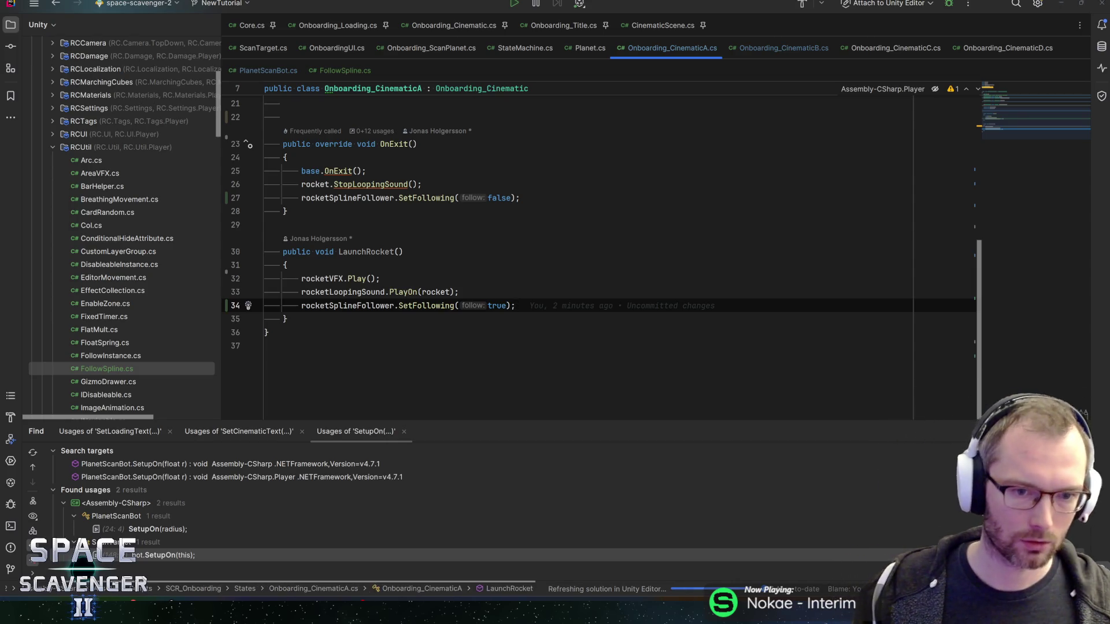
pyautogui.hotkey('alt', 'Tab')
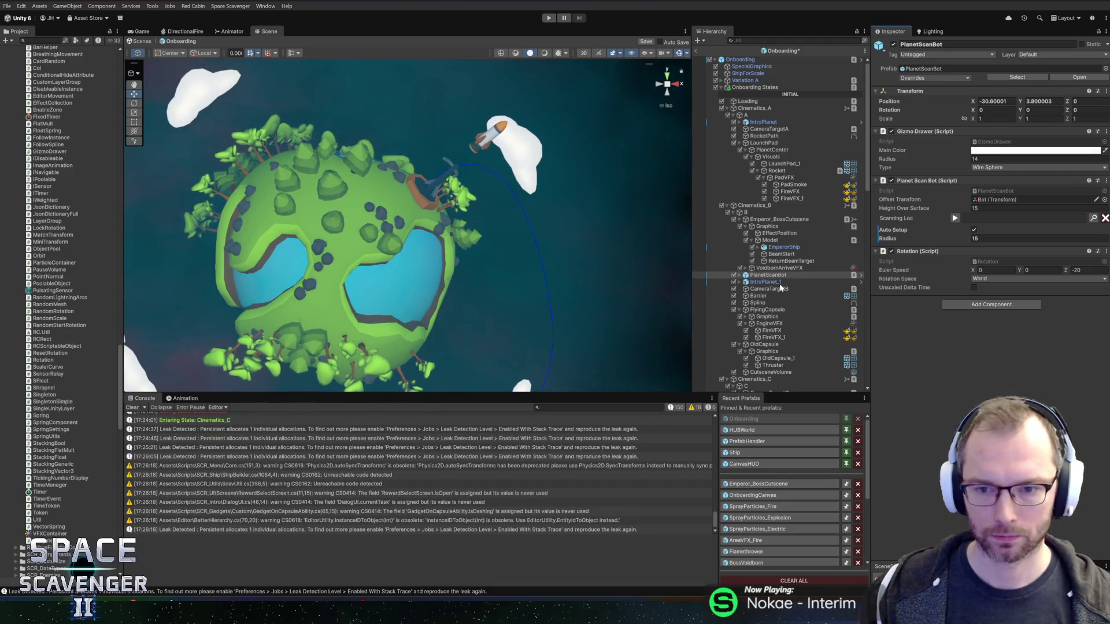
# - Check FlyingCapsule's Follow Spline component, then enter play mode
pyautogui.click(765, 289)
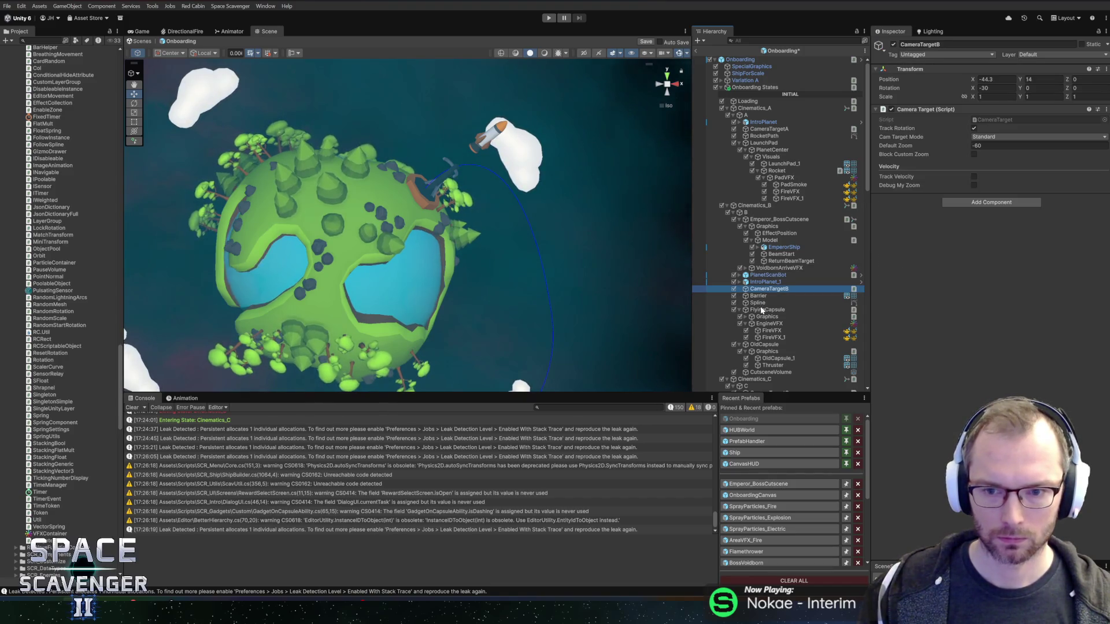
pyautogui.click(762, 311)
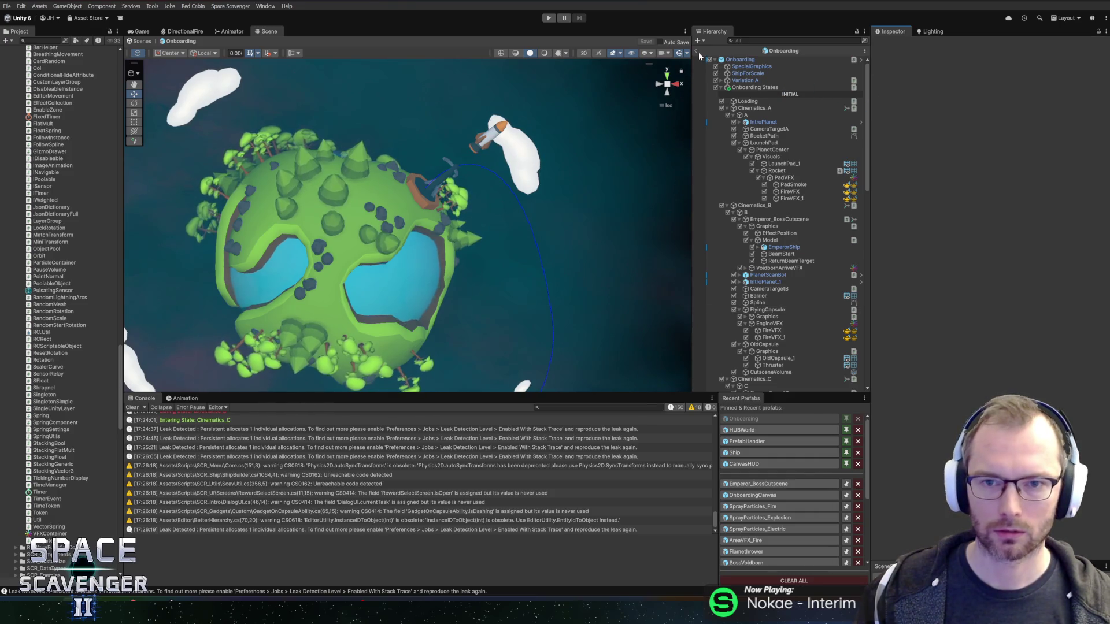
pyautogui.click(549, 18)
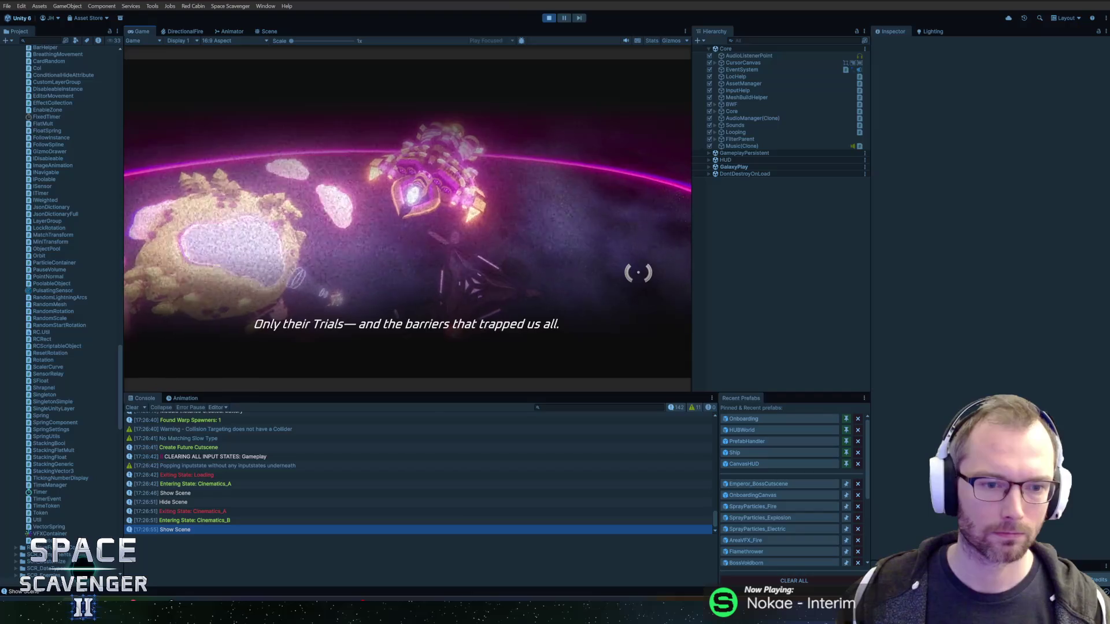
# - Pause the game and orbit the Scene view to look down on the planet
pyautogui.click(564, 18)
pyautogui.moveTo(559, 231)
pyautogui.mouseDown()
pyautogui.moveTo(481, 178)
pyautogui.moveTo(431, 202)
pyautogui.moveTo(344, 147)
pyautogui.moveTo(310, 168)
pyautogui.moveTo(736, 106)
pyautogui.moveTo(578, 231)
pyautogui.mouseUp()
pyautogui.scroll(-3, 604, 254)
pyautogui.scroll(6, 450, 233)
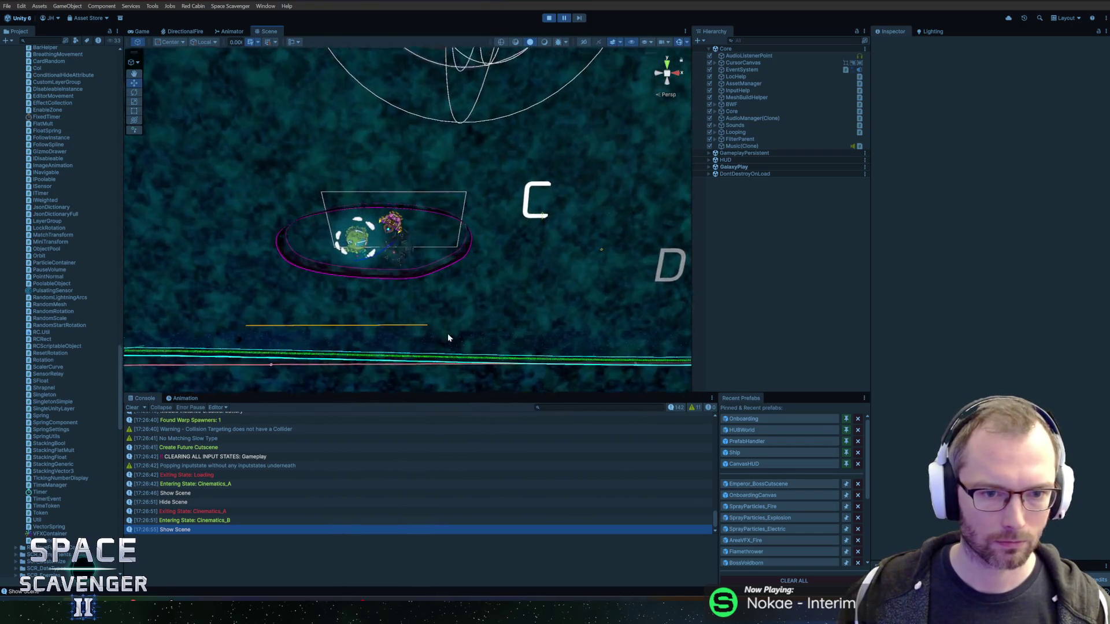
pyautogui.scroll(8, 445, 336)
pyautogui.moveTo(399, 257); pyautogui.dragTo(431, 219)
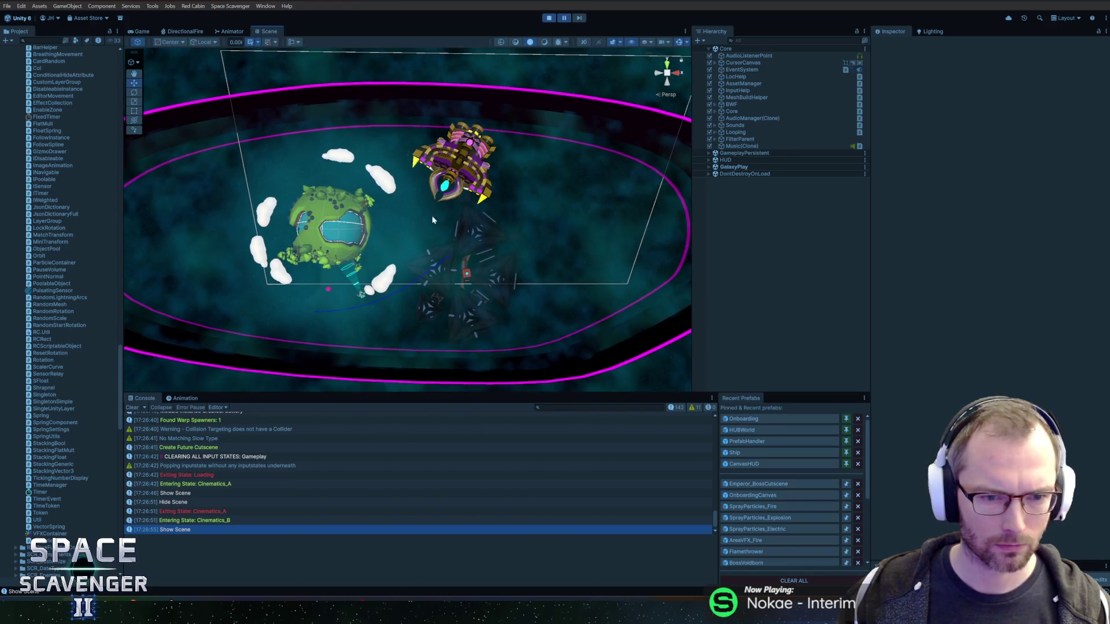
# - Pick OldCapsule_1 from the overlapping objects and frame it in the Scene view
pyautogui.rightClick(470, 271)
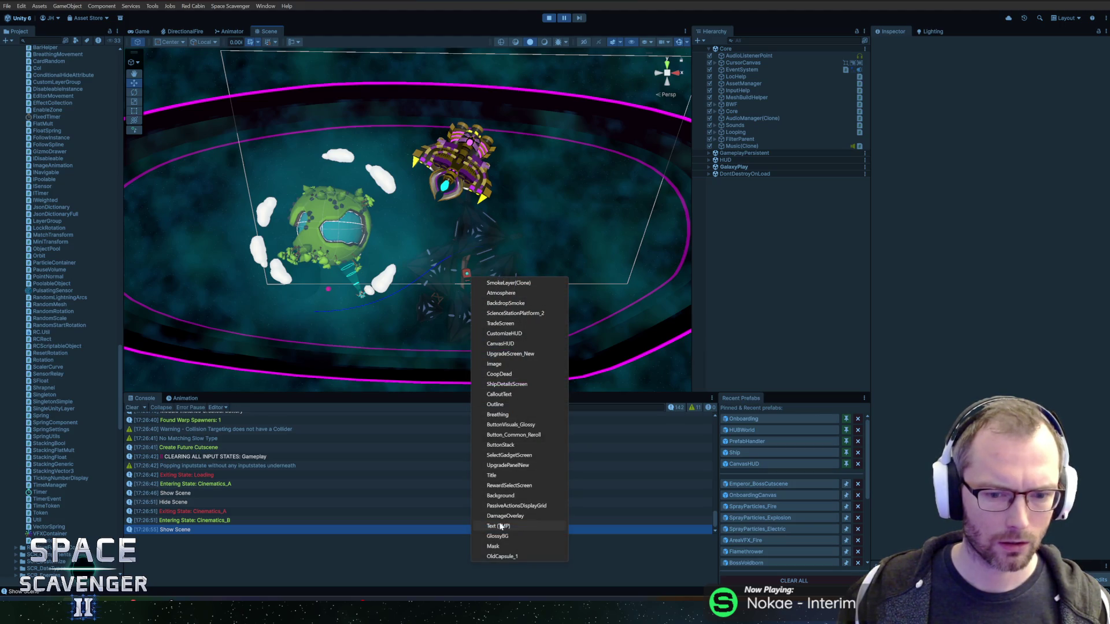
pyautogui.click(502, 556)
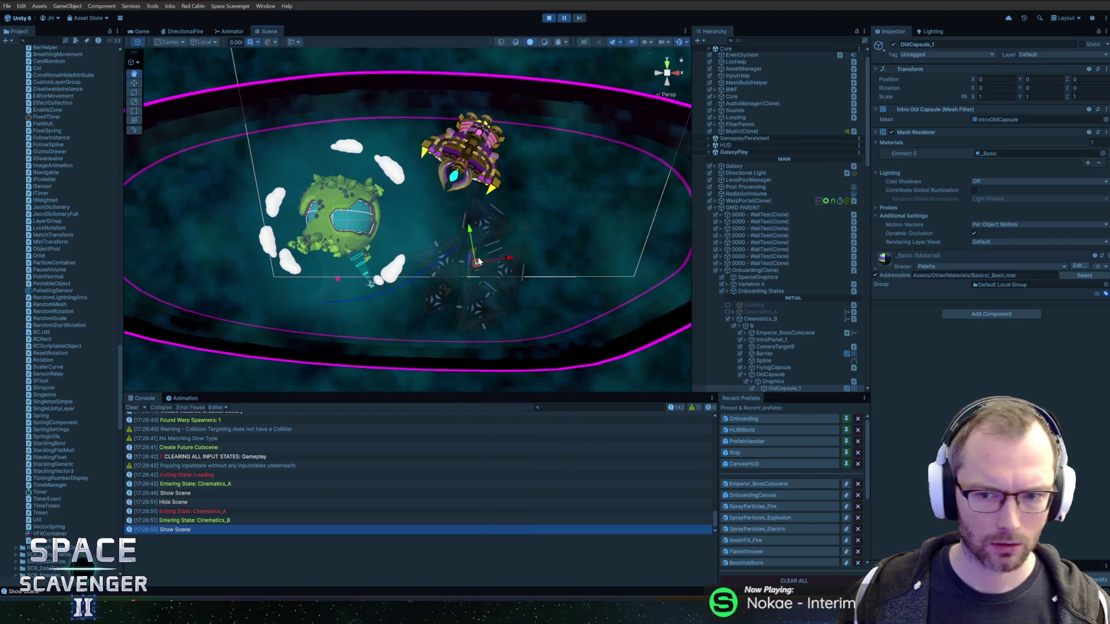
pyautogui.scroll(-5, 776, 317)
pyautogui.press('f')
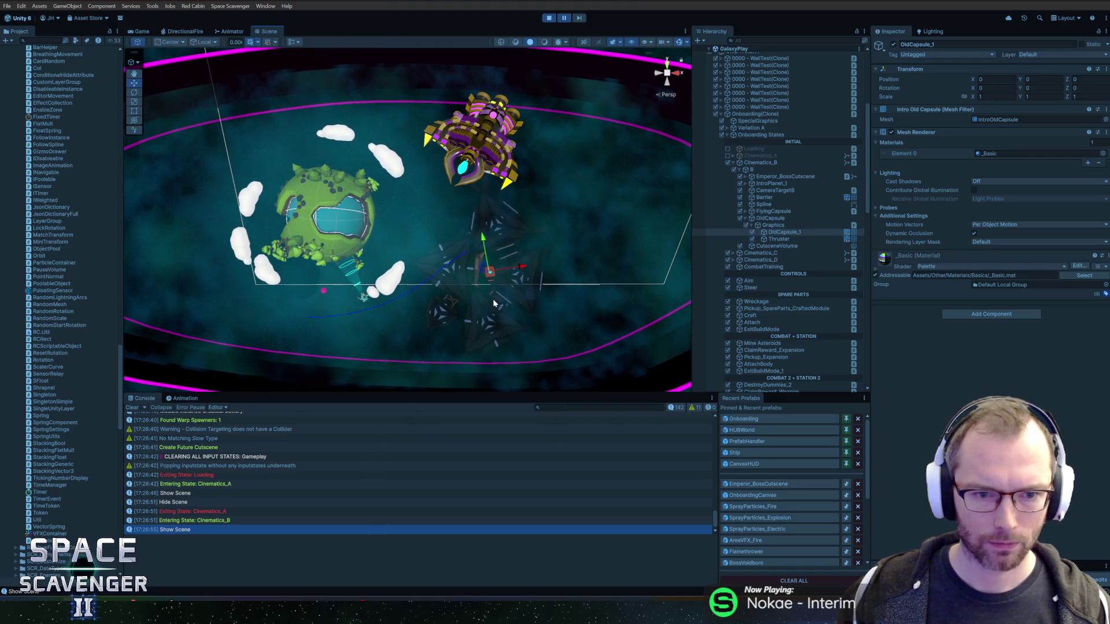
pyautogui.scroll(-4, 498, 280)
pyautogui.scroll(-5, 418, 266)
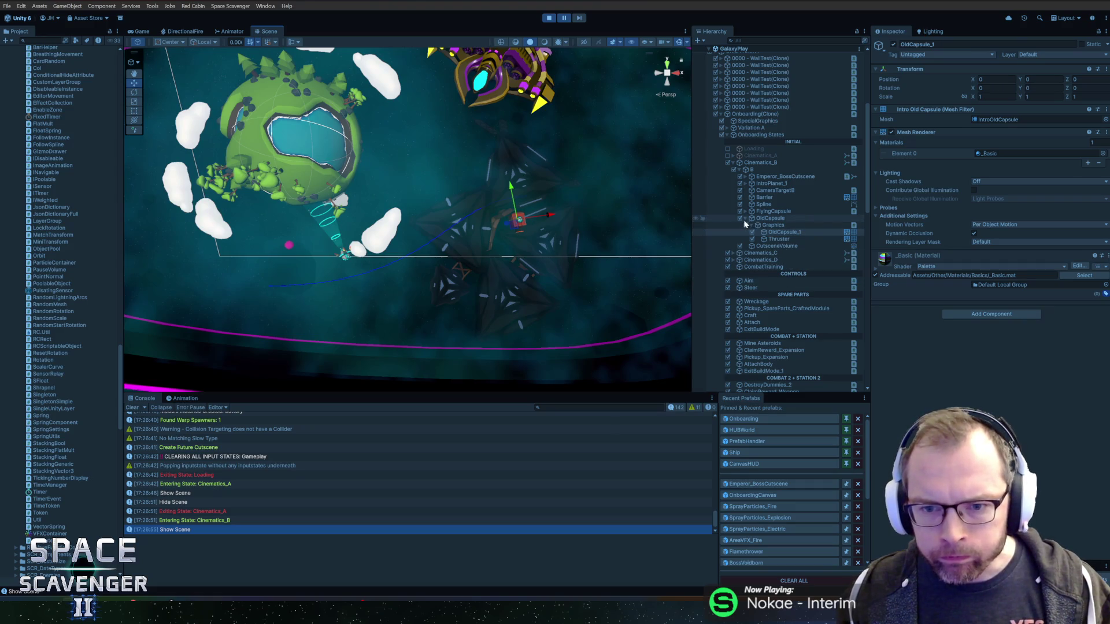
# - Expand FlyingCapsule and its Graphics child to reveal OldCapsule_1
pyautogui.click(772, 212)
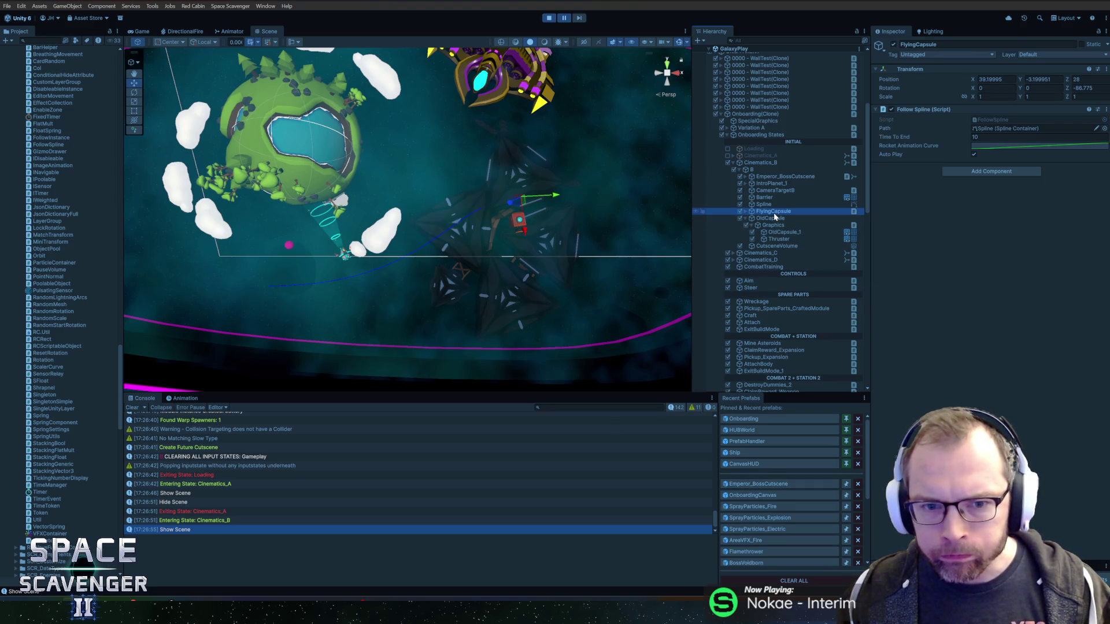
pyautogui.click(746, 210)
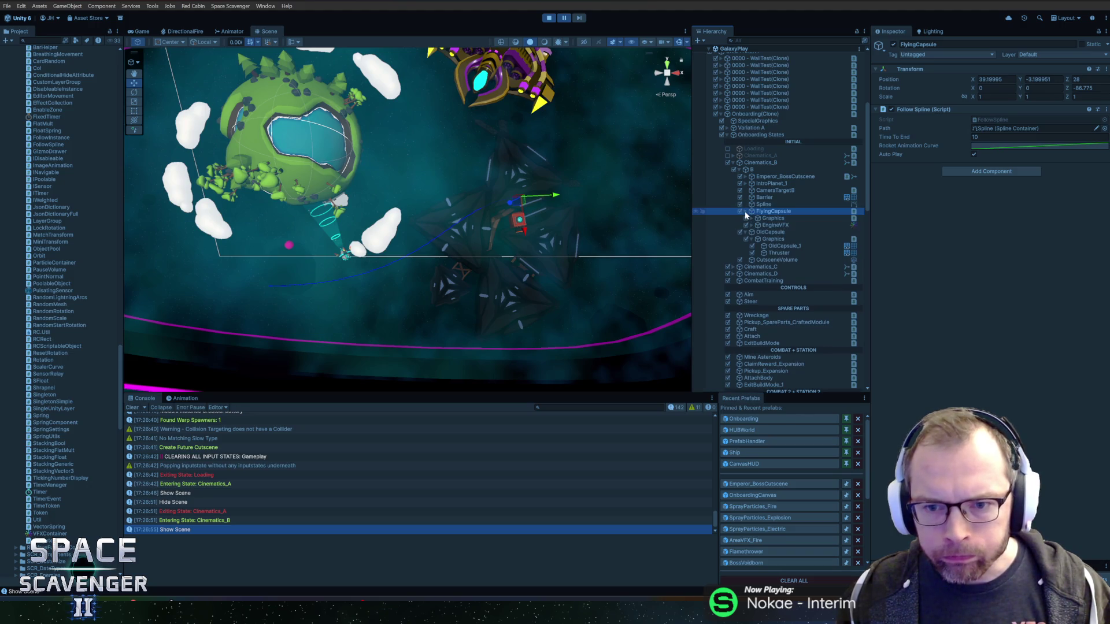
pyautogui.click(758, 218)
pyautogui.click(754, 218)
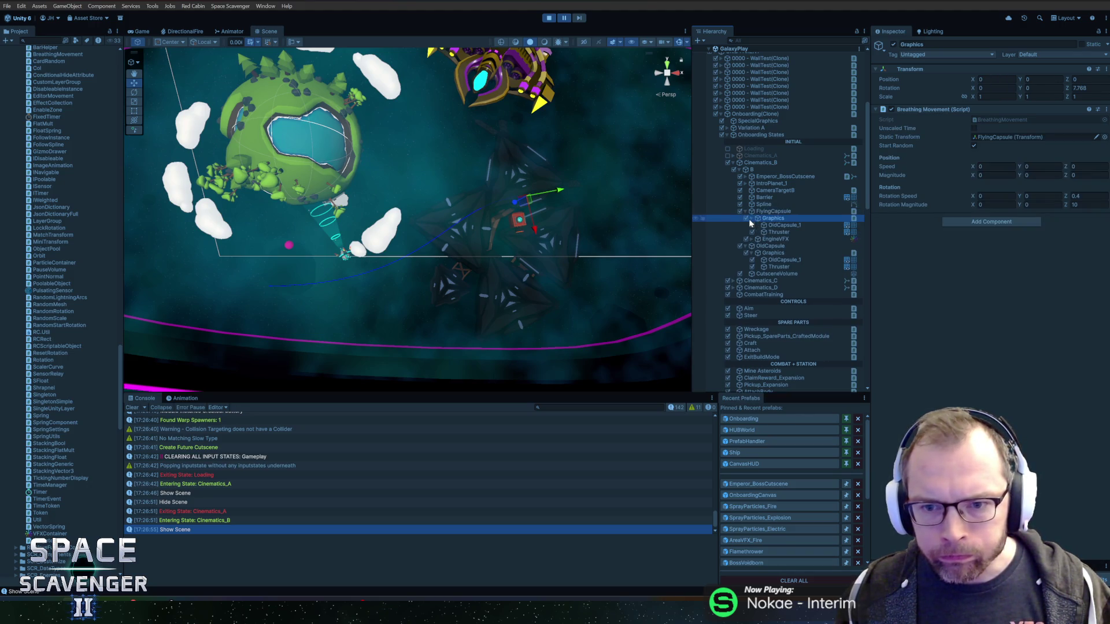
pyautogui.click(780, 224)
# - Frame the Thruster object and orbit the view around it and the spline
pyautogui.click(779, 233)
pyautogui.press('f')
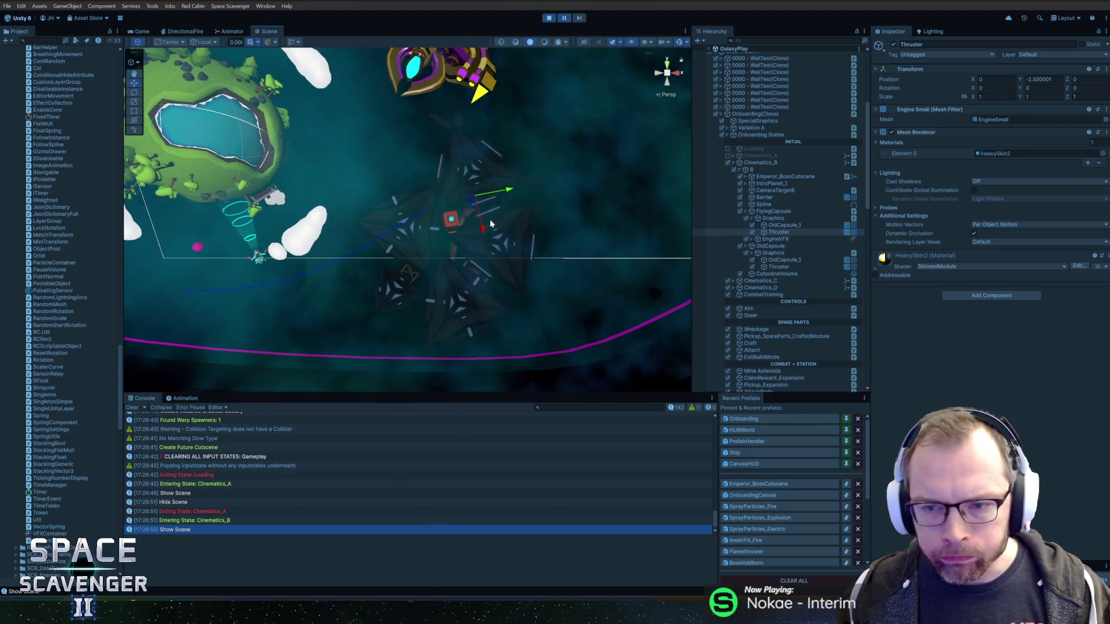
pyautogui.scroll(2, 552, 205)
pyautogui.moveTo(554, 210); pyautogui.dragTo(355, 271)
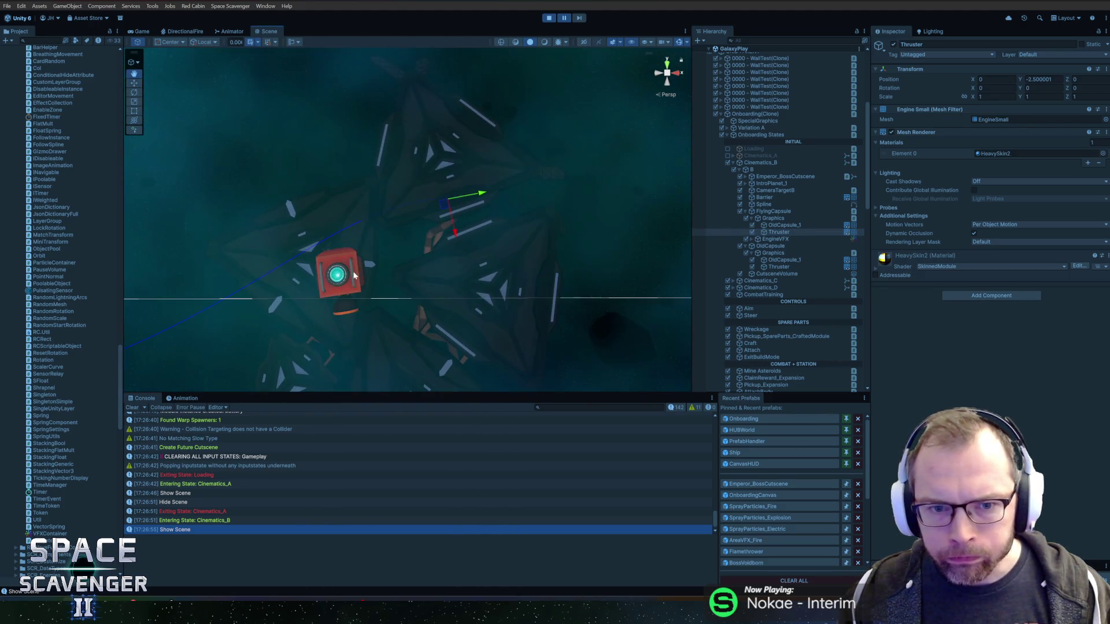
pyautogui.moveTo(510, 213)
pyautogui.mouseDown()
pyautogui.moveTo(342, 237)
pyautogui.moveTo(397, 235)
pyautogui.moveTo(205, 244)
pyautogui.moveTo(439, 231)
pyautogui.moveTo(235, 218)
pyautogui.moveTo(332, 205)
pyautogui.mouseUp()
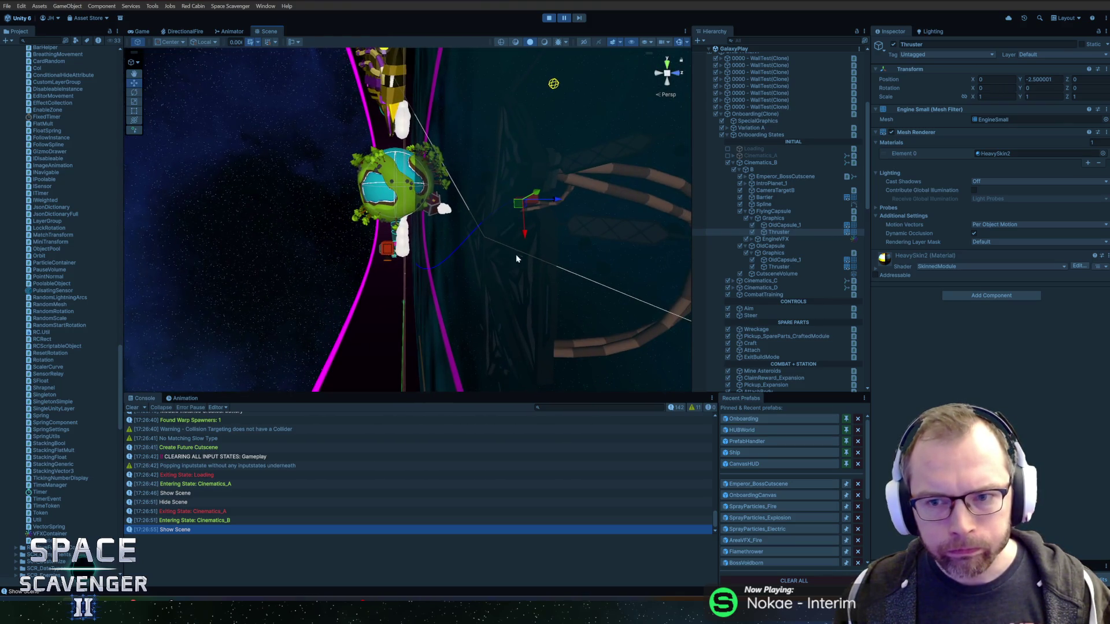
pyautogui.moveTo(521, 262); pyautogui.dragTo(377, 219)
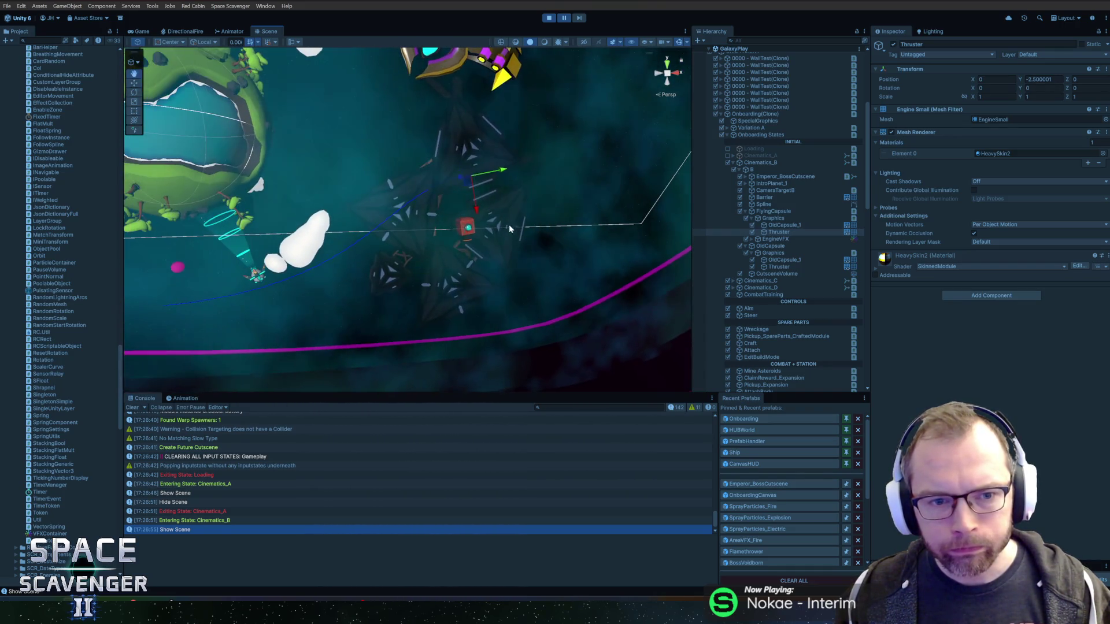
# - Set the Y position of spline Knot [0] and Knot [1] to 0
pyautogui.click(772, 205)
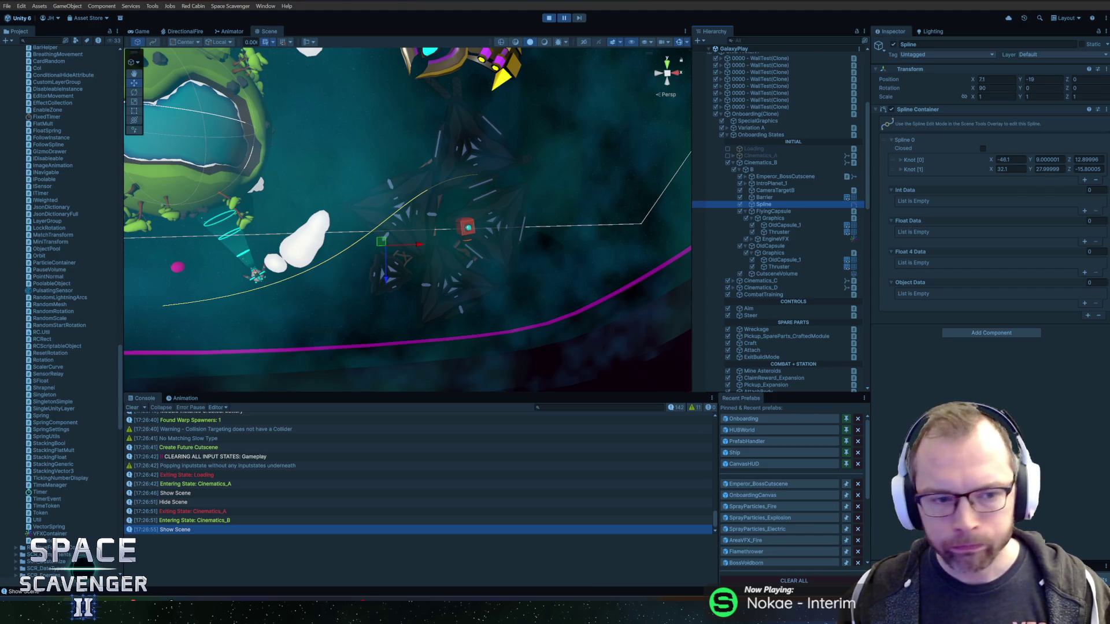
pyautogui.click(1053, 161)
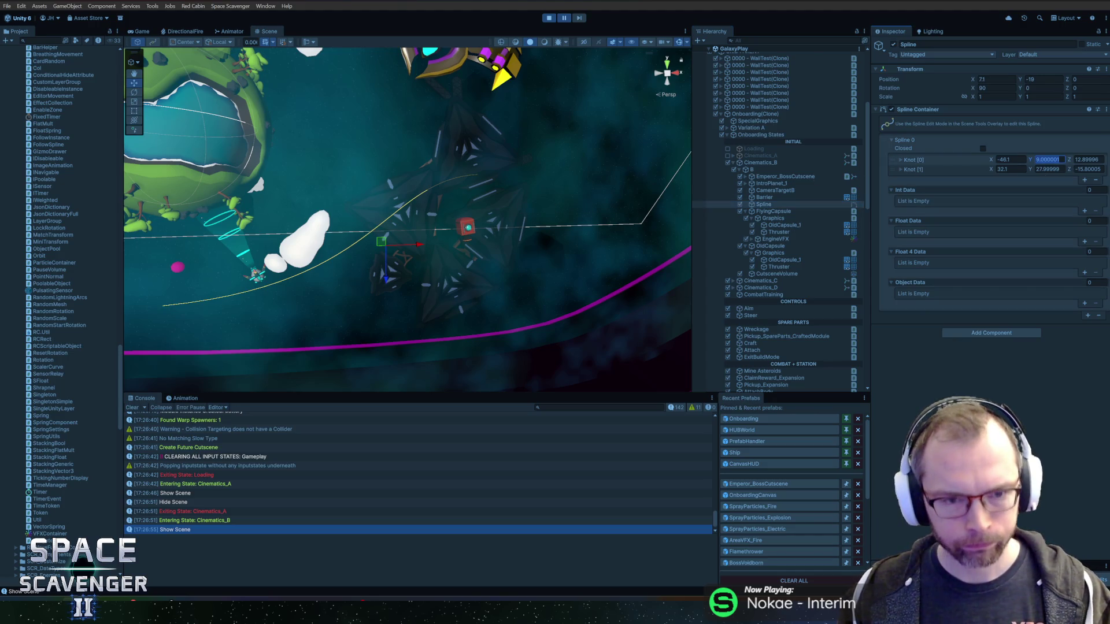
pyautogui.write('0')
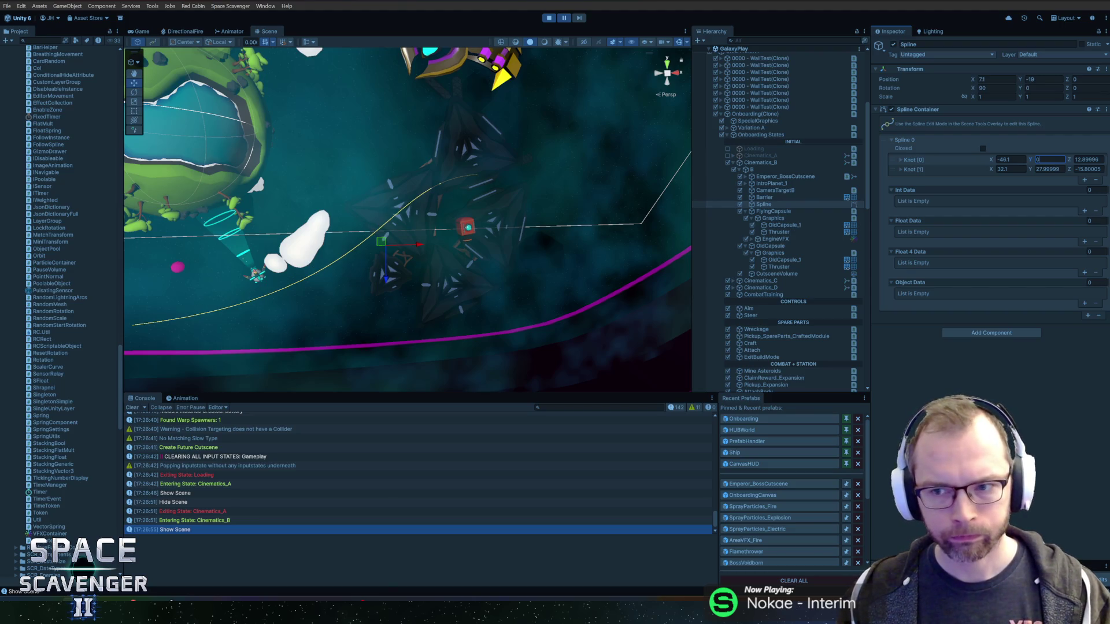
pyautogui.click(1049, 170)
pyautogui.write('0')
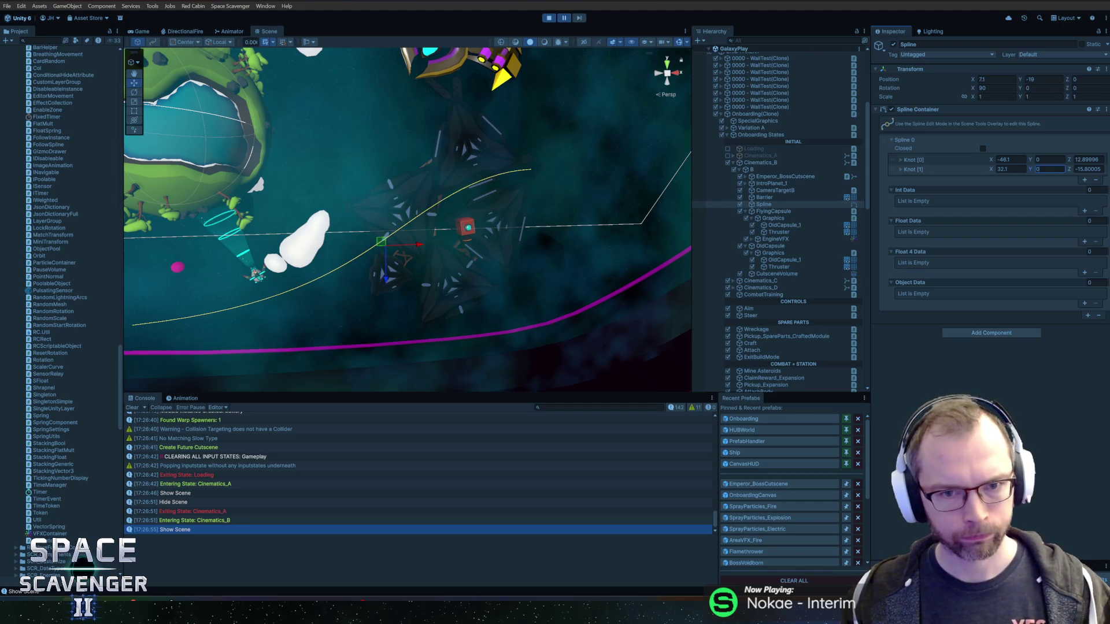
# - Inspect the flattened spline from above and step the paused game one frame
pyautogui.moveTo(289, 208)
pyautogui.mouseDown()
pyautogui.moveTo(322, 214)
pyautogui.moveTo(372, 199)
pyautogui.moveTo(203, 203)
pyautogui.moveTo(478, 189)
pyautogui.mouseUp()
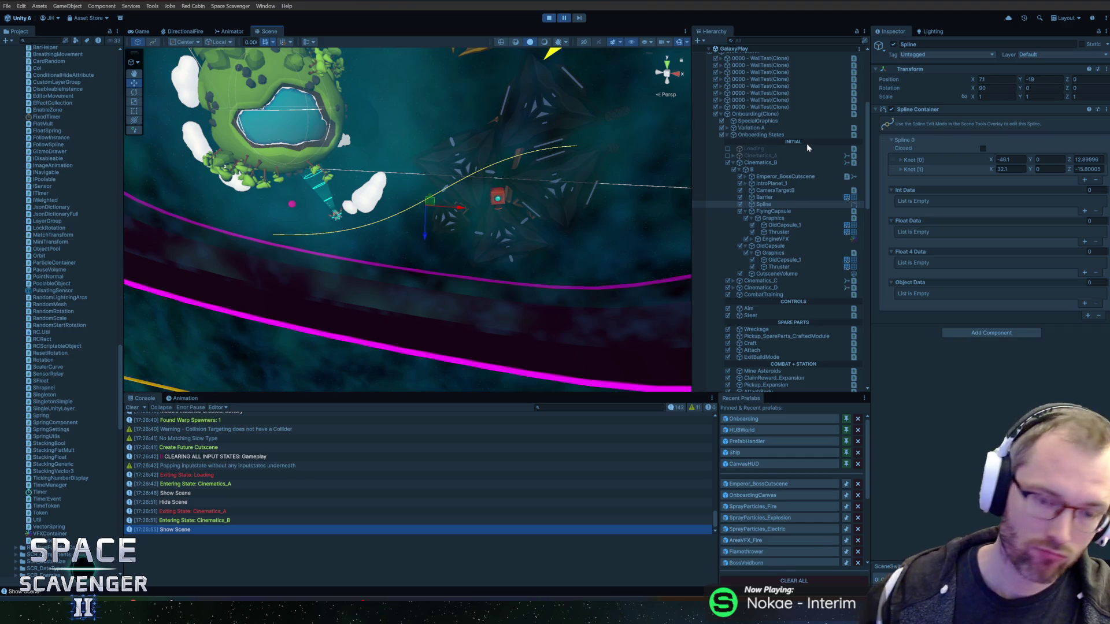
pyautogui.moveTo(311, 118)
pyautogui.mouseDown()
pyautogui.moveTo(483, 146)
pyautogui.moveTo(457, 146)
pyautogui.mouseUp()
pyautogui.scroll(3, 457, 146)
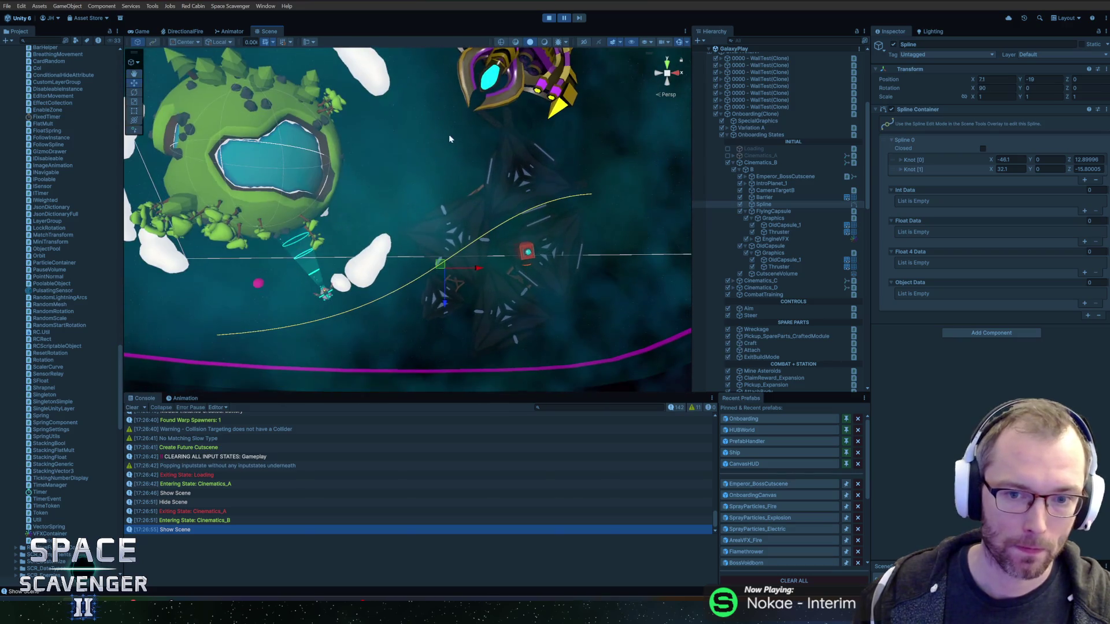
pyautogui.click(578, 18)
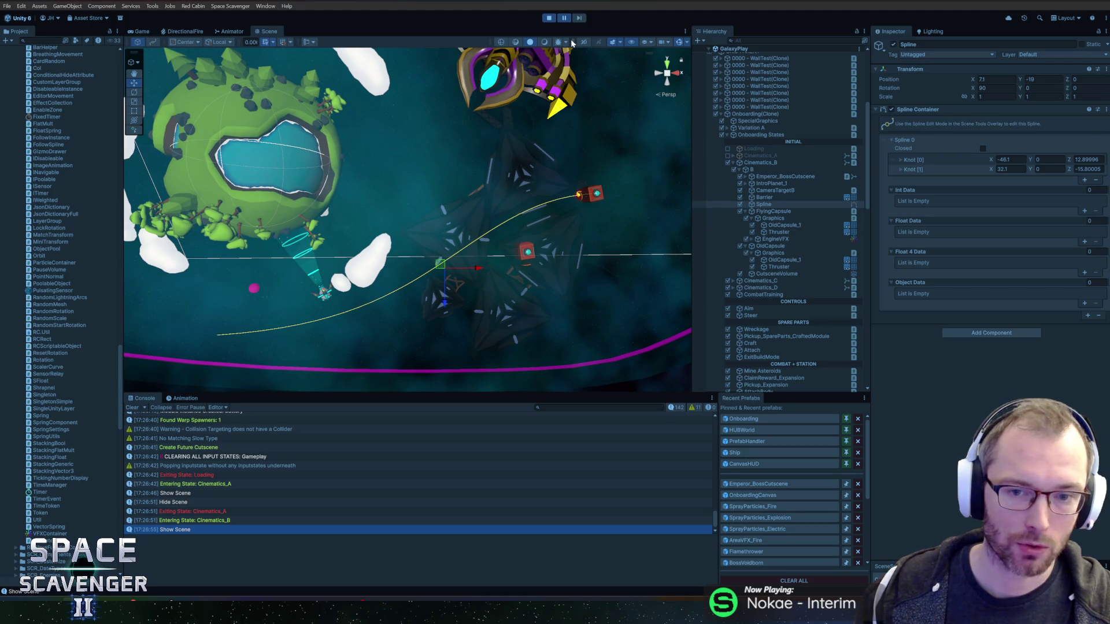
# - Resume the cinematic, stop play mode, and open Onboarding from Recent Prefabs
pyautogui.click(561, 19)
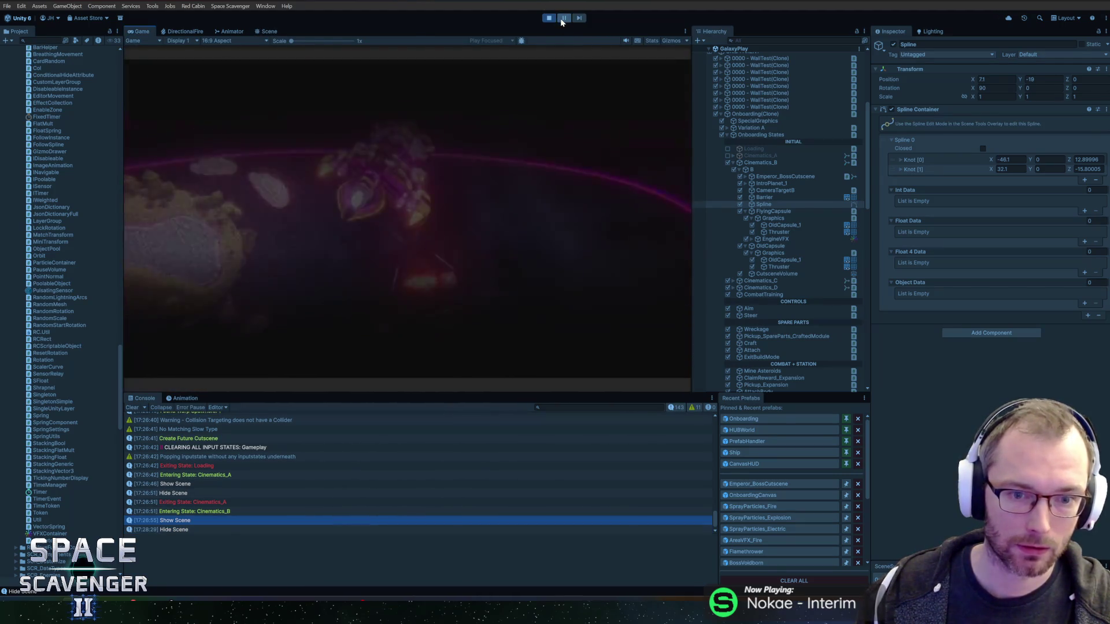
pyautogui.click(550, 18)
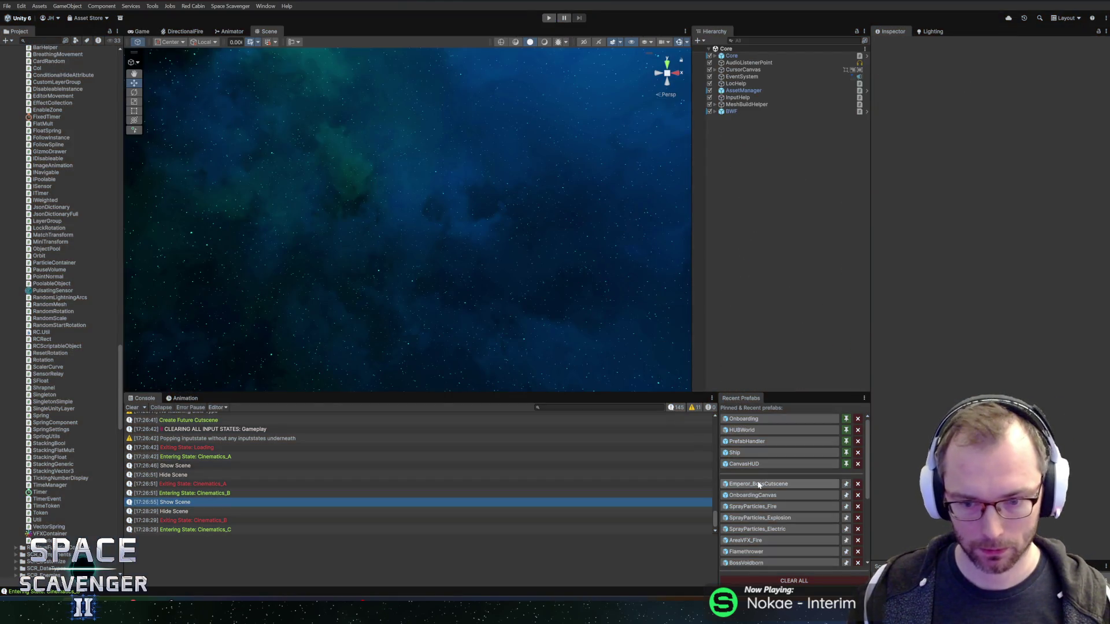
pyautogui.click(755, 419)
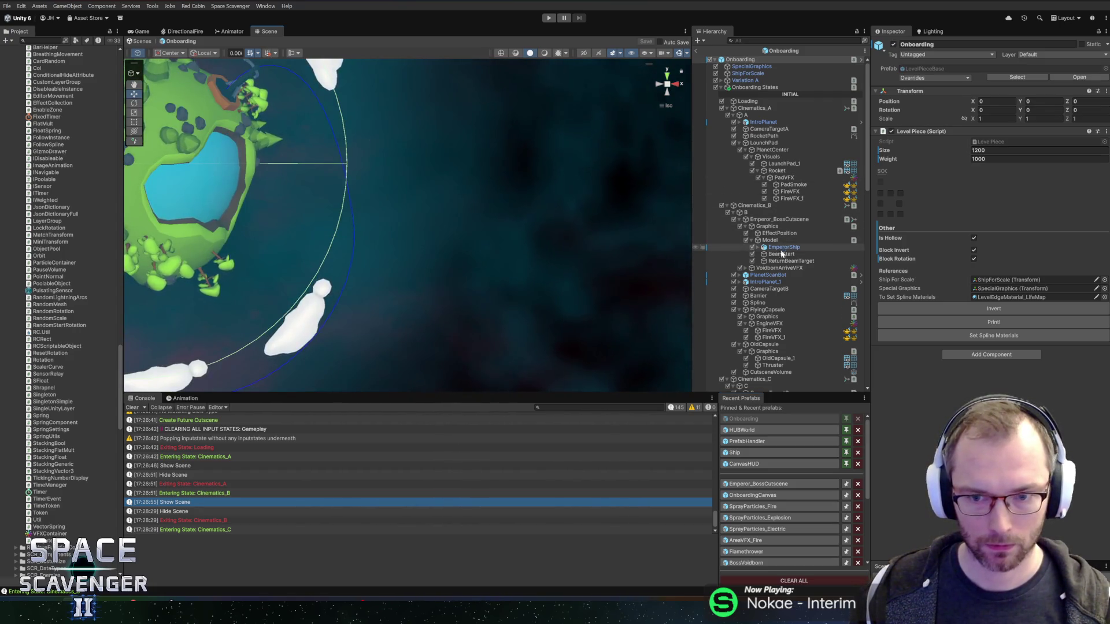
# - Select the capsule's spline in the Onboarding prefab and set both knots' Y position to 0
pyautogui.click(778, 303)
pyautogui.press('f')
pyautogui.click(1041, 171)
pyautogui.write('0')
pyautogui.click(1047, 160)
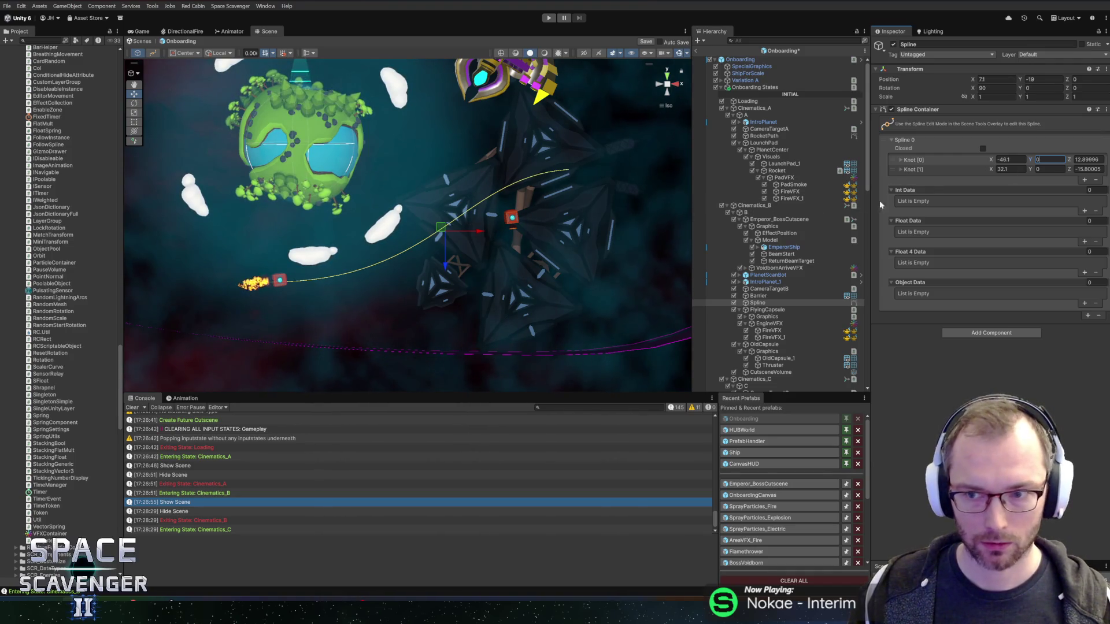
# - Keep Knot 0's Bezier tangents Mirrored and enable Spline Edit Mode in the Scene view
pyautogui.click(899, 170)
pyautogui.click(901, 160)
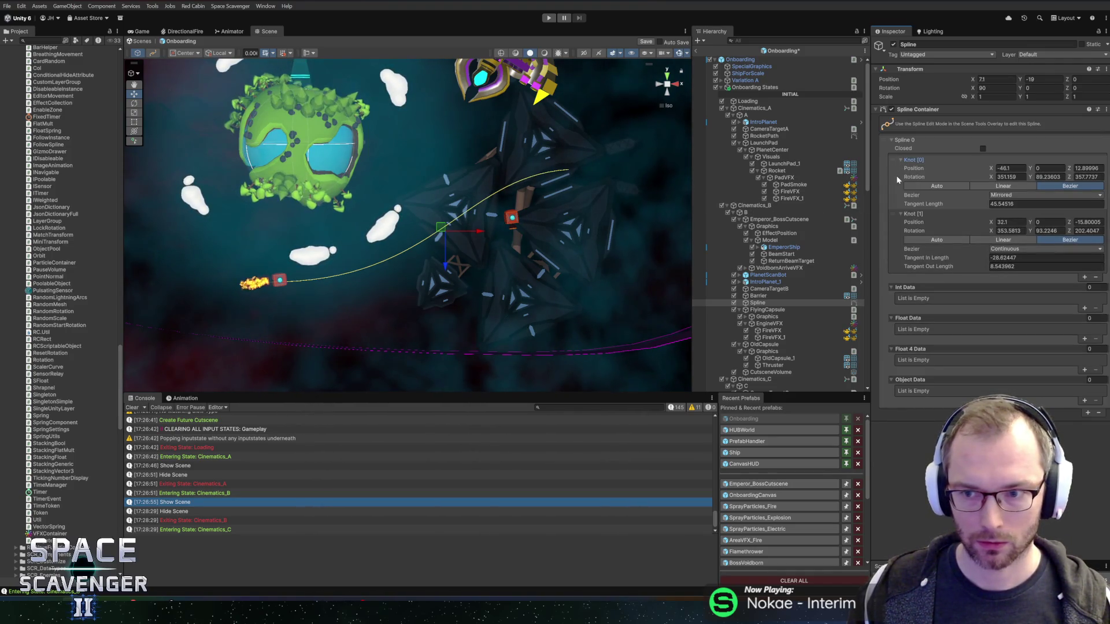
pyautogui.click(1021, 196)
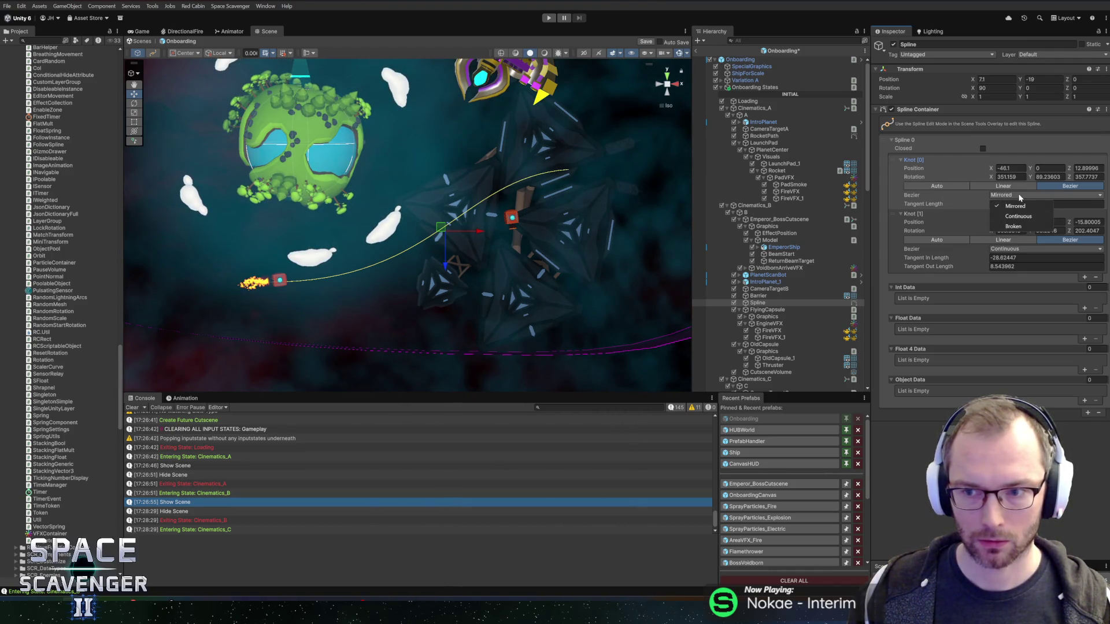
pyautogui.click(1018, 193)
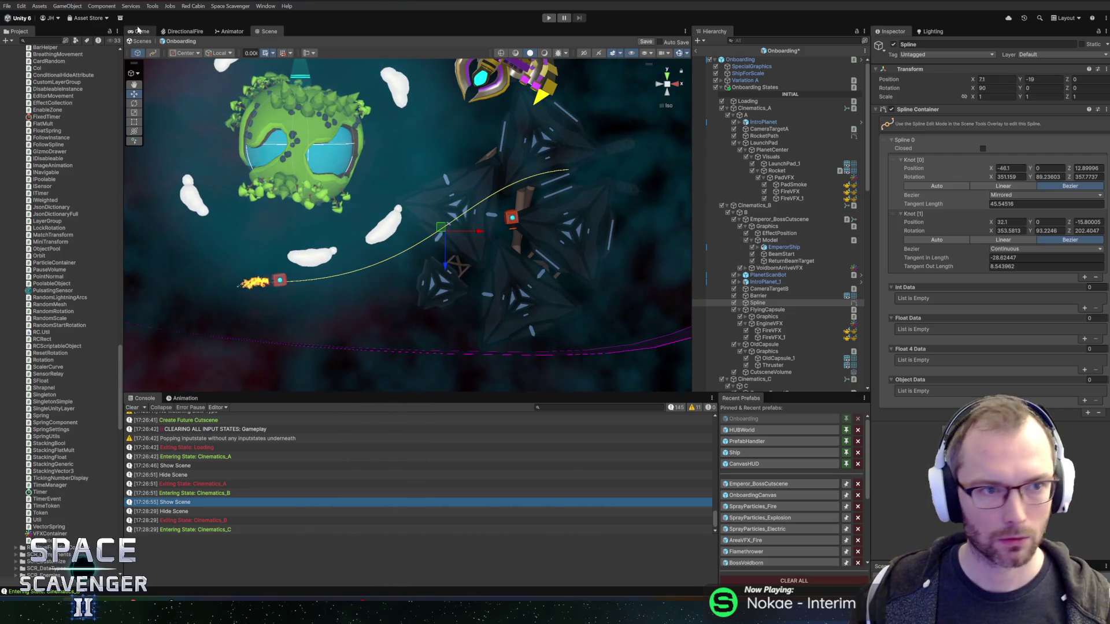
pyautogui.click(152, 53)
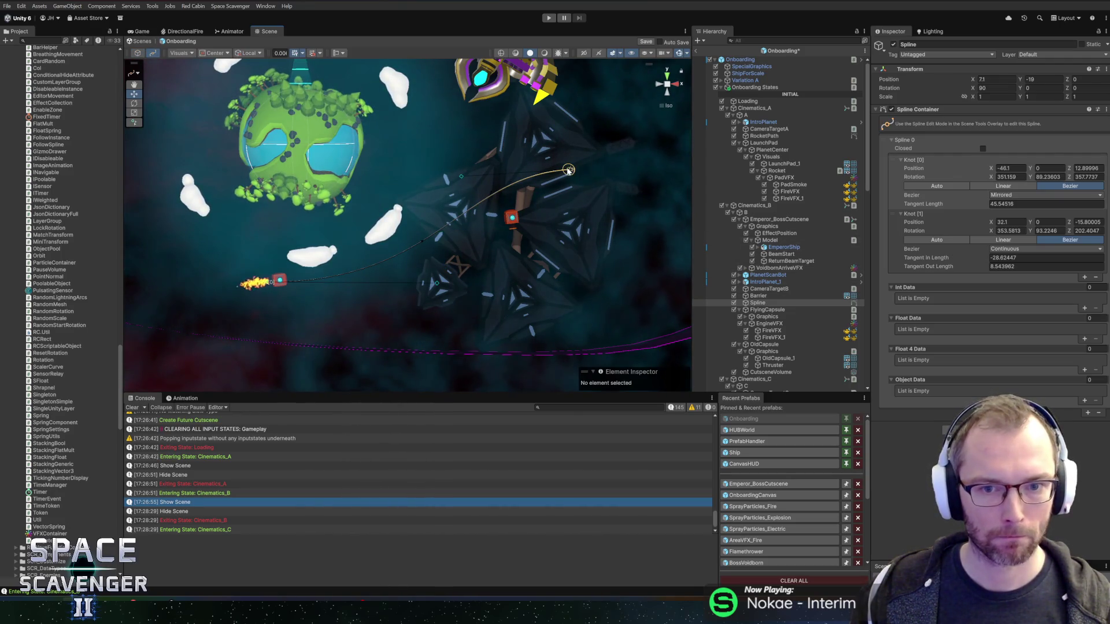
pyautogui.click(569, 172)
# - Add a third knot at 70.8, 1.5, 12.39996, widen its tangent curve, and tick Closed
pyautogui.moveTo(581, 160); pyautogui.dragTo(465, 154)
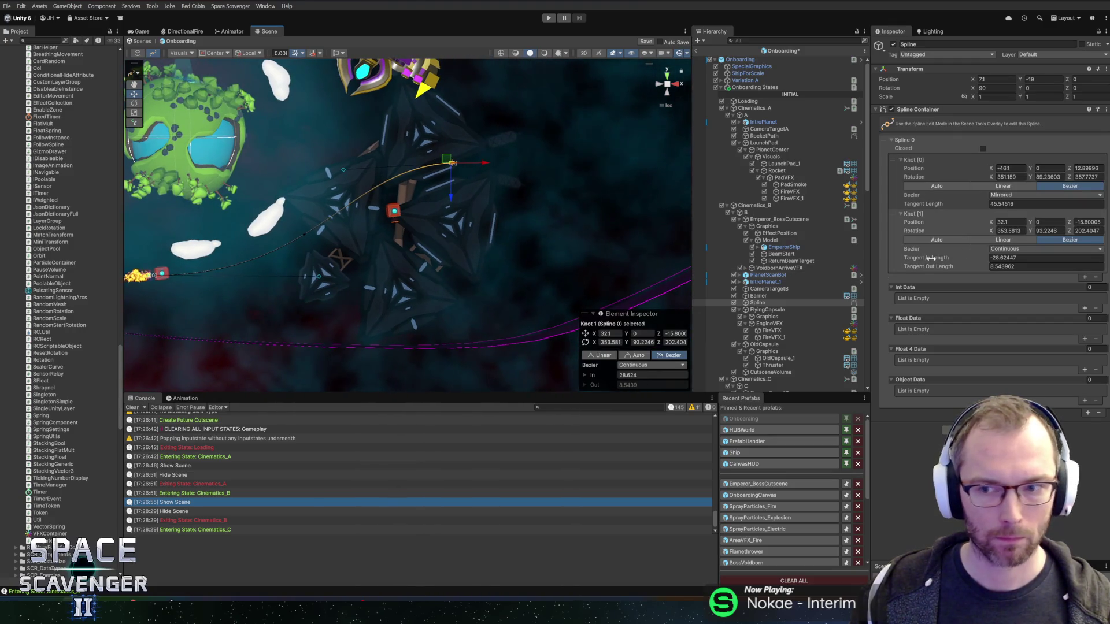
pyautogui.click(1084, 277)
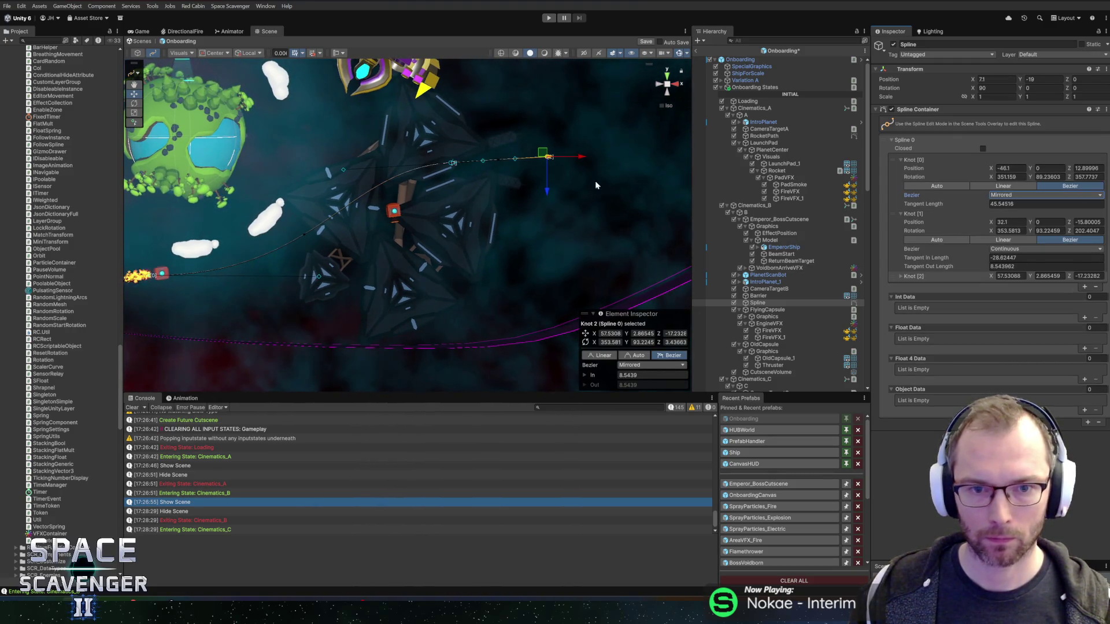
pyautogui.moveTo(548, 189); pyautogui.dragTo(548, 218)
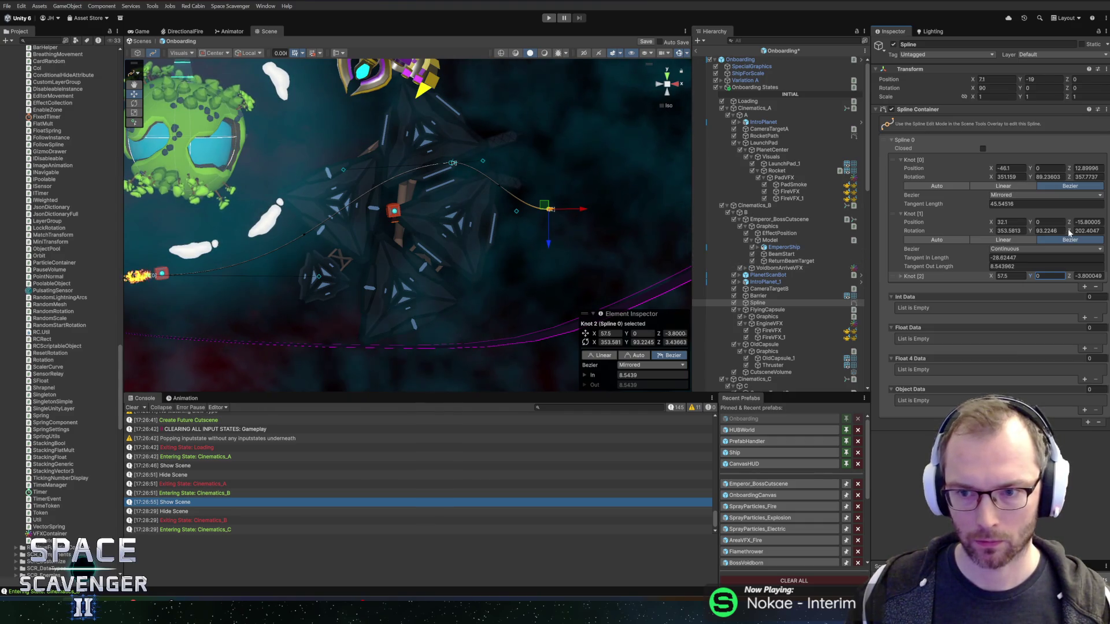
pyautogui.moveTo(513, 215); pyautogui.dragTo(512, 176)
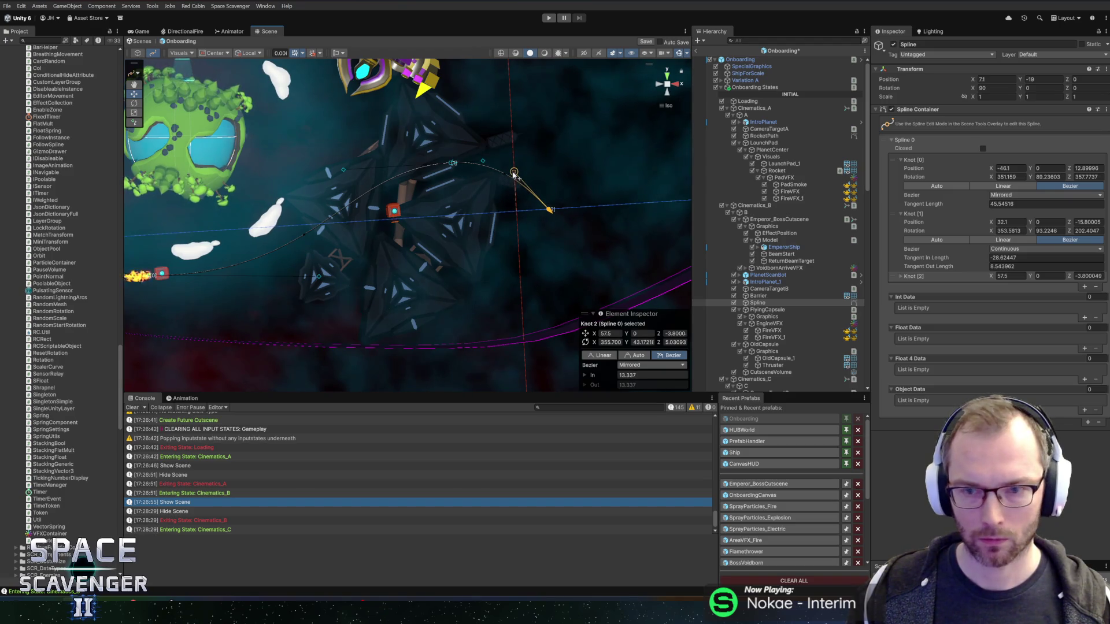
pyautogui.moveTo(549, 209); pyautogui.dragTo(599, 270)
pyautogui.moveTo(565, 235)
pyautogui.mouseDown()
pyautogui.moveTo(581, 221)
pyautogui.moveTo(579, 206)
pyautogui.mouseUp()
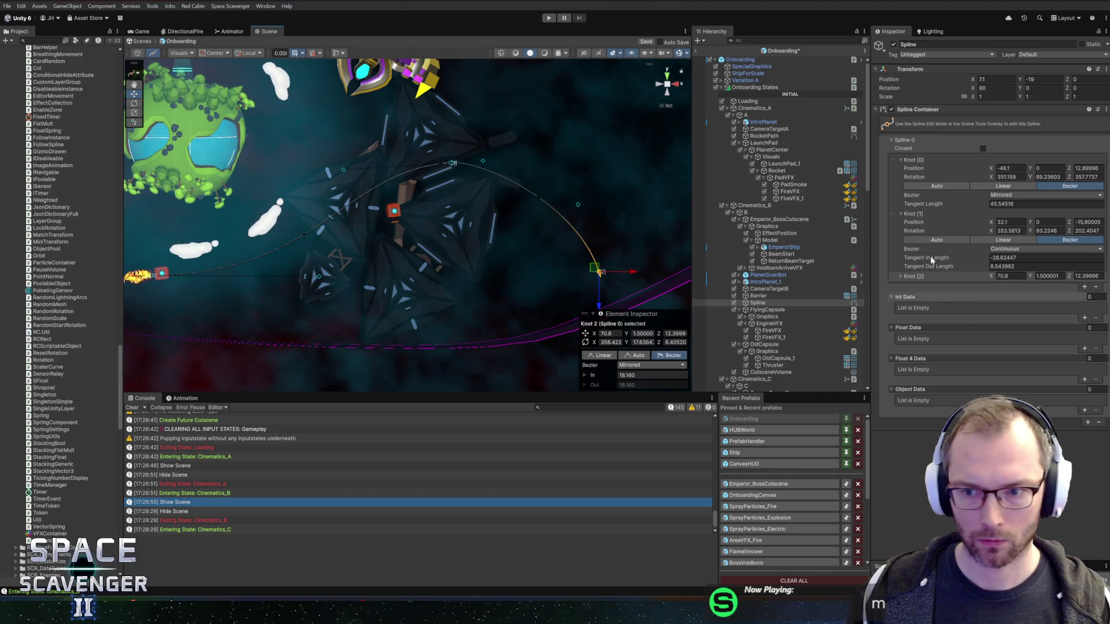
pyautogui.click(982, 149)
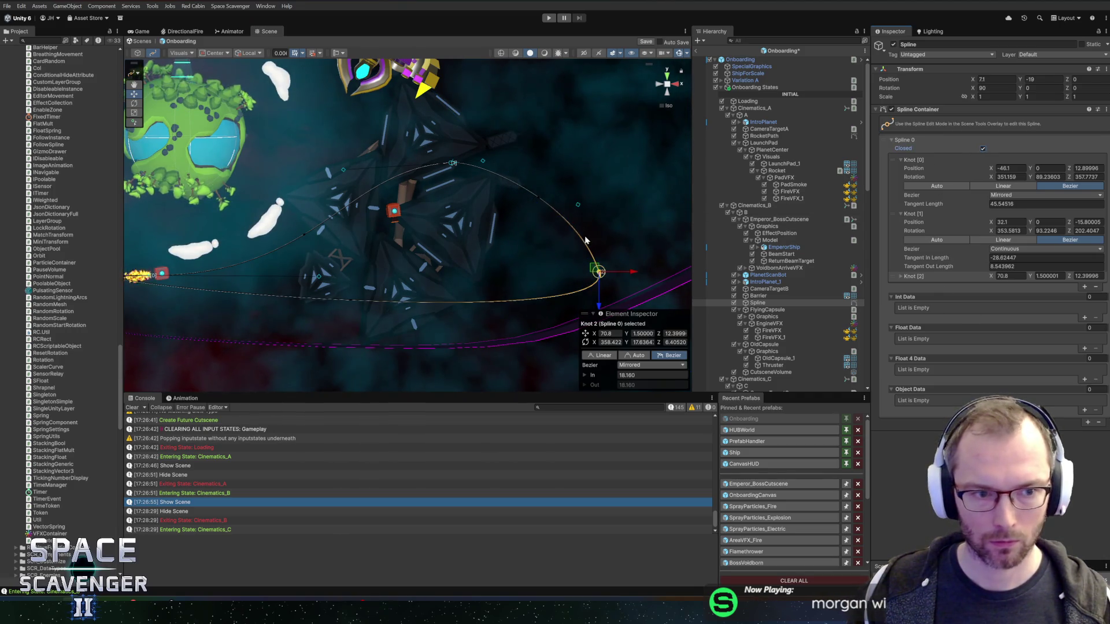
# - Add a fourth knot near 11.9, 0, 21.69995 and set knots three and four to Y 0
pyautogui.click(1085, 287)
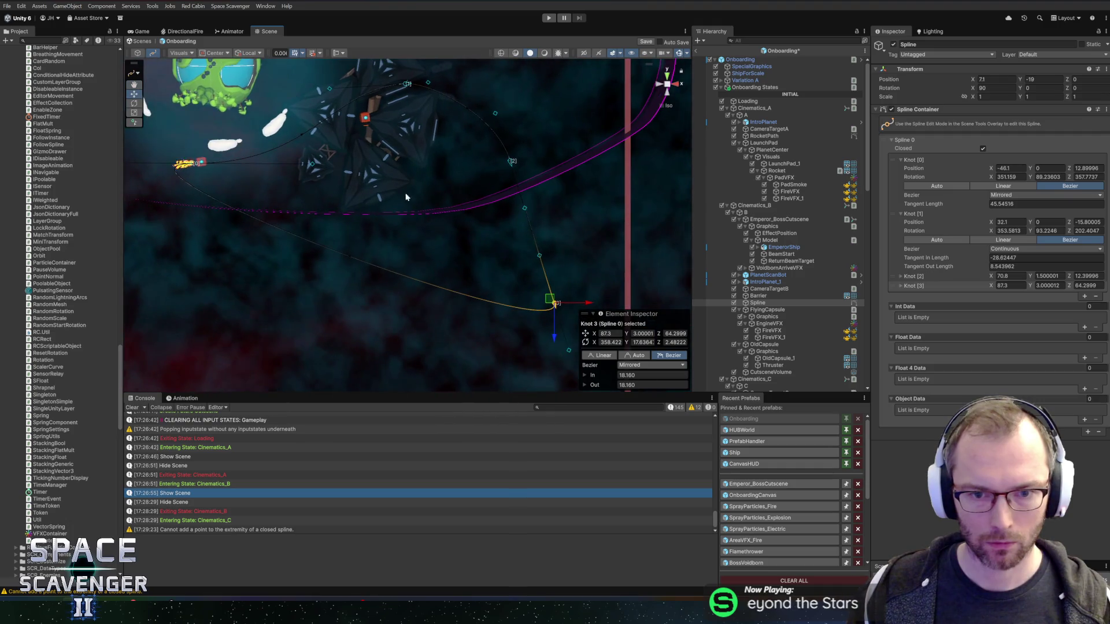
pyautogui.moveTo(550, 301)
pyautogui.mouseDown()
pyautogui.moveTo(393, 242)
pyautogui.moveTo(345, 183)
pyautogui.mouseUp()
pyautogui.press('f')
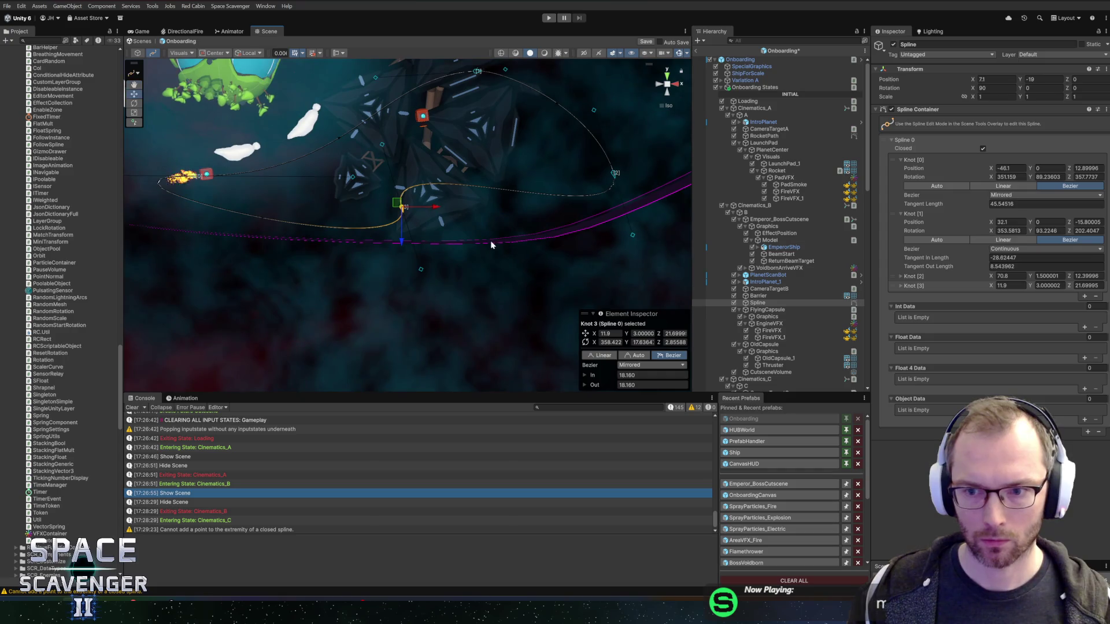
pyautogui.write('0')
pyautogui.click(1048, 276)
pyautogui.write('0')
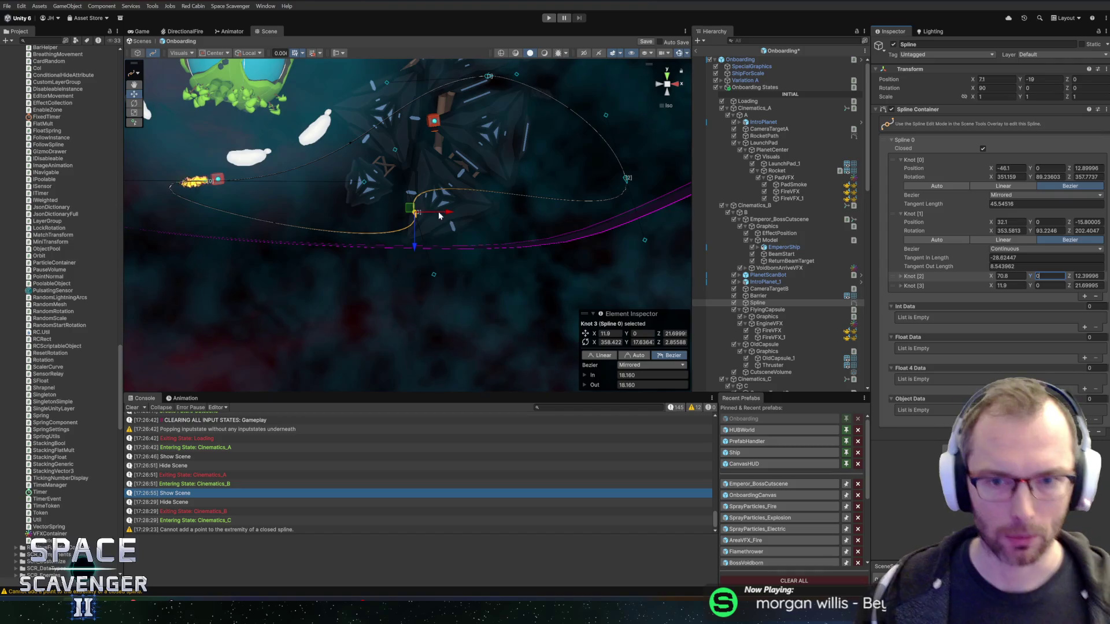
# - Reshape the fourth knot's tangent curve, then check it from the Back and Left views
pyautogui.scroll(3, 397, 205)
pyautogui.moveTo(384, 130)
pyautogui.mouseDown()
pyautogui.moveTo(494, 188)
pyautogui.moveTo(501, 213)
pyautogui.mouseUp()
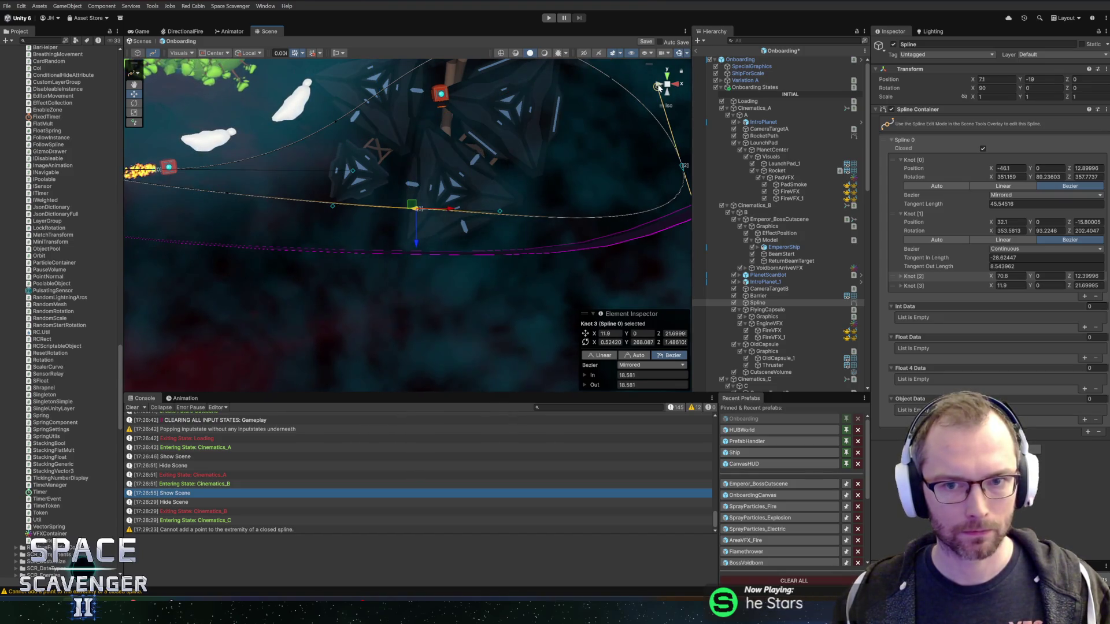
pyautogui.click(659, 88)
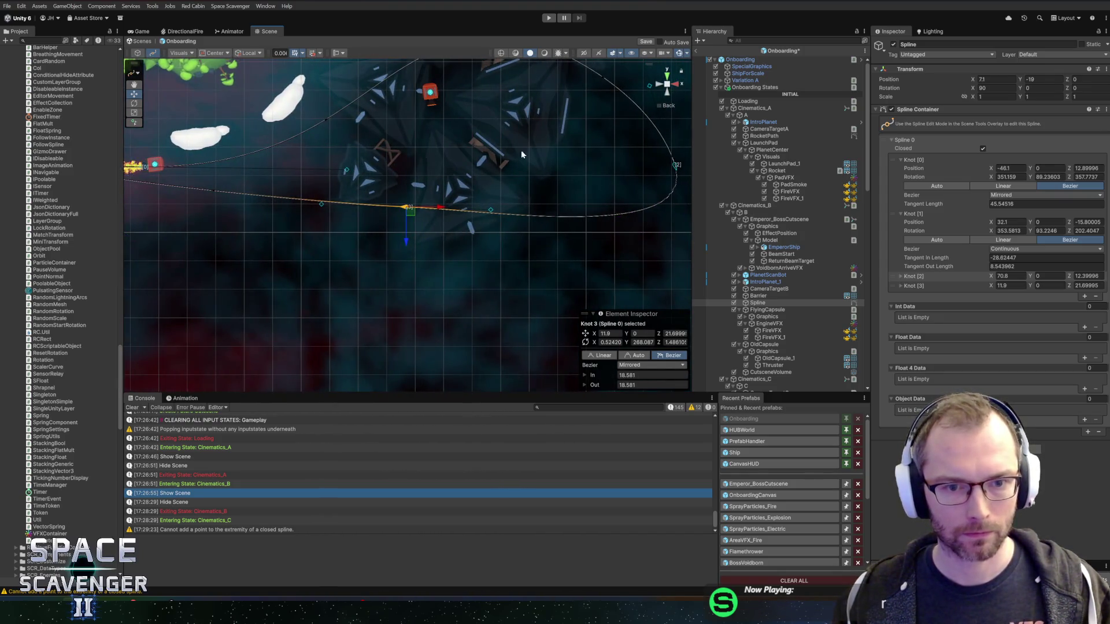
pyautogui.click(659, 86)
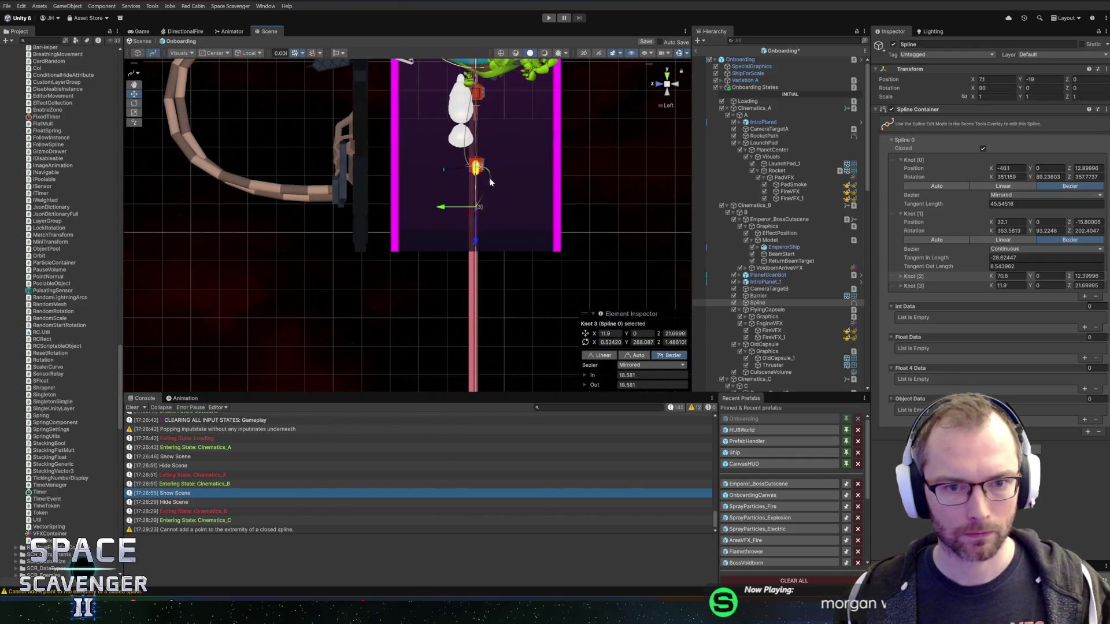
# - Shrink the first knot's tangent almost to nothing and orbit to view the whole loop
pyautogui.moveTo(445, 171); pyautogui.dragTo(472, 173)
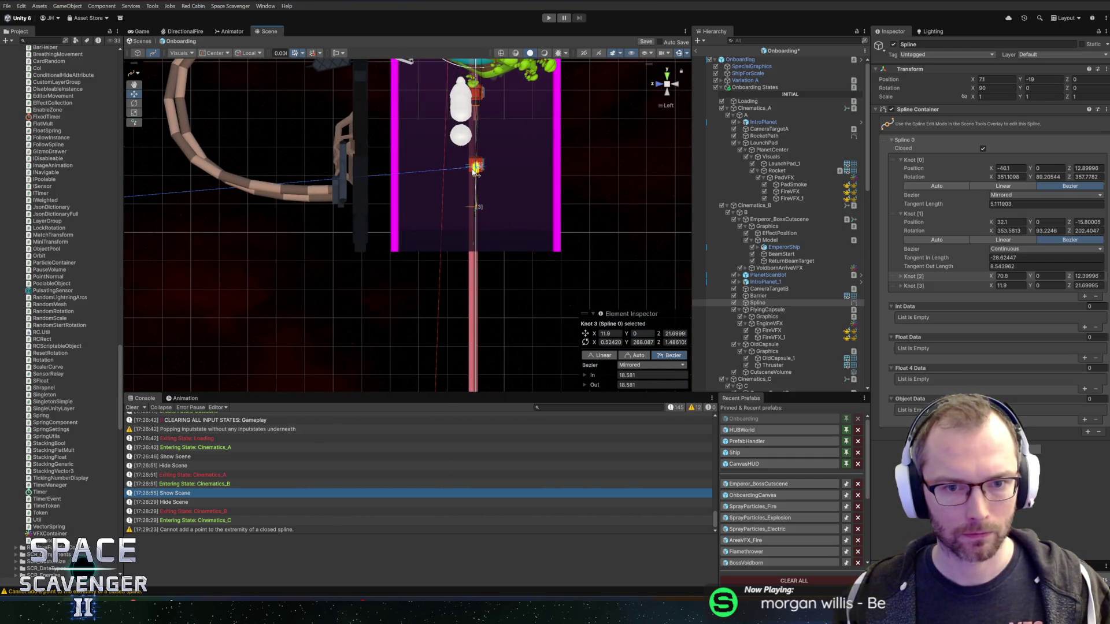
pyautogui.click(477, 165)
pyautogui.click(473, 243)
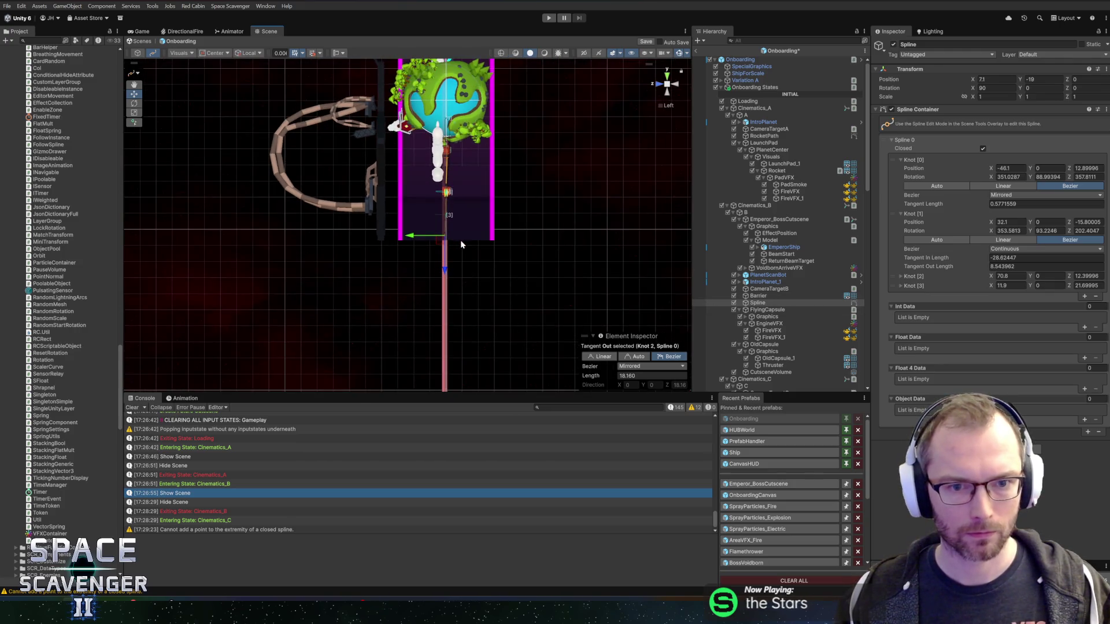
pyautogui.moveTo(620, 250); pyautogui.dragTo(502, 236)
pyautogui.moveTo(534, 188)
pyautogui.mouseDown()
pyautogui.moveTo(502, 147)
pyautogui.moveTo(470, 317)
pyautogui.moveTo(493, 280)
pyautogui.moveTo(500, 186)
pyautogui.mouseUp()
# - Lengthen the second knot's out-tangent to 10.83166 and push the fourth knot to Z 26.39996
pyautogui.click(491, 136)
pyautogui.click(392, 310)
pyautogui.moveTo(491, 255)
pyautogui.mouseDown()
pyautogui.moveTo(500, 366)
pyautogui.moveTo(486, 218)
pyautogui.moveTo(482, 239)
pyautogui.moveTo(501, 234)
pyautogui.mouseUp()
pyautogui.click(453, 229)
pyautogui.moveTo(501, 234)
pyautogui.mouseDown()
pyautogui.moveTo(453, 186)
pyautogui.moveTo(418, 104)
pyautogui.moveTo(381, 102)
pyautogui.moveTo(428, 185)
pyautogui.moveTo(533, 264)
pyautogui.moveTo(473, 318)
pyautogui.mouseUp()
pyautogui.click(472, 260)
# - Smooth the loop at the first knot with tangents of 24.766 in and 10.889 out
pyautogui.click(214, 220)
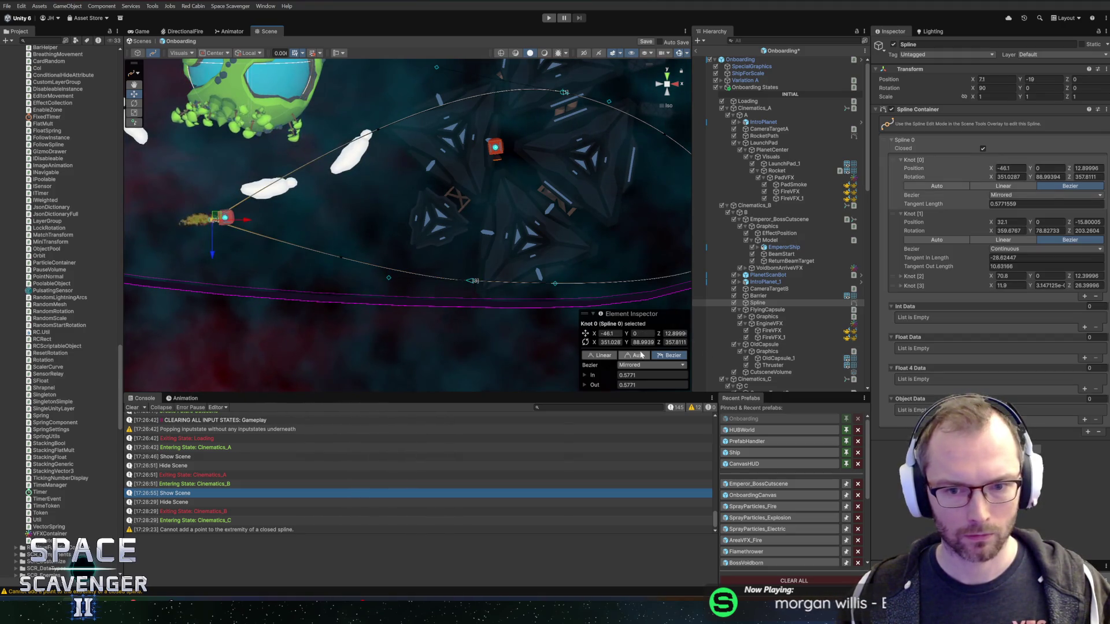
pyautogui.press('f')
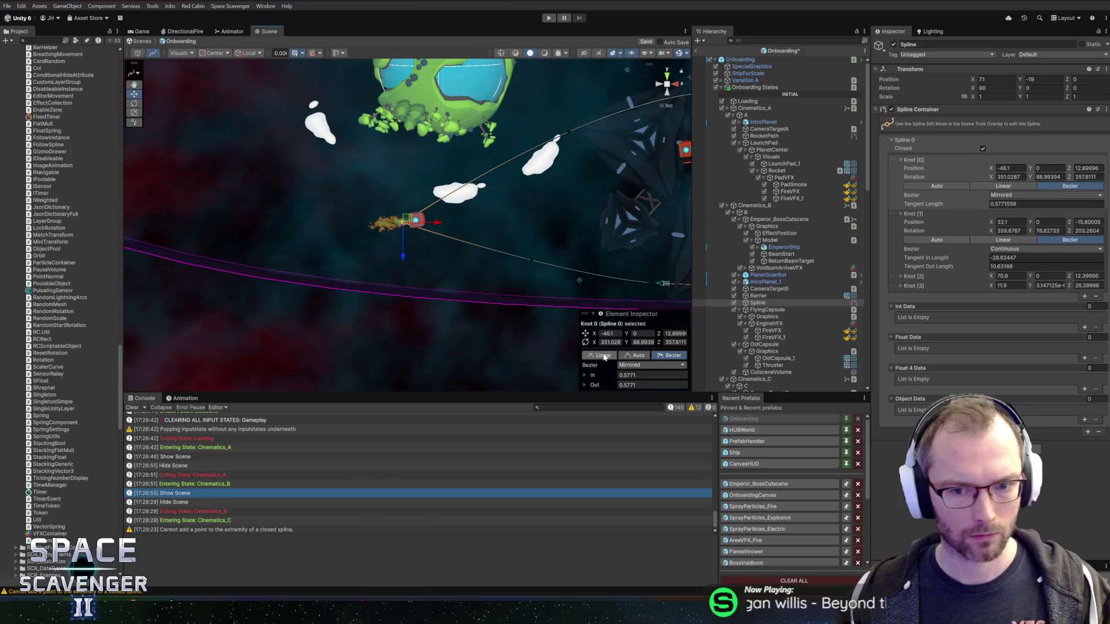
pyautogui.click(638, 357)
pyautogui.moveTo(548, 176)
pyautogui.mouseDown()
pyautogui.moveTo(327, 185)
pyautogui.moveTo(427, 189)
pyautogui.mouseUp()
pyautogui.hotkey('ctrl', 'z')
pyautogui.moveTo(296, 203); pyautogui.dragTo(323, 188)
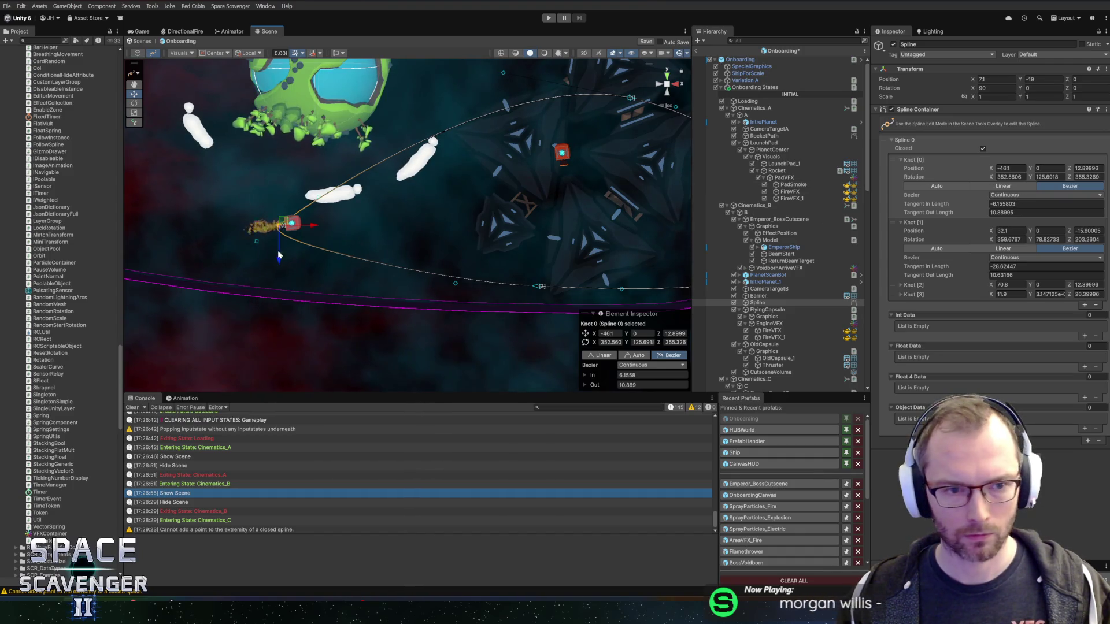
pyautogui.moveTo(257, 242)
pyautogui.mouseDown()
pyautogui.moveTo(232, 297)
pyautogui.moveTo(180, 276)
pyautogui.moveTo(171, 250)
pyautogui.mouseUp()
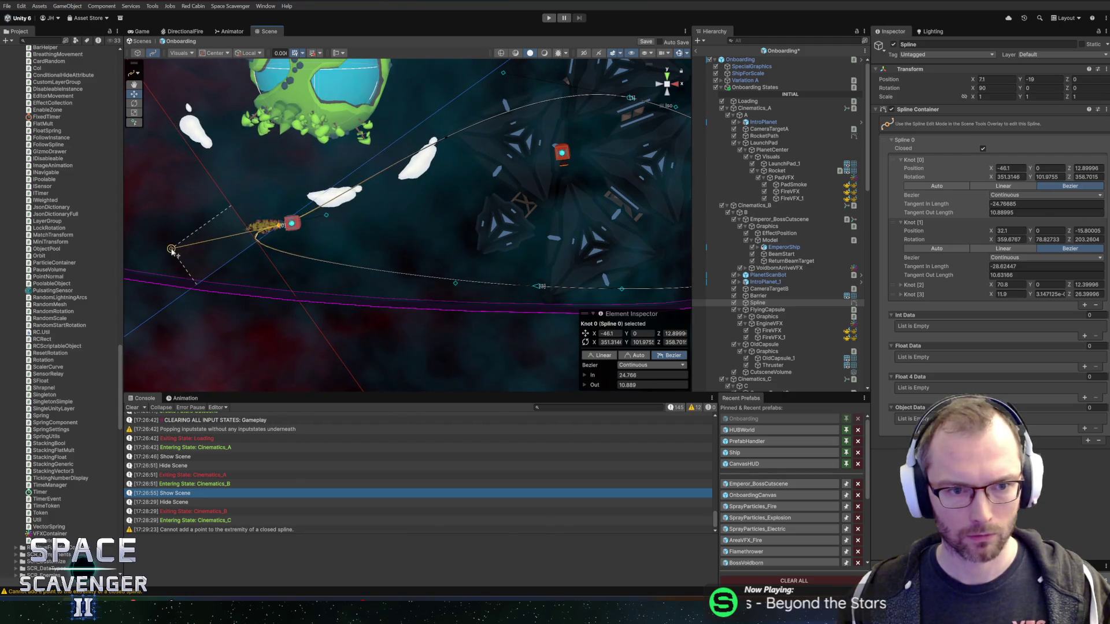
# - Save the Onboarding prefab, exit prefab mode, and enter play mode
pyautogui.press('f')
pyautogui.hotkey('ctrl', 's')
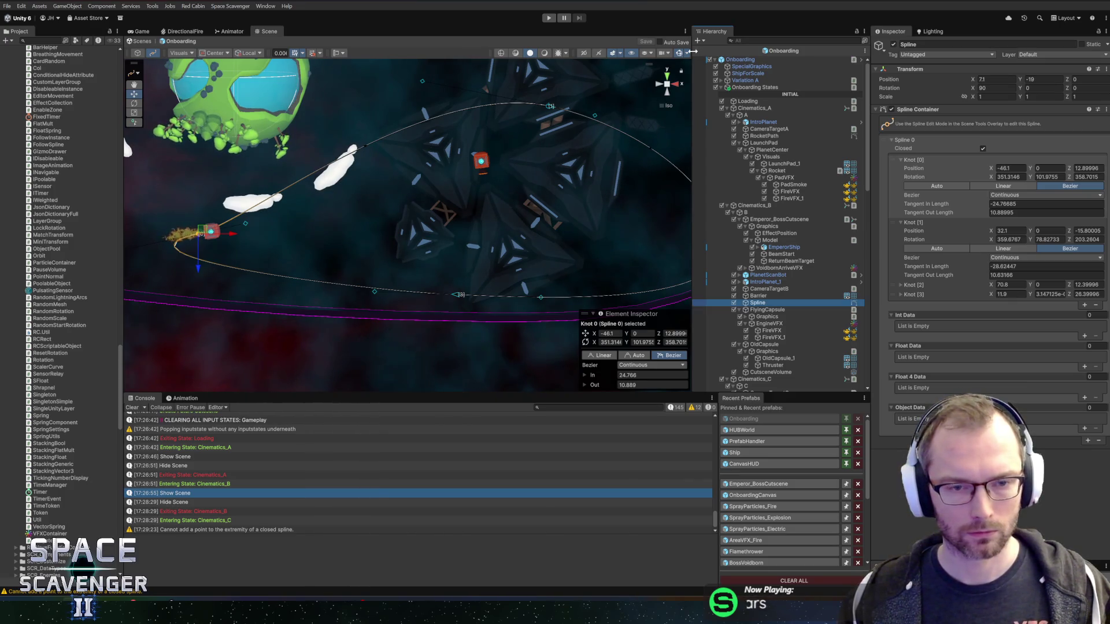
pyautogui.click(697, 51)
pyautogui.click(549, 18)
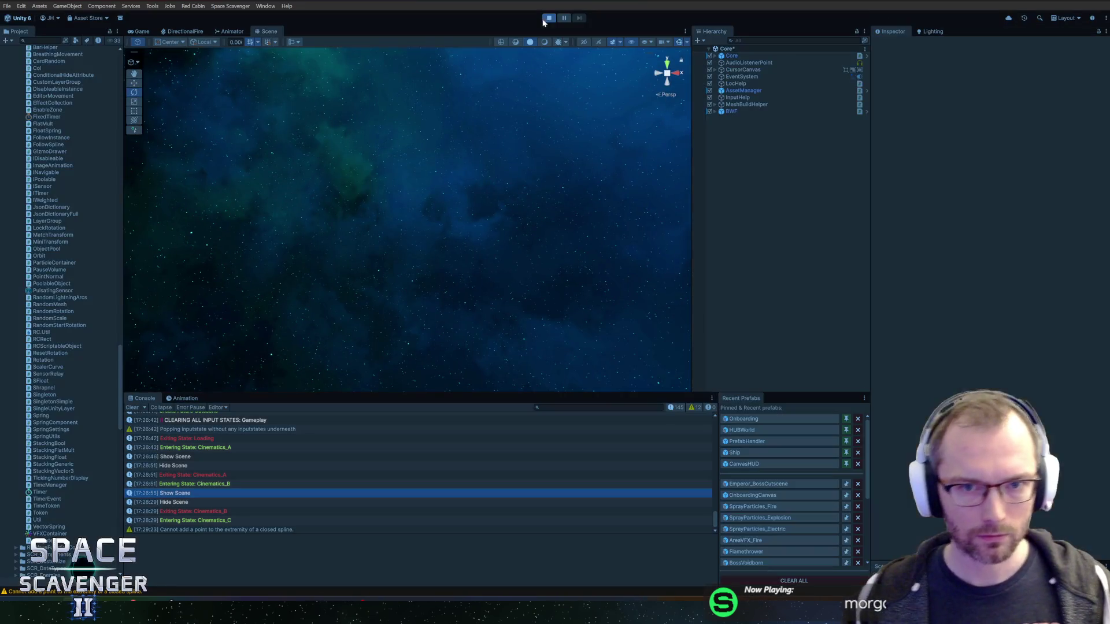